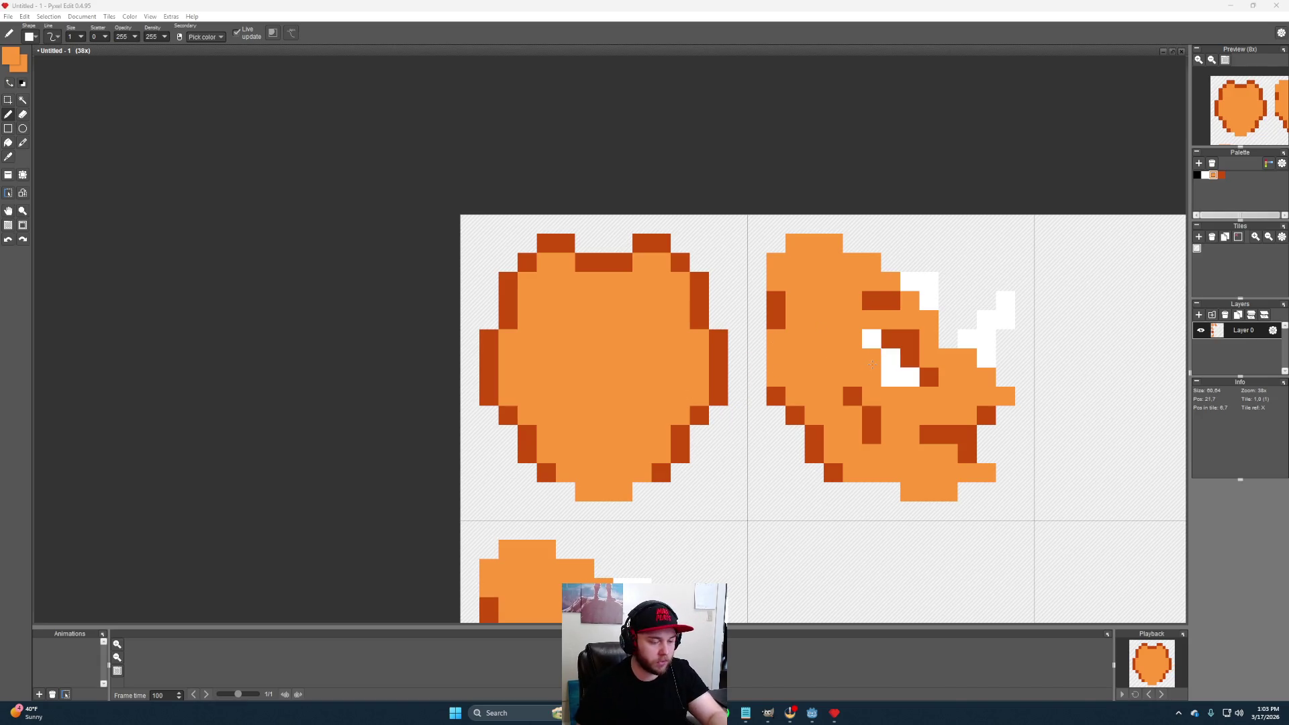
Paint a thin white stripe down the middle of the front head's forehead
click(986, 321)
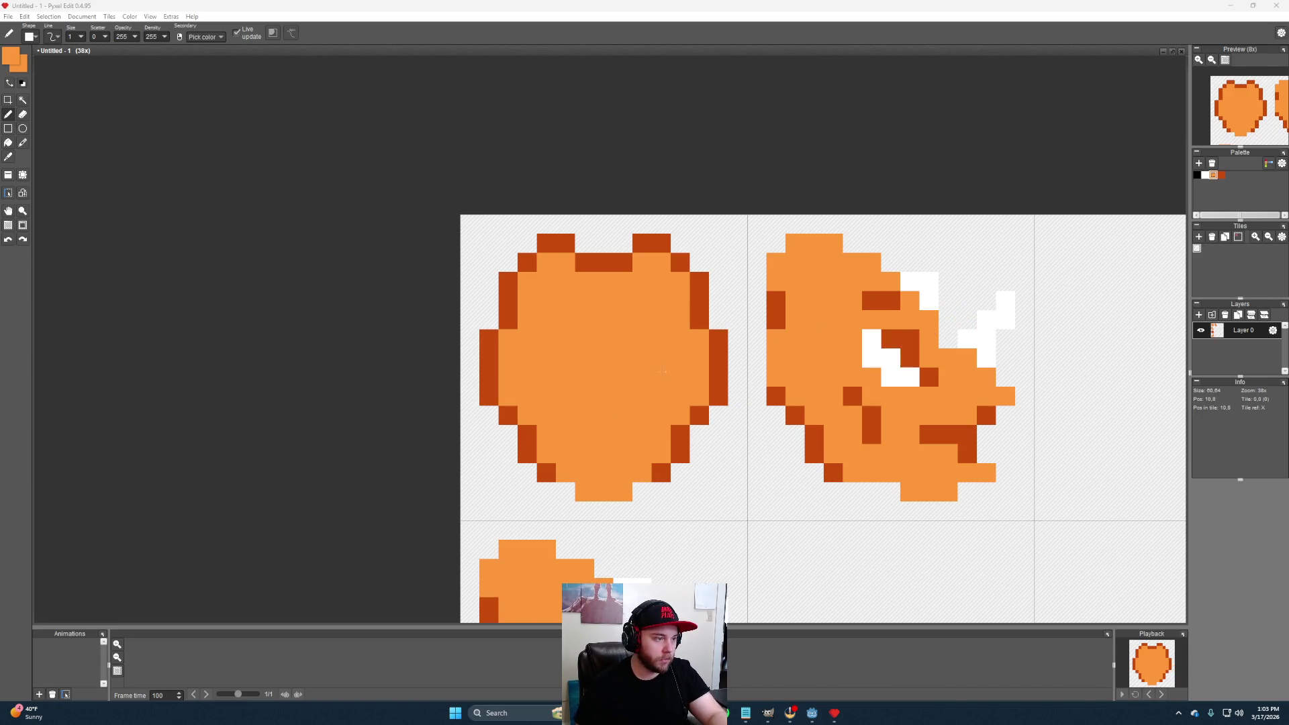
alt+click(988, 321)
click(622, 320)
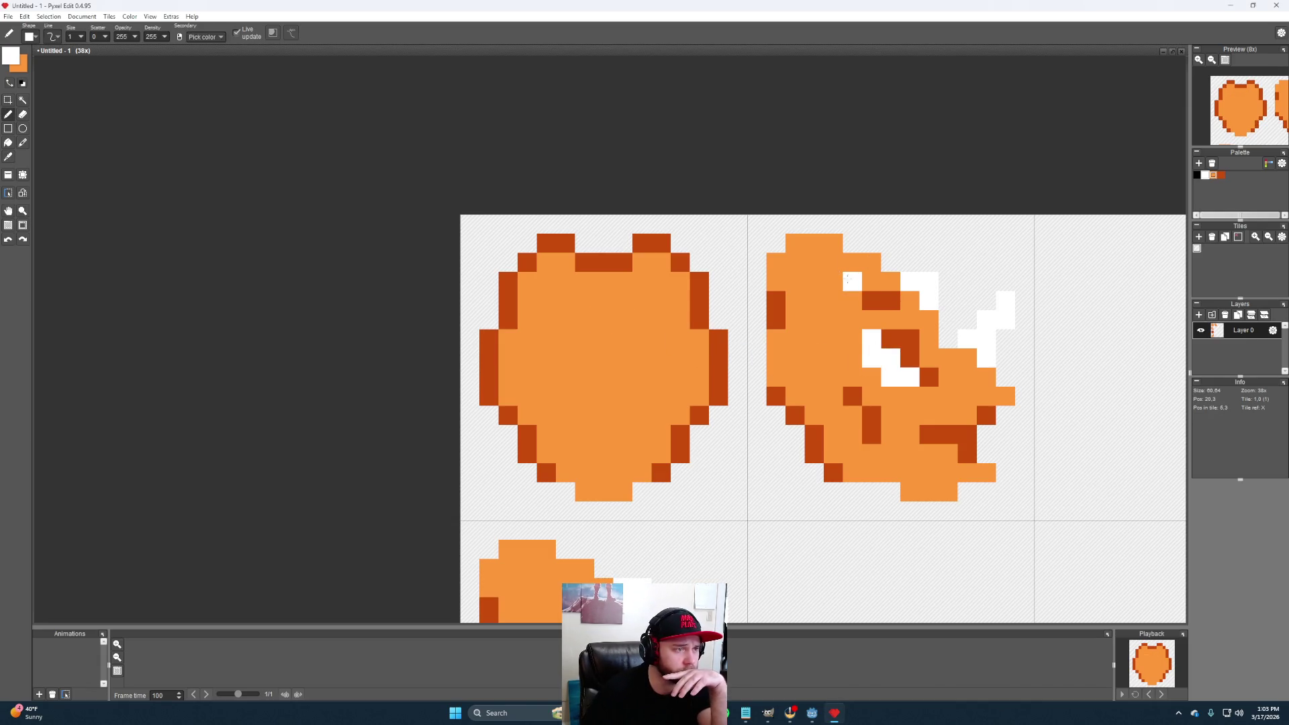
click(603, 282)
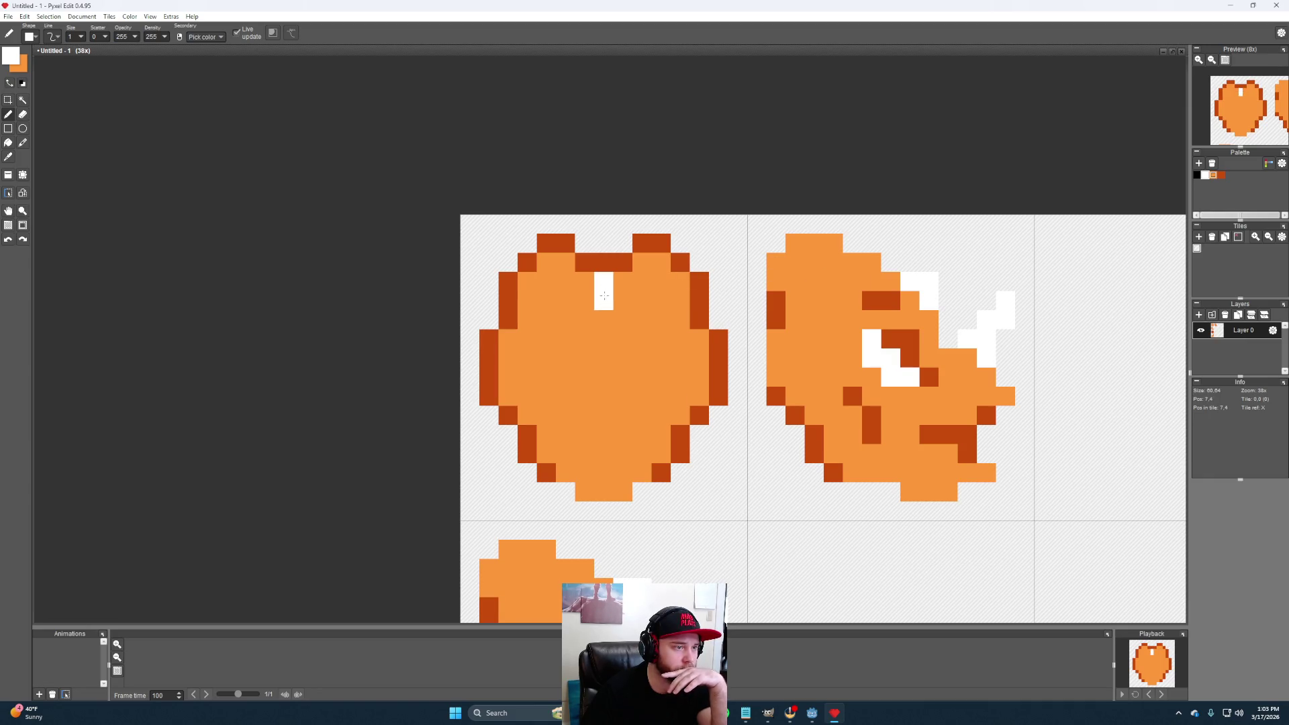
click(604, 301)
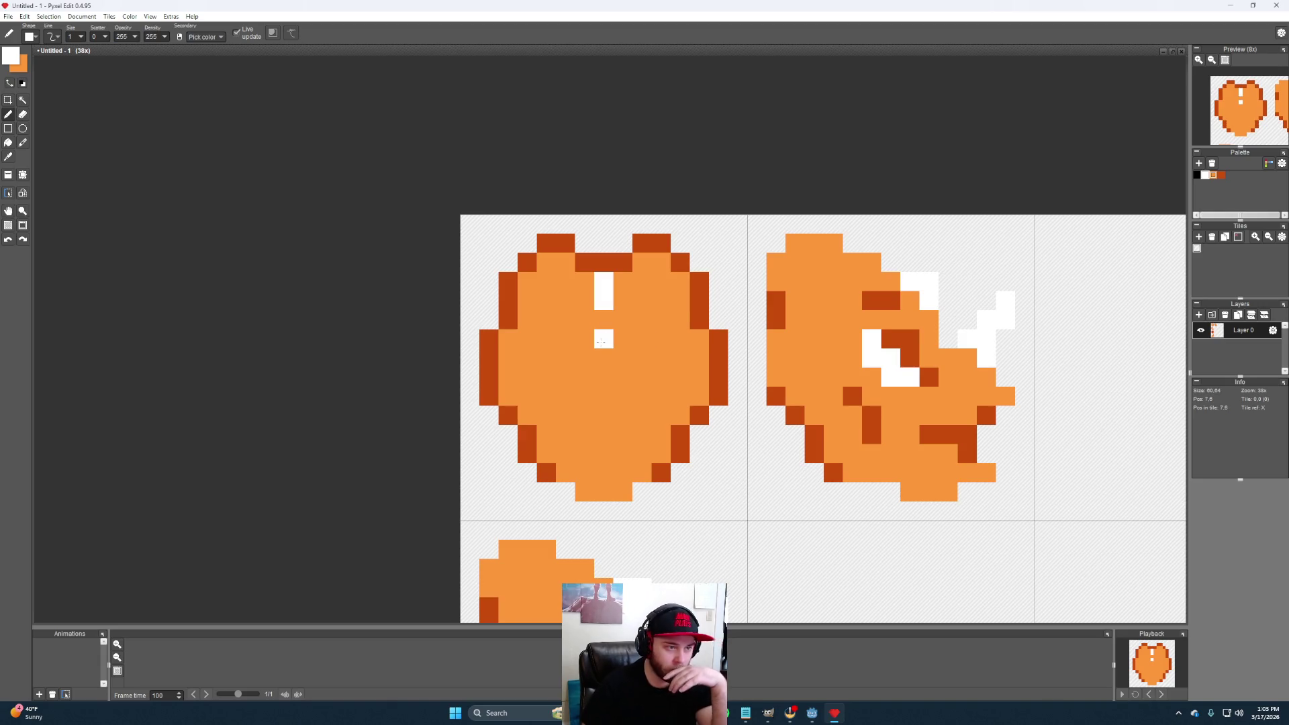
click(603, 377)
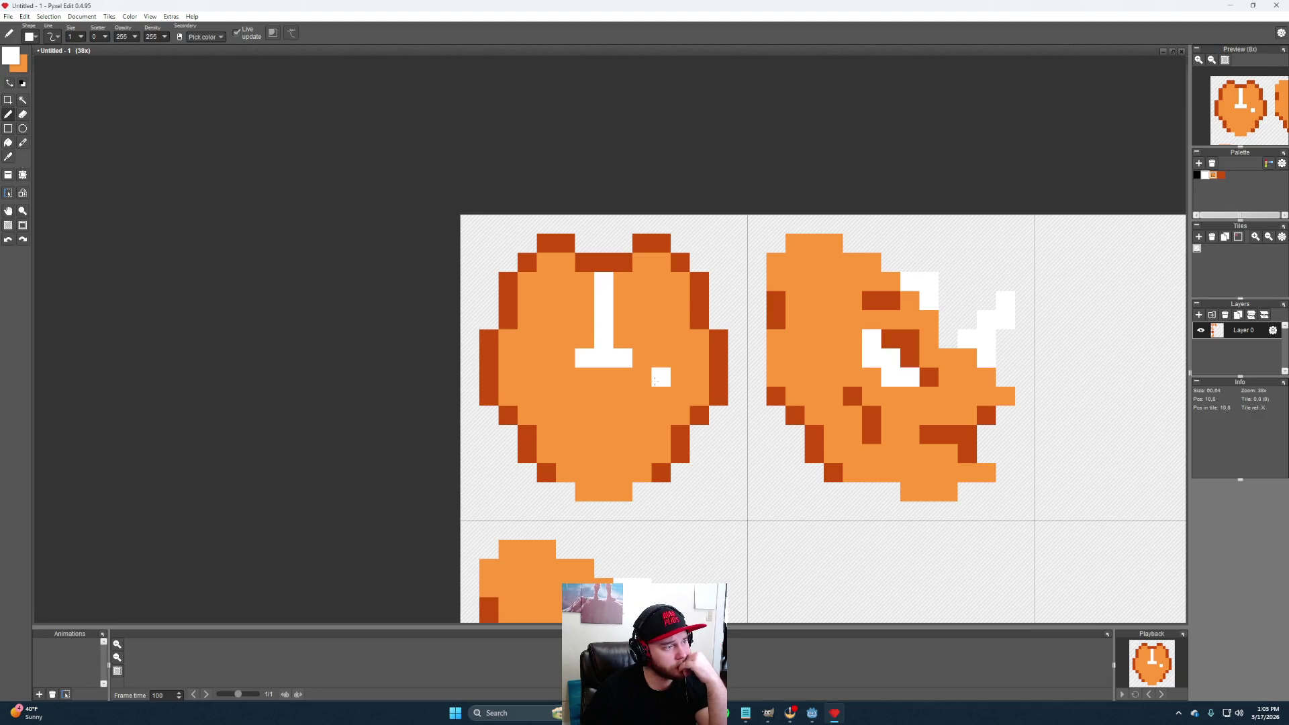
click(624, 339)
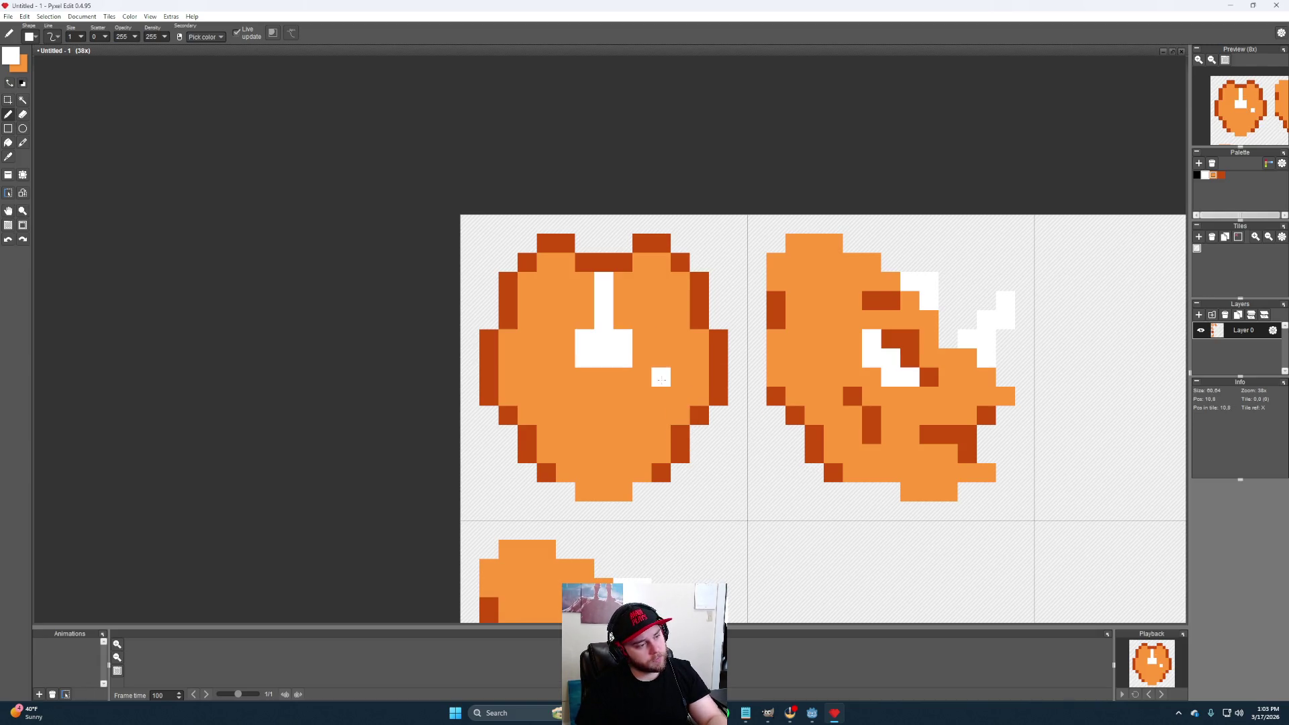
click(622, 301)
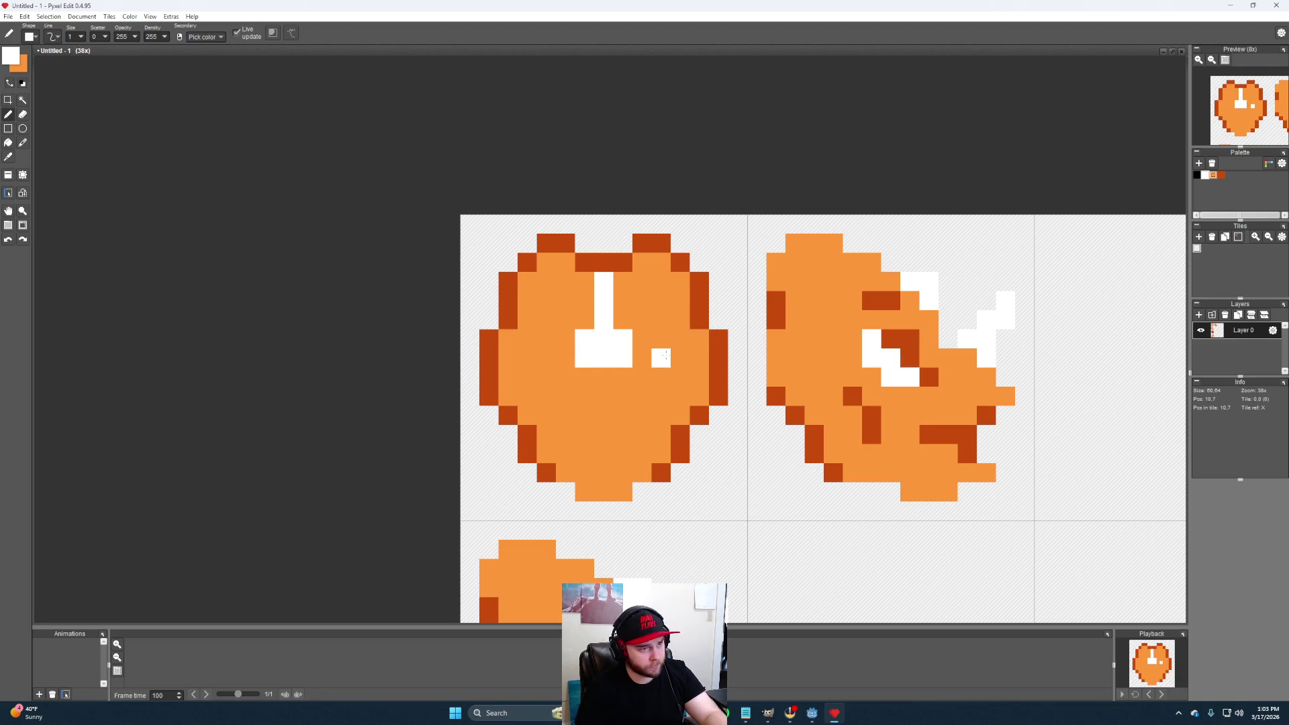
Cover stray white with orange, then start a dark-orange brow beside the stripe
click(909, 357)
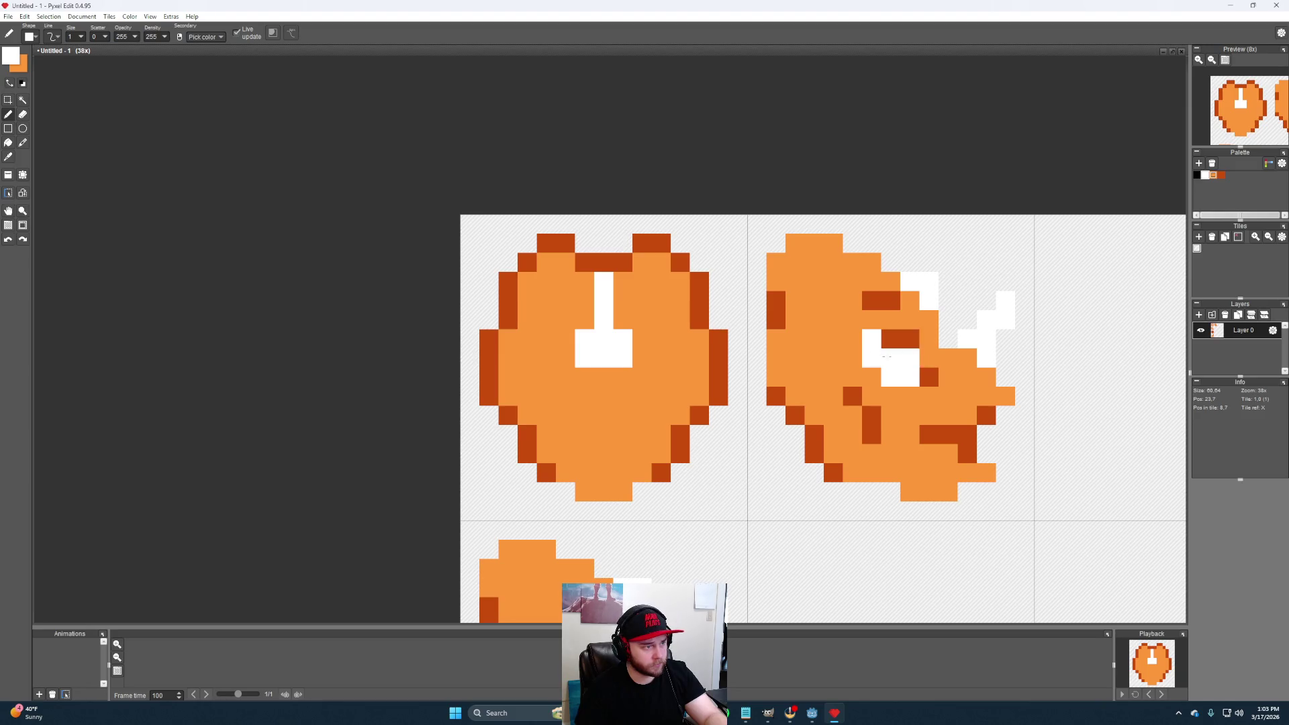
alt+click(640, 352)
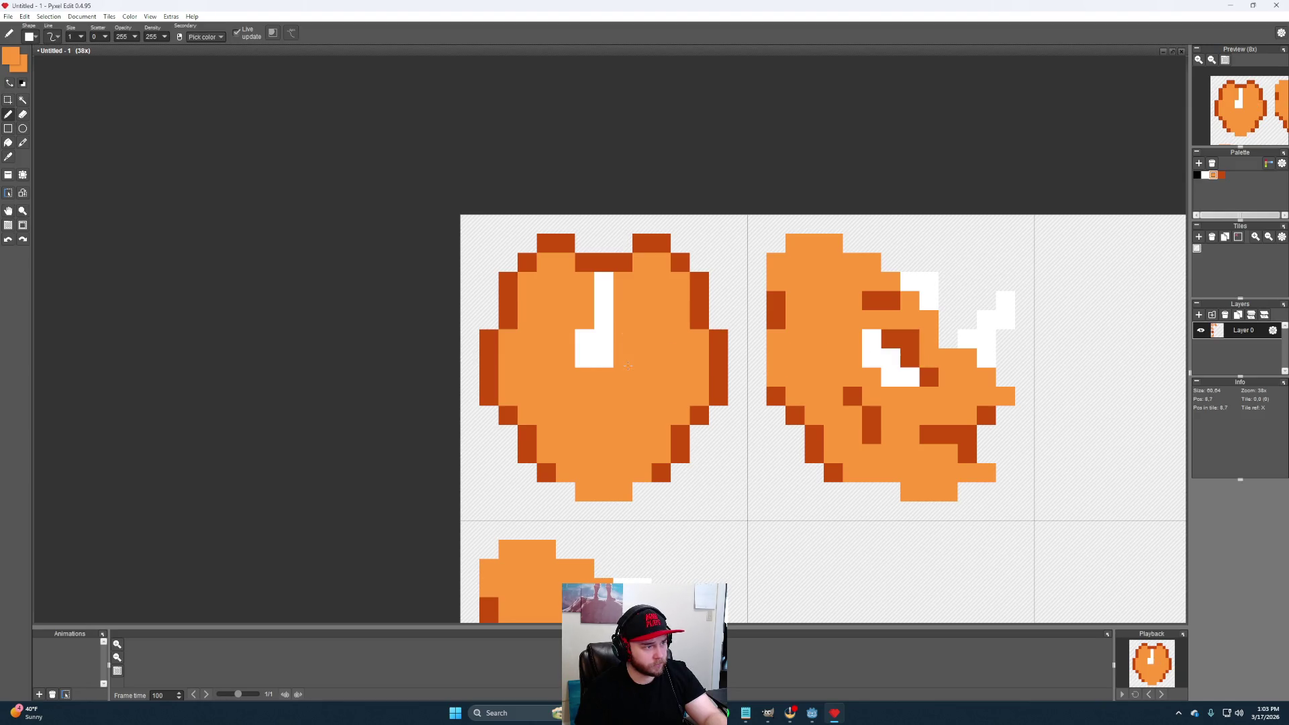
click(585, 359)
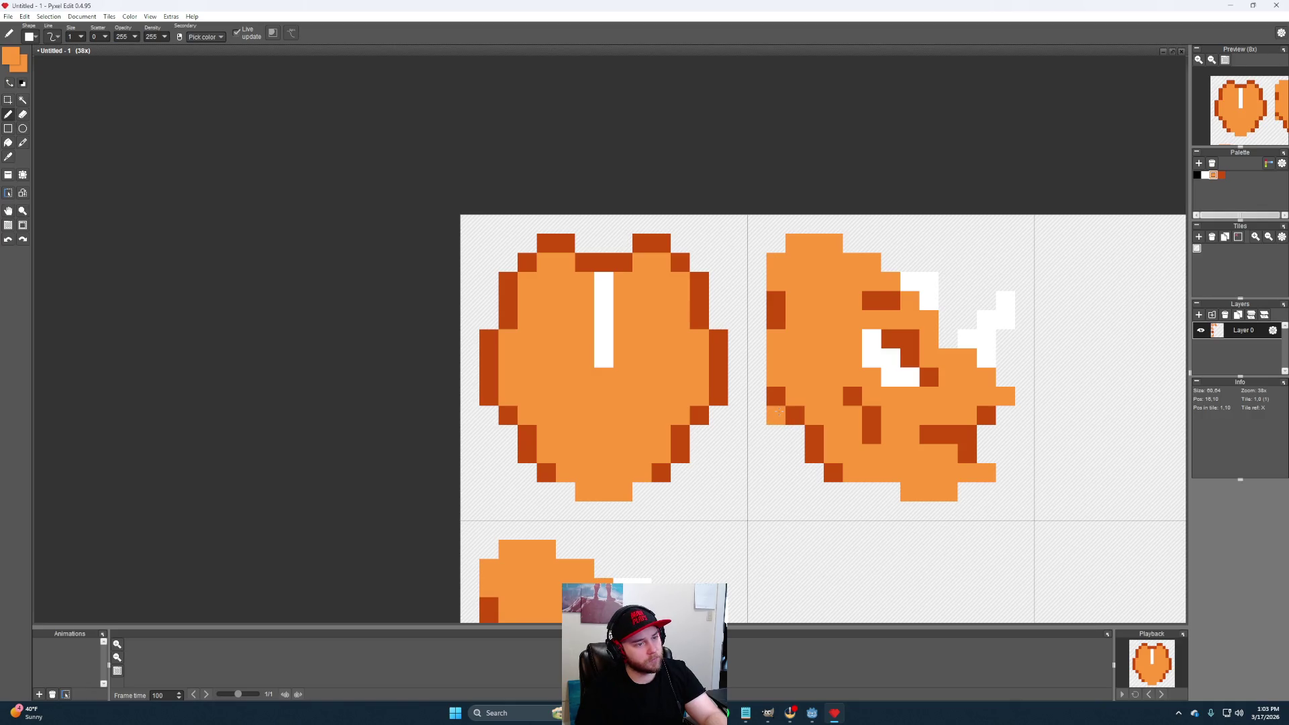
alt+click(776, 310)
click(758, 300)
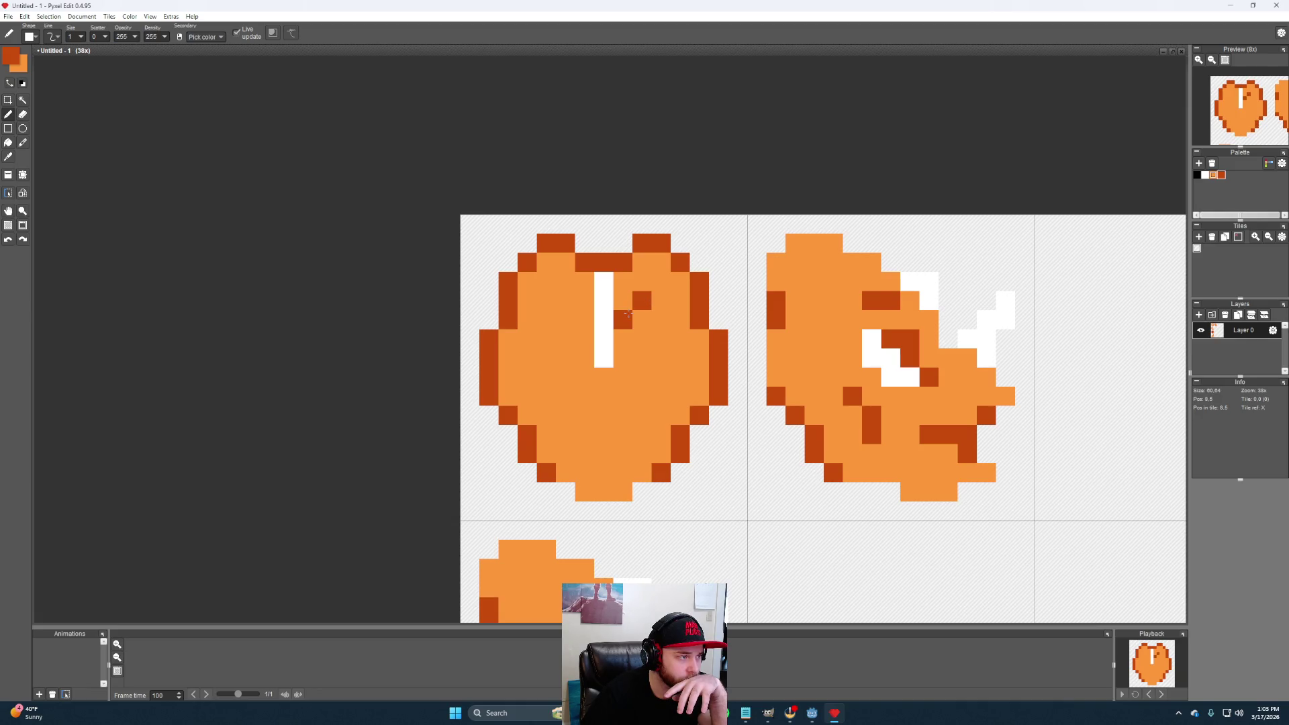
Draw dark-orange brow bars flanking the stripe and shade both cheek edges
click(661, 300)
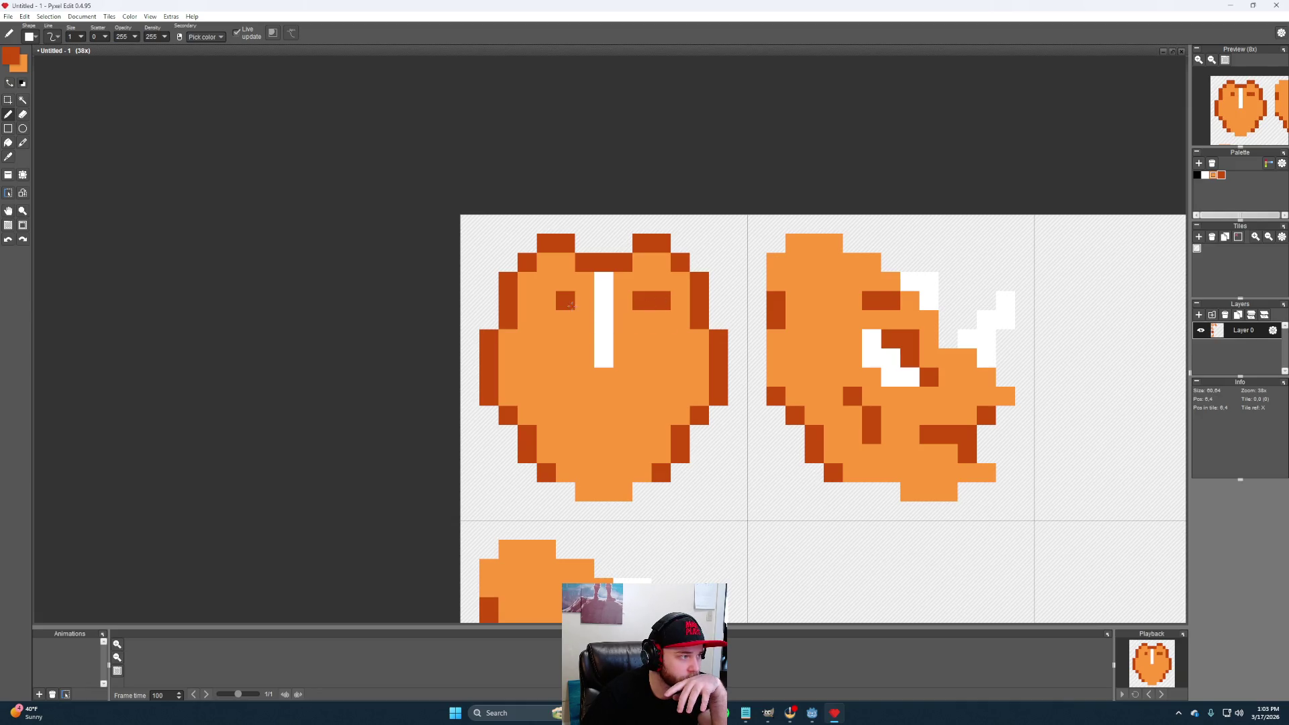
click(547, 300)
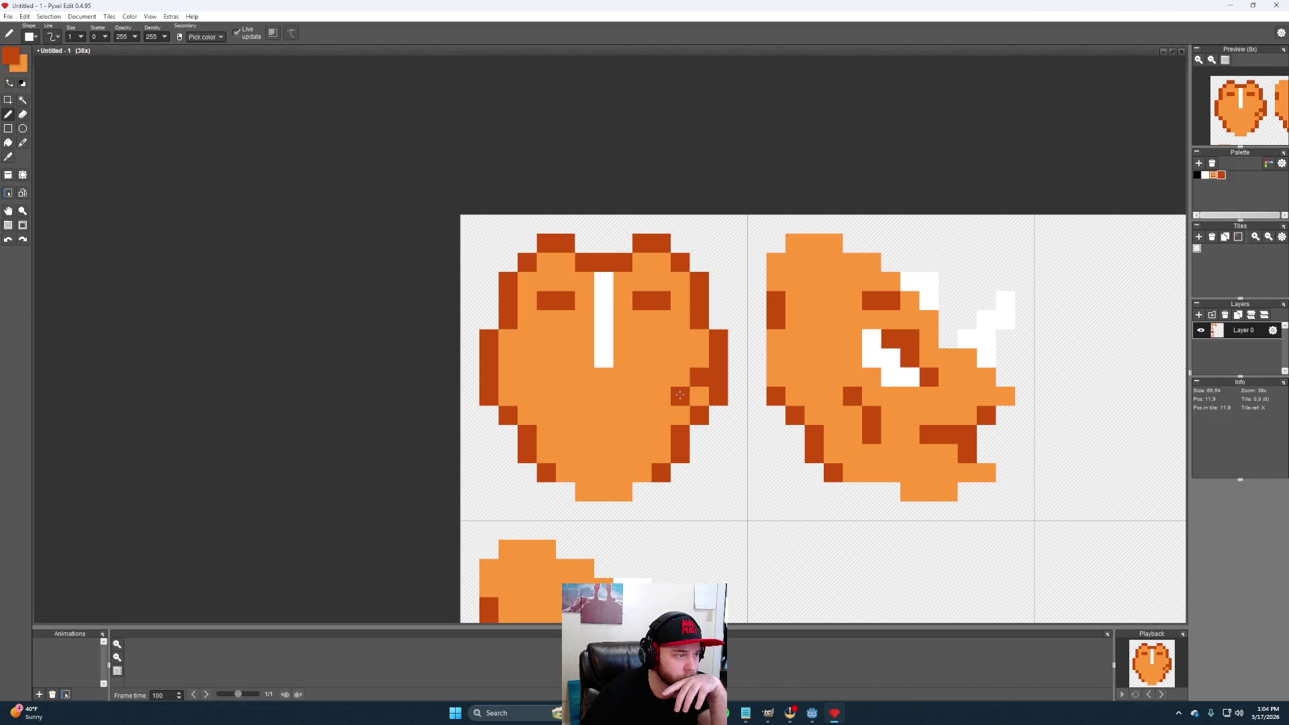
click(661, 413)
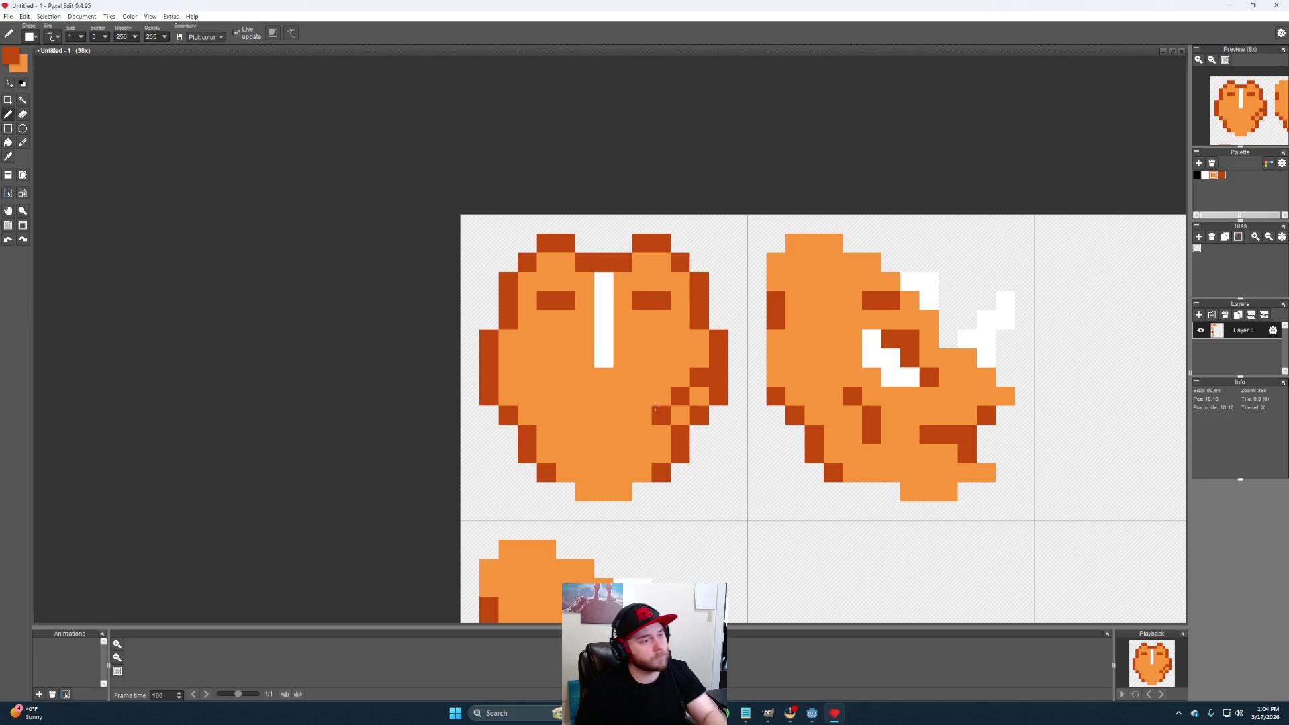
key(ctrl+z)
click(681, 415)
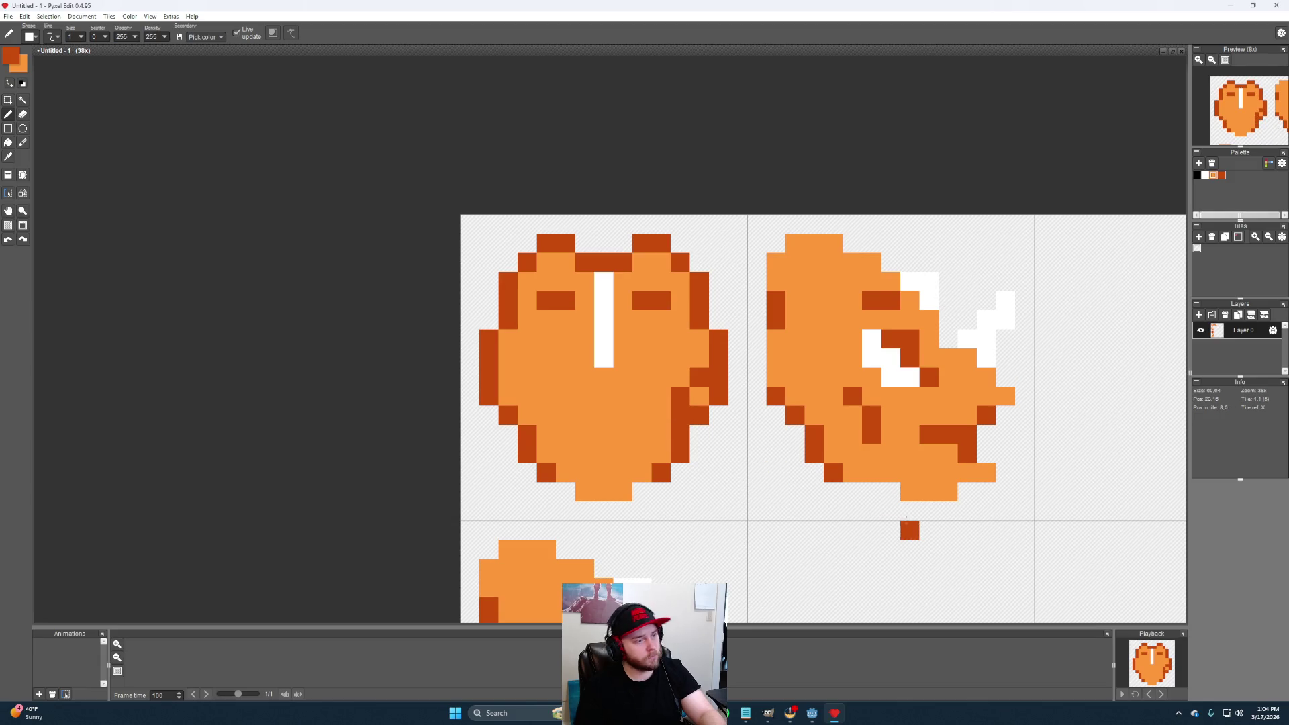
click(508, 377)
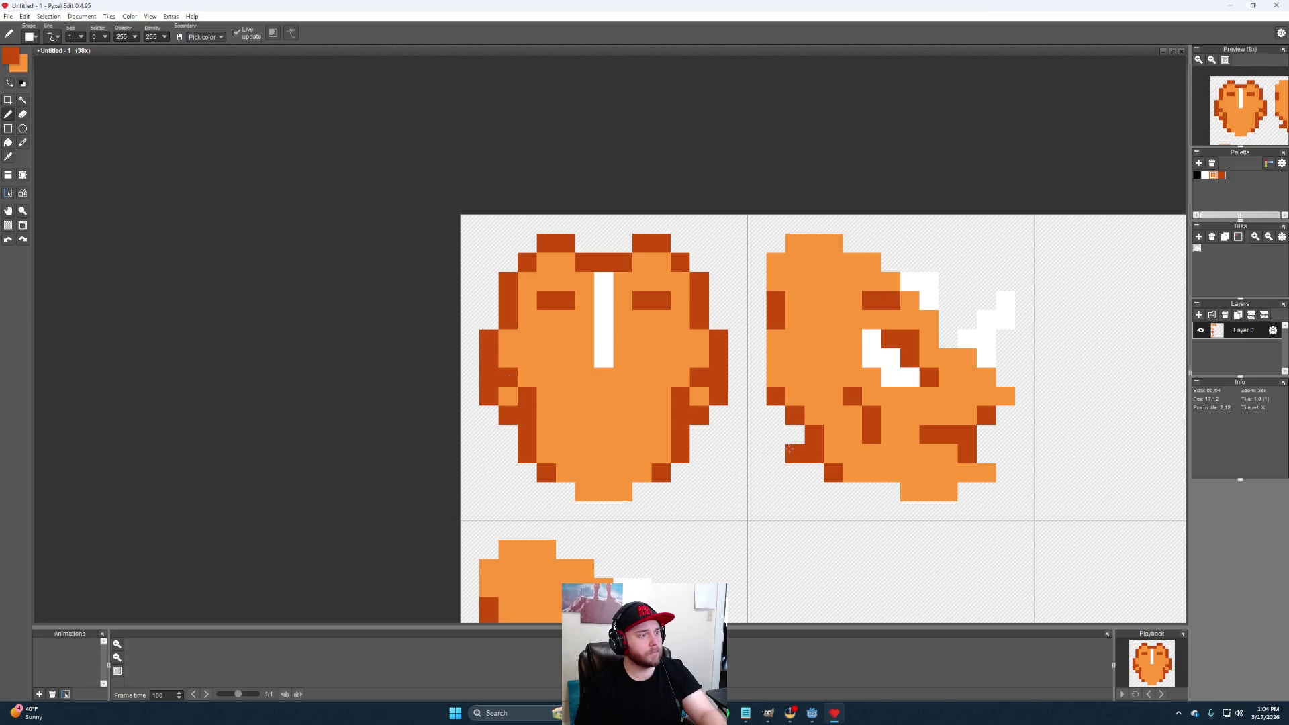
Paint a wide dark mouth near the chin, undoing and erasing stray pixels
click(890, 416)
key(ctrl+z)
click(604, 453)
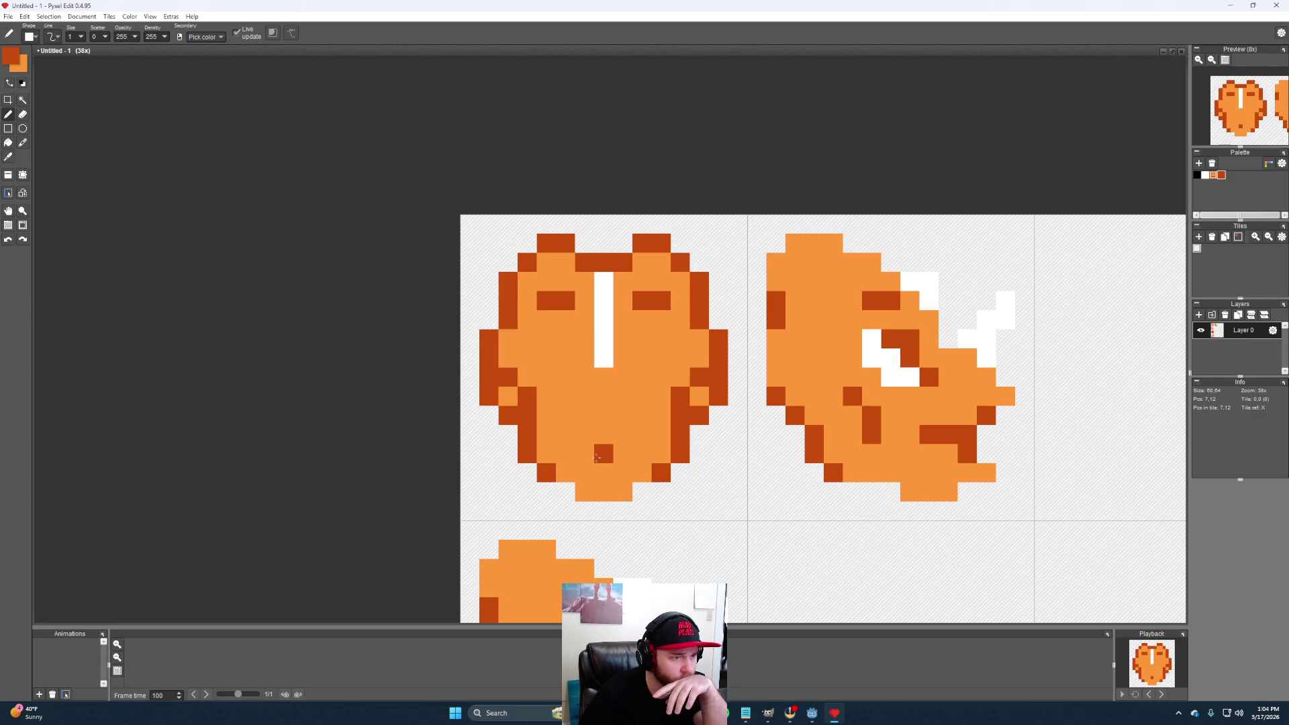
mouse_move(598, 456)
mouse_down()
mouse_move(615, 454)
mouse_move(611, 430)
mouse_move(593, 418)
mouse_up()
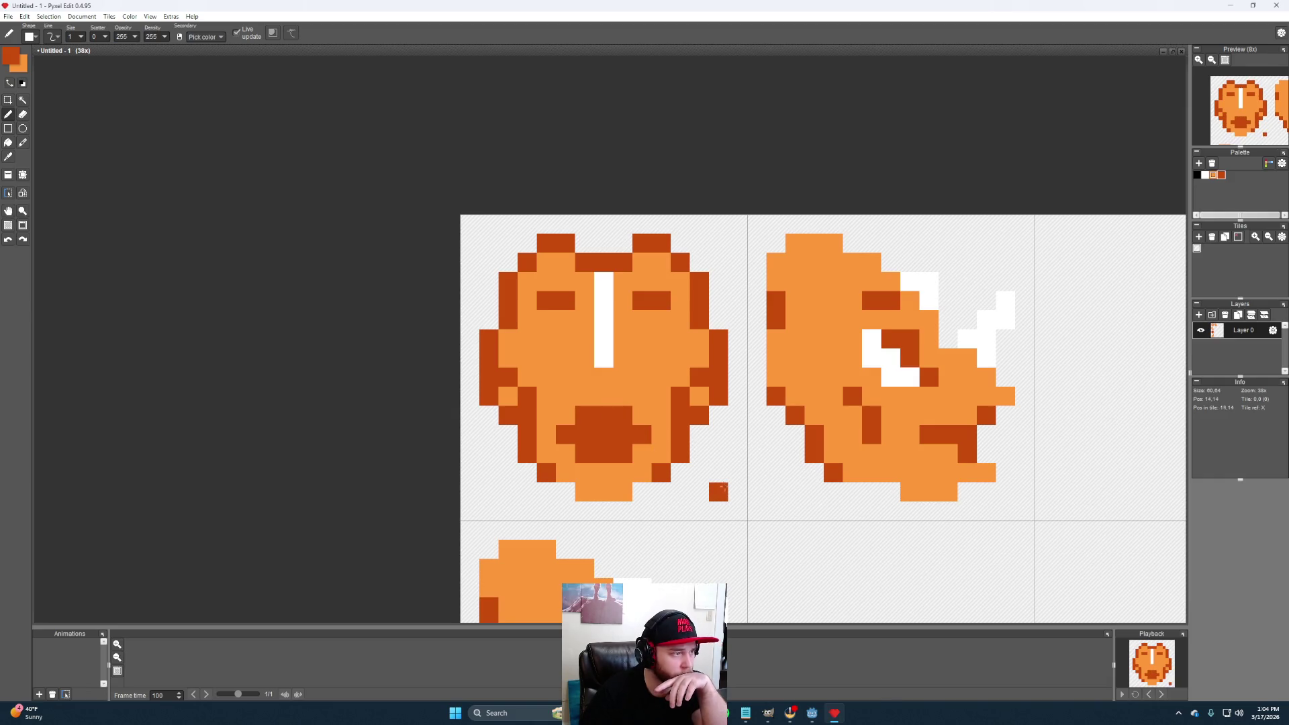
right_click(623, 415)
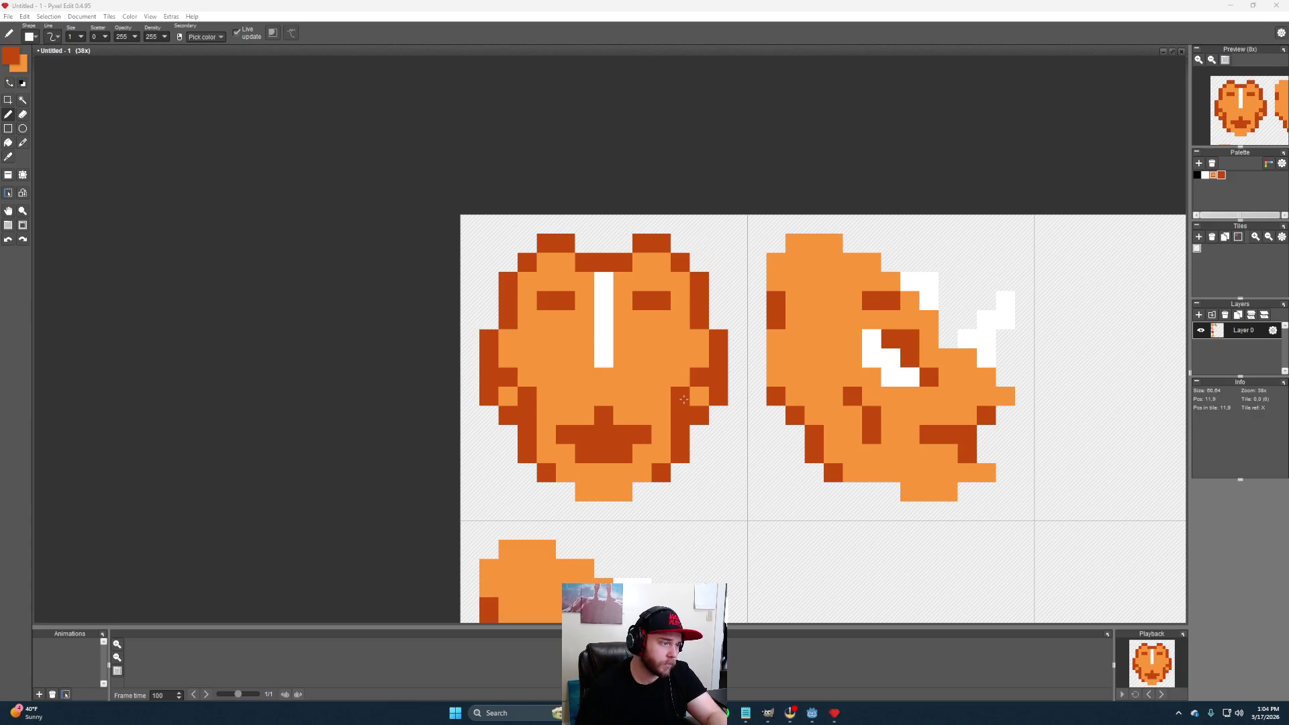
Undo a misplaced pixel beside the mouth and sample light then dark orange
click(615, 415)
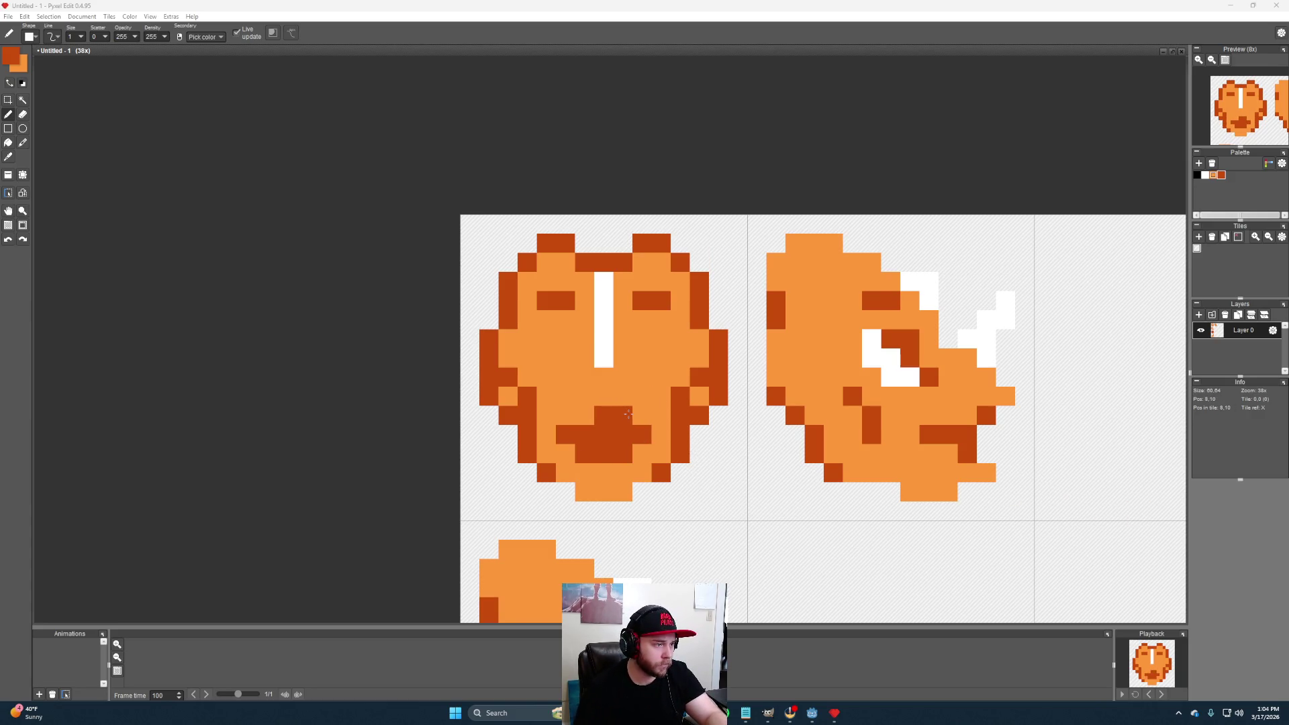
key(ctrl+z)
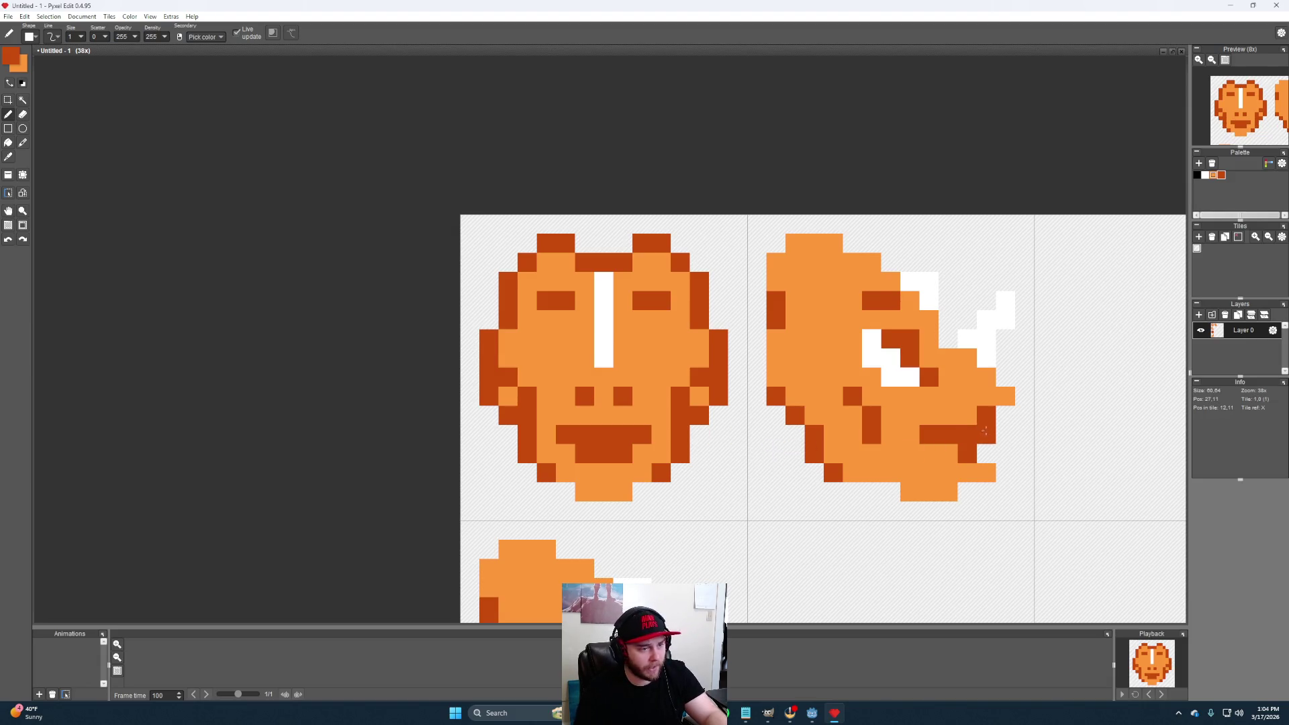
alt+click(969, 430)
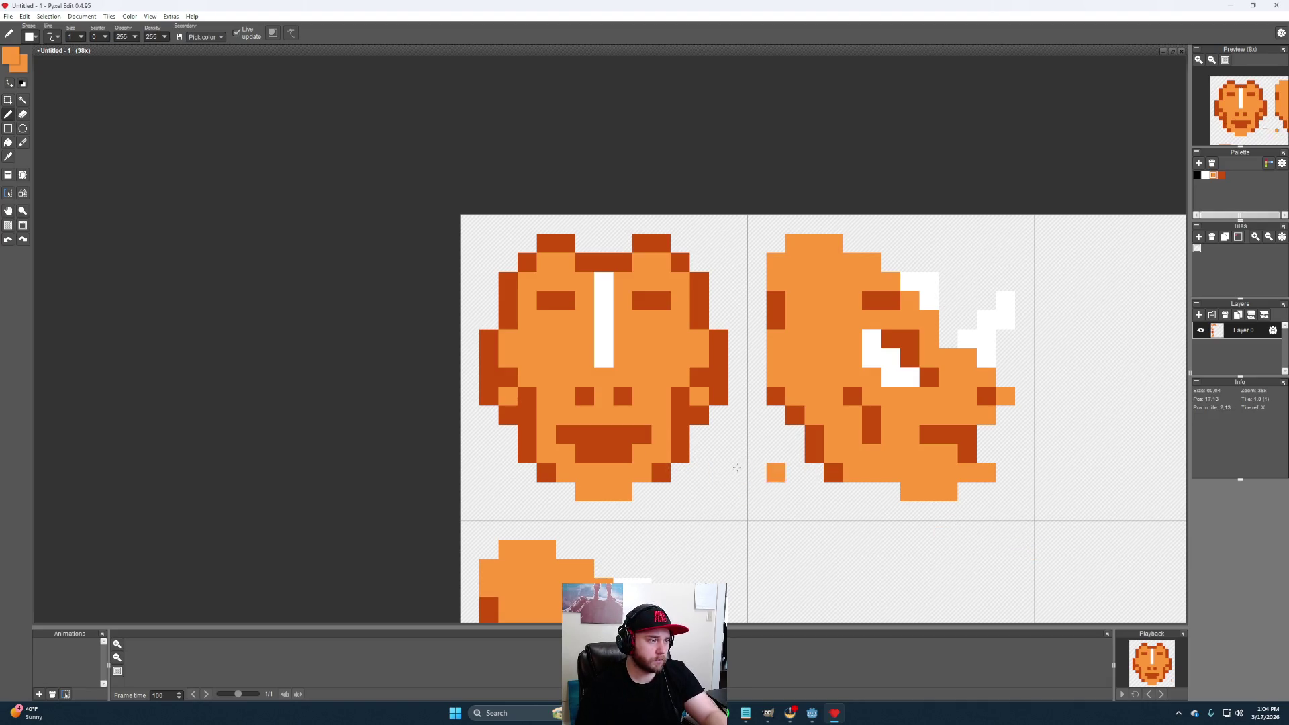
alt+click(621, 396)
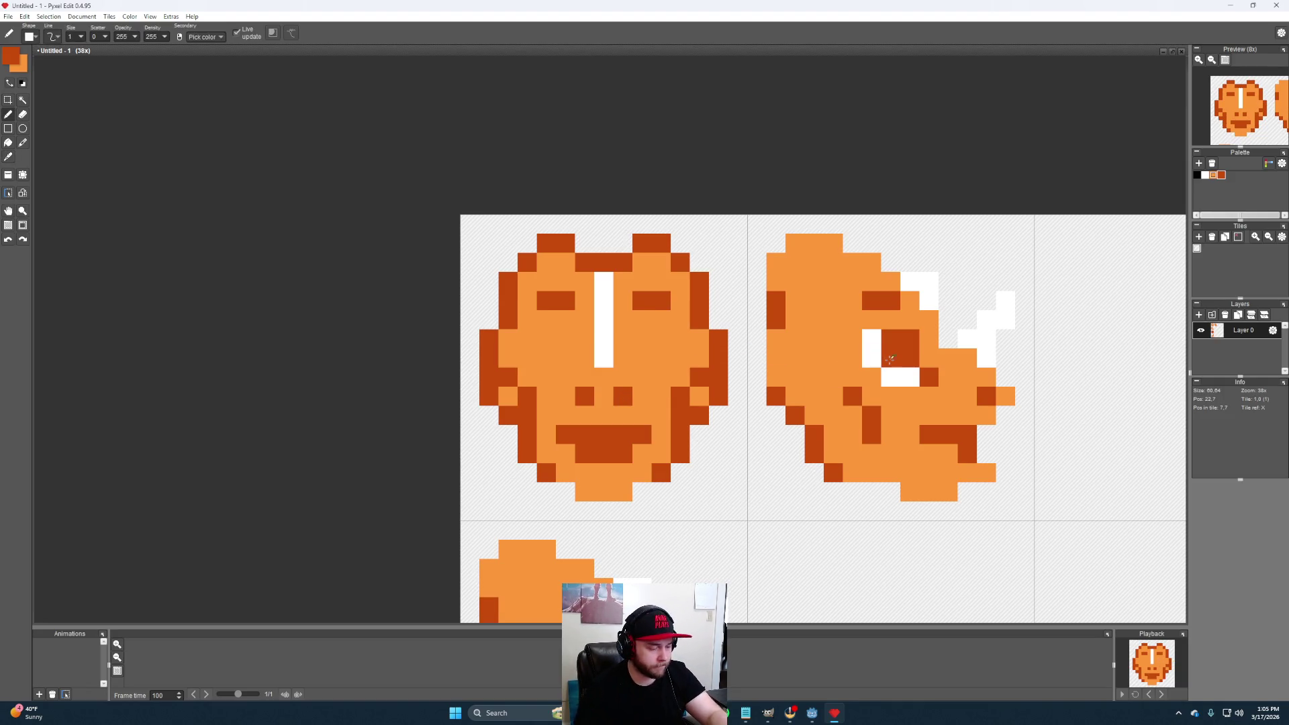
Paint two white eyes under the brows and outline them in dark orange
alt+click(604, 343)
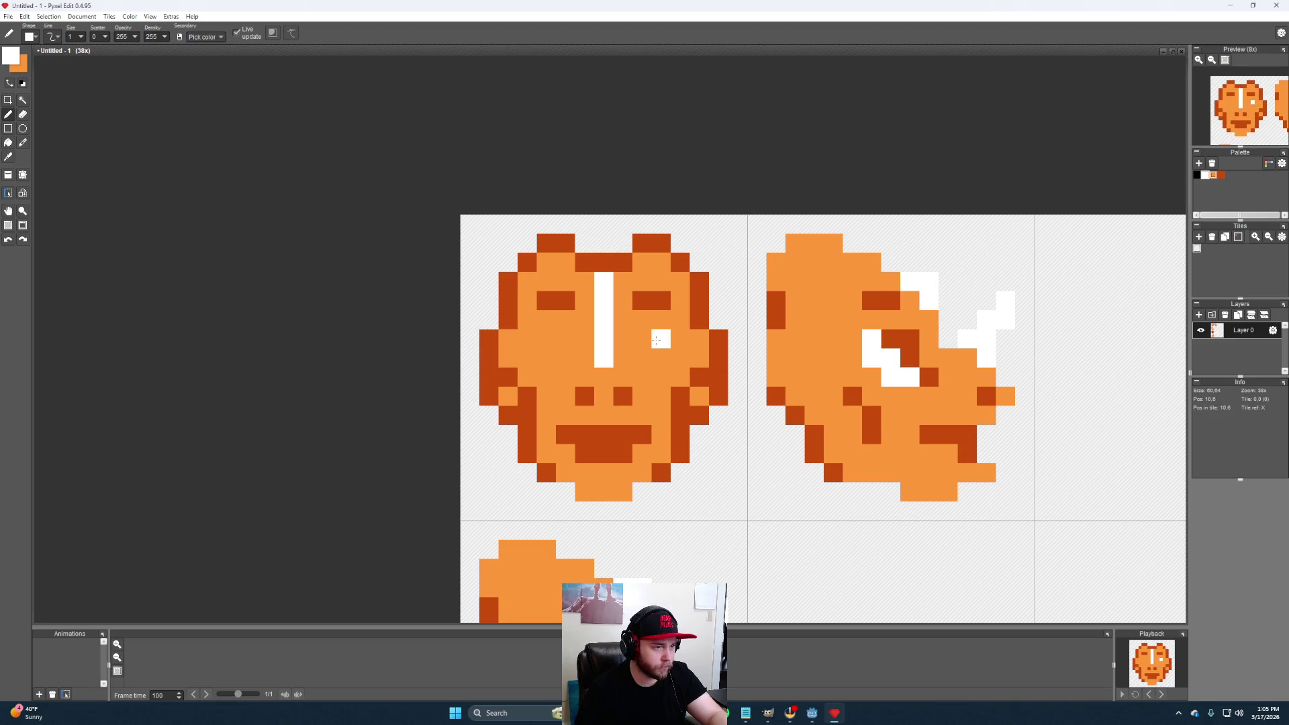
drag(659, 358, 640, 361)
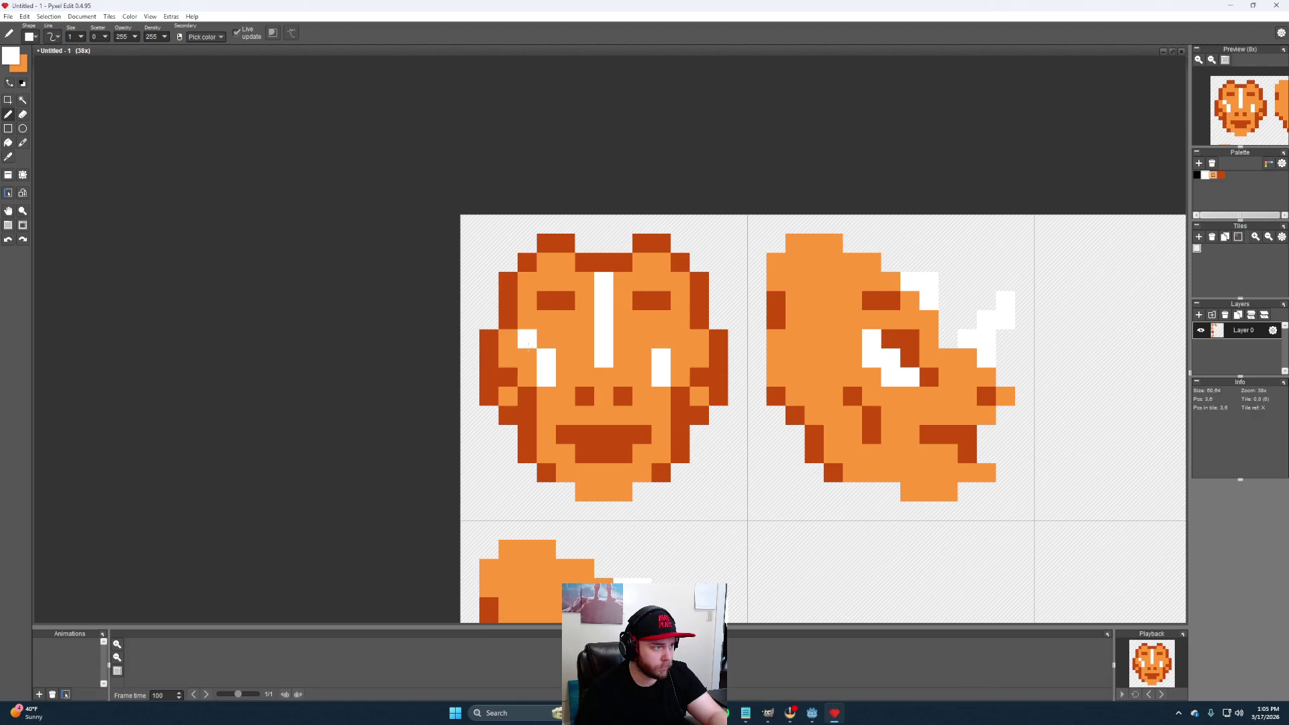
alt+click(623, 395)
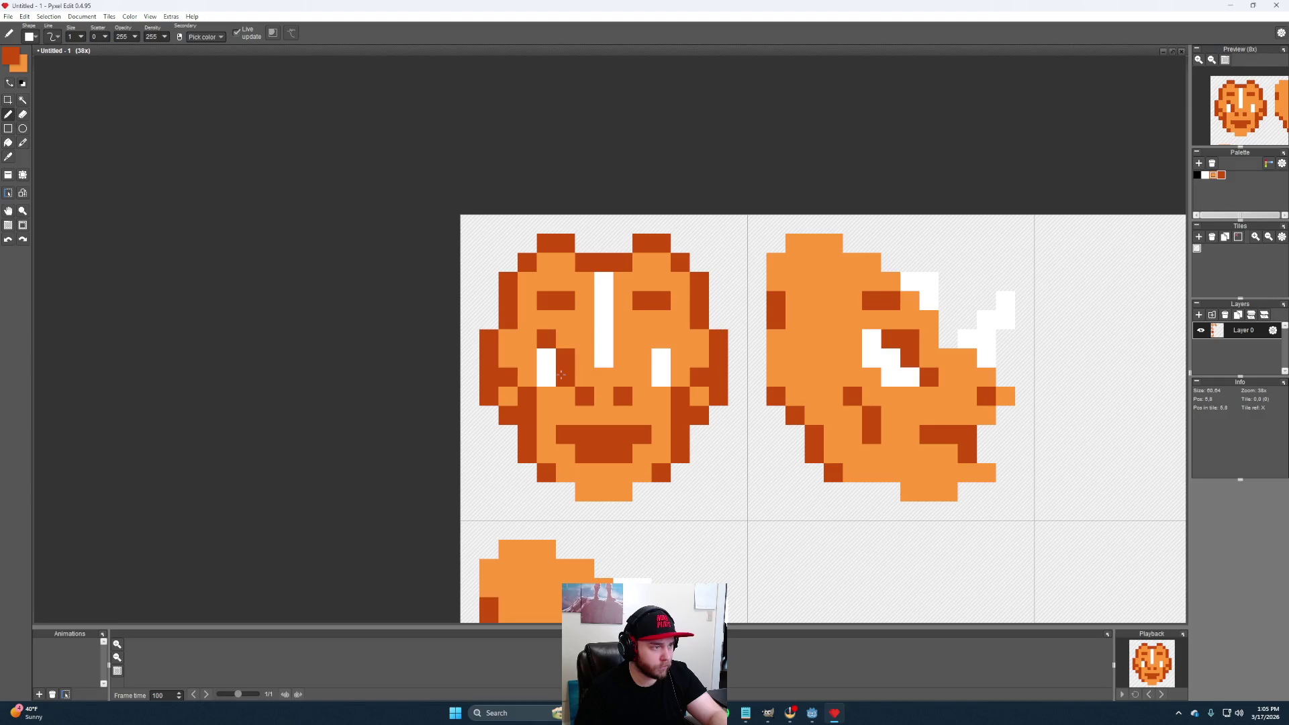
click(642, 358)
click(662, 340)
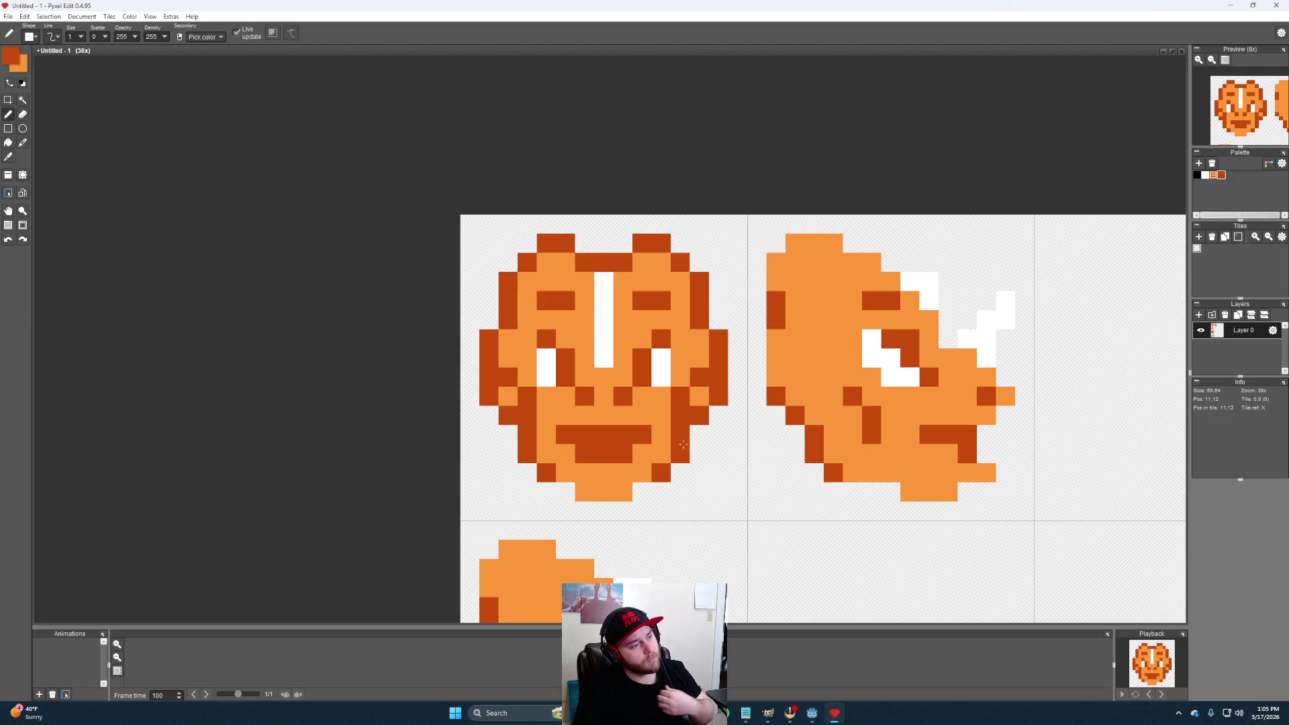
scroll(795, 476, down, 3)
drag(767, 468, 827, 430)
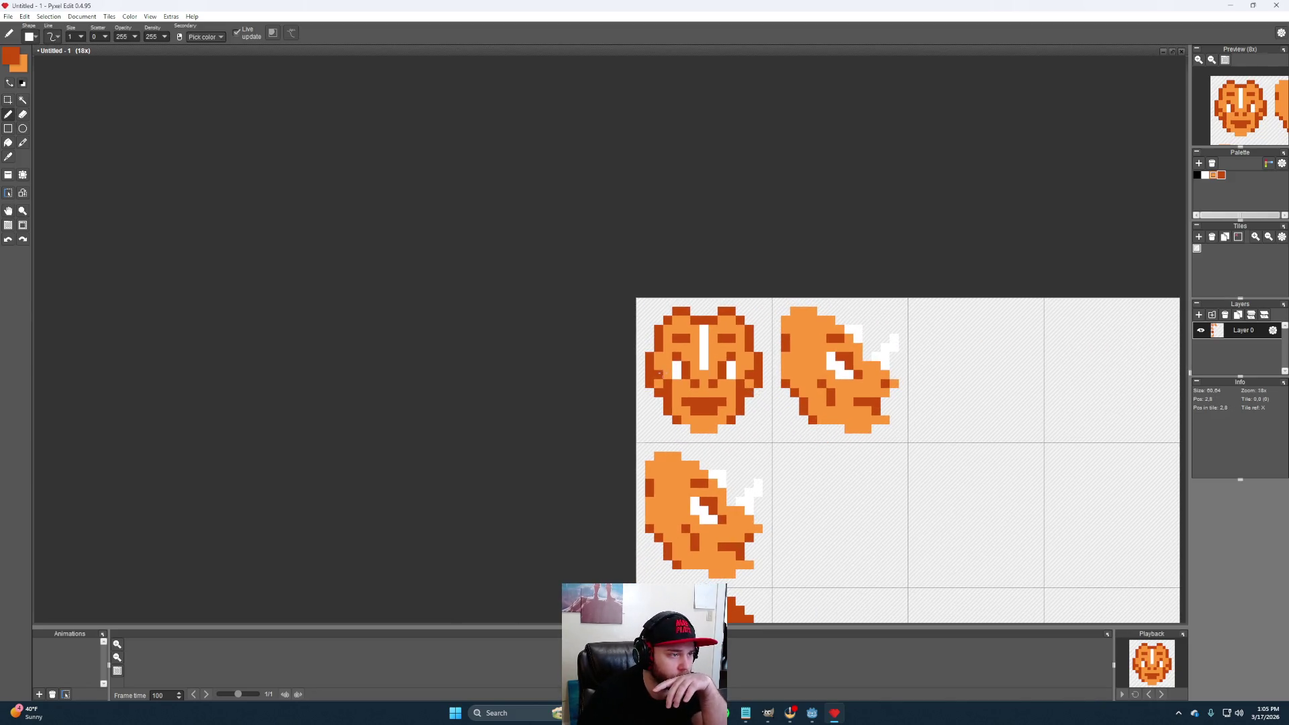
scroll(716, 376, up, 3)
scroll(715, 377, up, 1)
Lighten the face's upper-left outline and left edge in light orange
alt+click(625, 358)
click(626, 333)
mouse_move(625, 326)
mouse_down()
mouse_move(695, 227)
mouse_move(675, 237)
mouse_move(725, 256)
mouse_move(800, 239)
mouse_move(875, 286)
mouse_move(864, 322)
mouse_move(927, 383)
mouse_move(902, 363)
mouse_move(902, 433)
mouse_up()
mouse_move(599, 358)
mouse_down()
mouse_move(599, 433)
mouse_move(599, 408)
mouse_up()
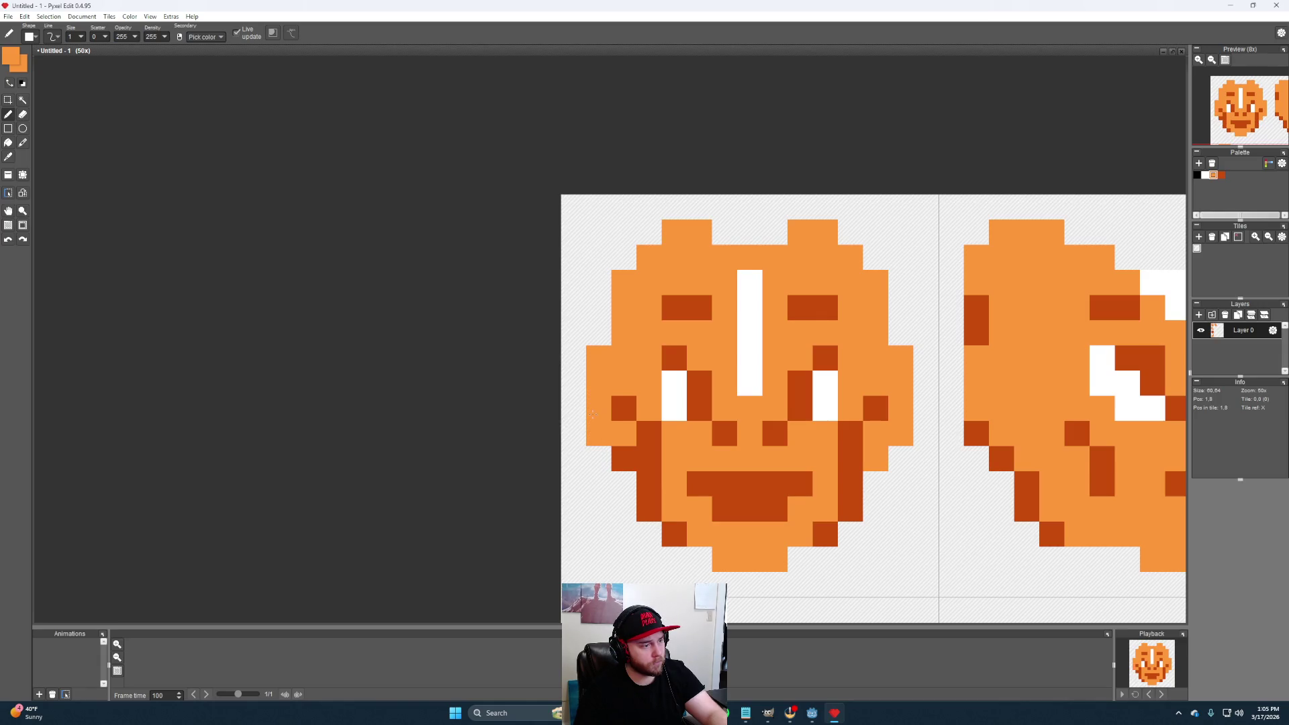
drag(650, 510, 674, 417)
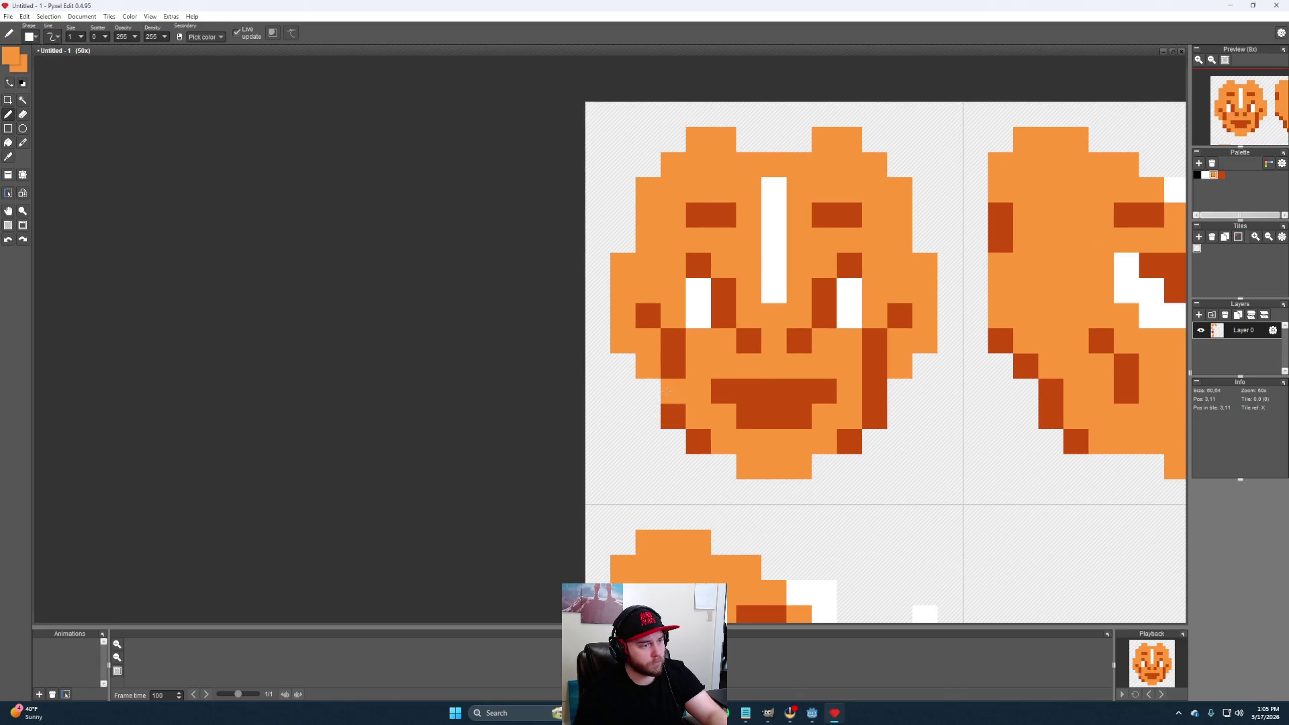
click(875, 393)
Sample dark orange and shade along the jaw and chin, undoing a stray pixel
key(alt)
alt+click(855, 439)
drag(799, 467, 748, 466)
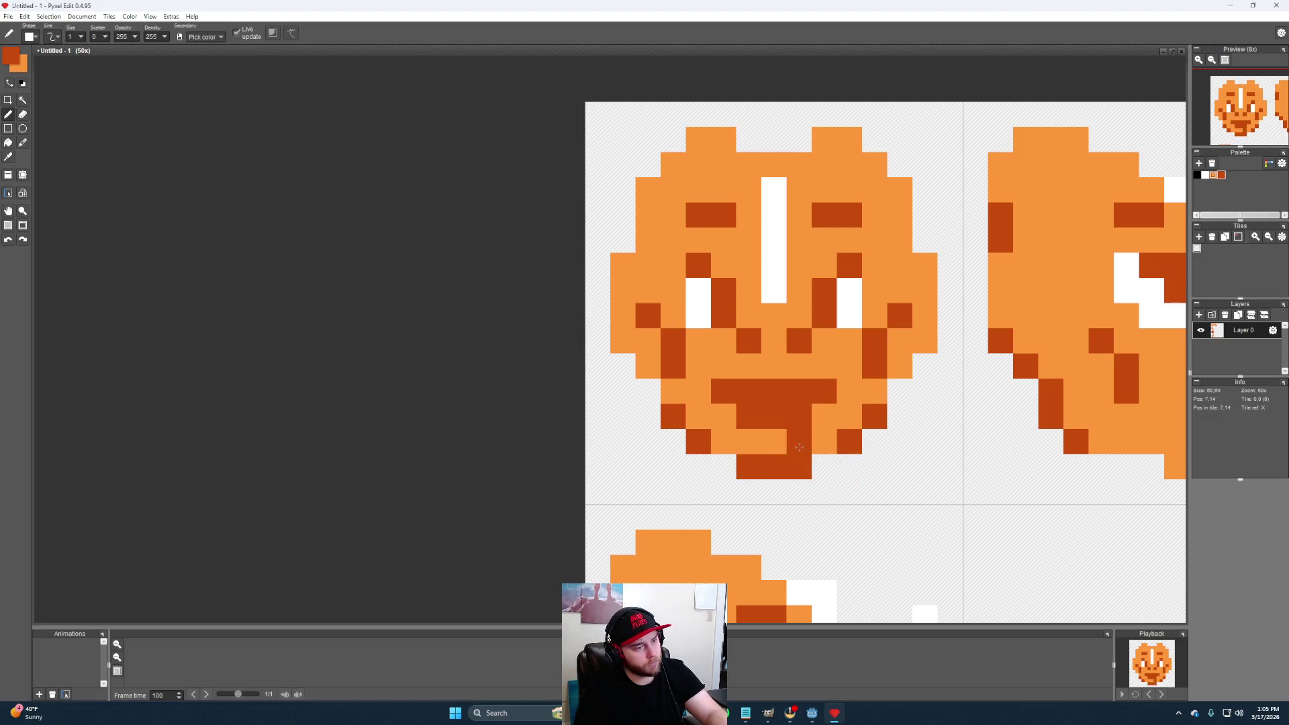
click(723, 442)
click(824, 443)
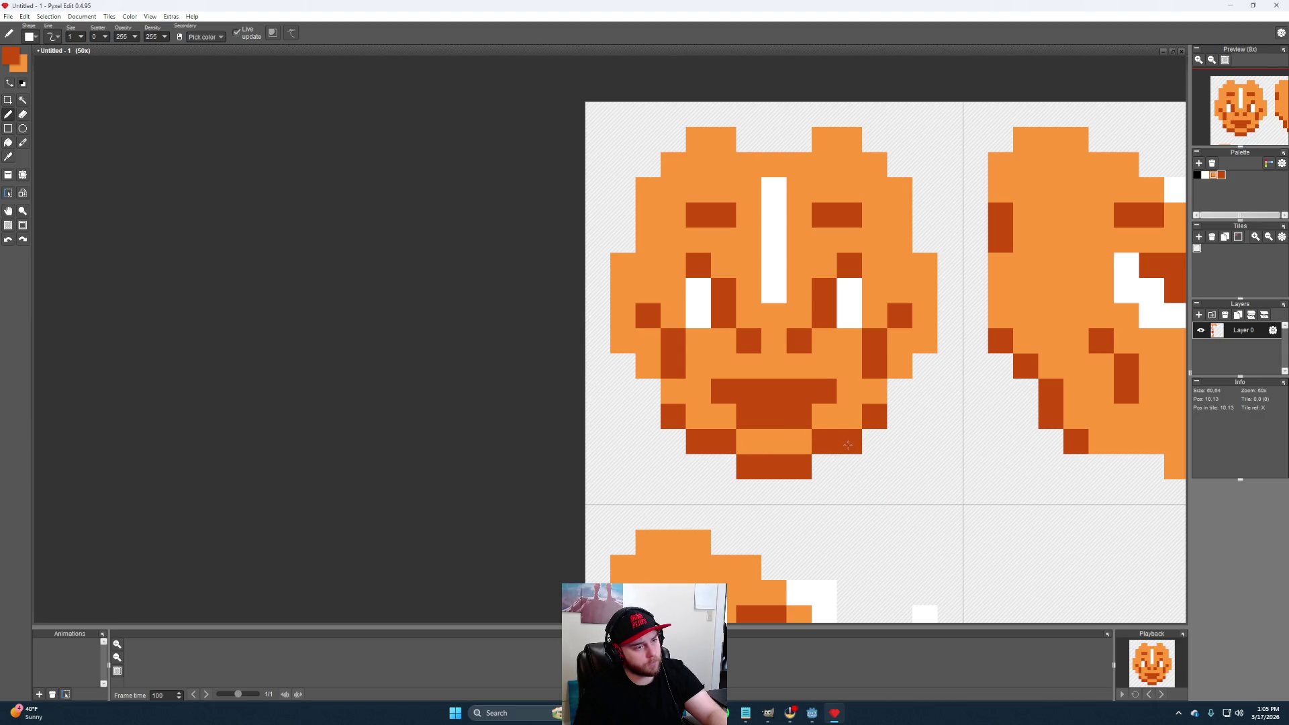
scroll(807, 421, down, 3)
scroll(726, 394, up, 3)
click(725, 393)
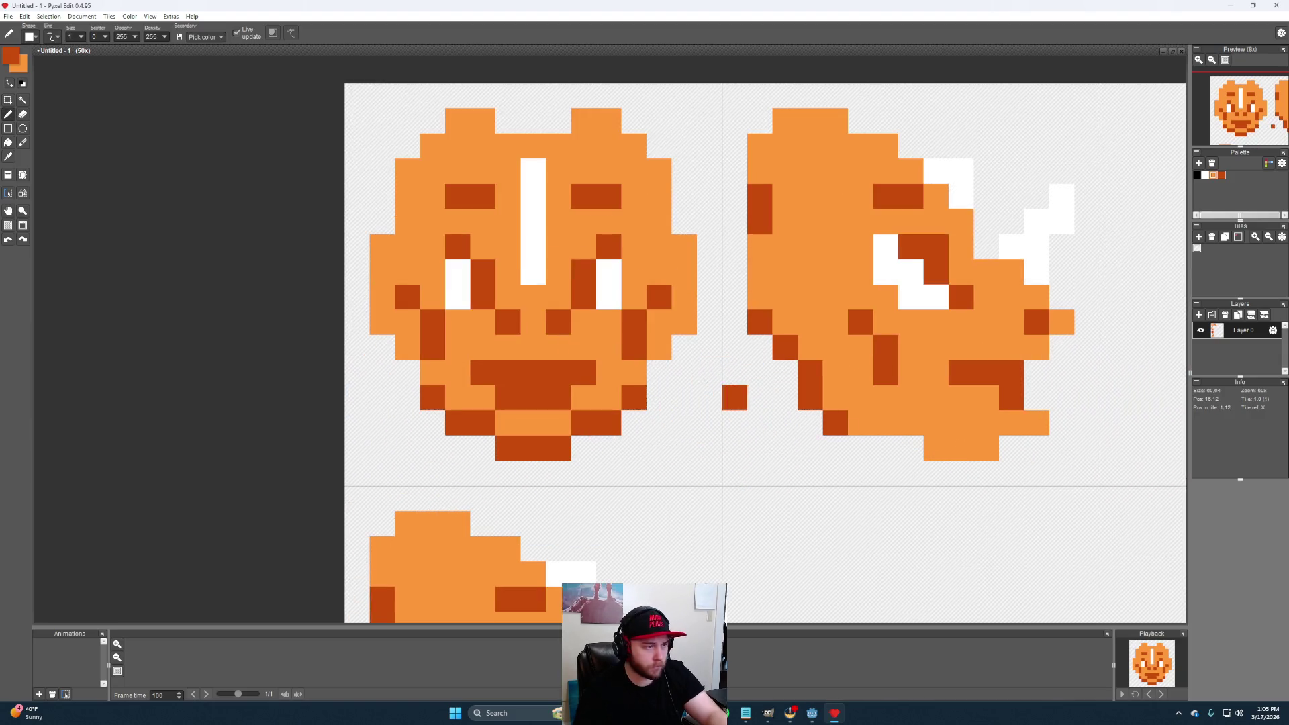
scroll(722, 395, down, 3)
key(ctrl+z)
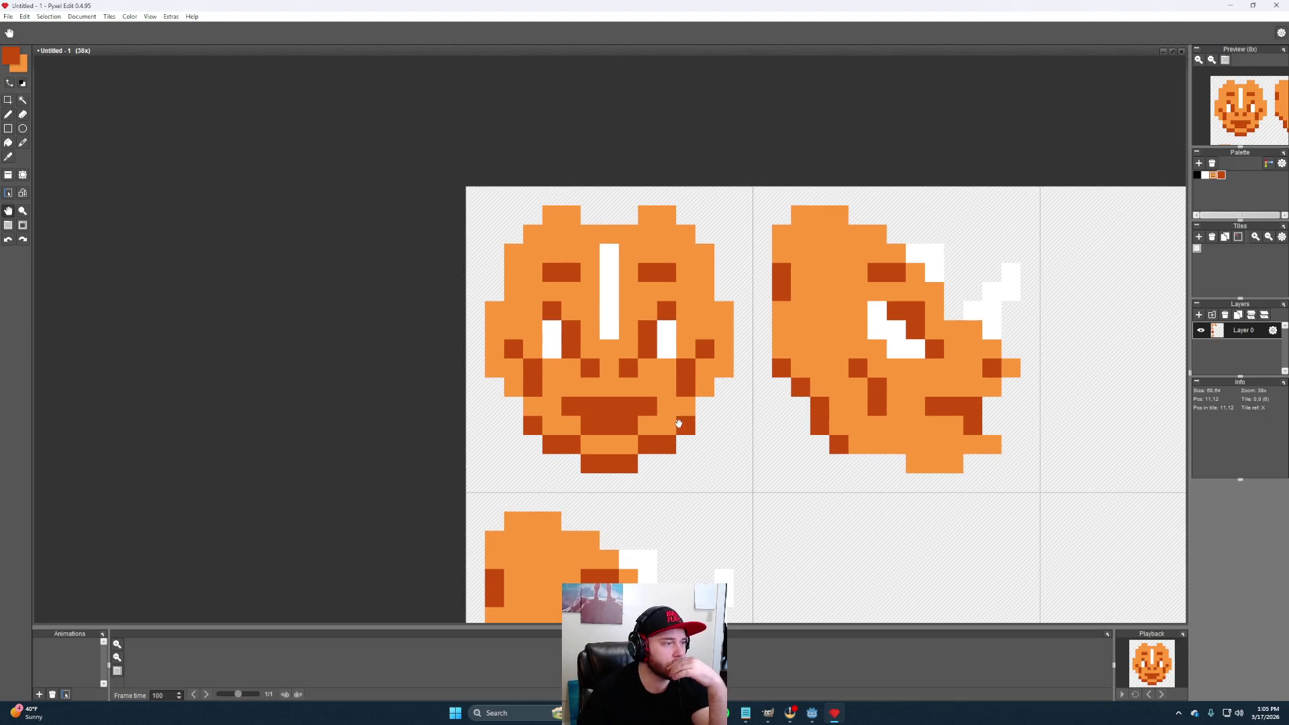
scroll(648, 411, up, 1)
Undo stray dark pixels and correct a face pixel to light orange
click(805, 500)
scroll(805, 500, down, 2)
key(ctrl+z)
scroll(754, 461, down, 1)
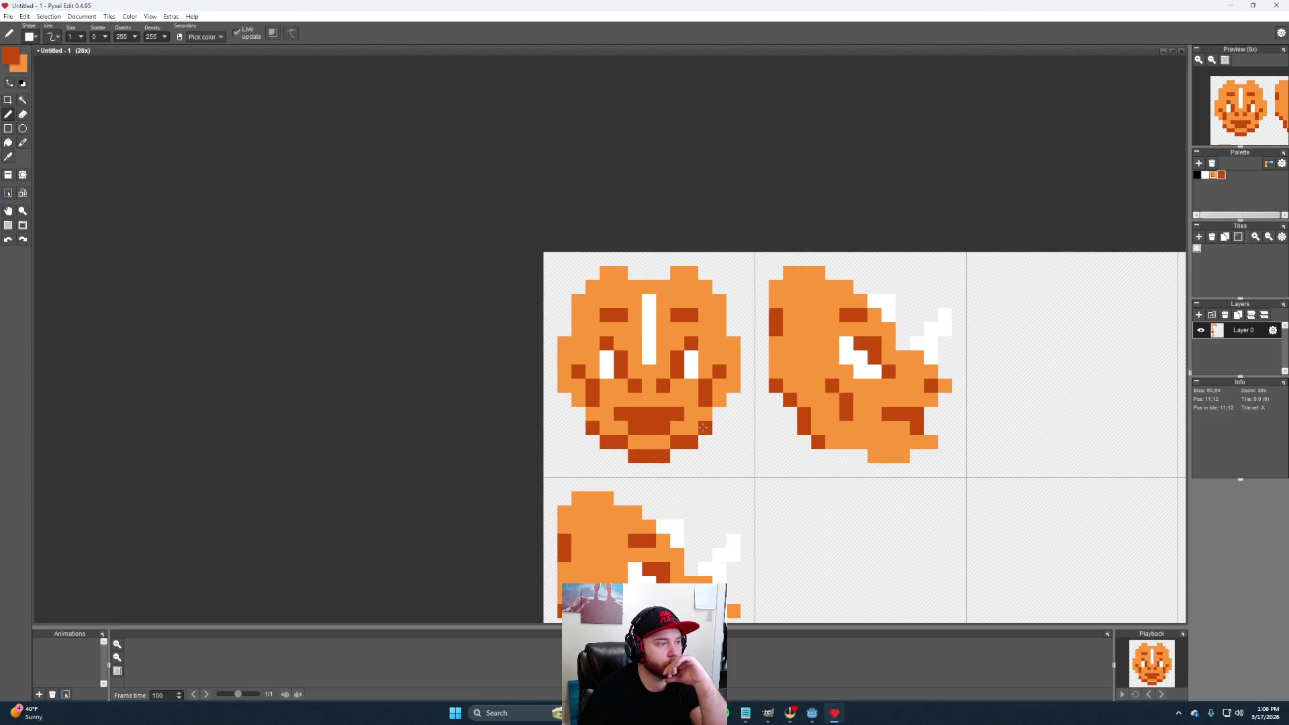
scroll(725, 453, up, 1)
click(724, 454)
key(ctrl+z)
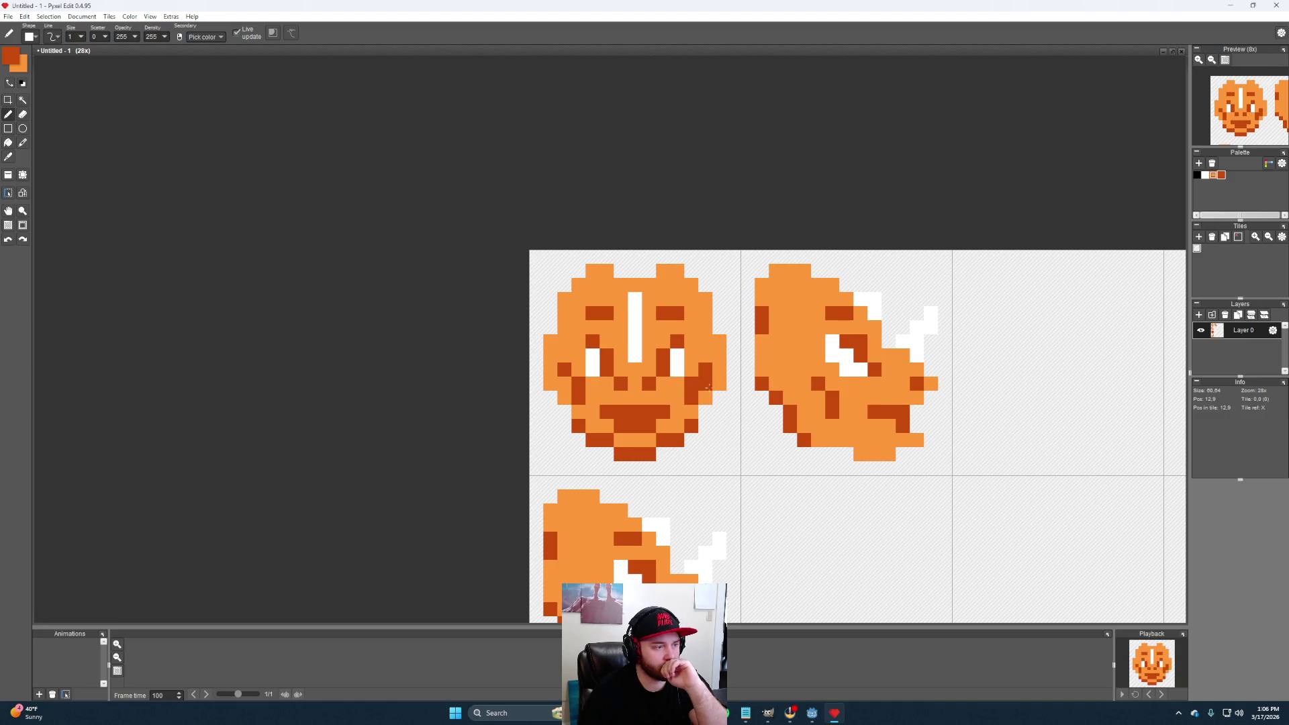
click(691, 413)
right_click(663, 402)
alt+click(570, 372)
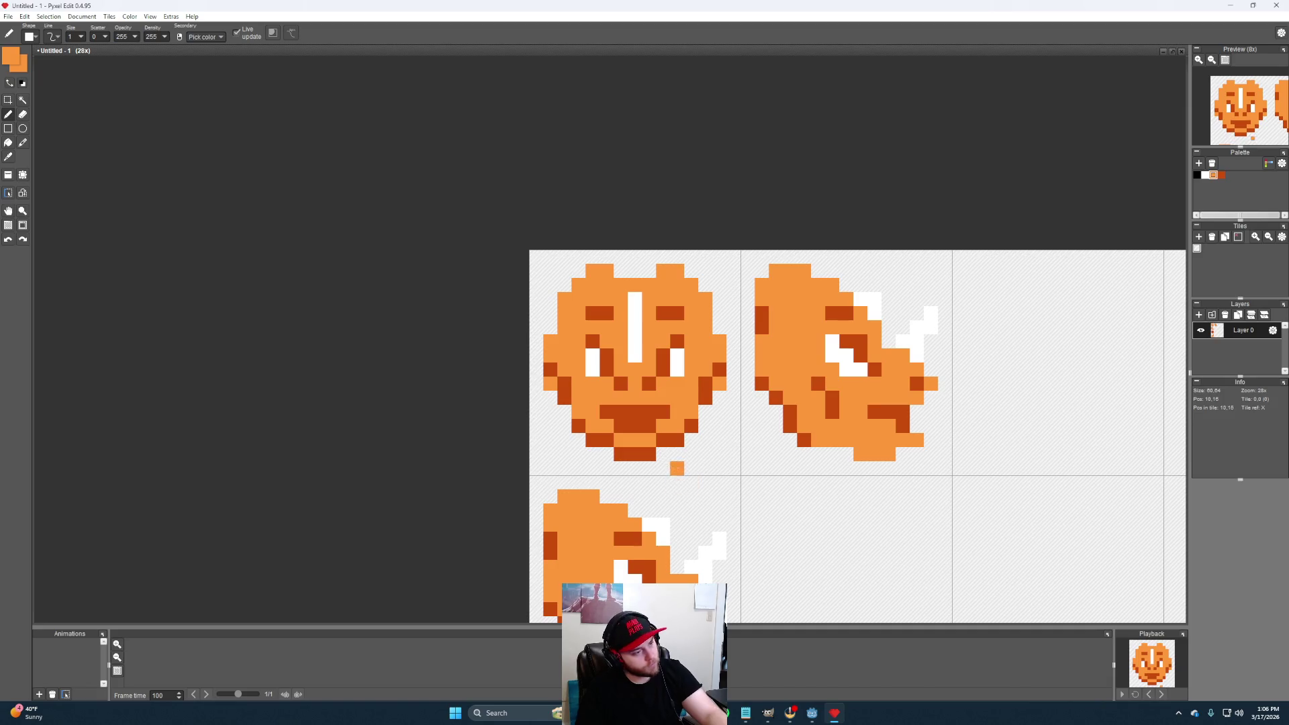
scroll(670, 440, down, 2)
scroll(728, 446, up, 1)
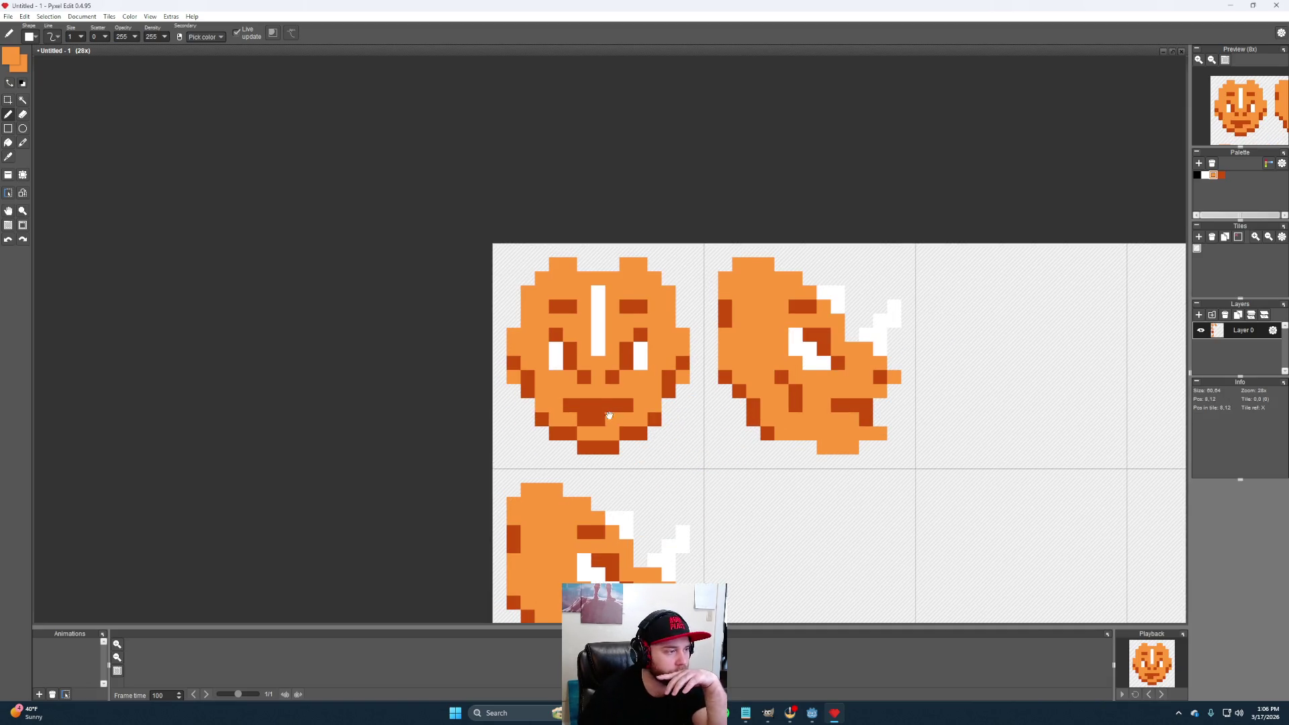
scroll(660, 429, up, 2)
scroll(674, 420, up, 1)
scroll(677, 422, down, 1)
scroll(692, 427, up, 1)
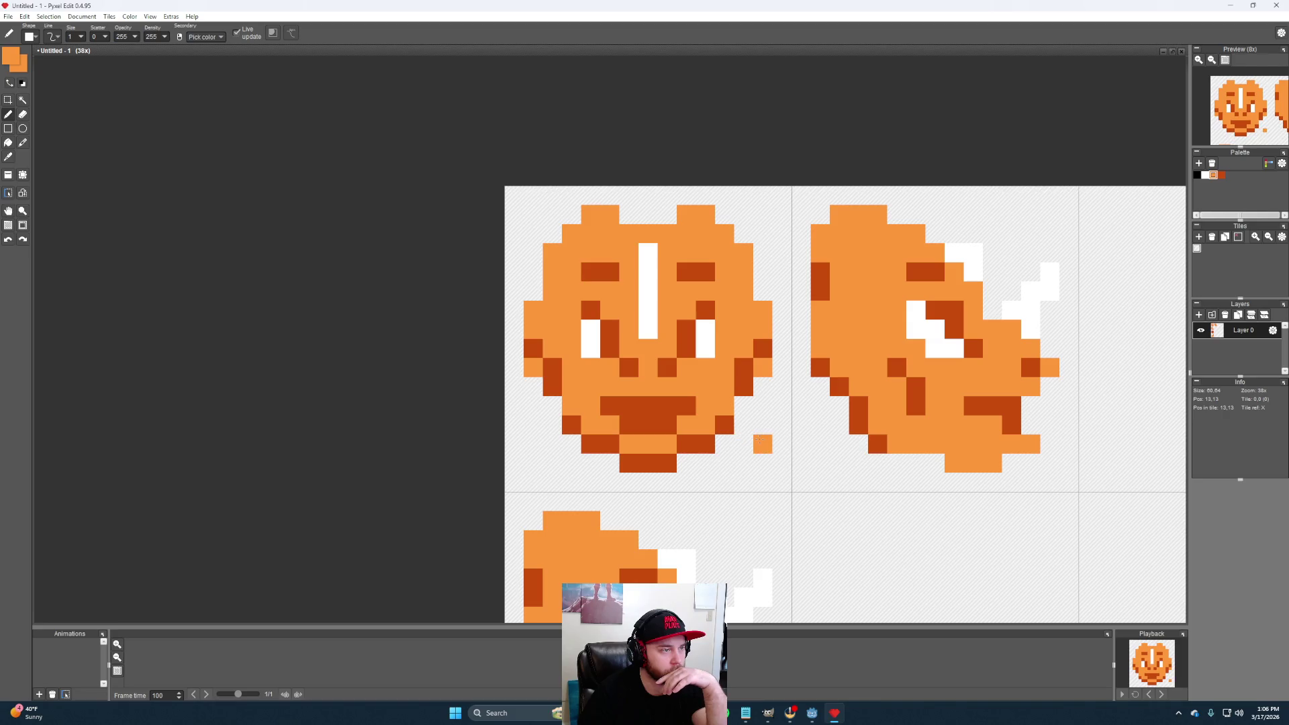
Draw a three-pixel dark forehead stripe, dark top corners and a dark right edge
alt+click(687, 327)
click(628, 234)
drag(633, 235, 667, 234)
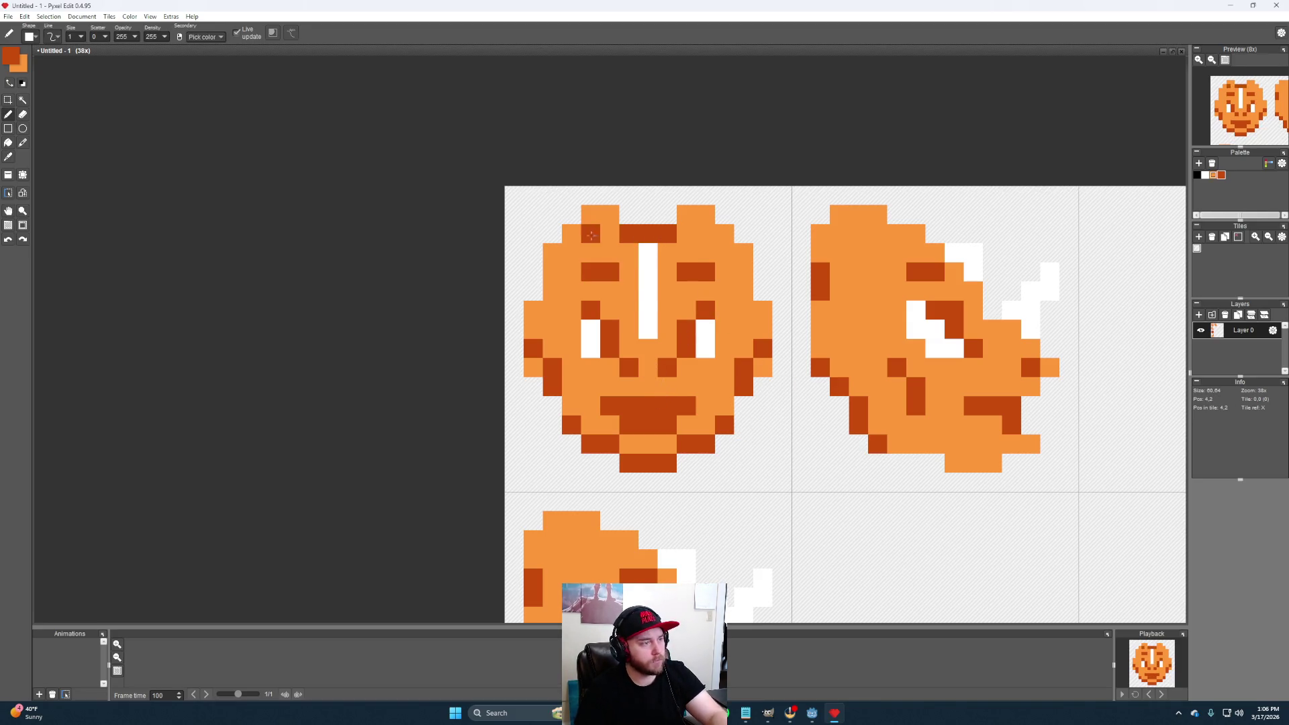
click(552, 252)
click(743, 252)
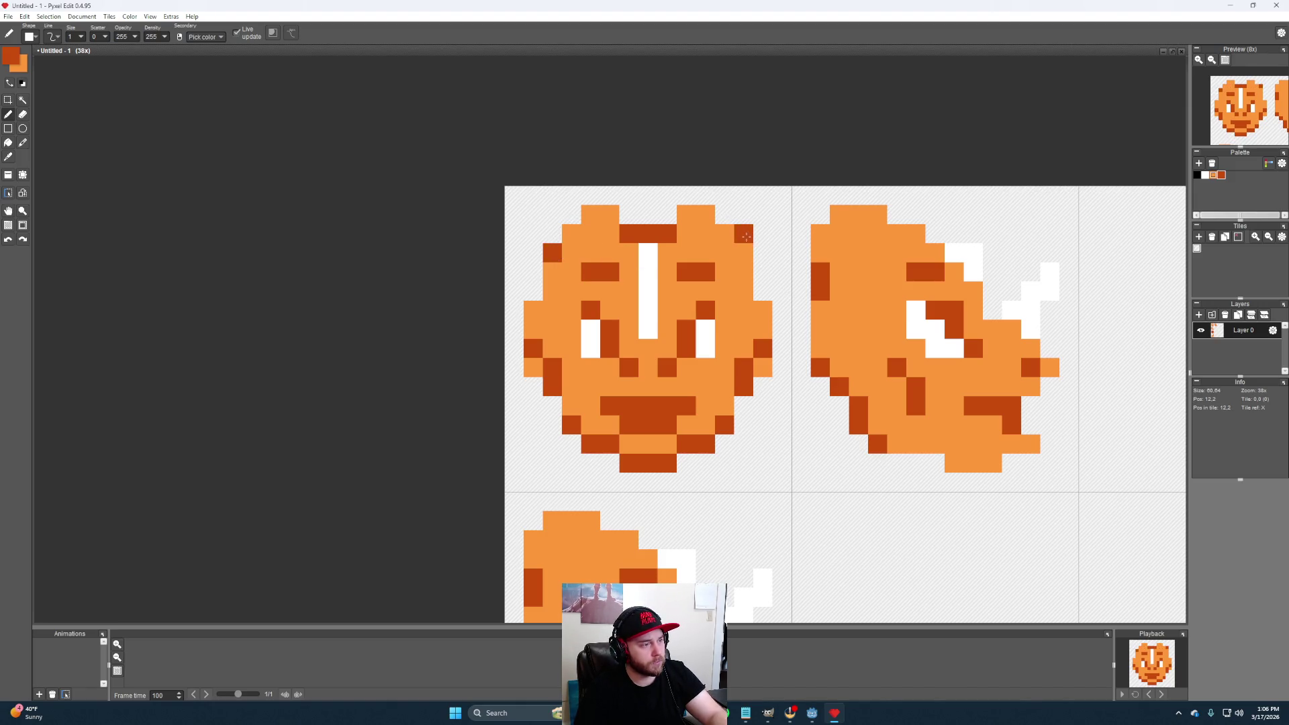
scroll(678, 361, down, 1)
scroll(678, 362, down, 1)
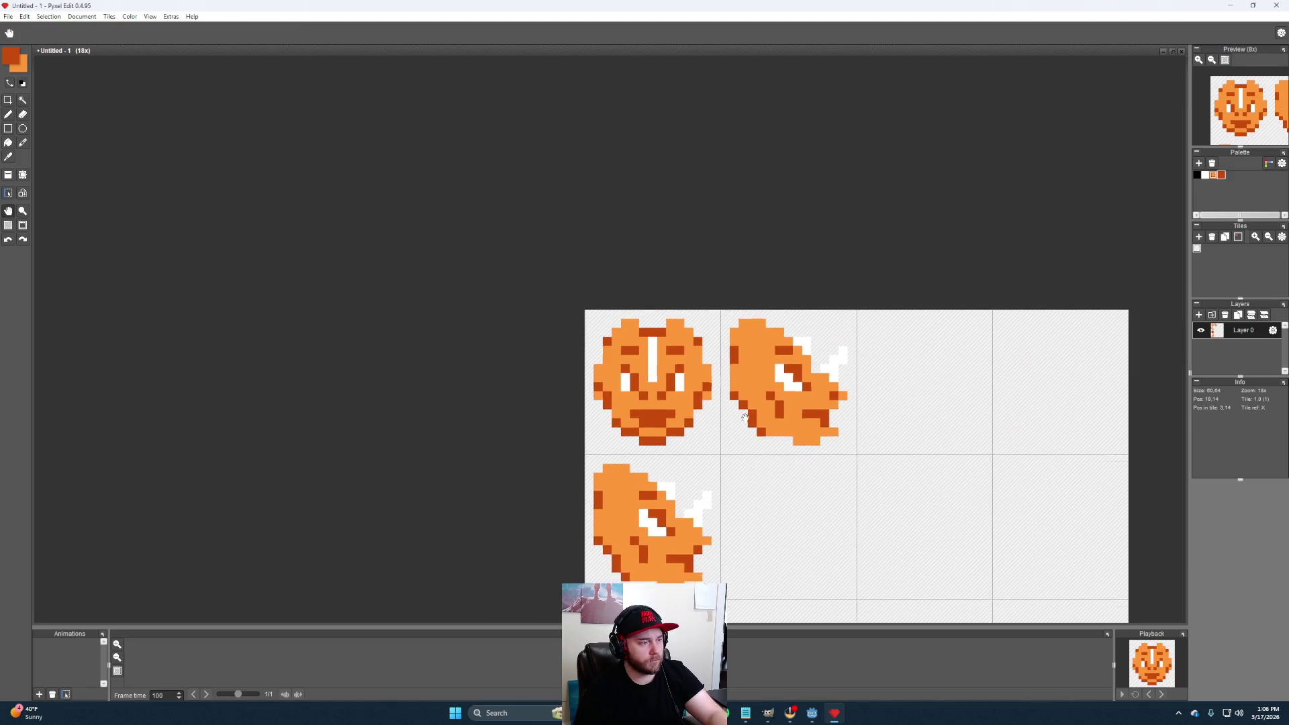
scroll(678, 362, up, 1)
scroll(679, 361, up, 1)
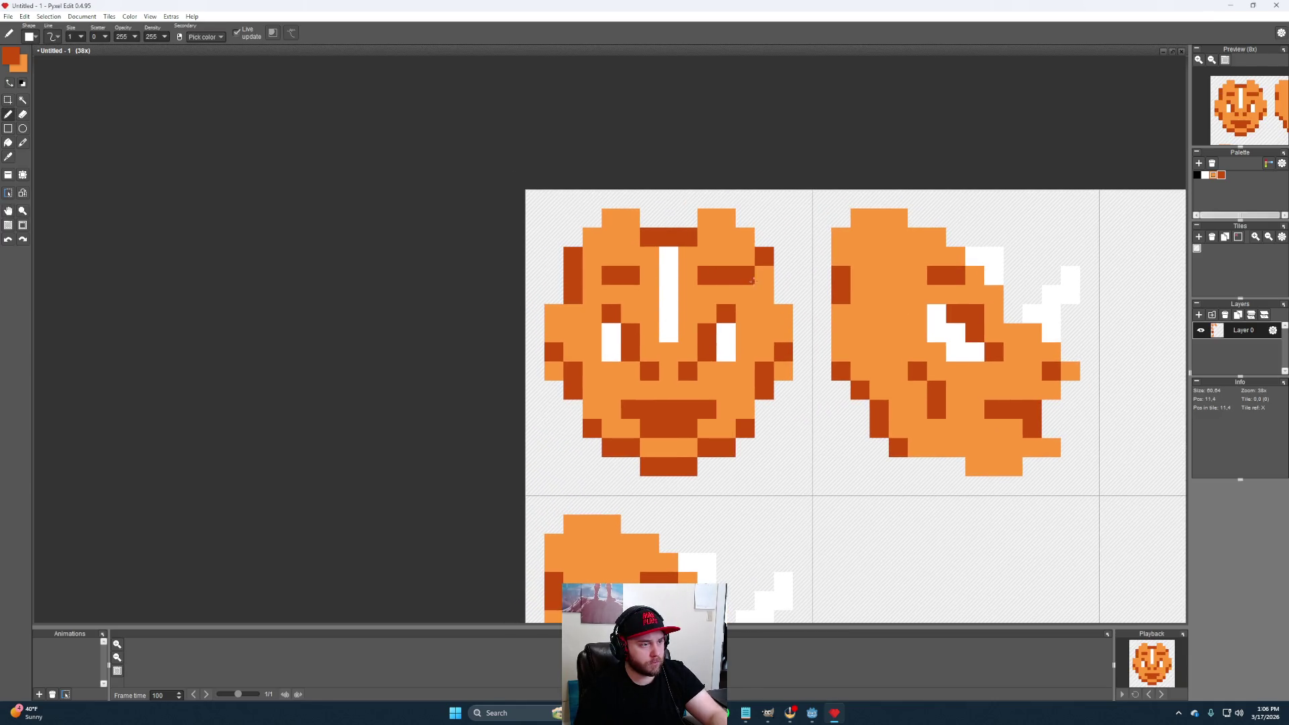
drag(765, 275, 765, 295)
drag(784, 354, 784, 372)
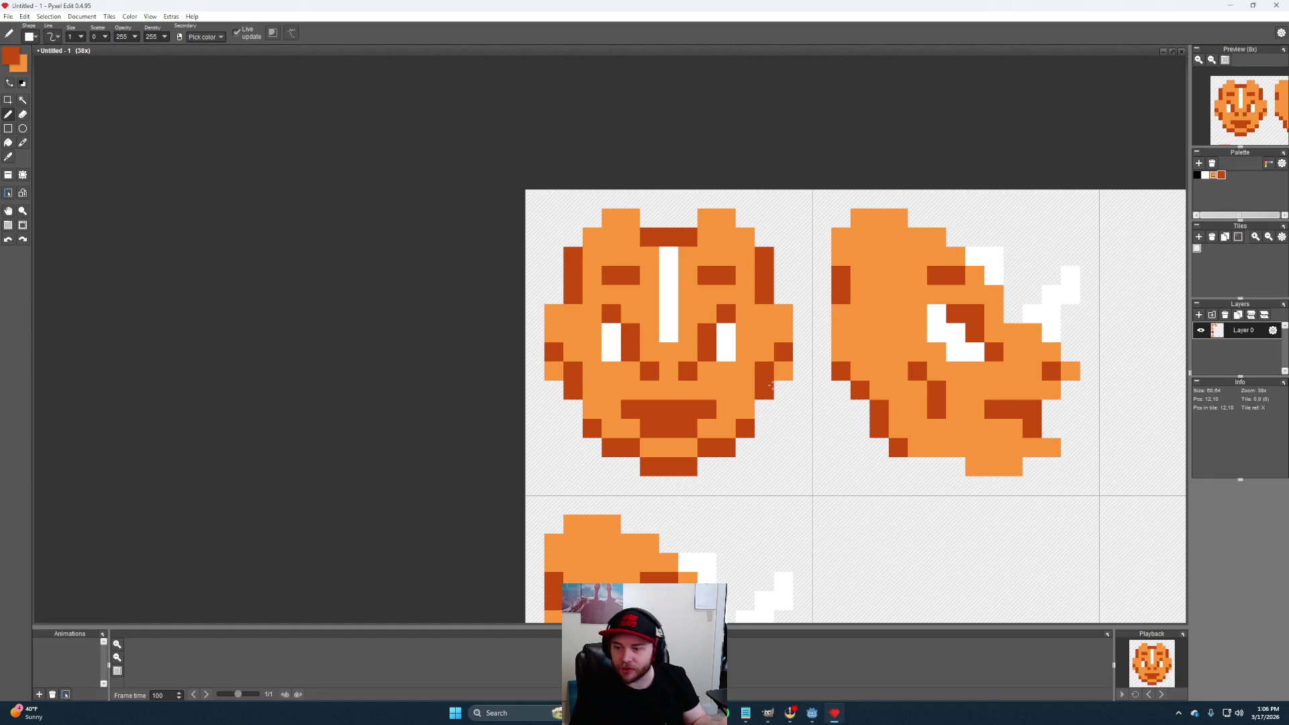
scroll(771, 408, down, 1)
scroll(662, 414, down, 1)
scroll(662, 414, up, 2)
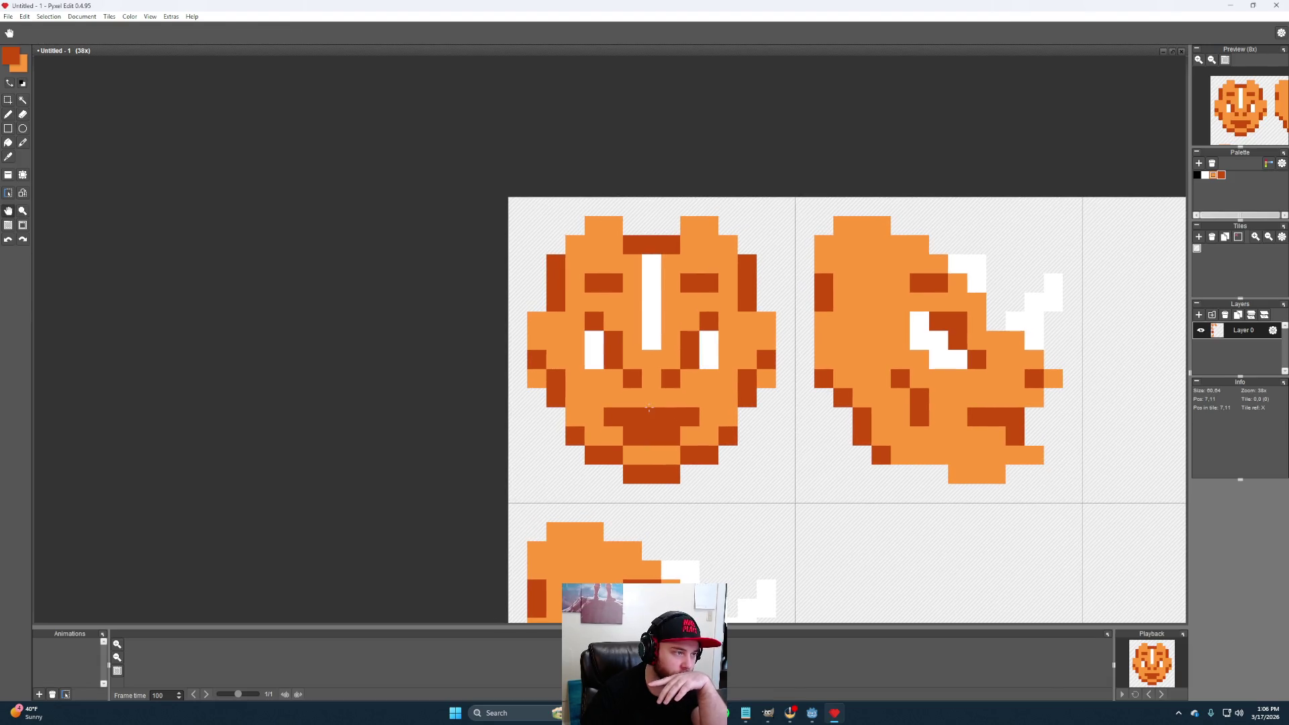
Widen both eyes with white pixels and add a white pixel below the nose
alt+click(705, 350)
drag(728, 323, 728, 342)
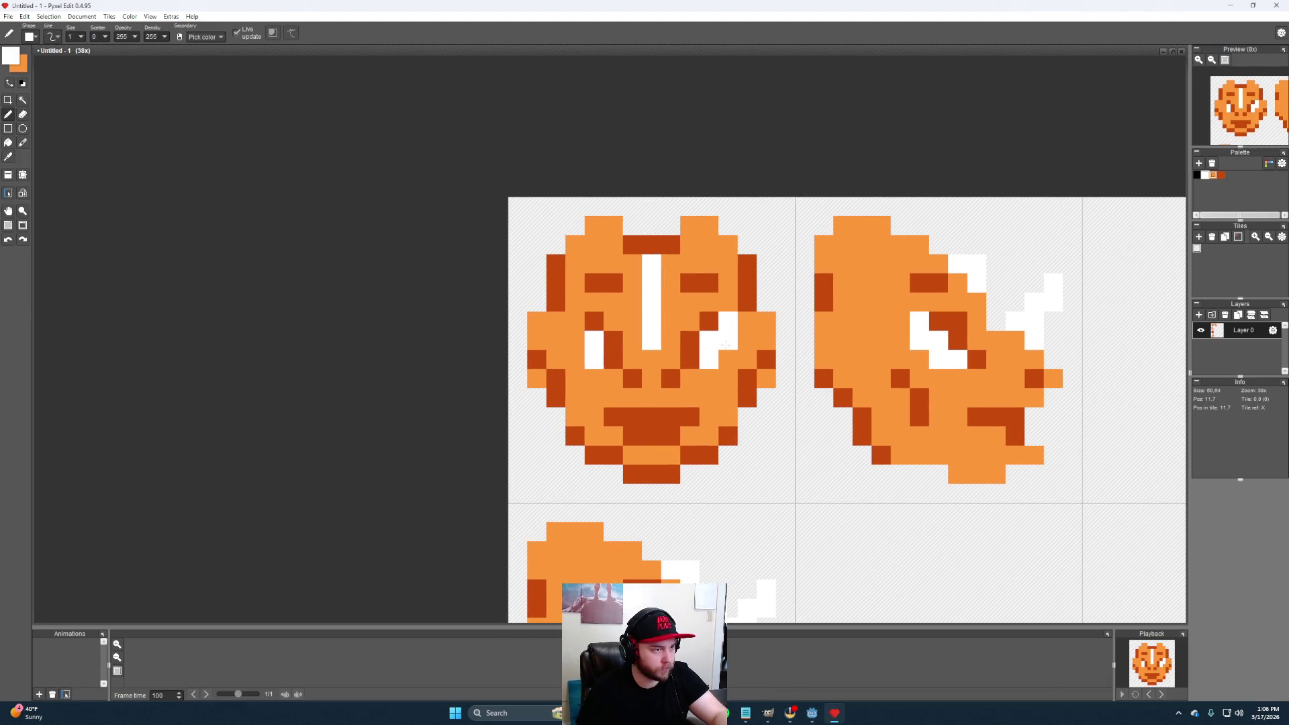
drag(576, 321, 576, 340)
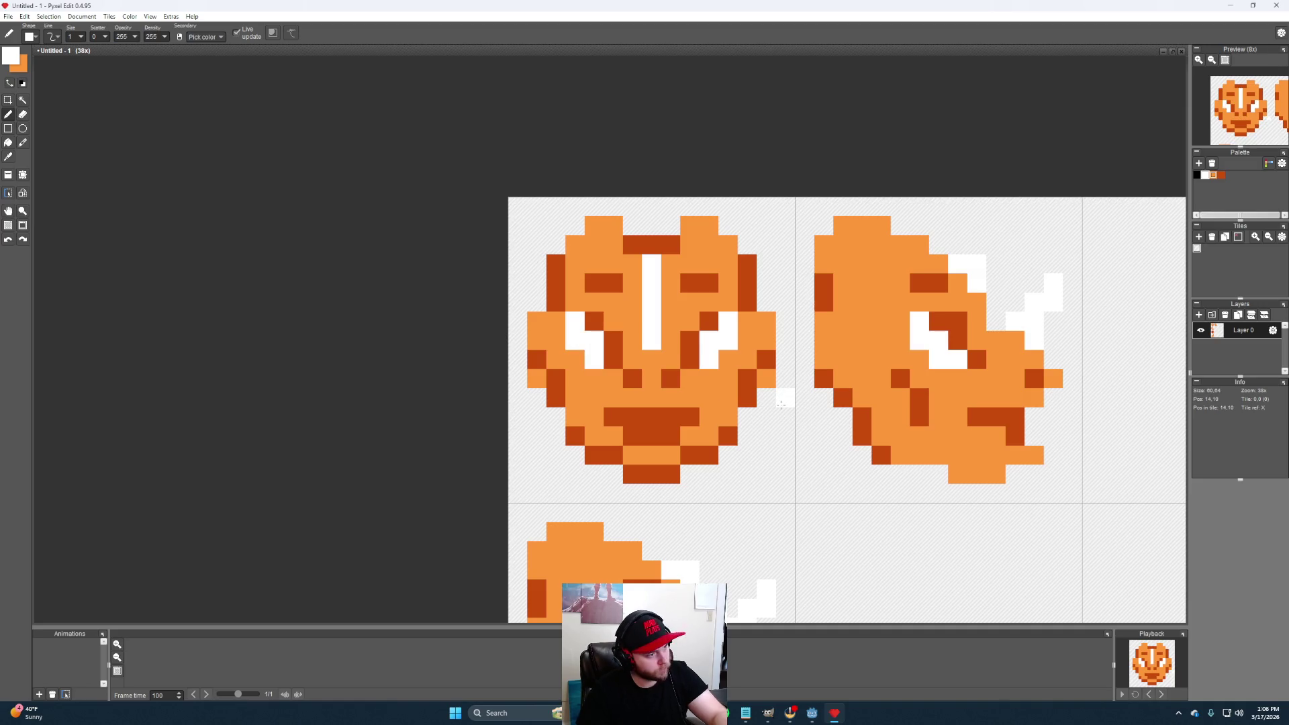
scroll(771, 459, down, 2)
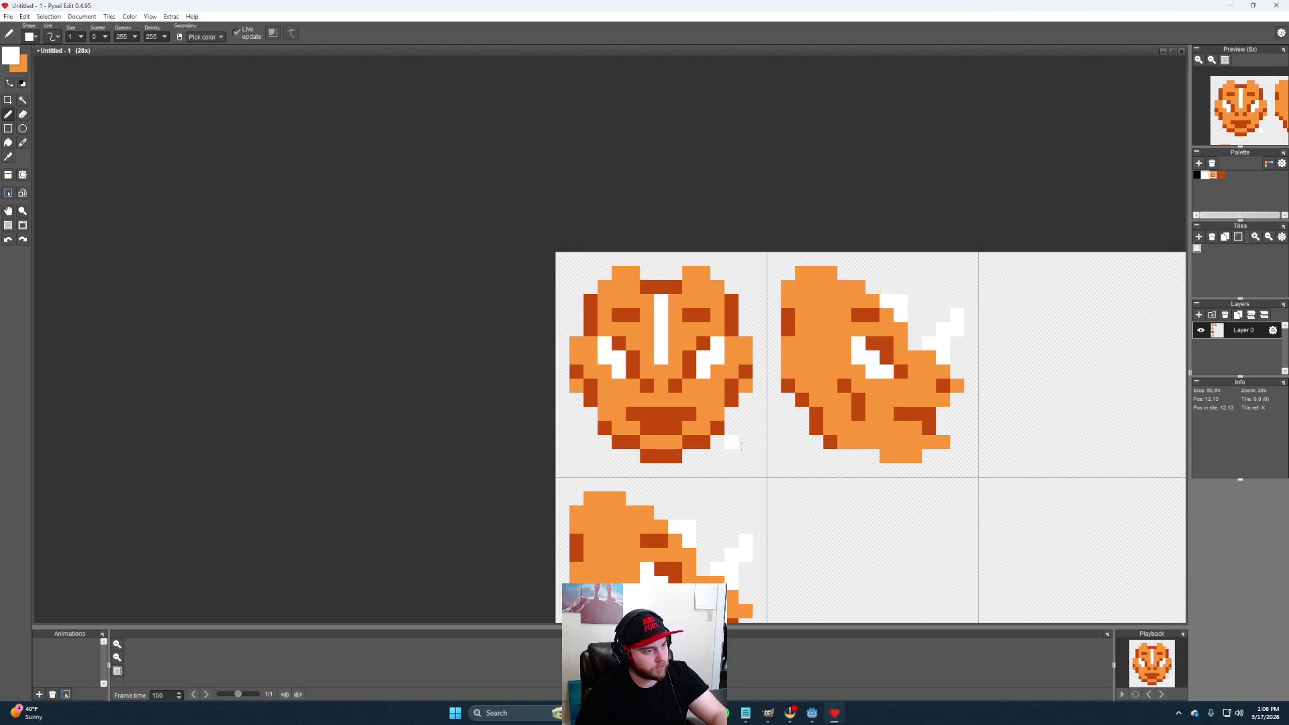
scroll(706, 397, up, 2)
click(719, 398)
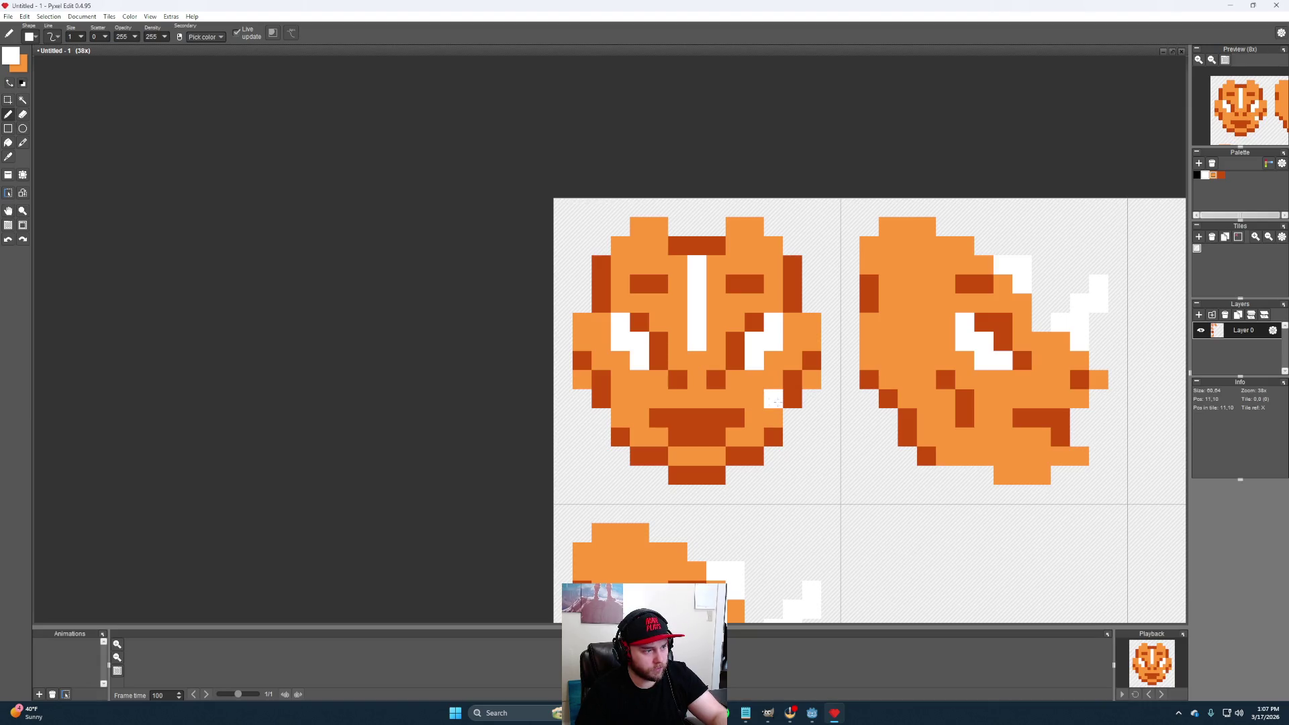
Narrow the mouth by repainting two dark pixels light orange
alt+click(717, 399)
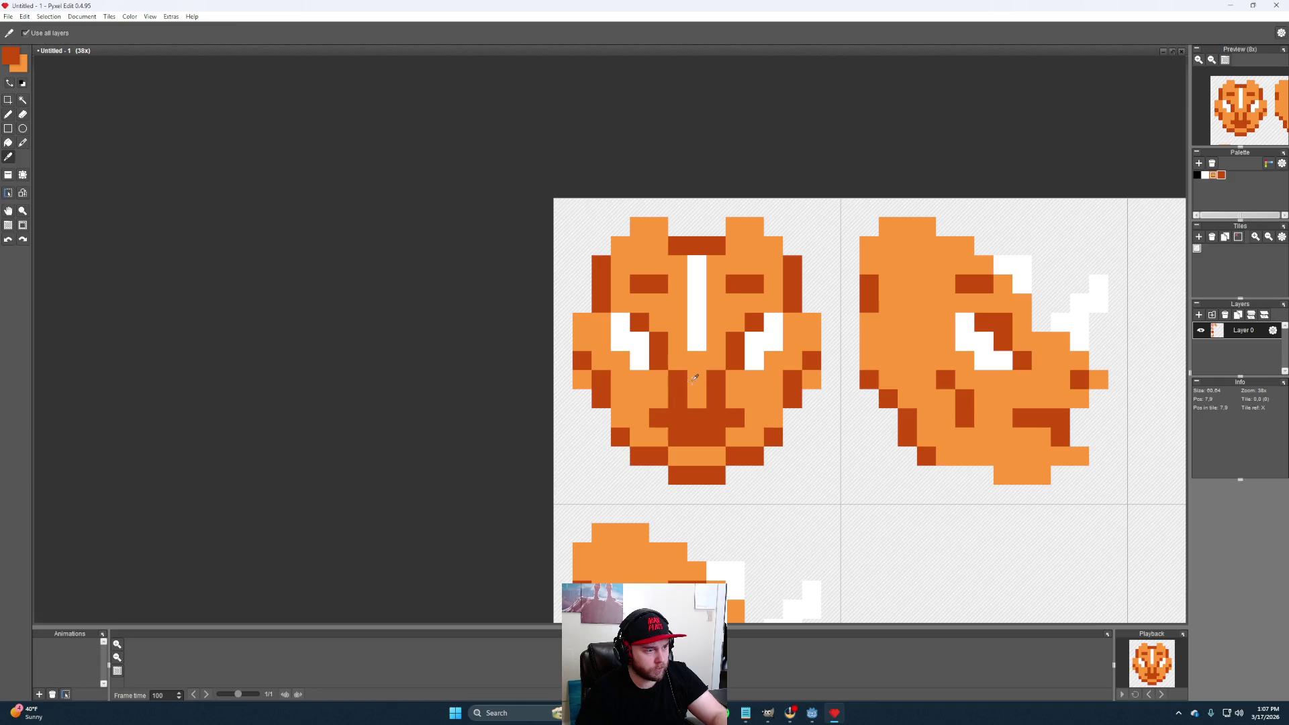
alt+click(697, 380)
click(678, 380)
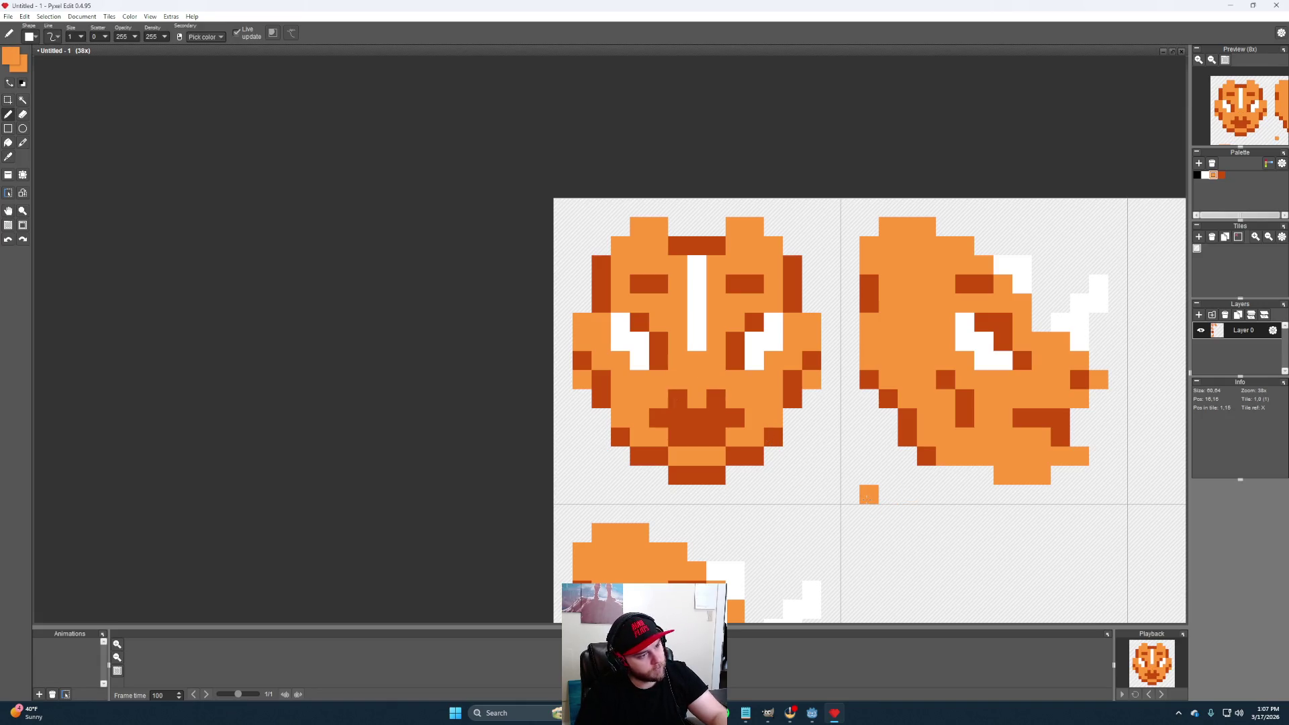
alt+click(1080, 379)
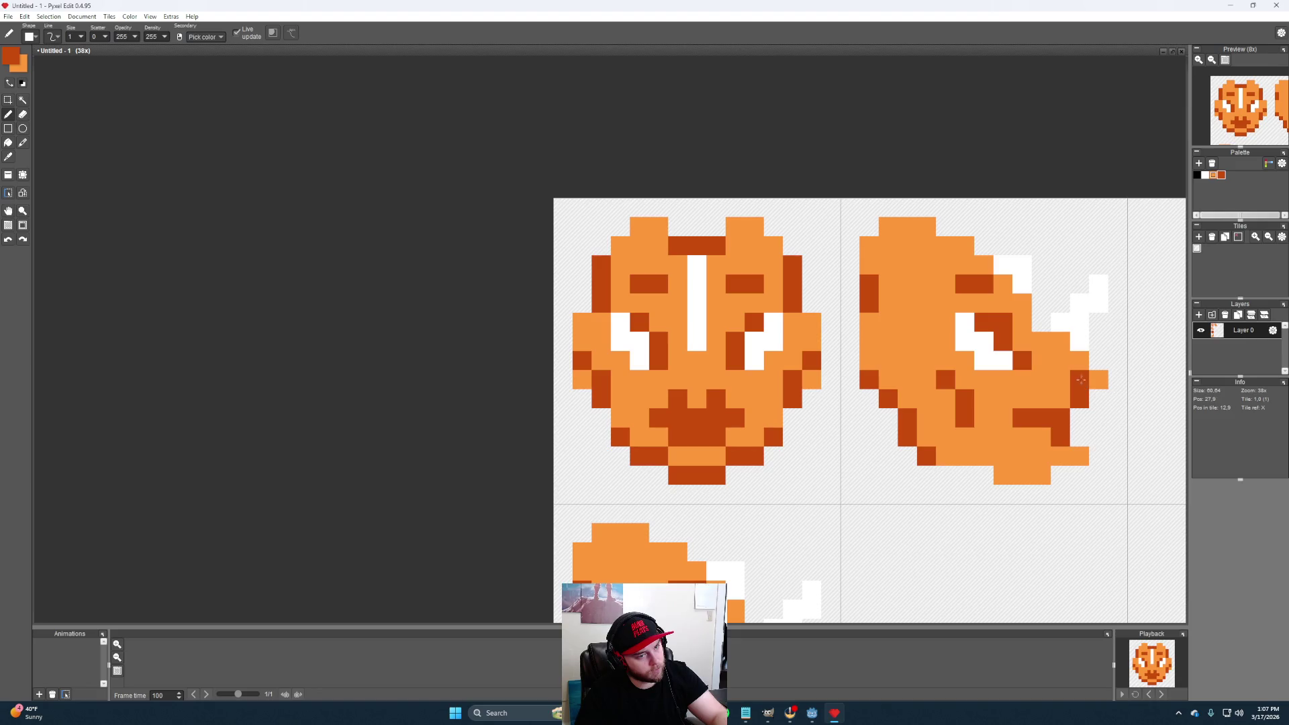
alt+click(1059, 379)
scroll(1022, 501, down, 2)
scroll(1021, 498, up, 1)
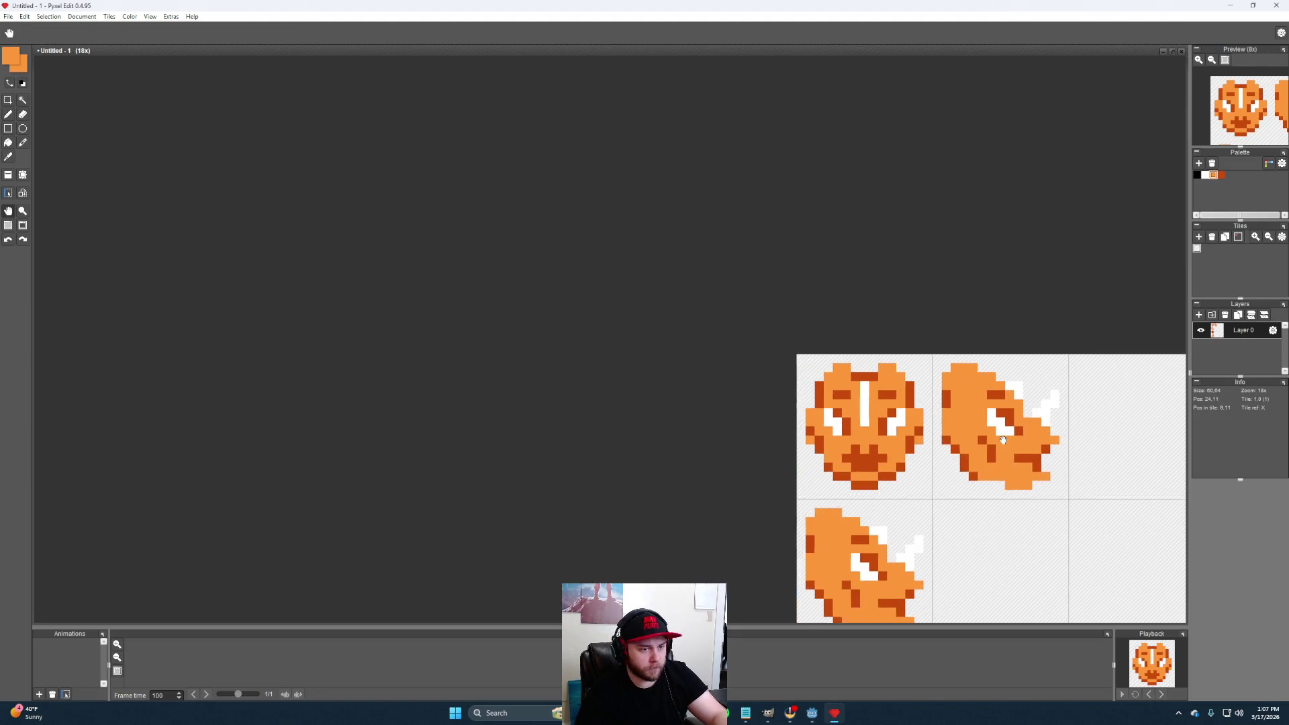
scroll(1007, 485, up, 1)
scroll(977, 454, up, 1)
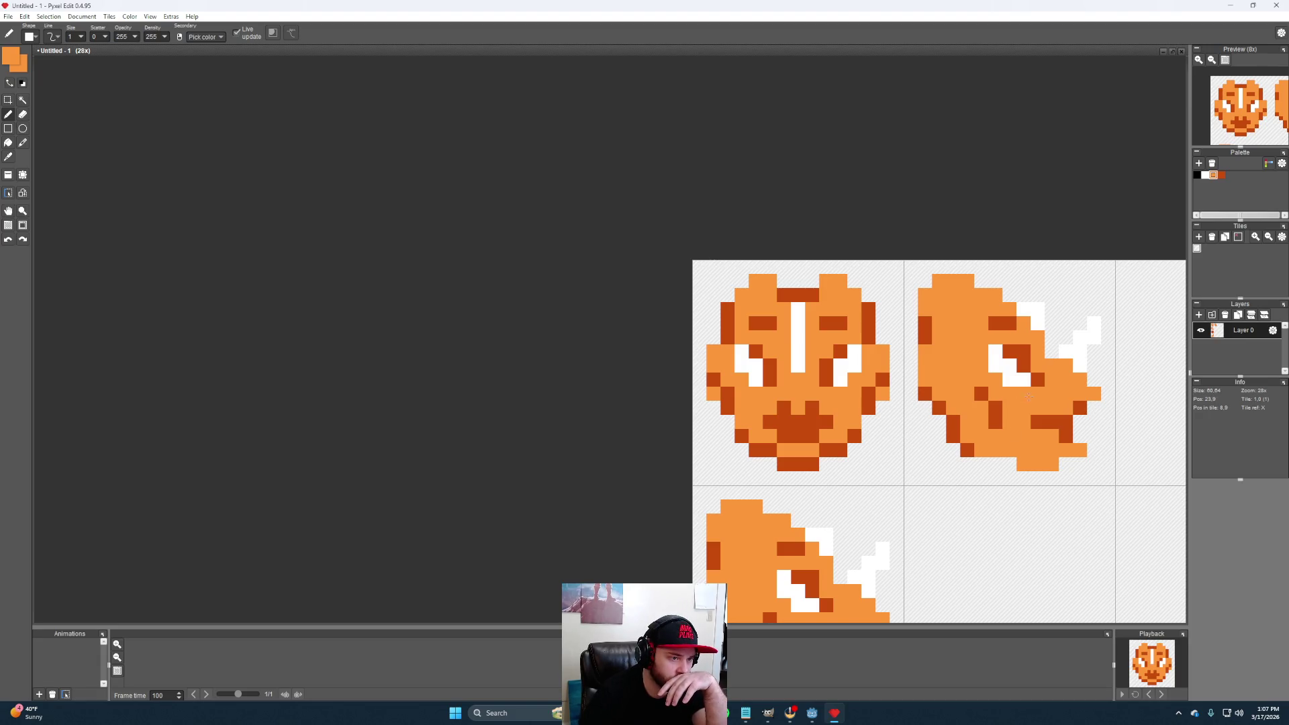
Add dark pixels above the mouth, a white left-eye pixel and an orange pixel by the second head
click(784, 394)
click(812, 394)
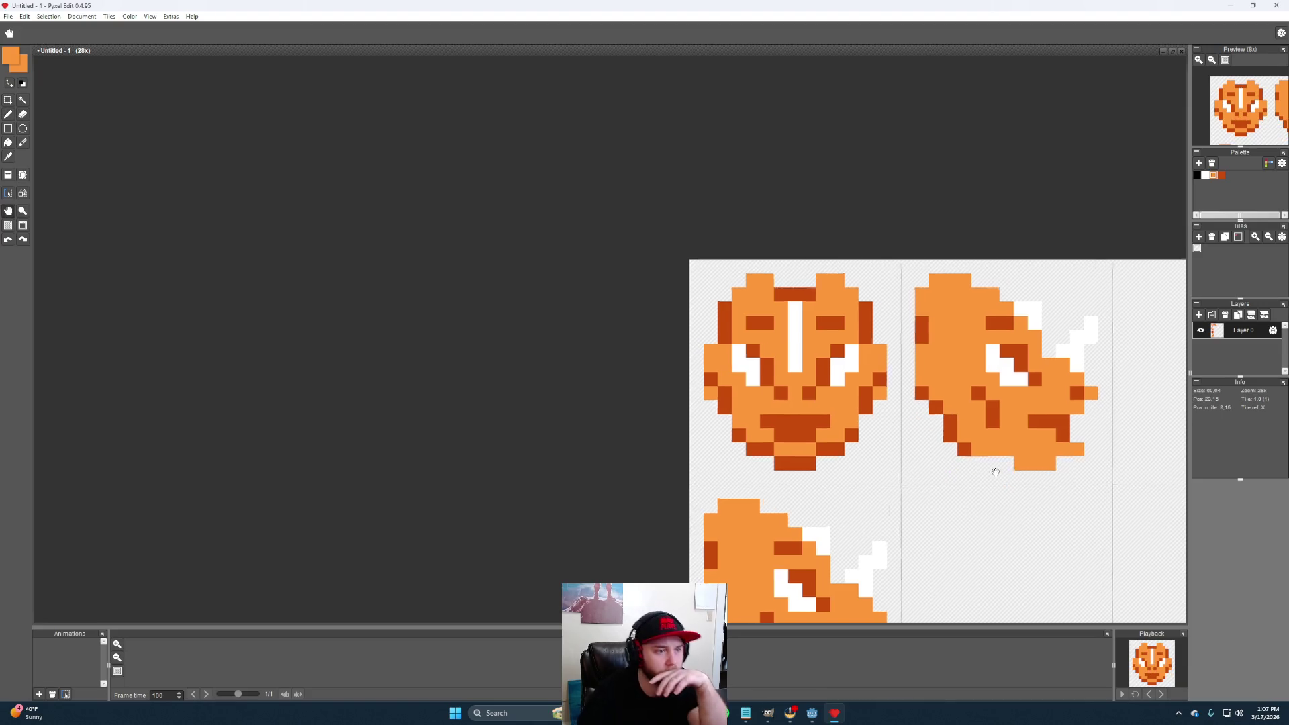
drag(1009, 474, 984, 476)
scroll(806, 413, up, 1)
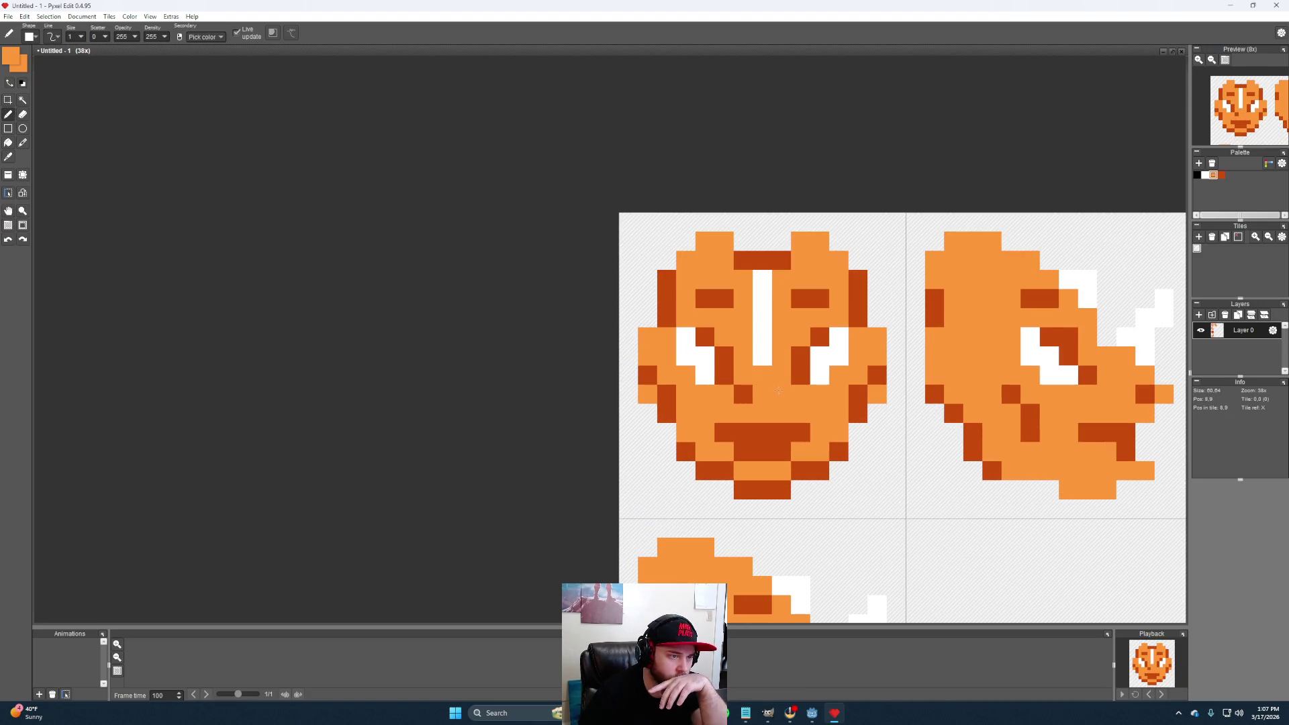
right_click(714, 370)
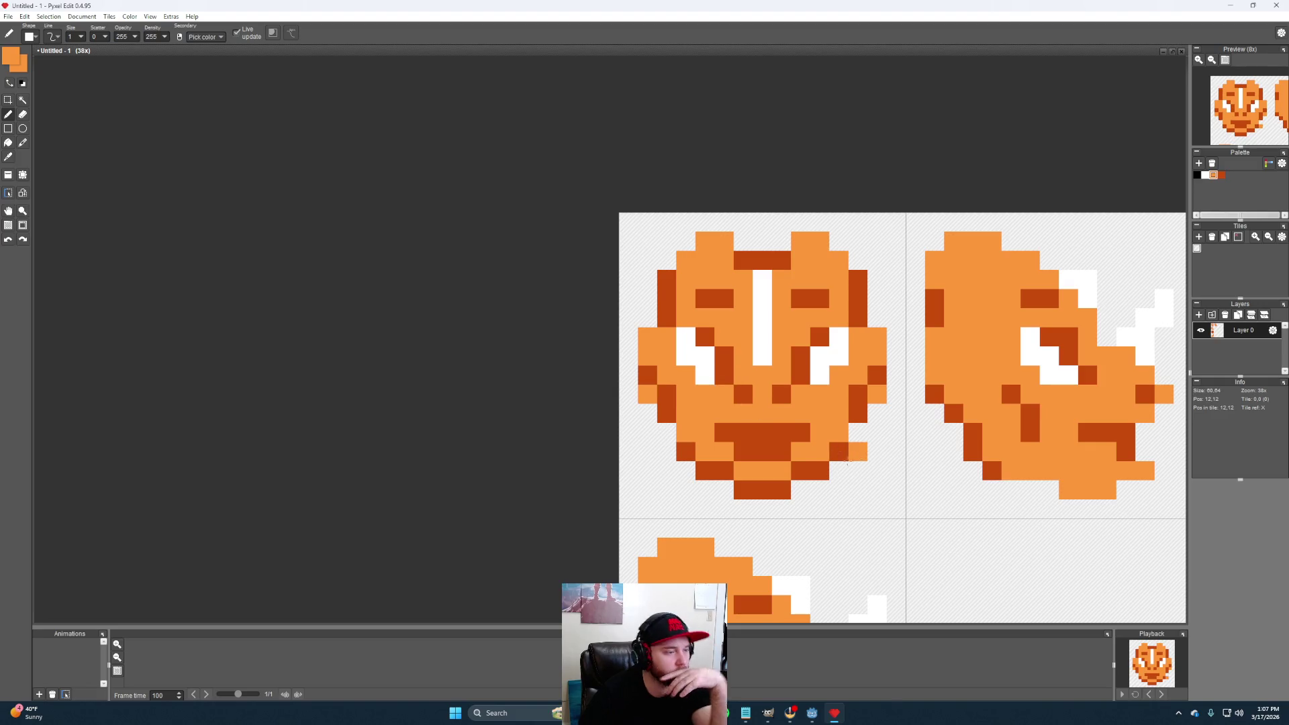
scroll(834, 456, down, 1)
scroll(878, 505, down, 1)
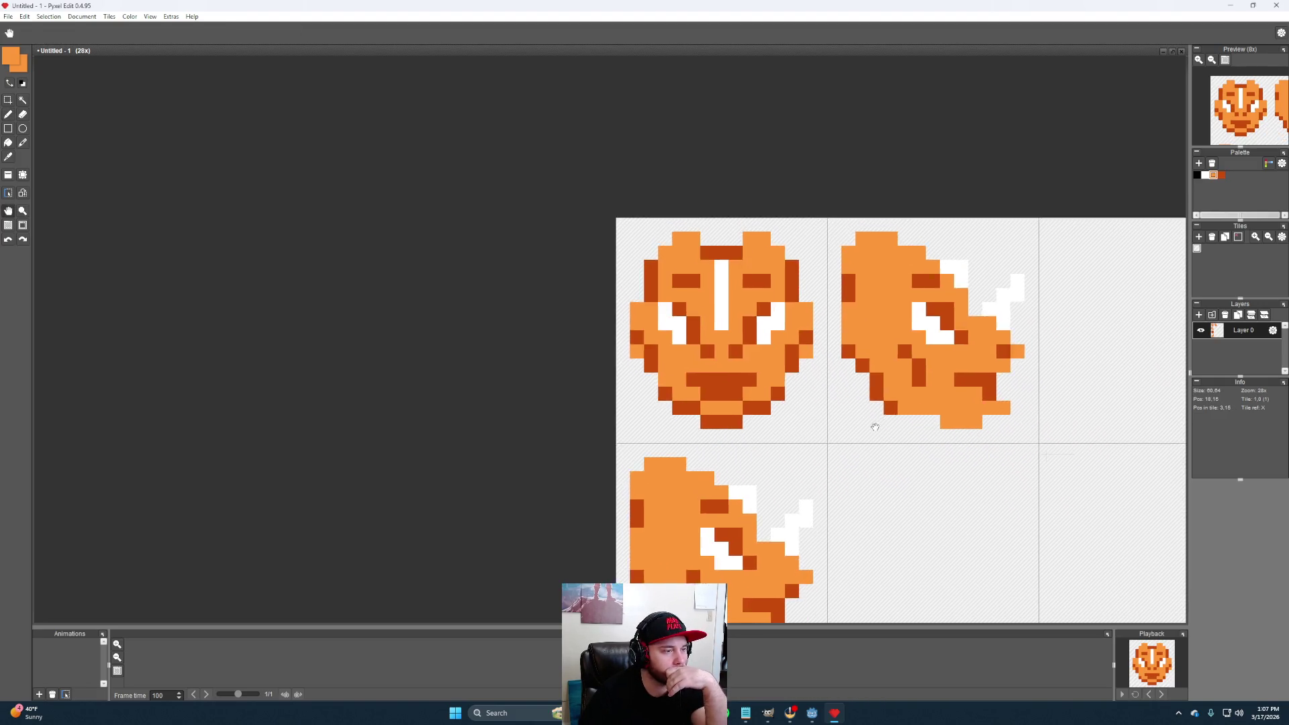
scroll(867, 484, down, 1)
scroll(853, 459, down, 1)
scroll(794, 409, up, 1)
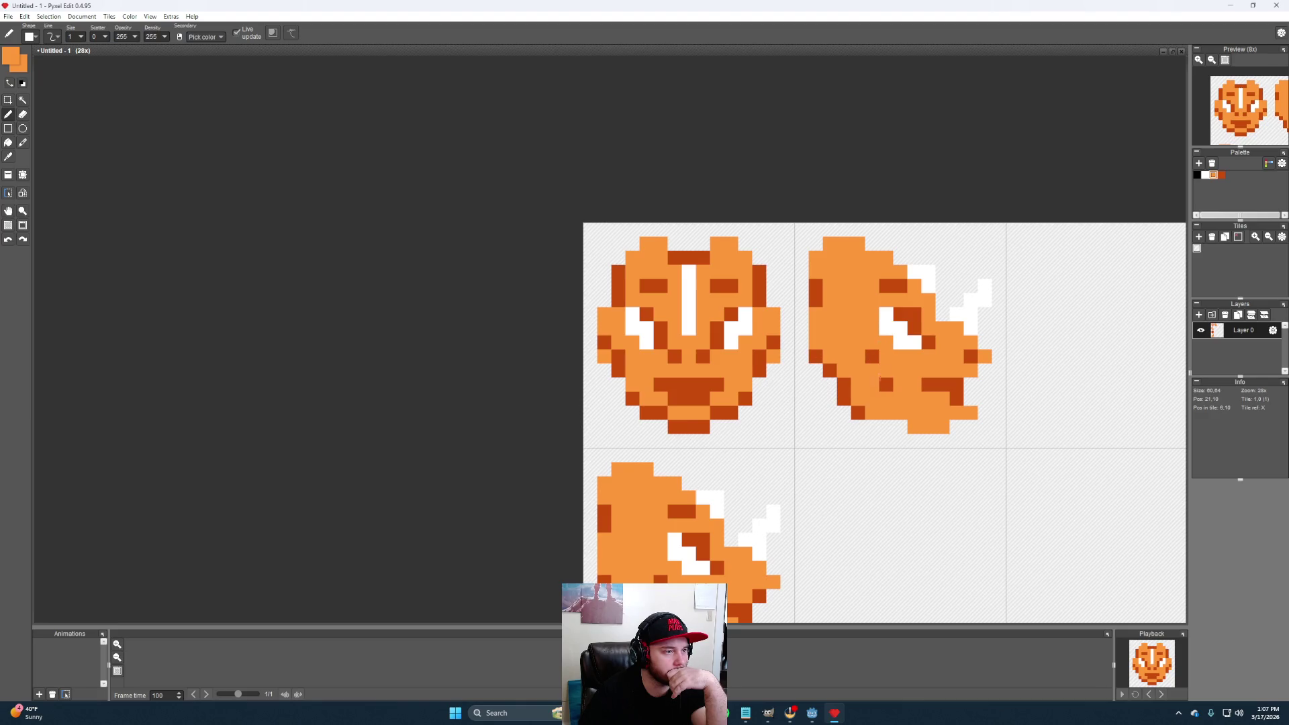
drag(873, 360, 796, 342)
scroll(867, 377, down, 2)
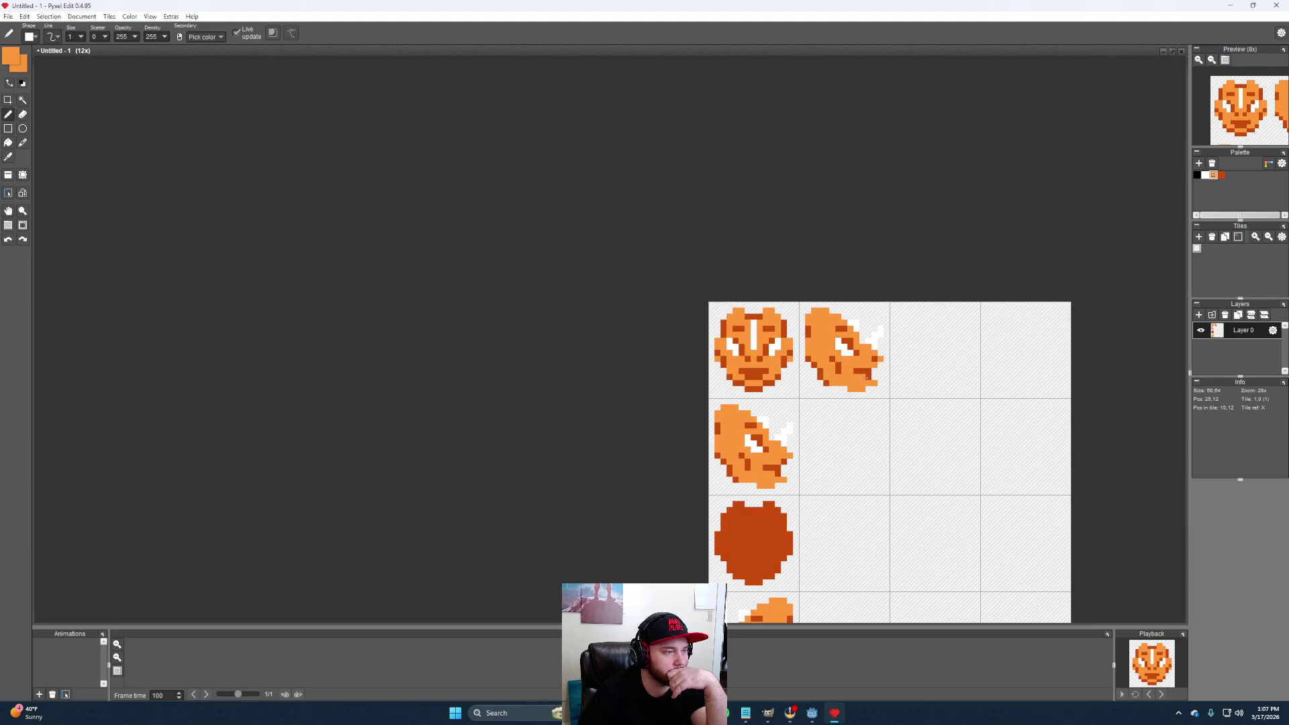
scroll(801, 356, up, 2)
click(772, 399)
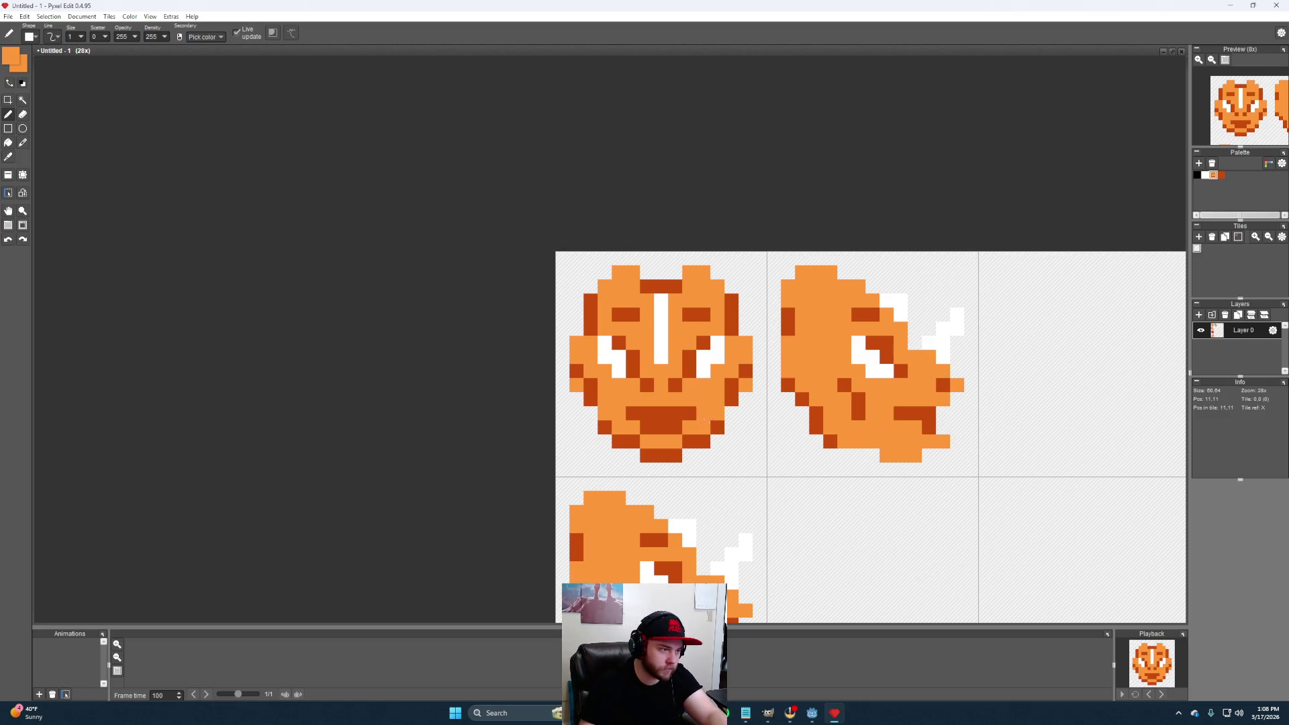
Repaint the lower mouth row light orange and darken a nose pixel
drag(680, 418, 650, 429)
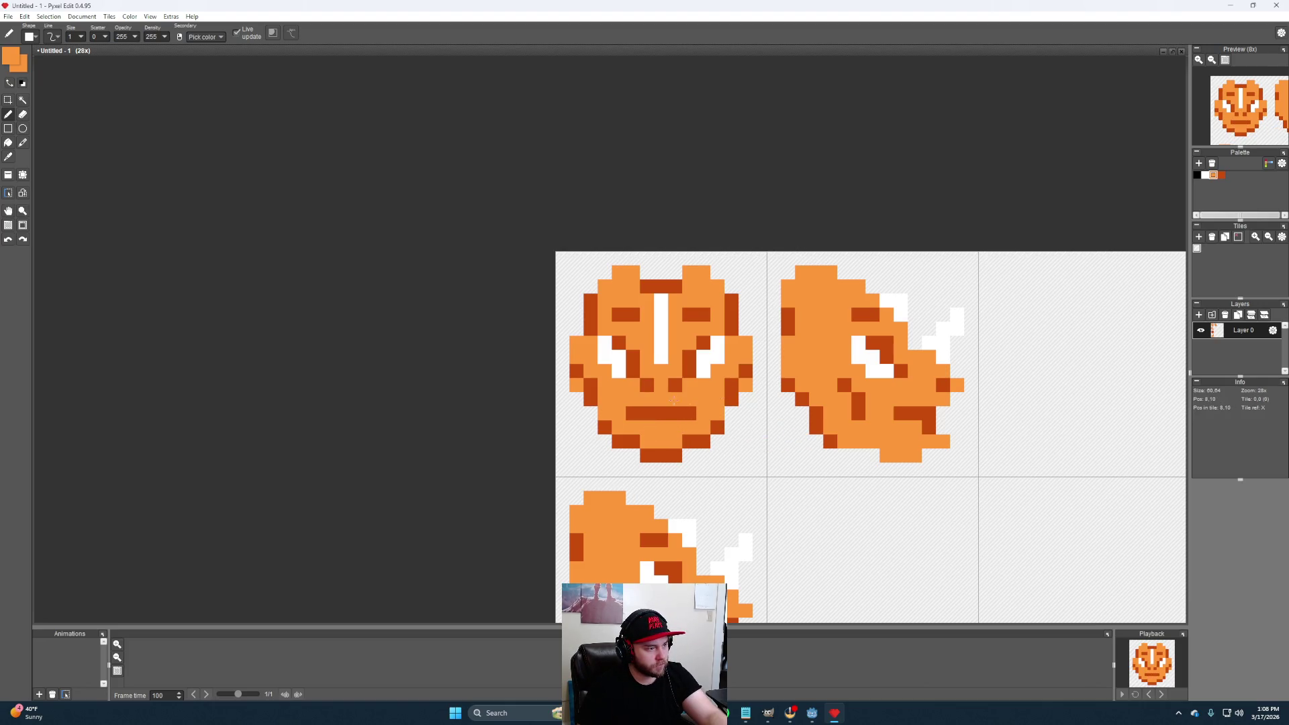
key(i)
click(659, 415)
key(b)
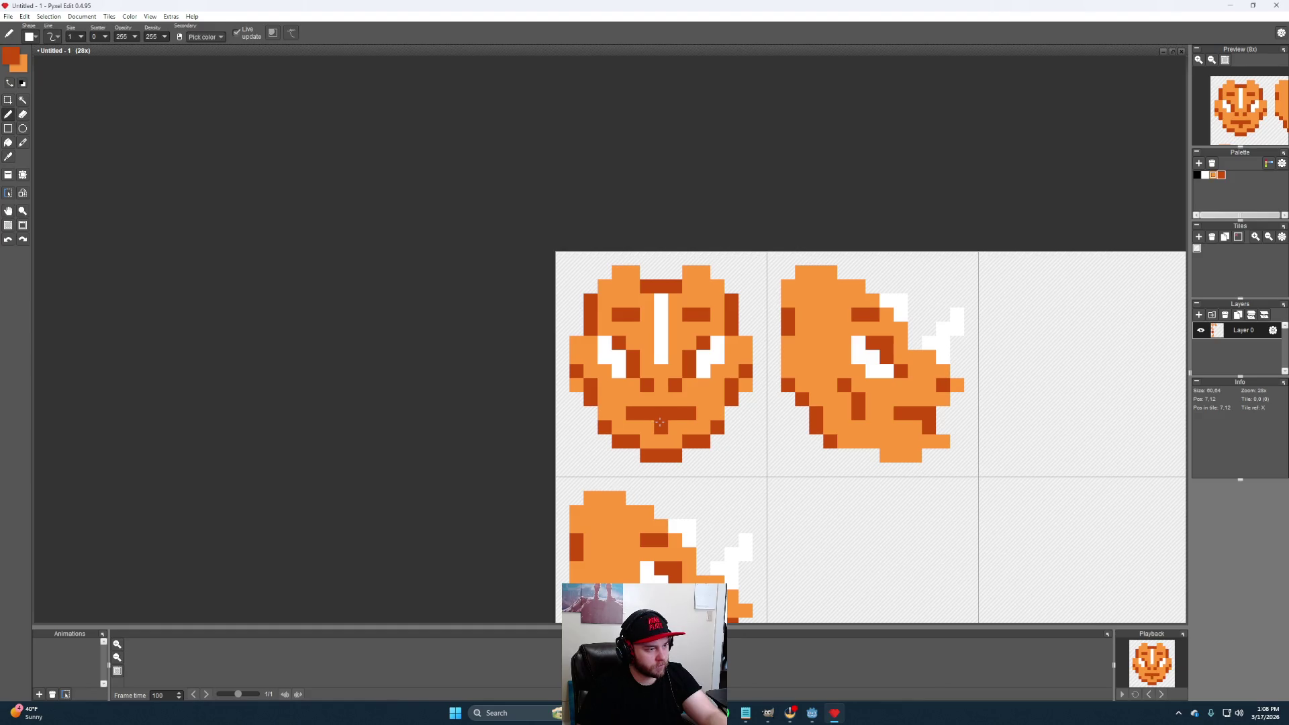
click(659, 403)
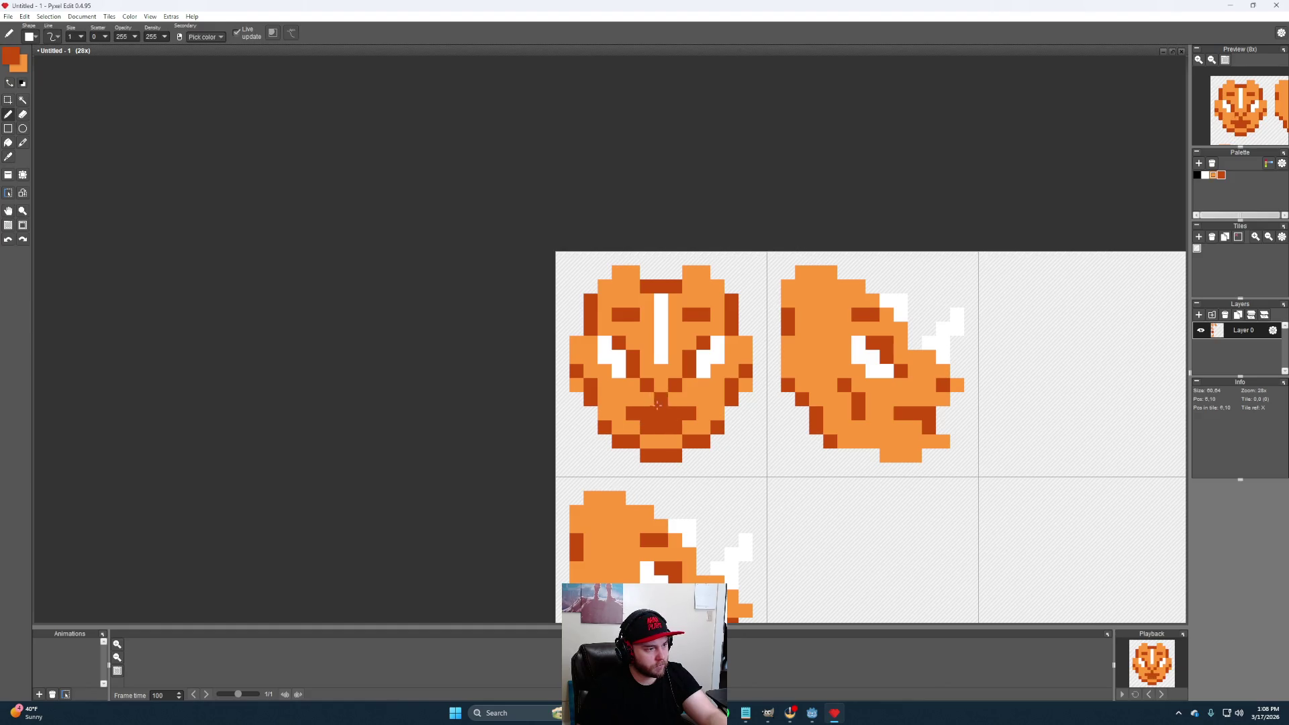
mouse_move(632, 429)
mouse_down()
mouse_move(706, 428)
mouse_move(631, 424)
mouse_up()
Touch up in light orange, erase the dark chin pixel and clear the forehead's dark marks
key(x)
click(829, 540)
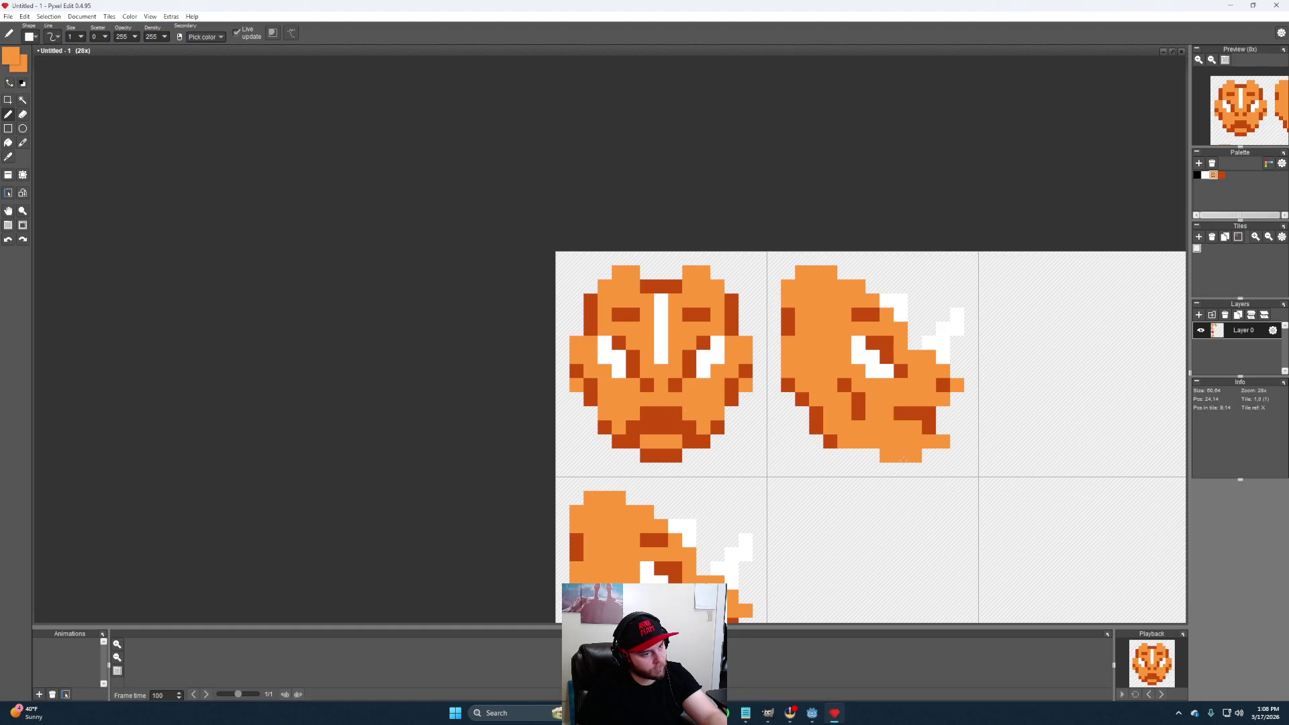
key(x)
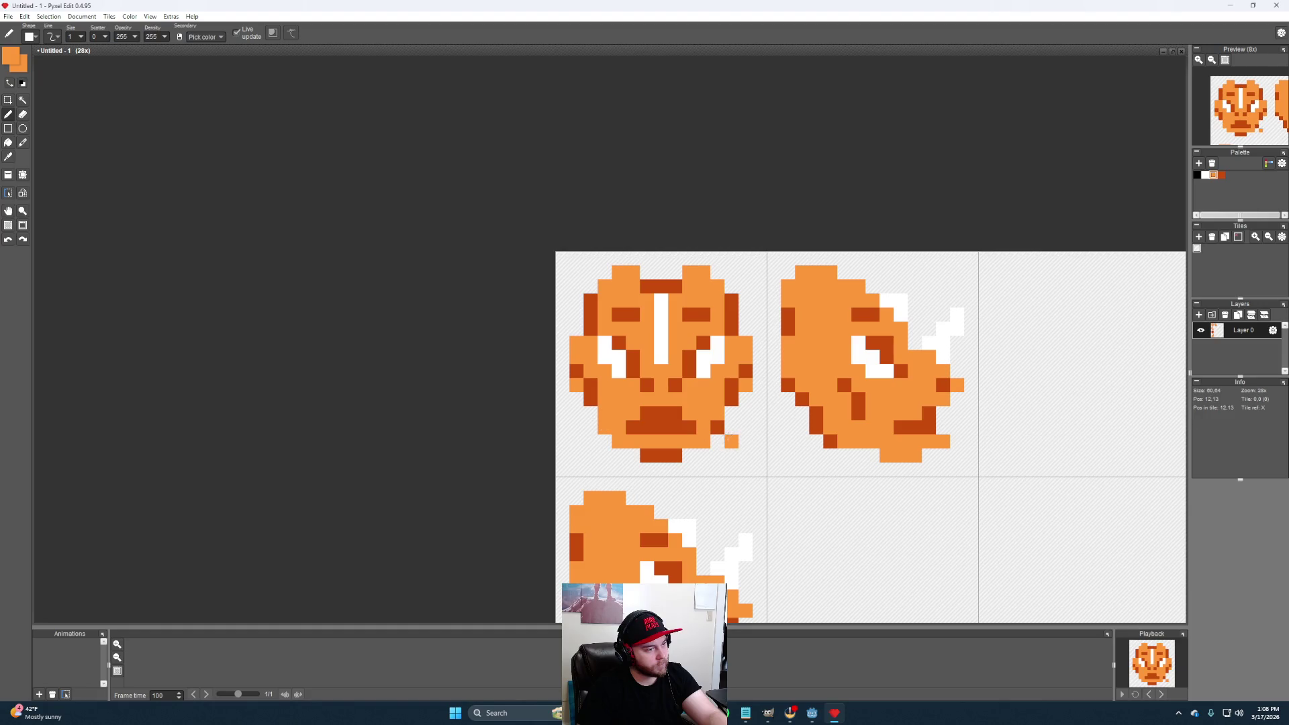
right_click(659, 455)
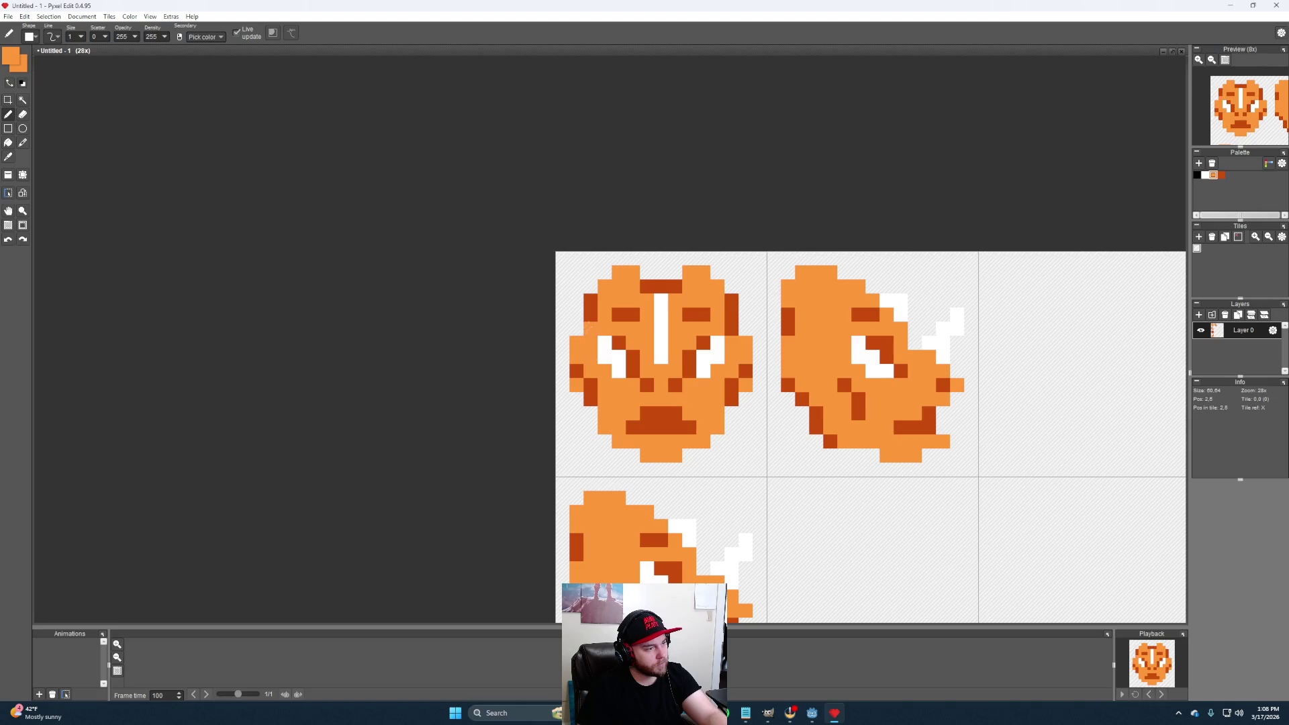
drag(656, 285, 683, 287)
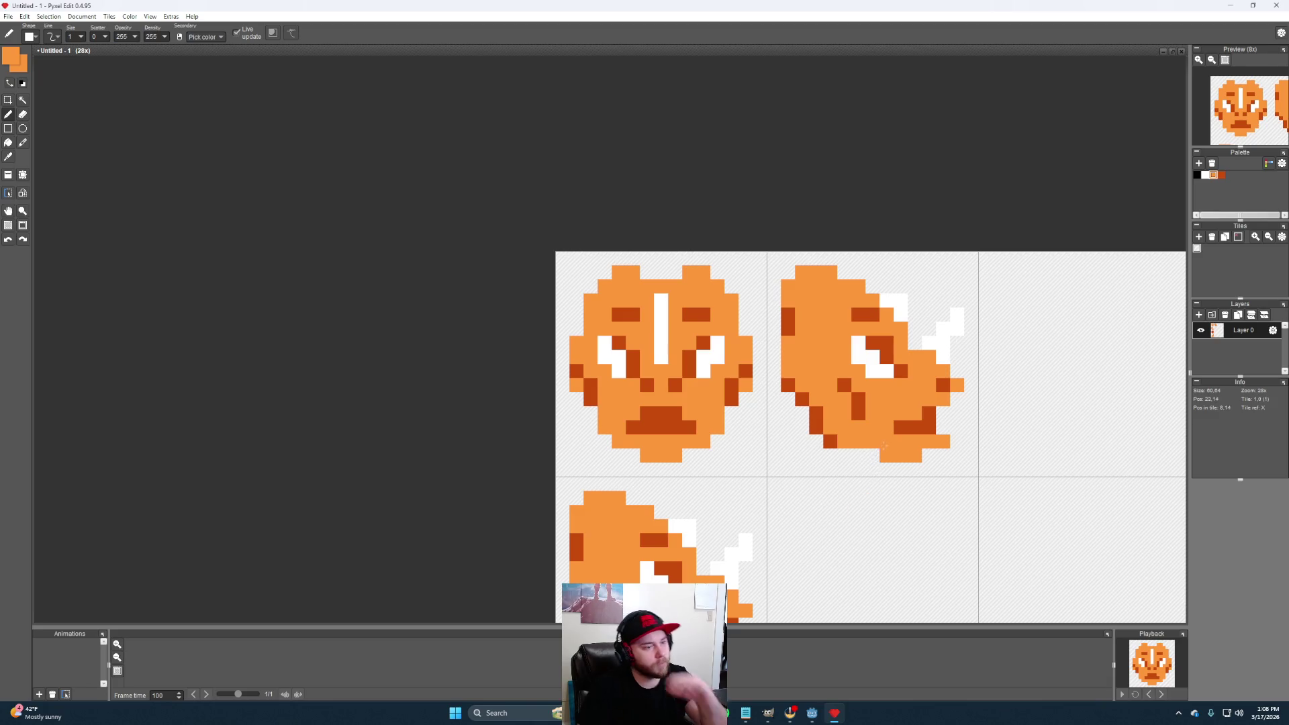
scroll(751, 453, down, 2)
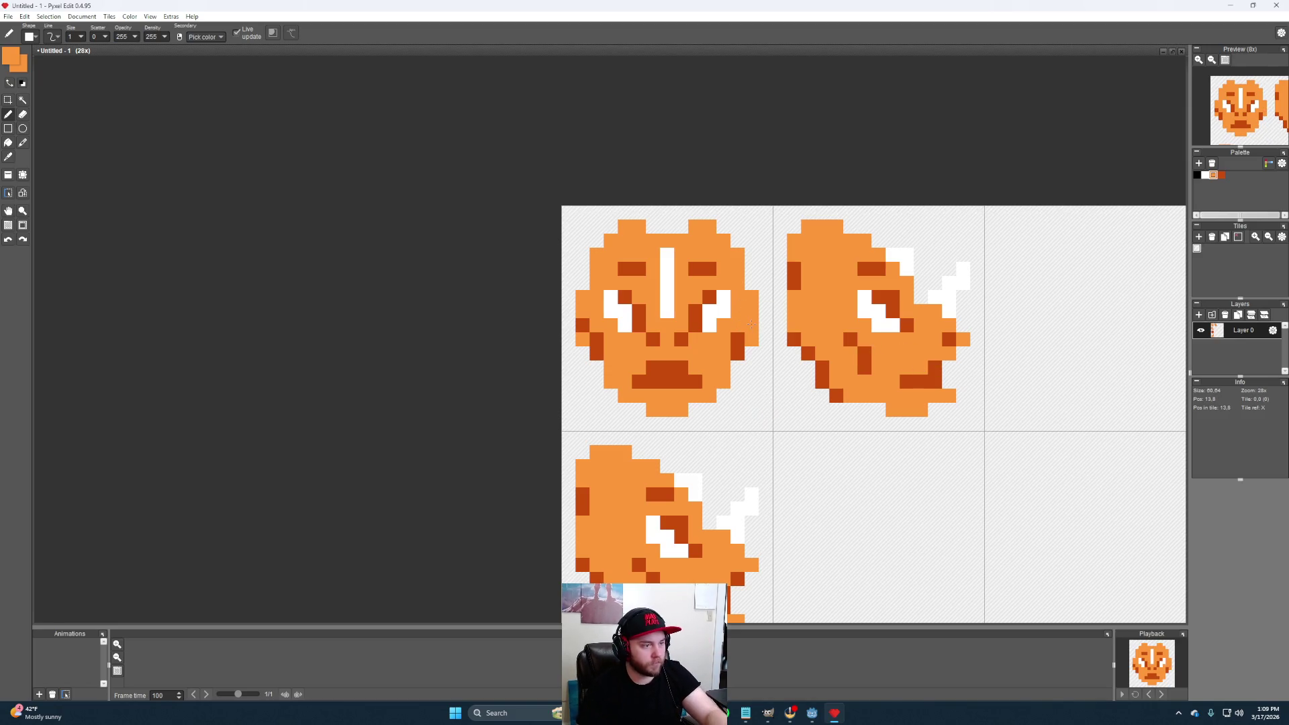
Lighten a left-edge pixel and add dark-orange shading to both cheeks
click(585, 323)
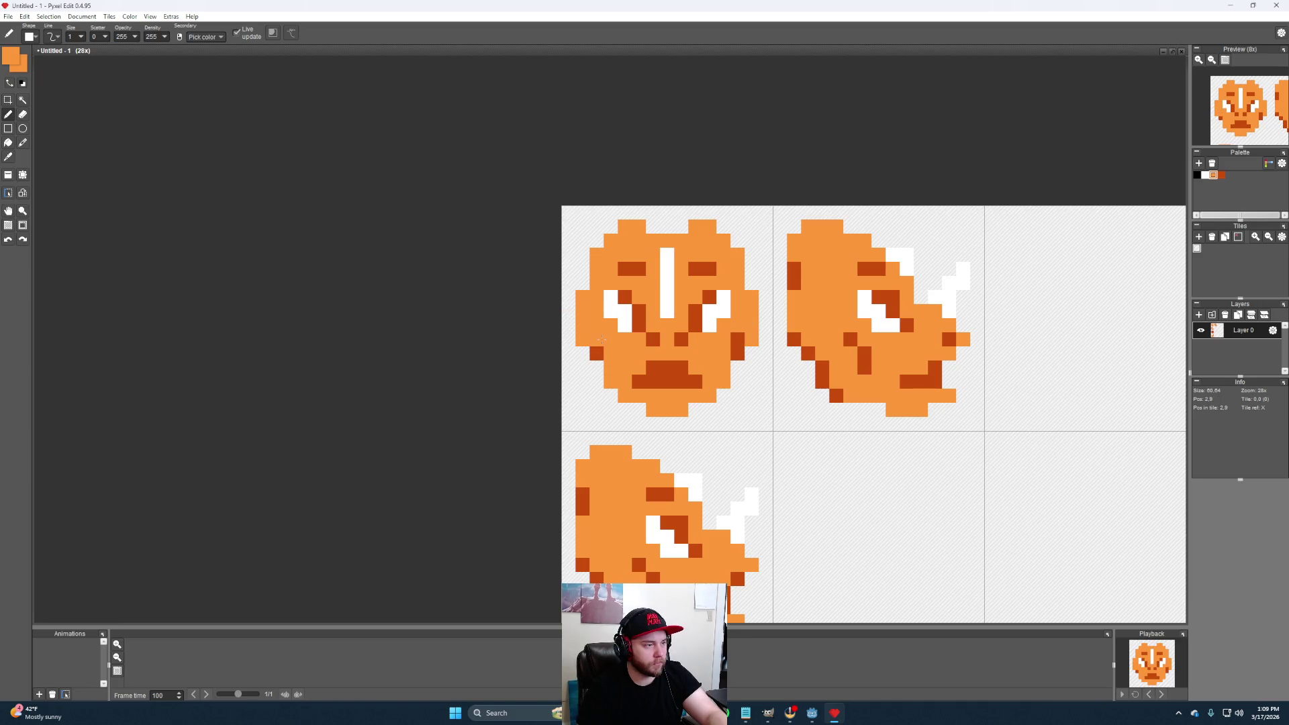
alt+click(596, 348)
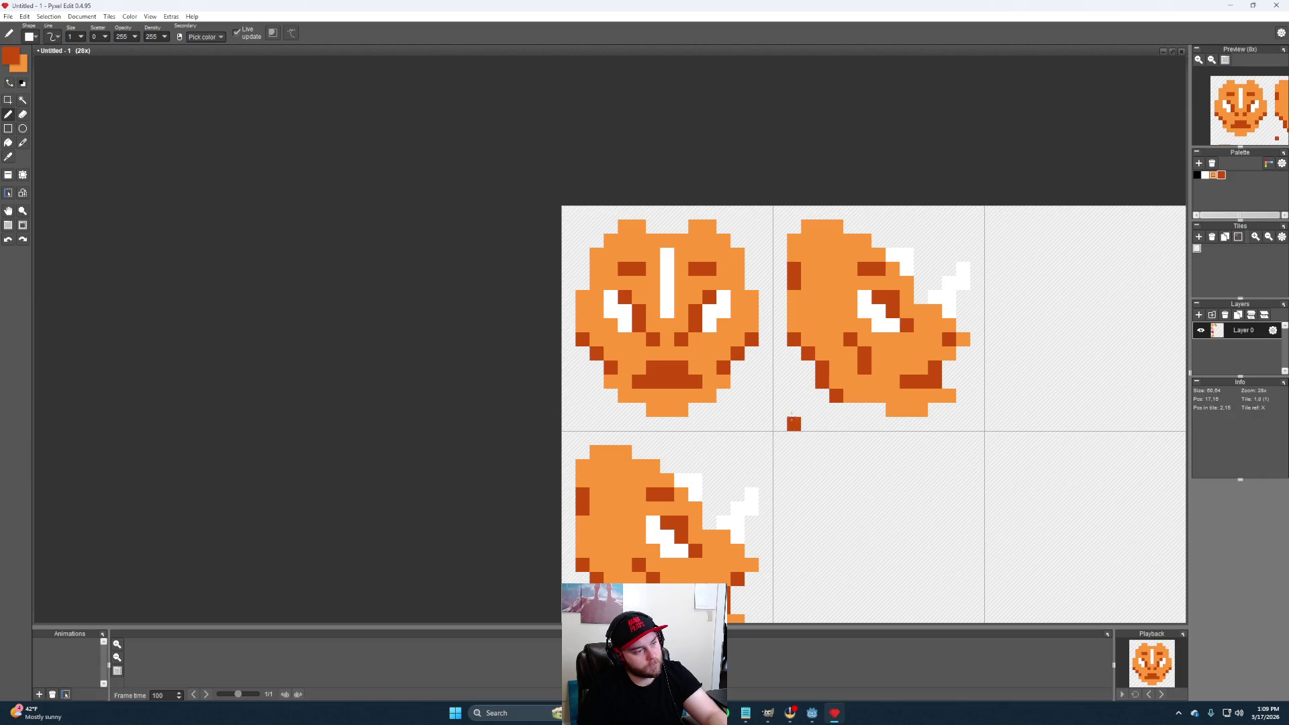
click(738, 368)
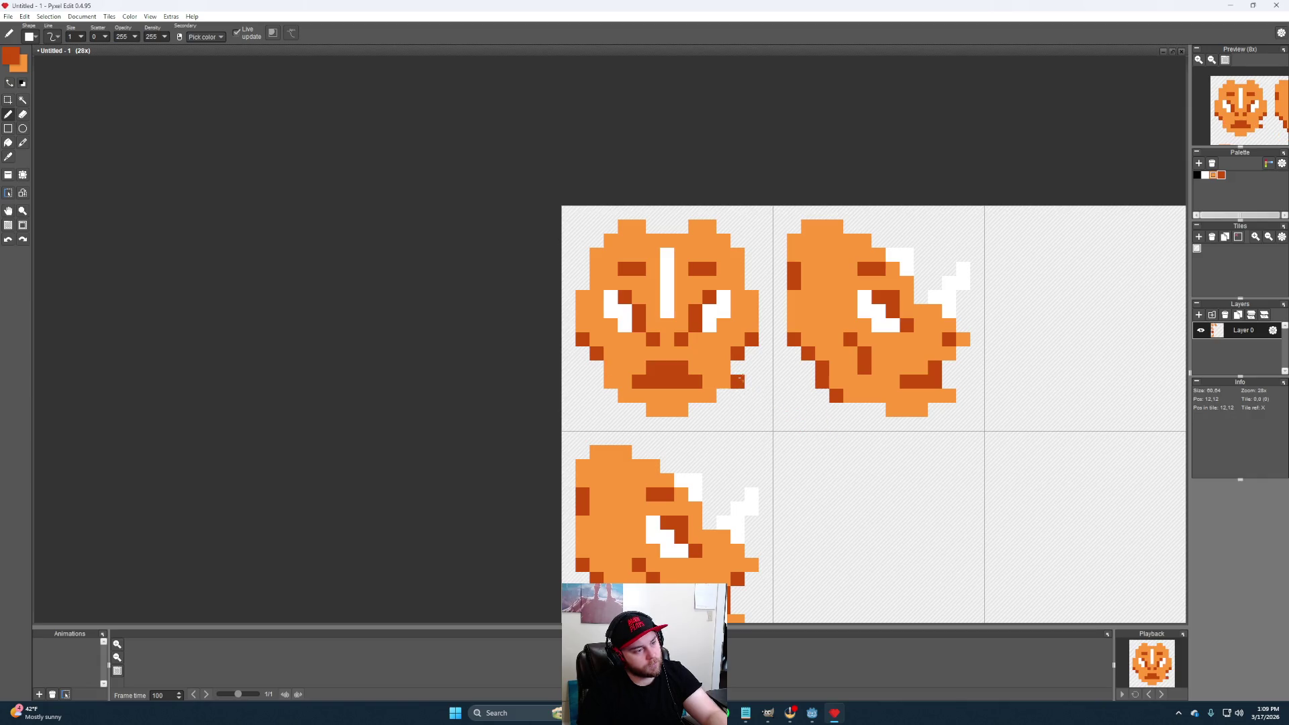
click(597, 367)
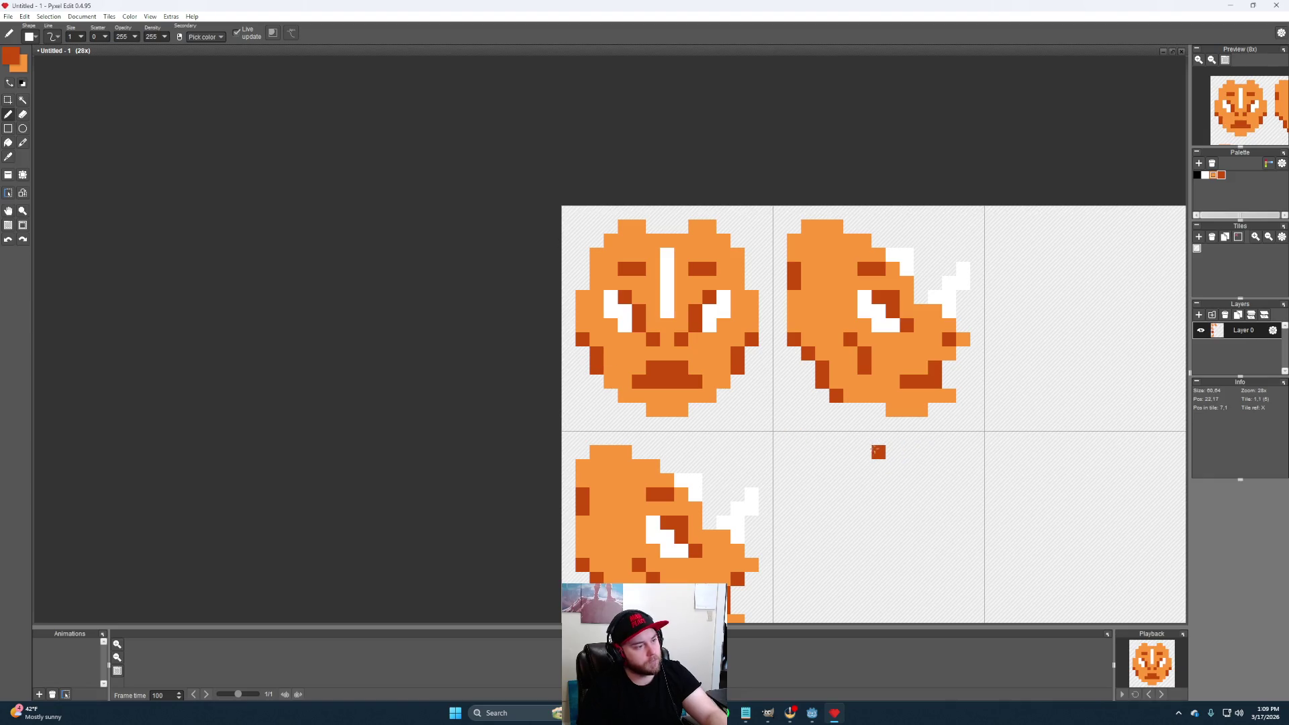
scroll(720, 396, down, 2)
scroll(721, 396, up, 2)
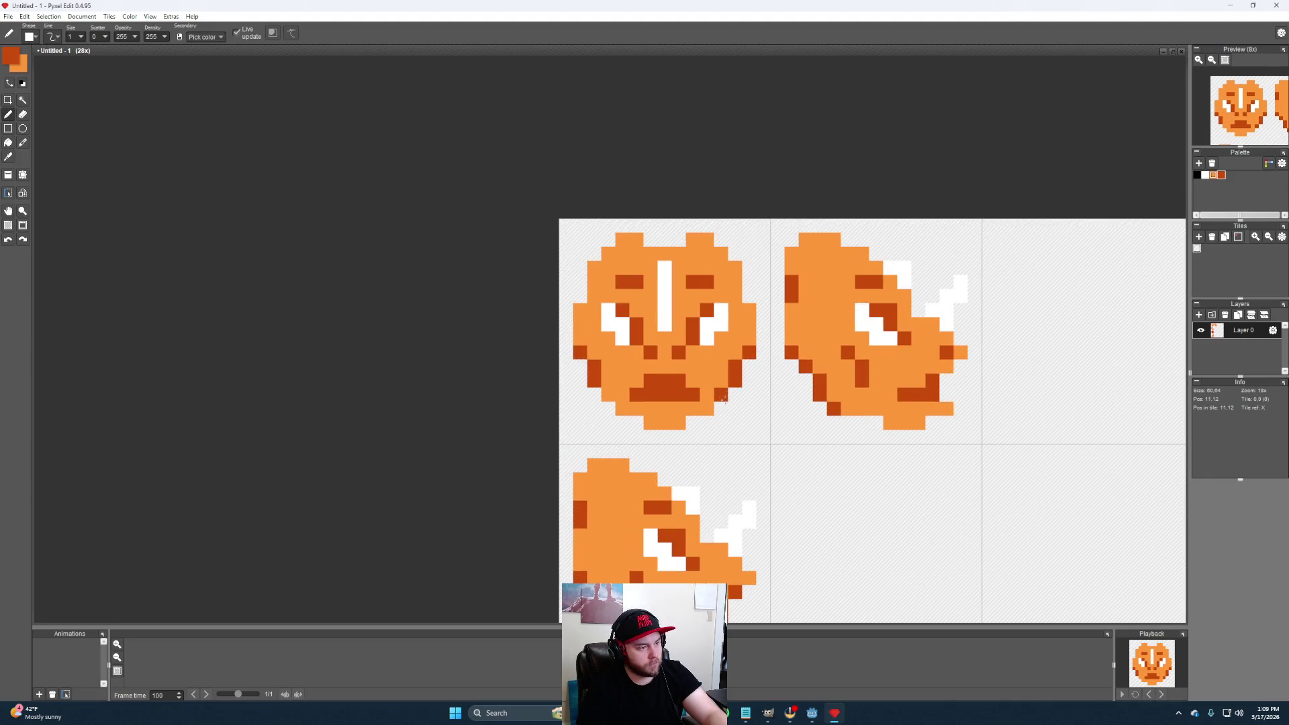
scroll(696, 361, up, 1)
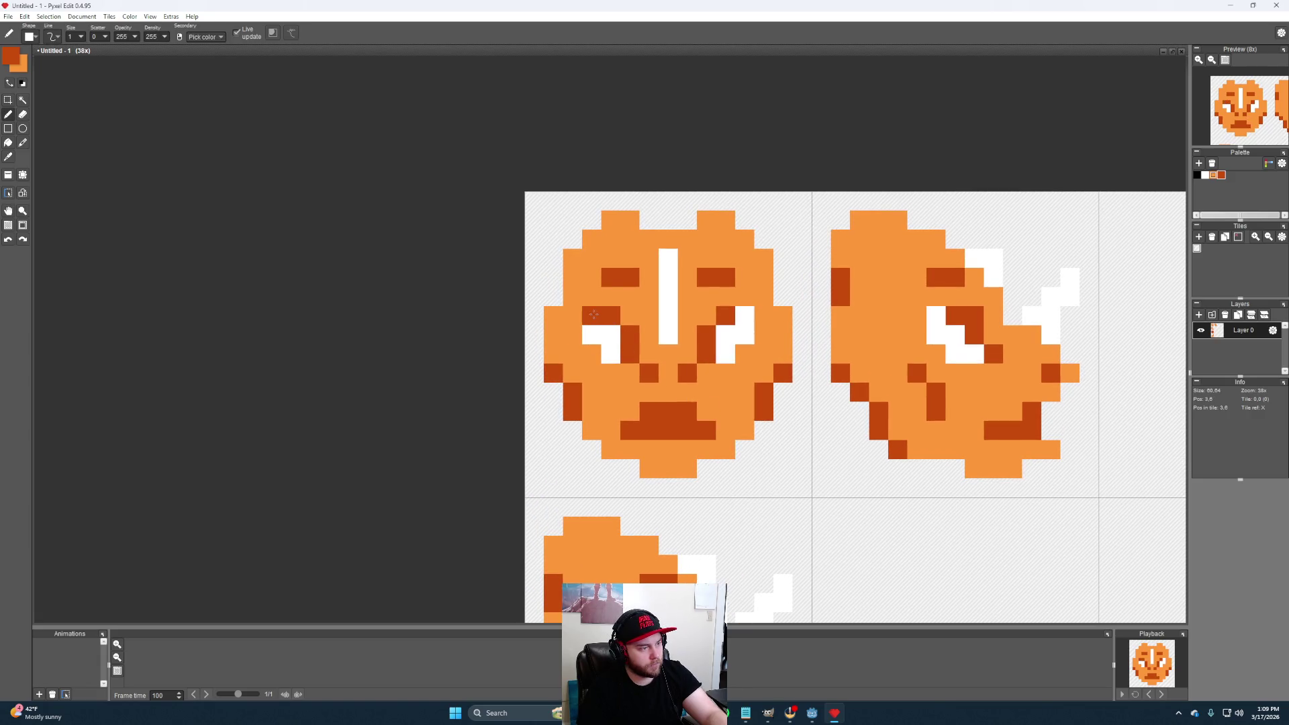
Reshape the left eye into a slit with white and light-orange pixels
click(611, 335)
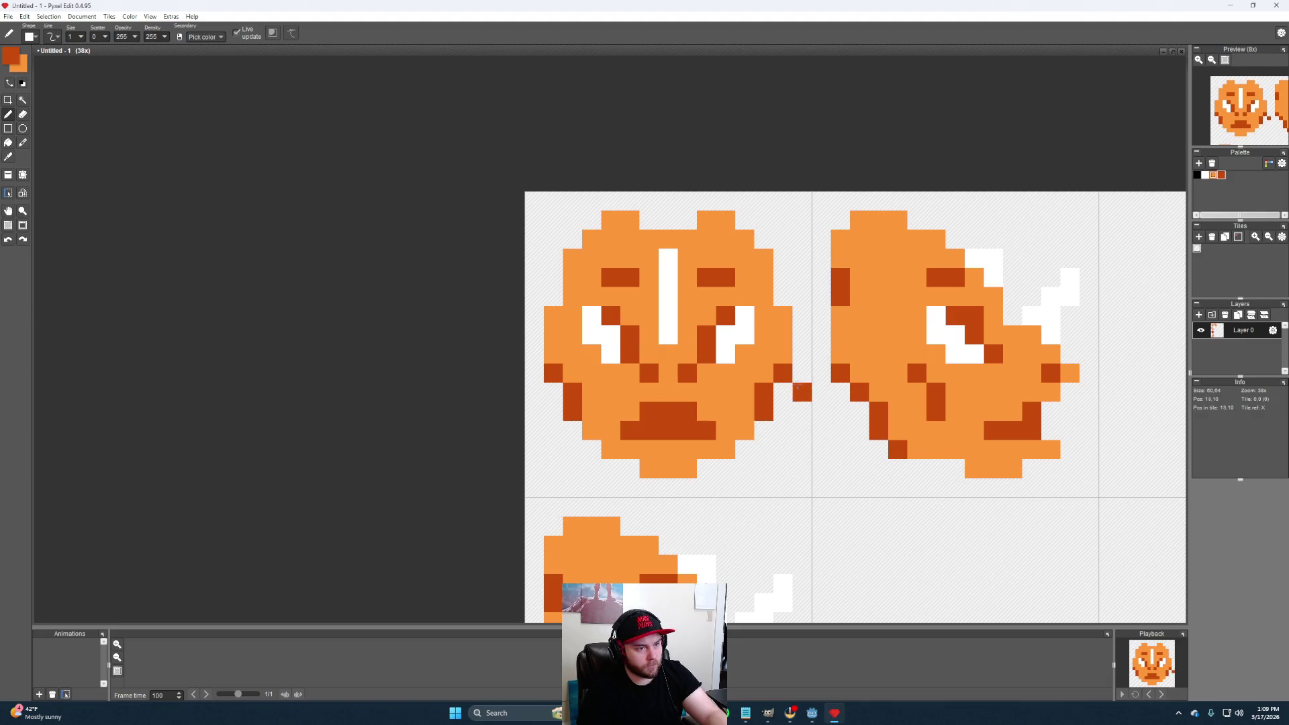
right_click(592, 348)
click(593, 315)
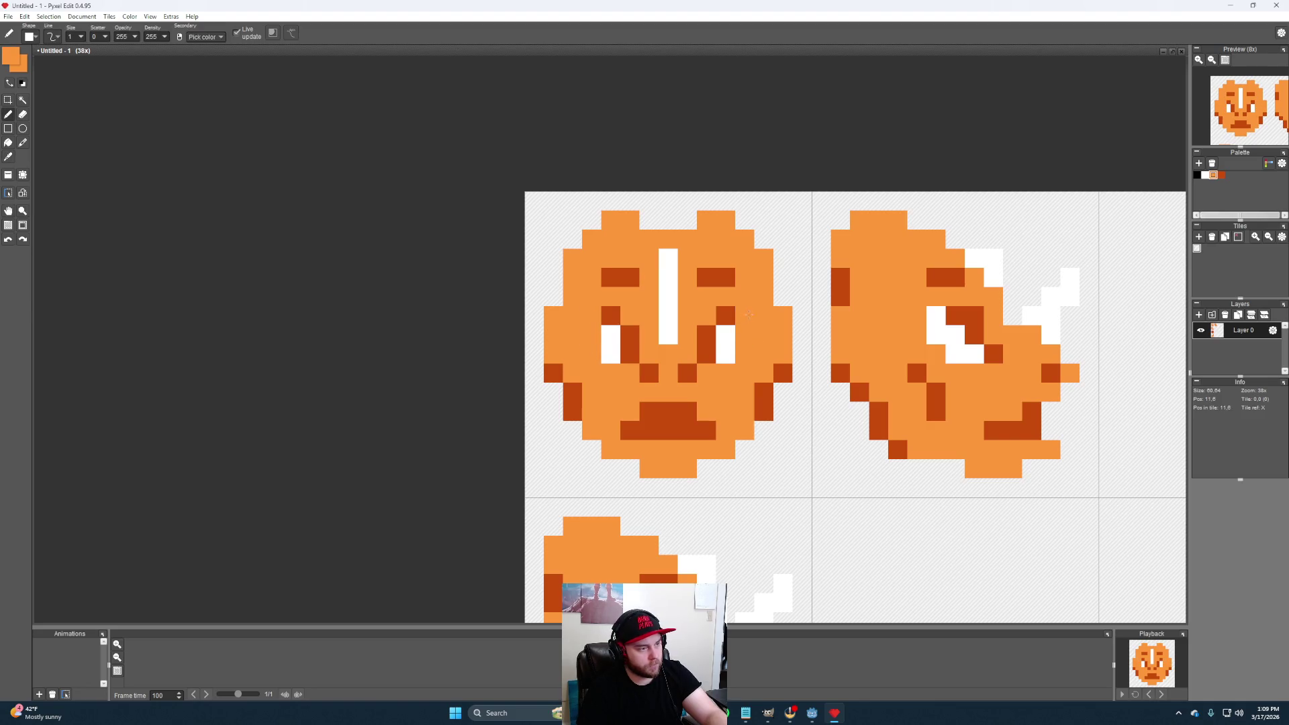
scroll(720, 458, down, 2)
scroll(719, 459, up, 1)
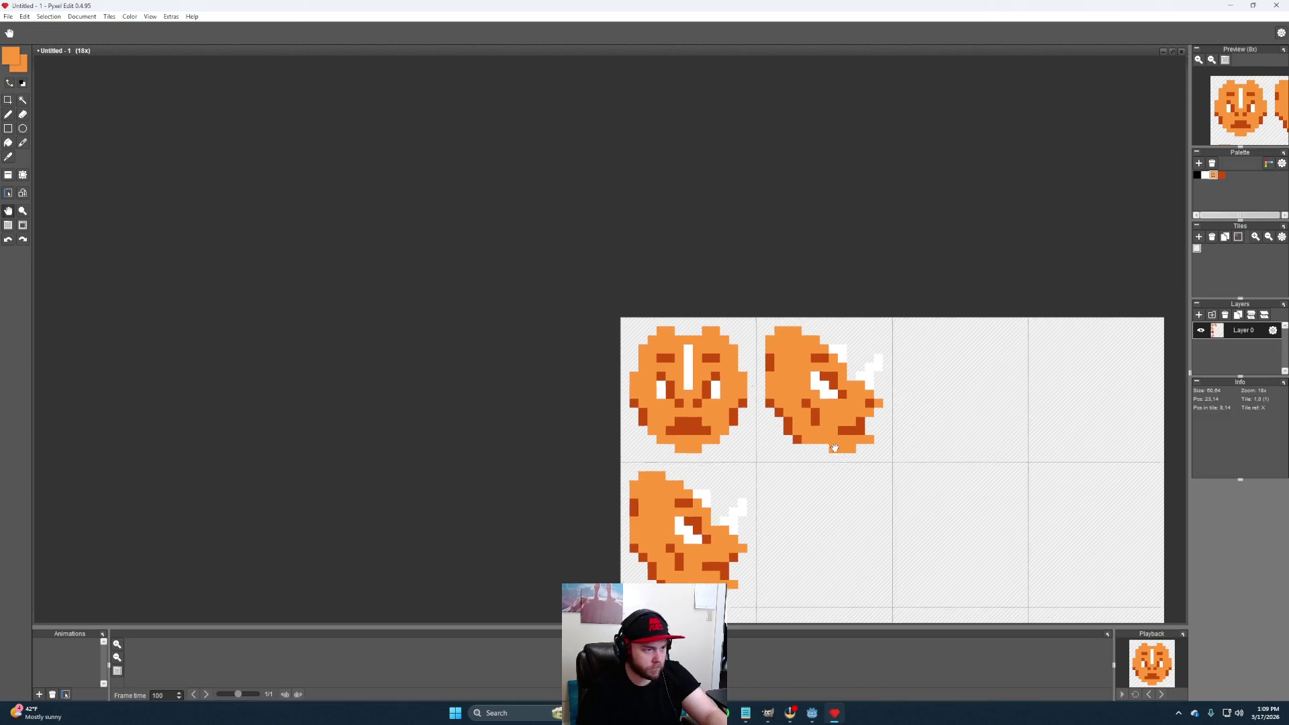
scroll(719, 459, up, 1)
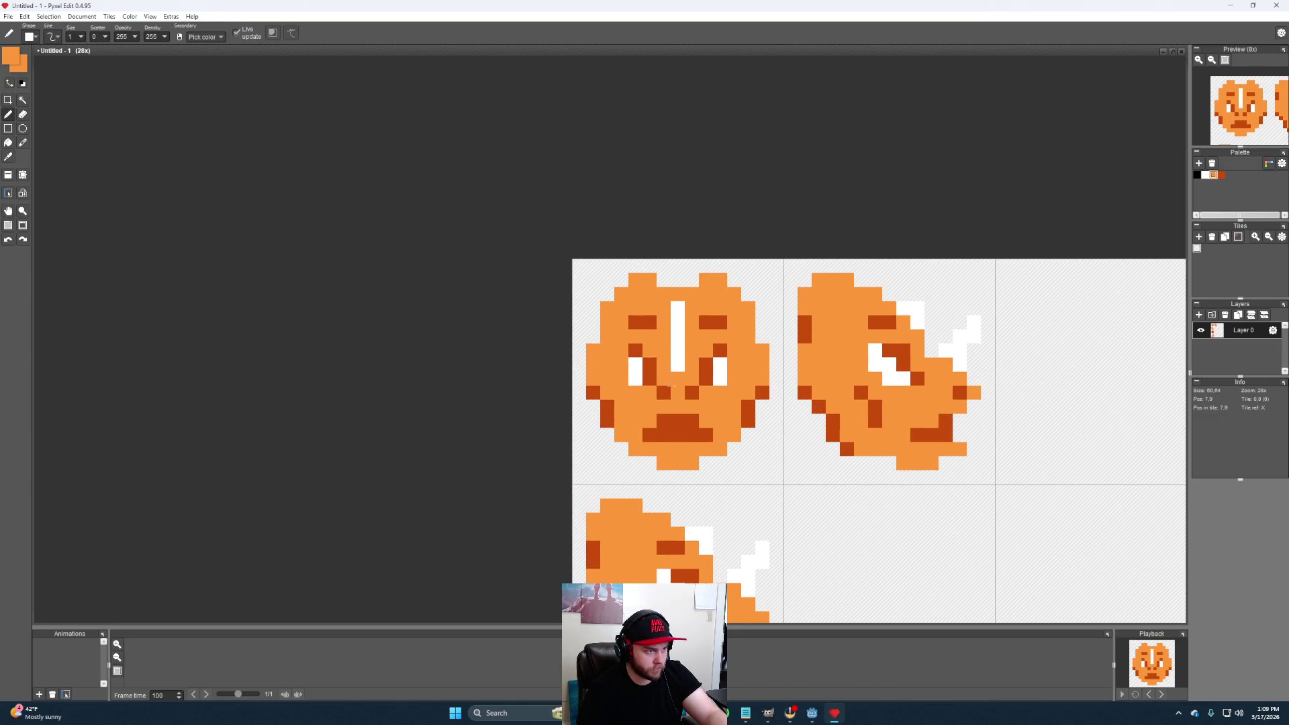
Add dark-orange detail pixels on the nose and above the right eye
right_click(703, 381)
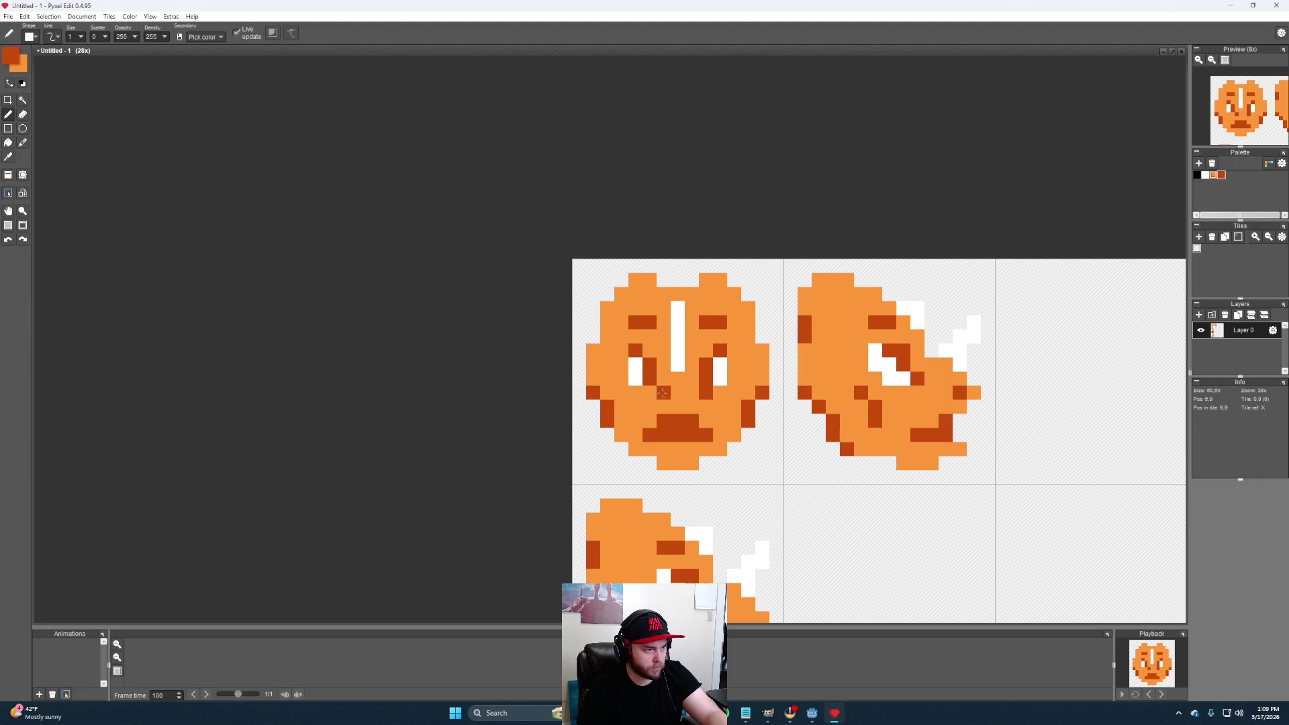
click(793, 439)
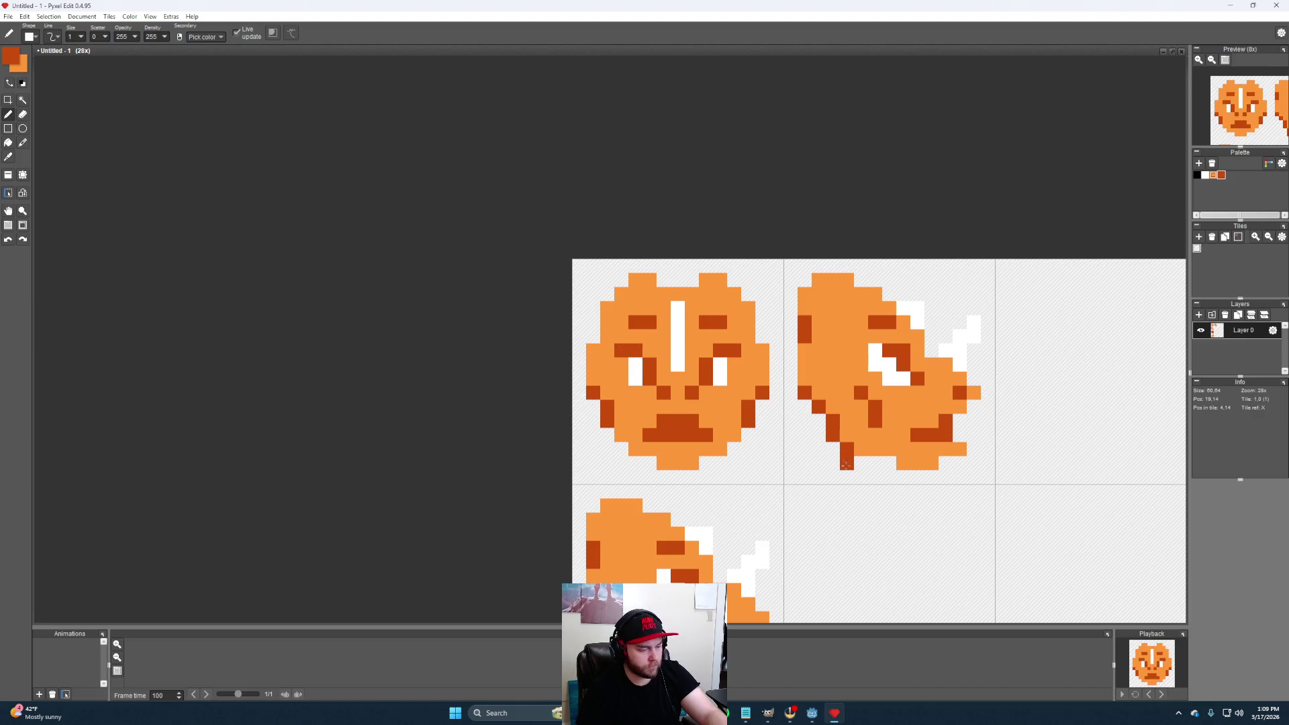
click(735, 336)
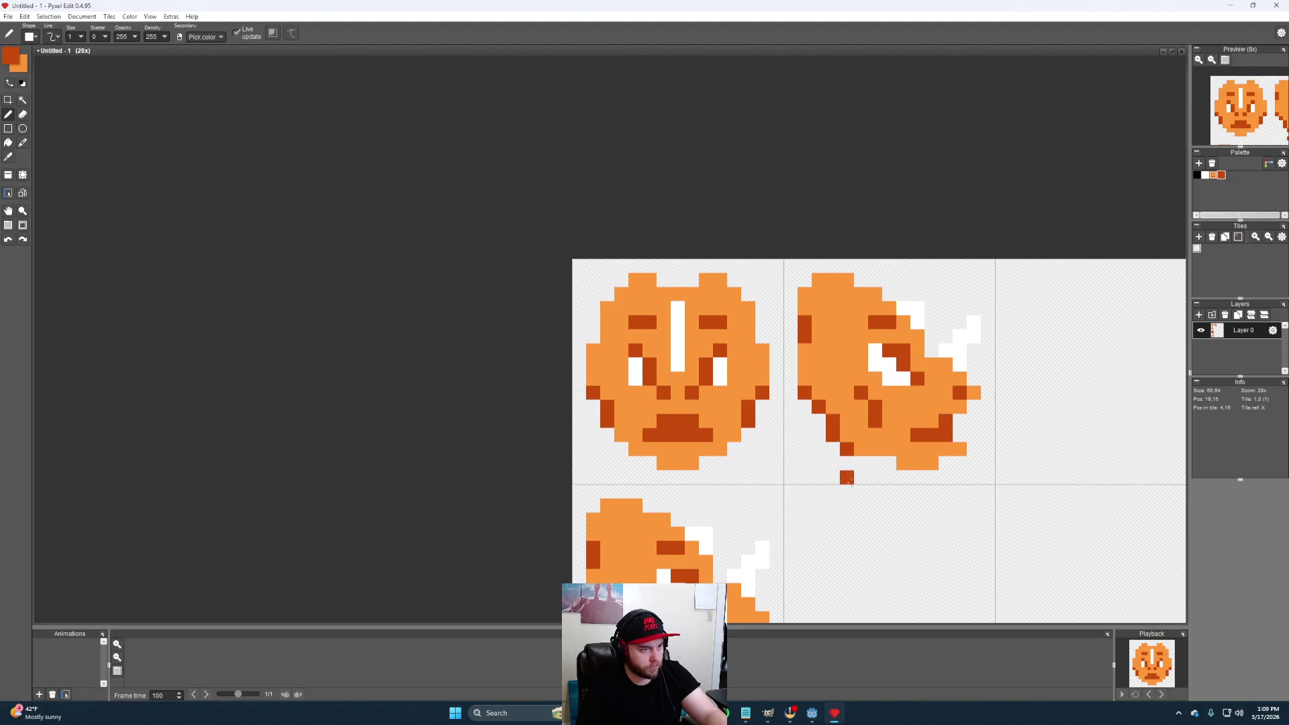
scroll(798, 460, down, 2)
scroll(798, 460, down, 1)
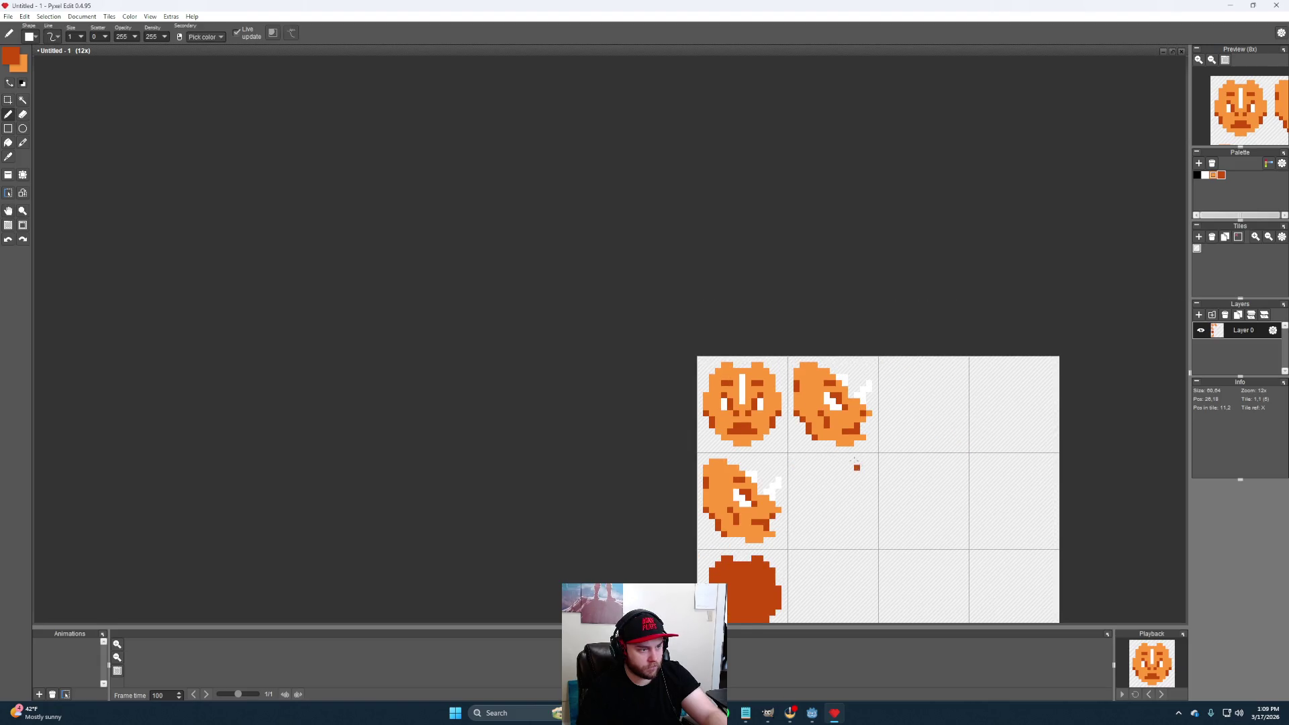
scroll(833, 420, up, 1)
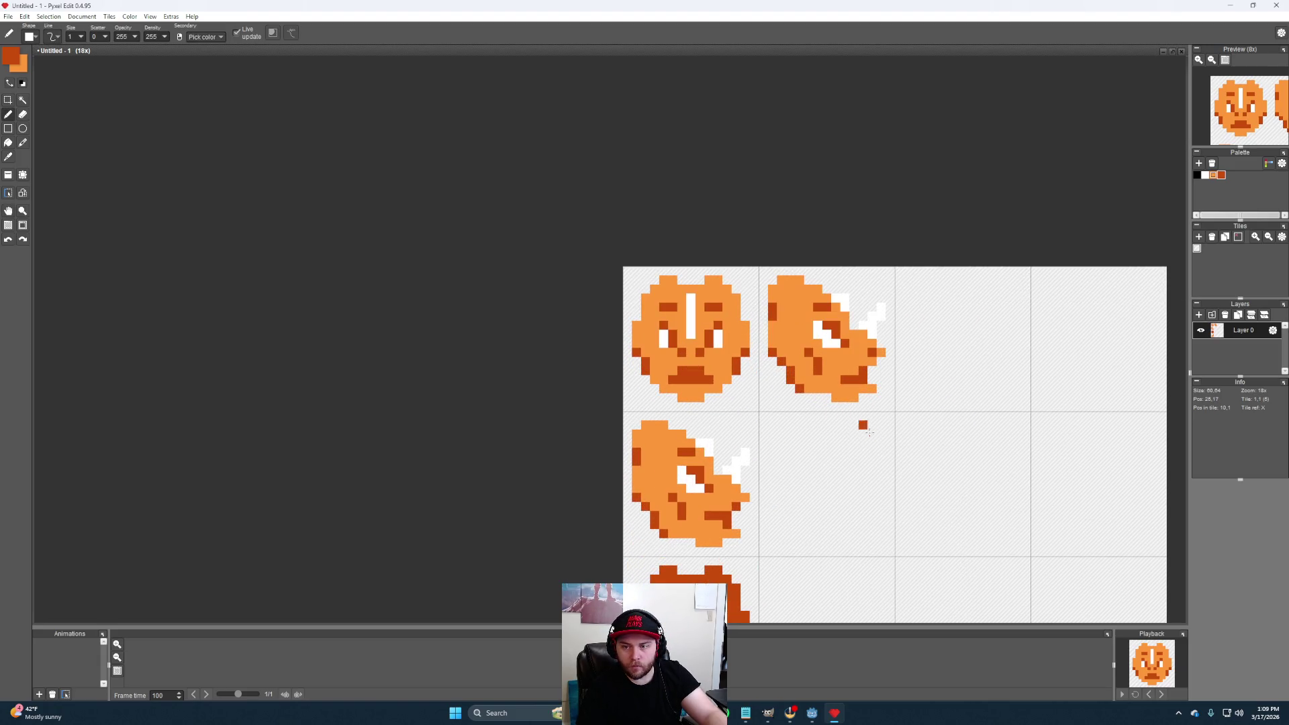
Pan the canvas to shift the tiles left in view
key(space)
mouse_move(874, 435)
mouse_down()
mouse_move(820, 417)
mouse_move(796, 463)
mouse_move(759, 452)
mouse_up()
scroll(794, 463, up, 1)
scroll(778, 463, down, 1)
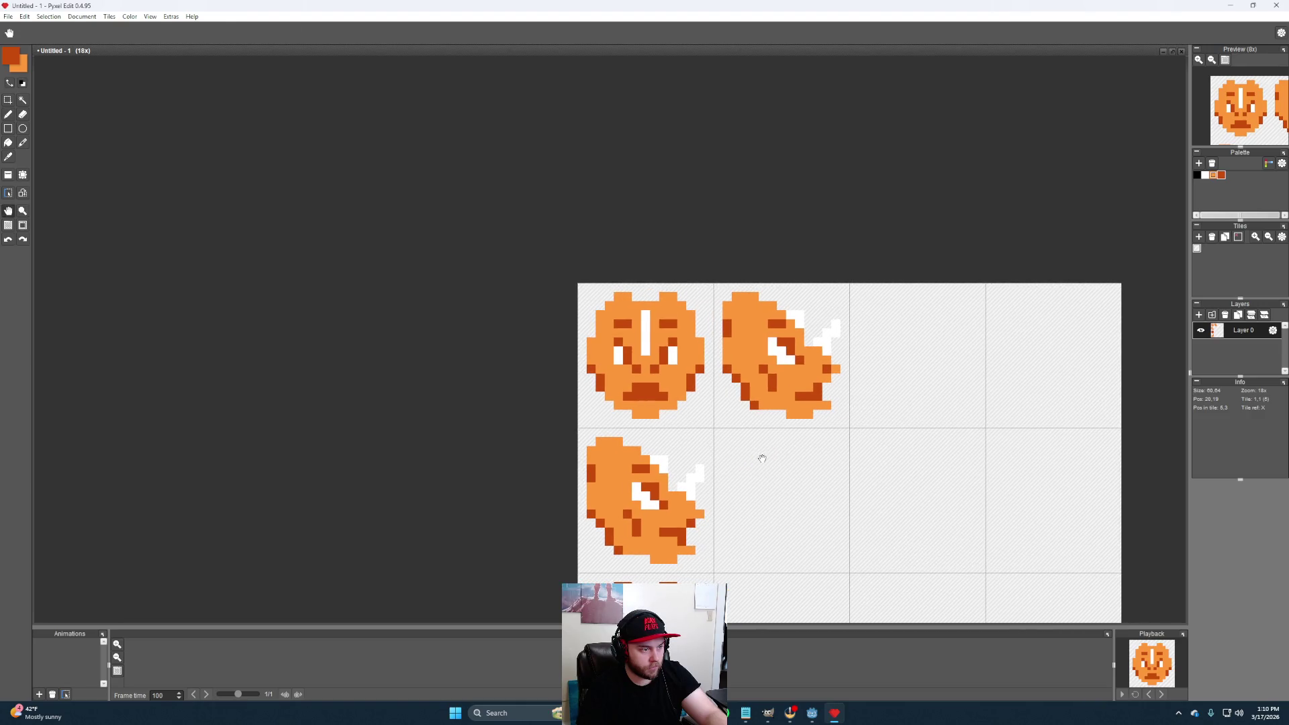
scroll(725, 446, up, 2)
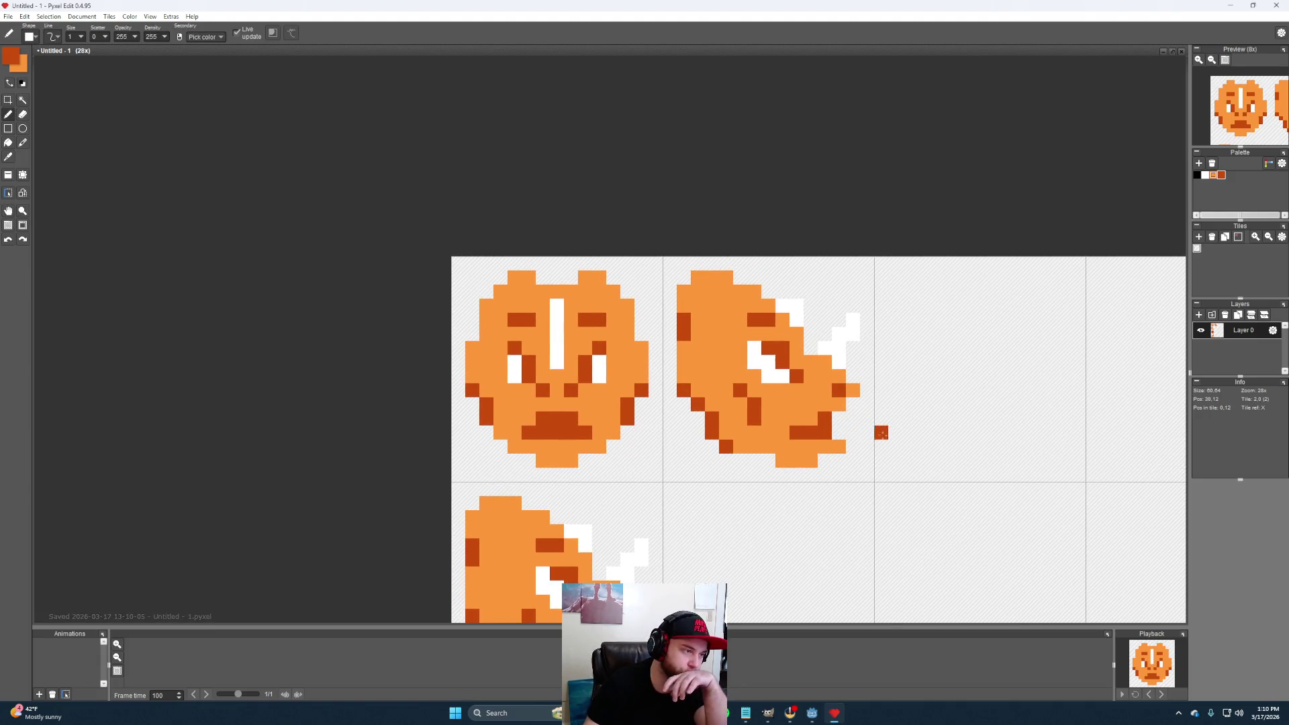
mouse_move(884, 441)
mouse_down()
mouse_move(796, 439)
mouse_move(816, 455)
mouse_move(841, 447)
mouse_up()
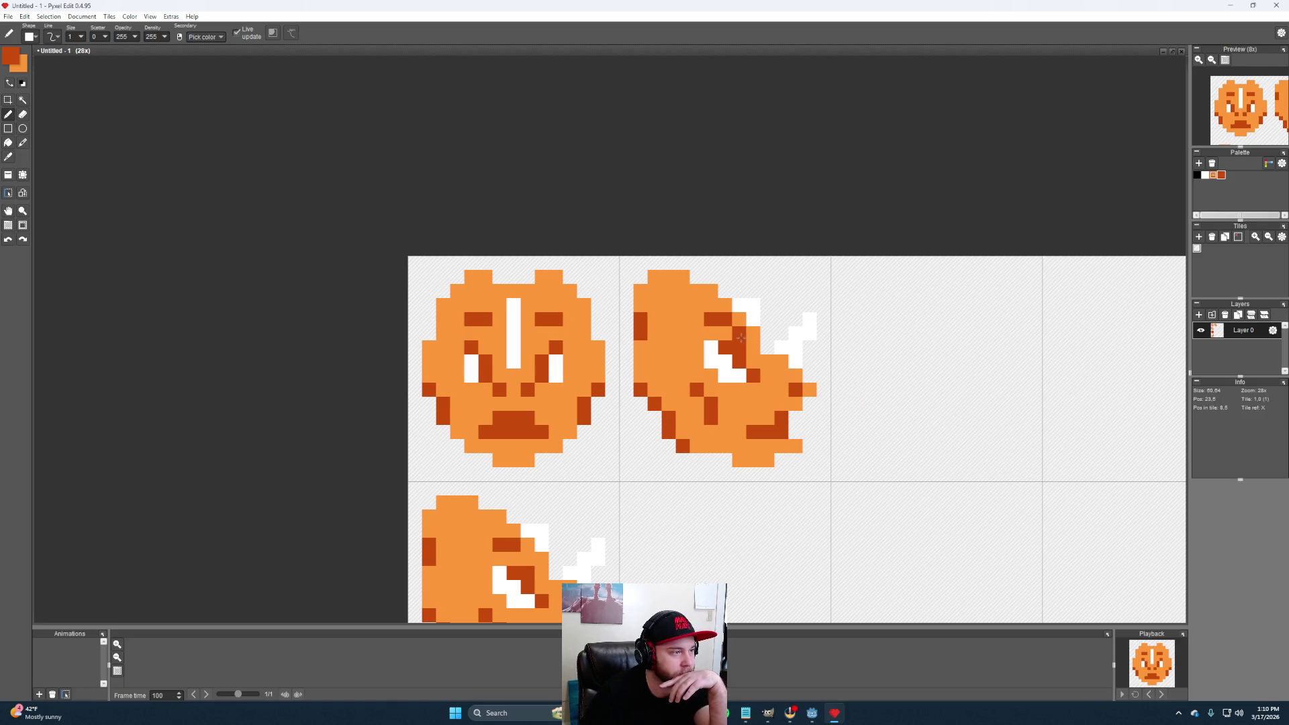
drag(866, 376, 872, 371)
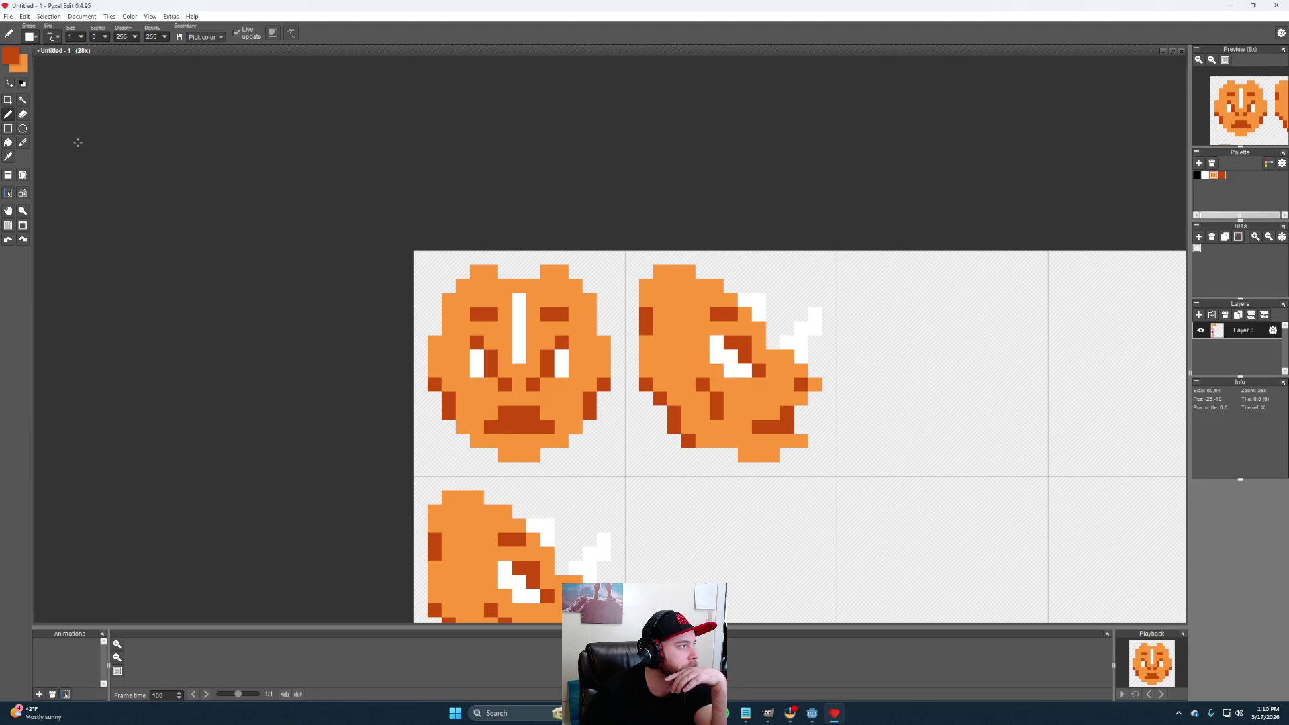
Select the side-profile head in the second tile with rectangle select and delete it
key(s)
drag(832, 478, 631, 260)
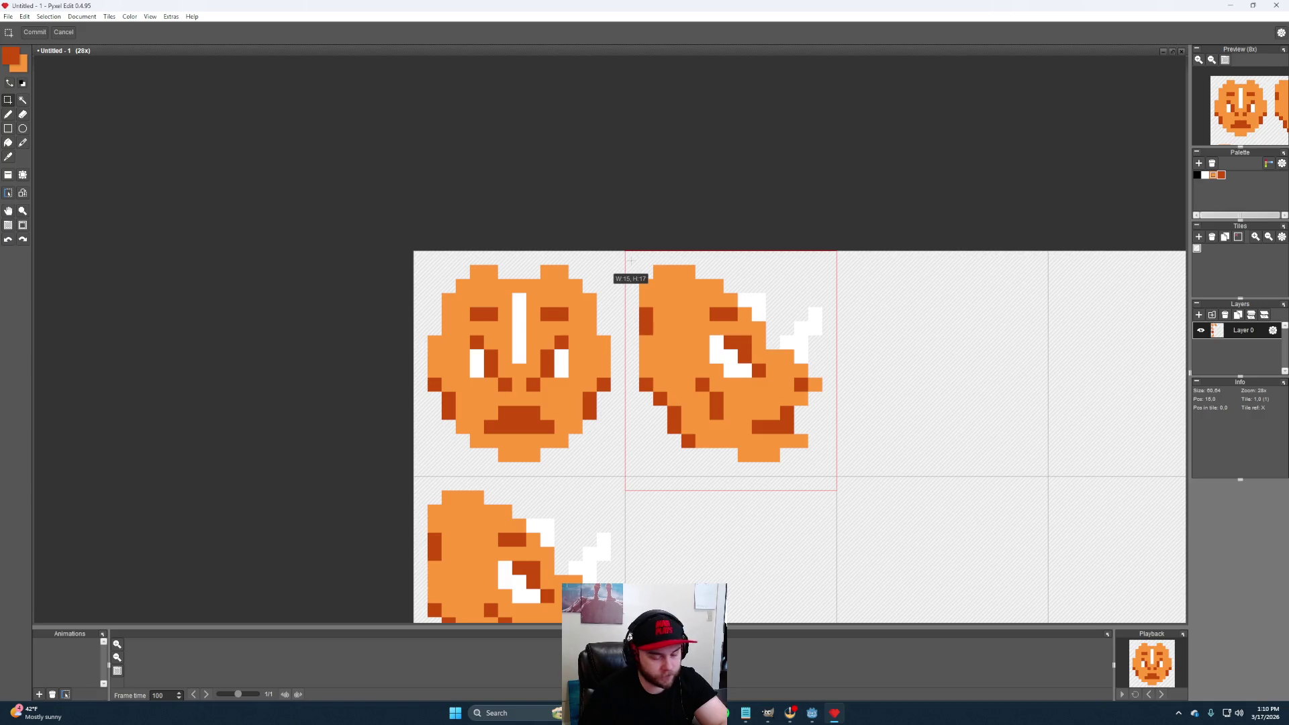
key(Delete)
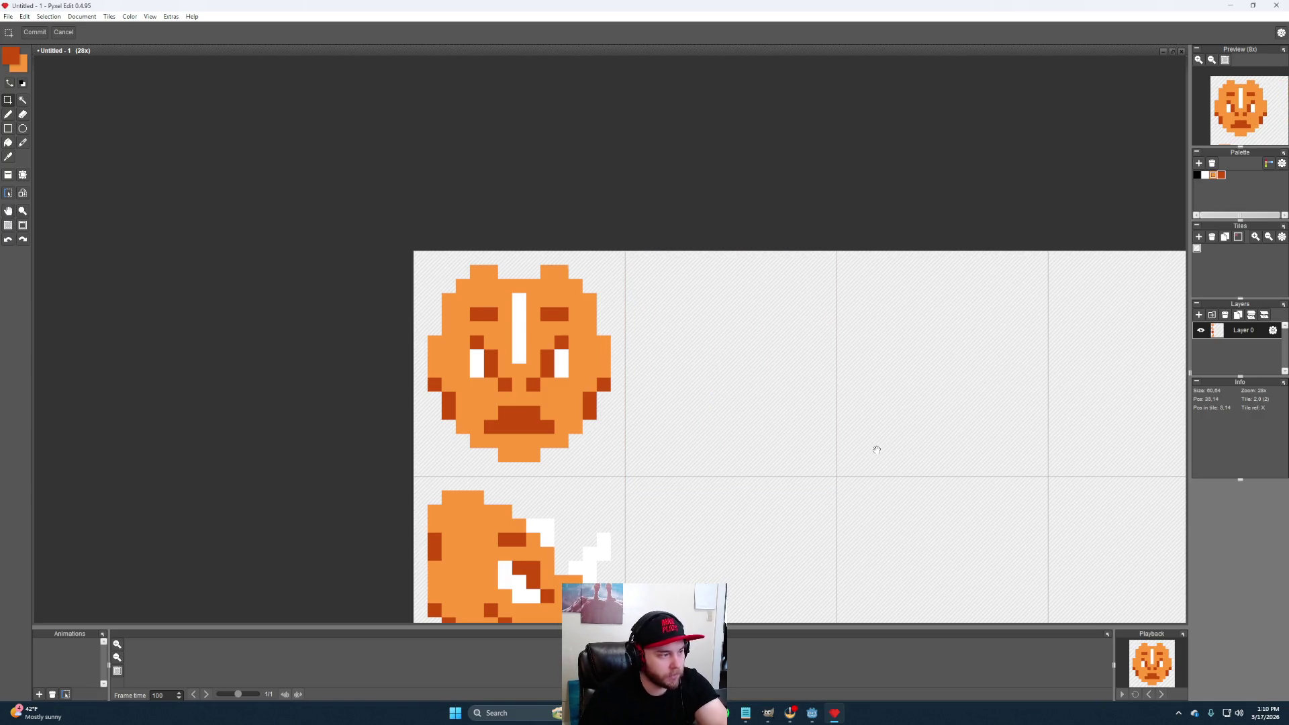
drag(876, 450, 699, 377)
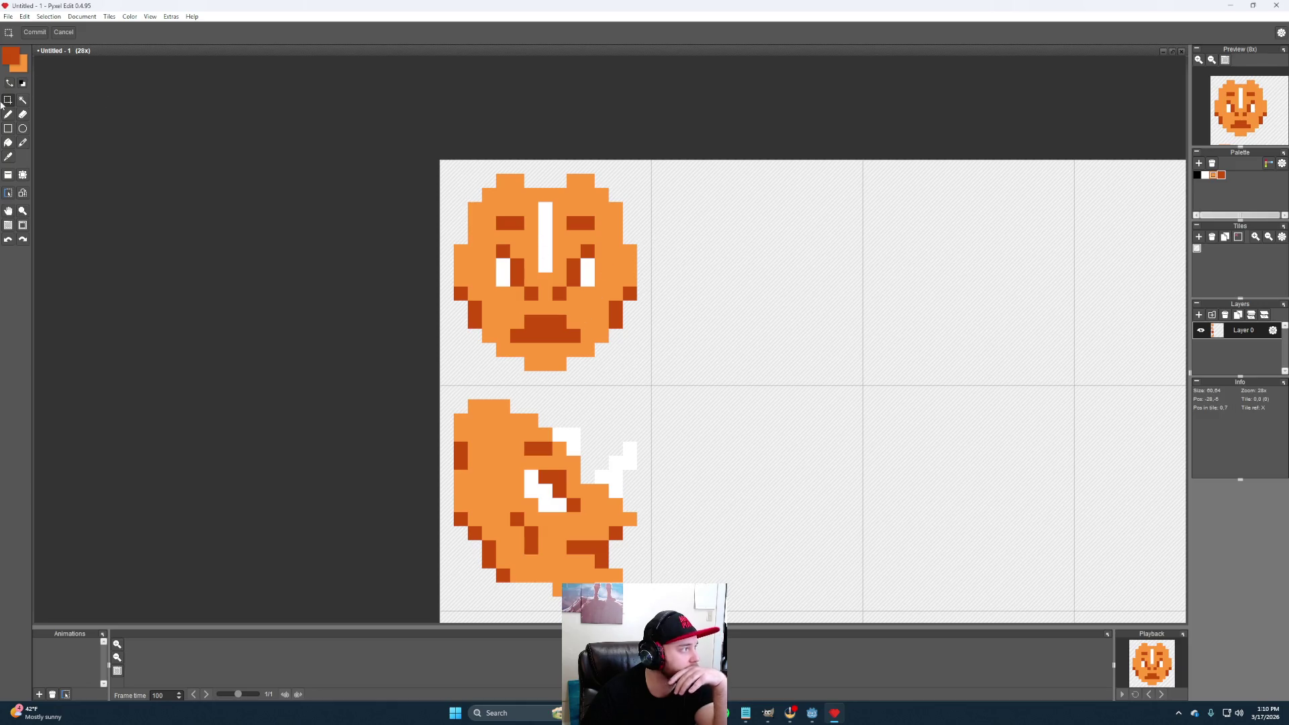
key(b)
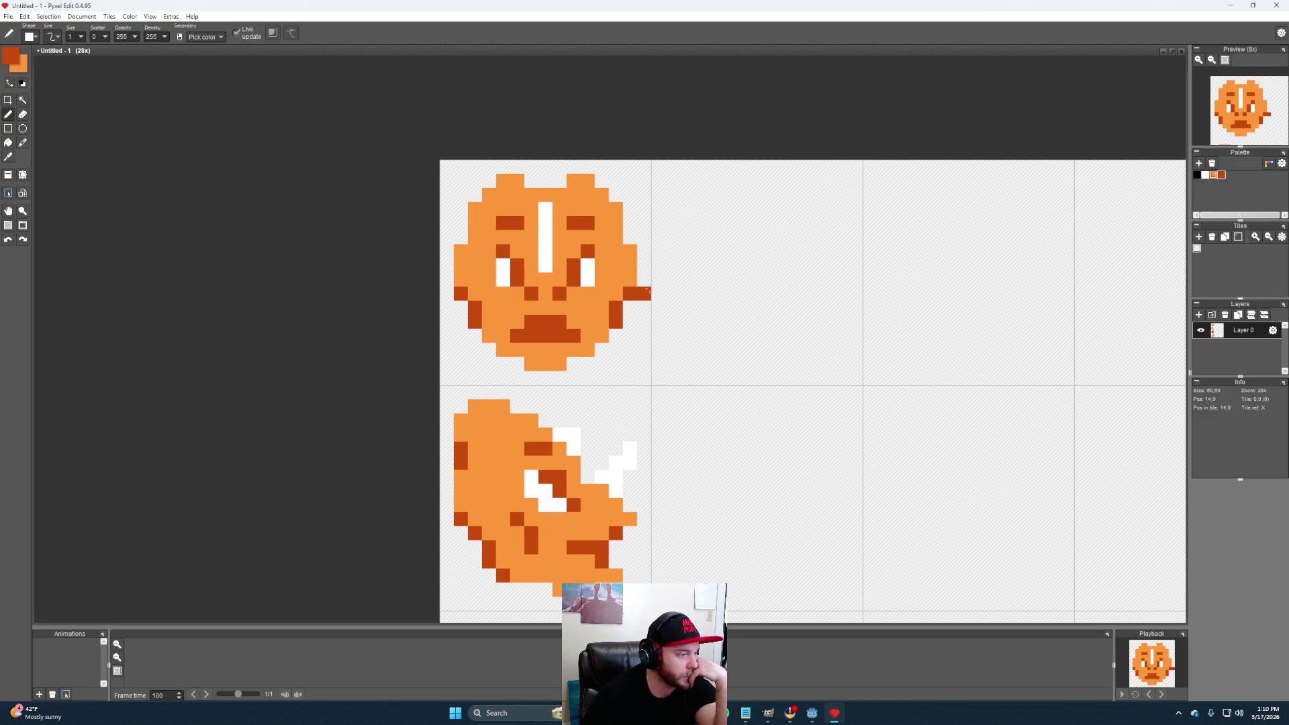
Measure a few small pixel spans with rectangle select near the lower head and empty tile
click(10, 100)
drag(651, 498, 625, 484)
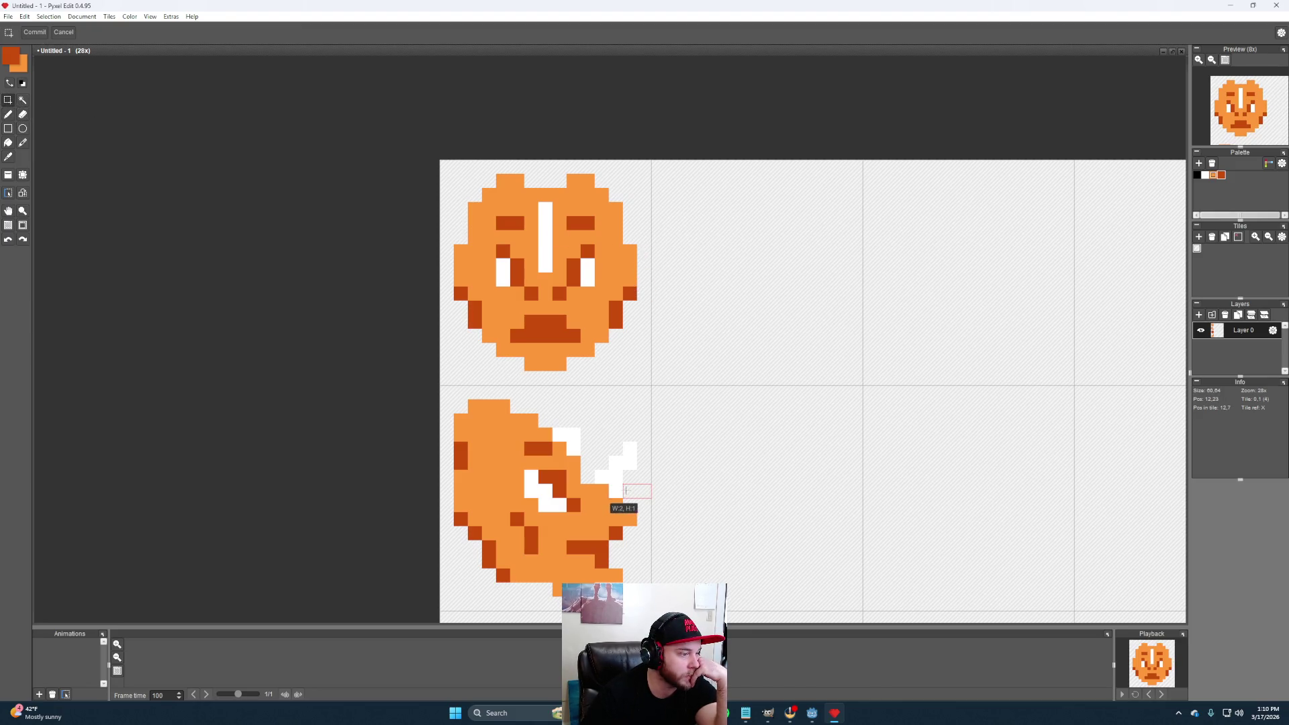
drag(553, 272, 651, 258)
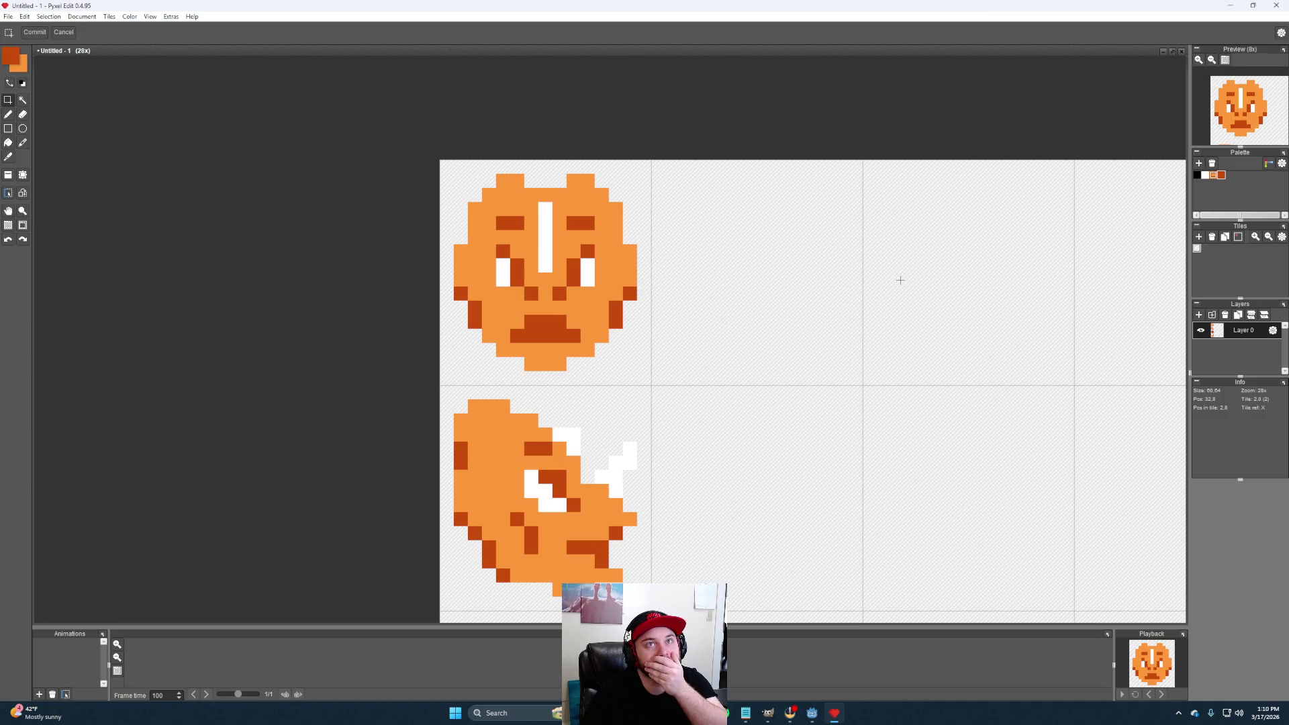
drag(860, 270, 806, 264)
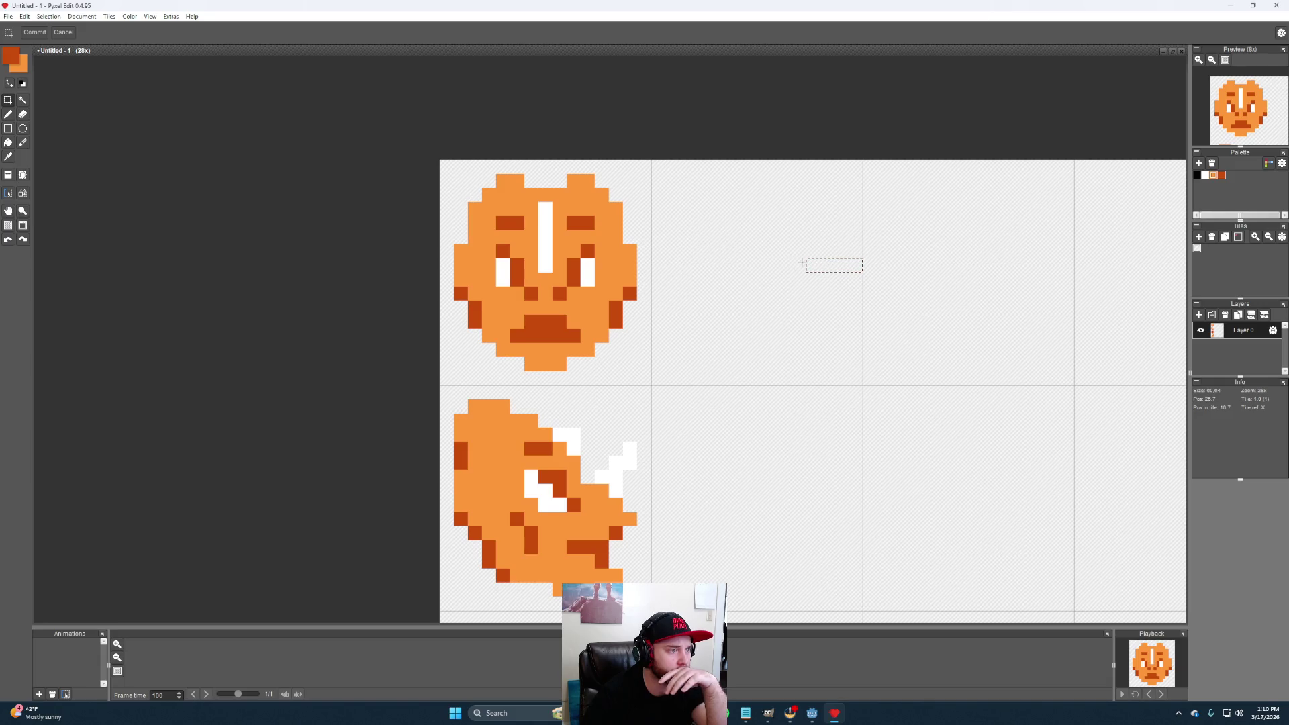
click(9, 115)
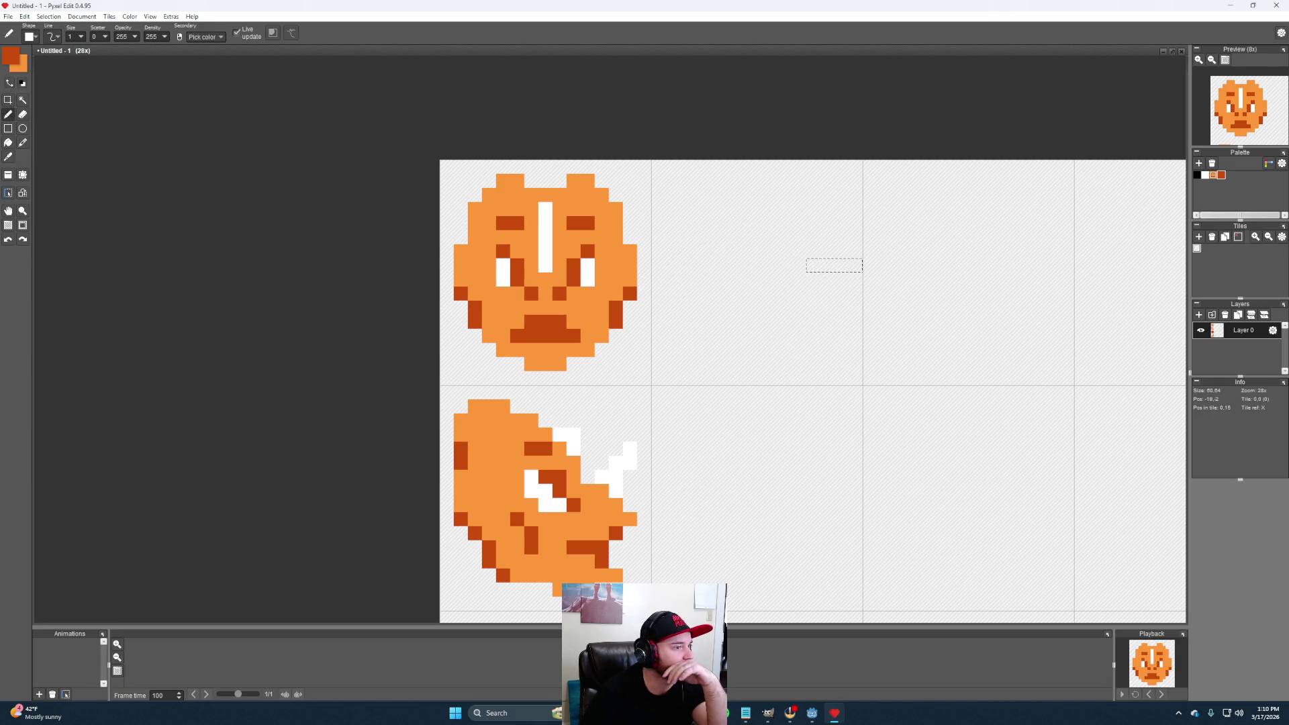
Mark a pixel in the second tile, return to the pencil and pick white from the palette
click(8, 99)
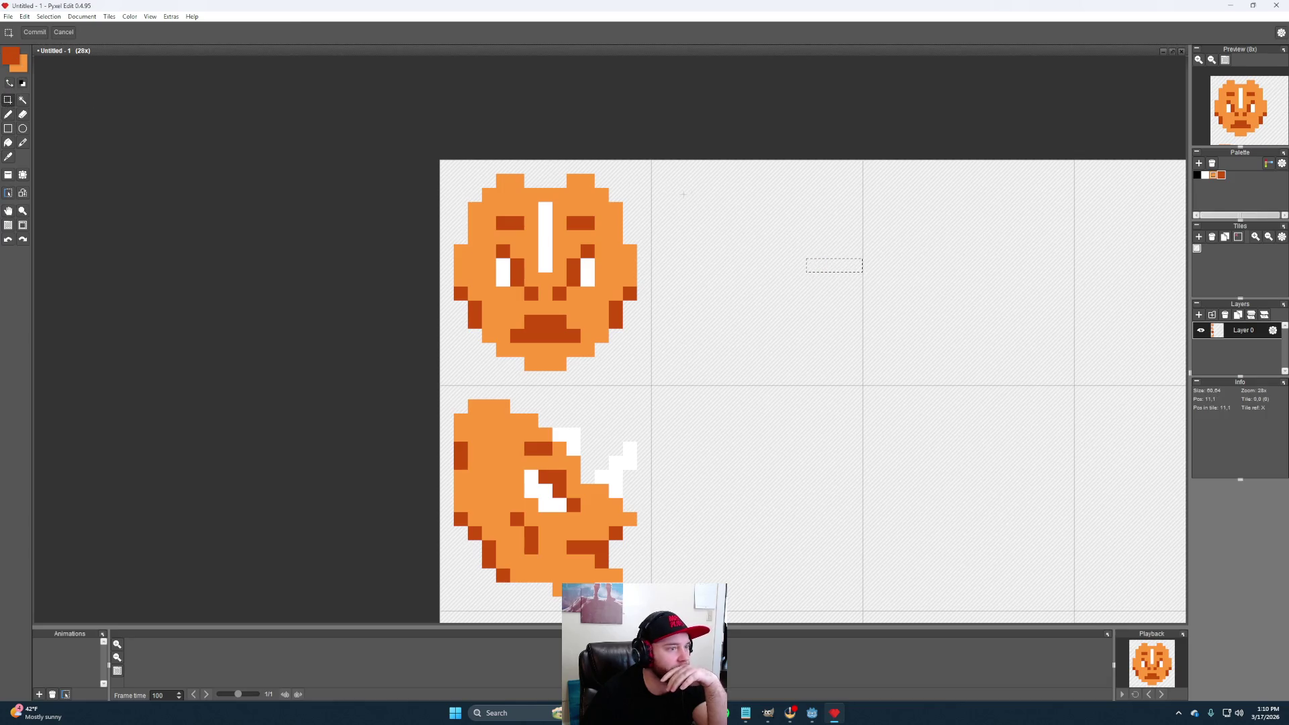
click(796, 265)
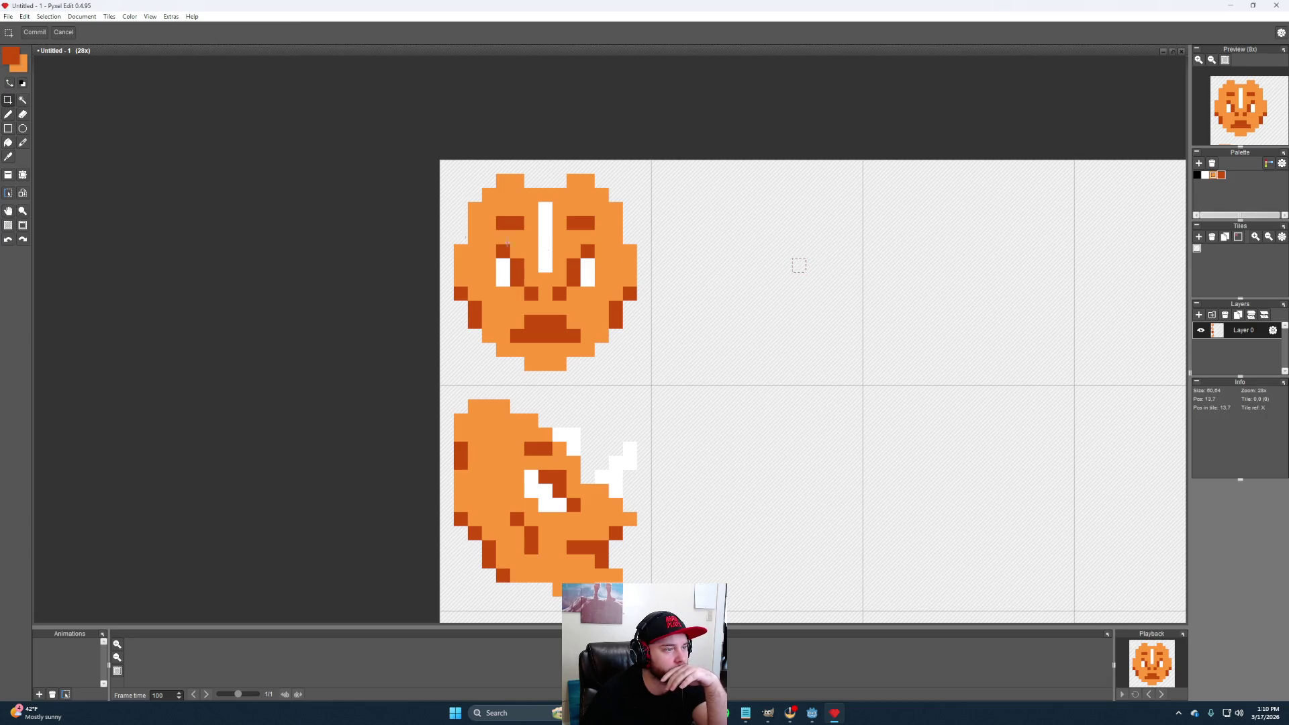
click(9, 115)
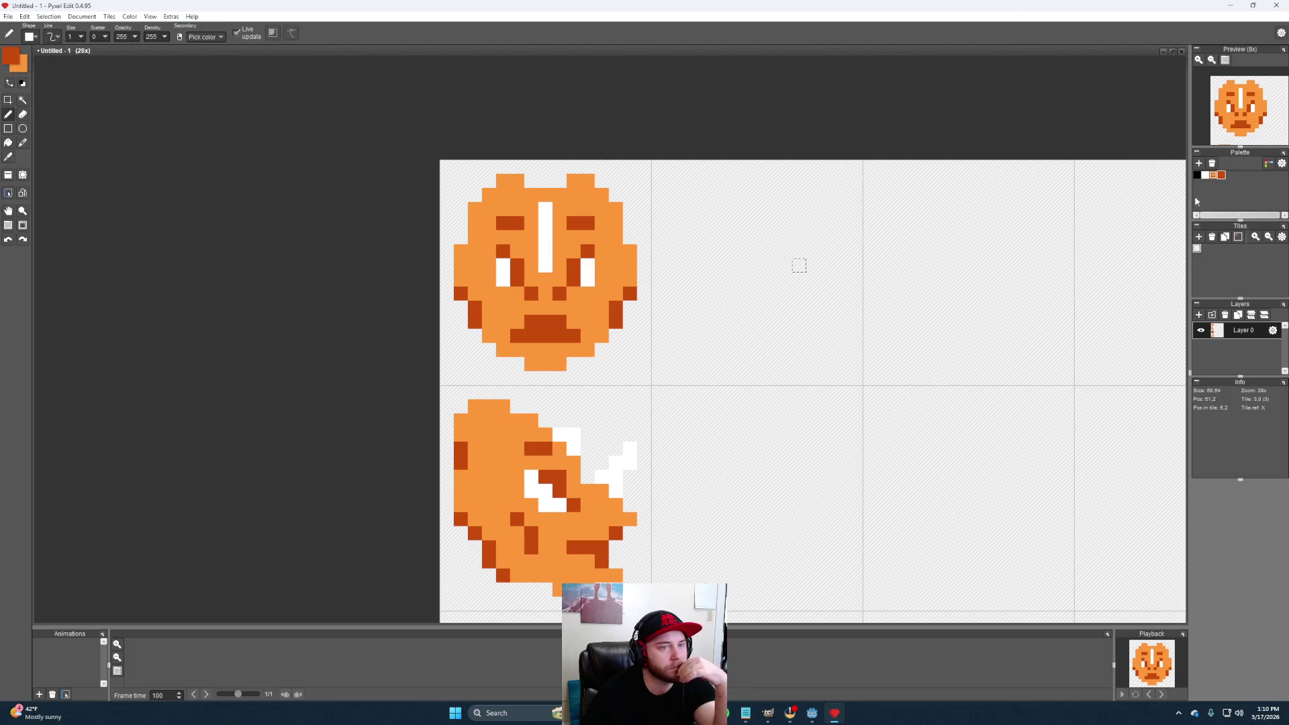
click(1206, 175)
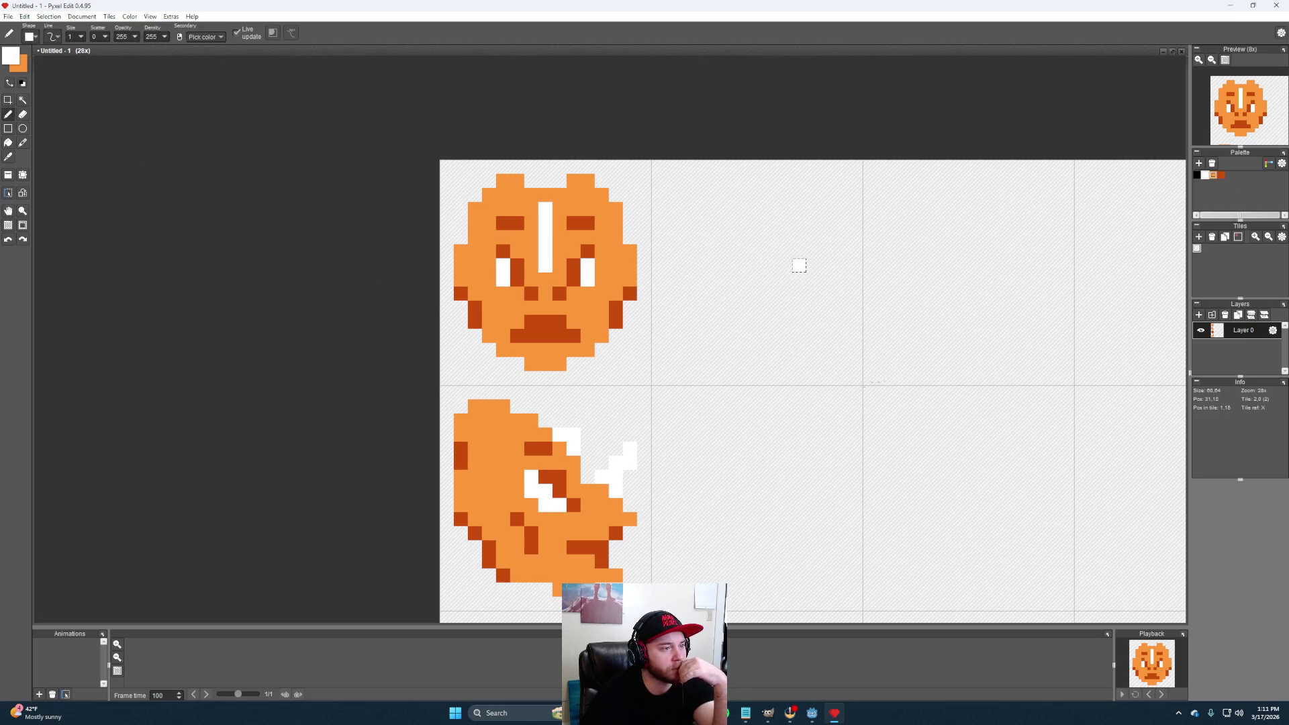
Start the white stroke in tile 2, undoing stray pixels and erasing one from the stroke
click(8, 99)
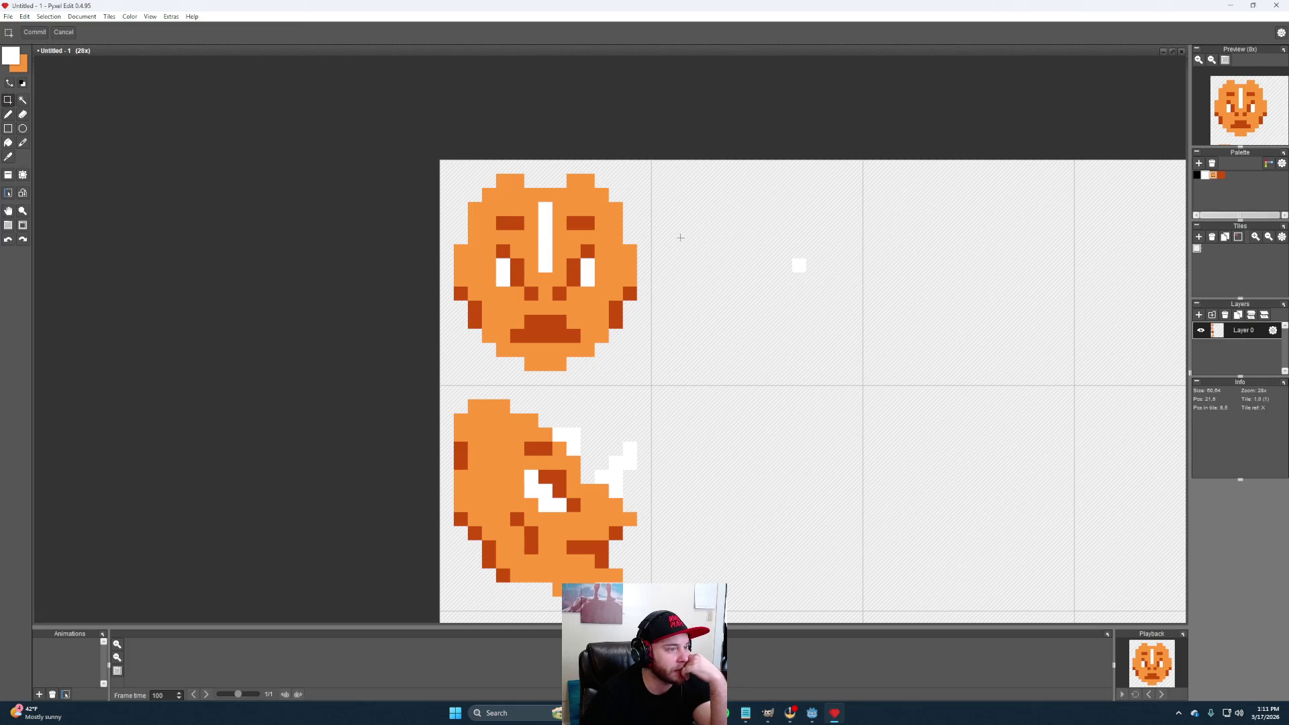
click(9, 115)
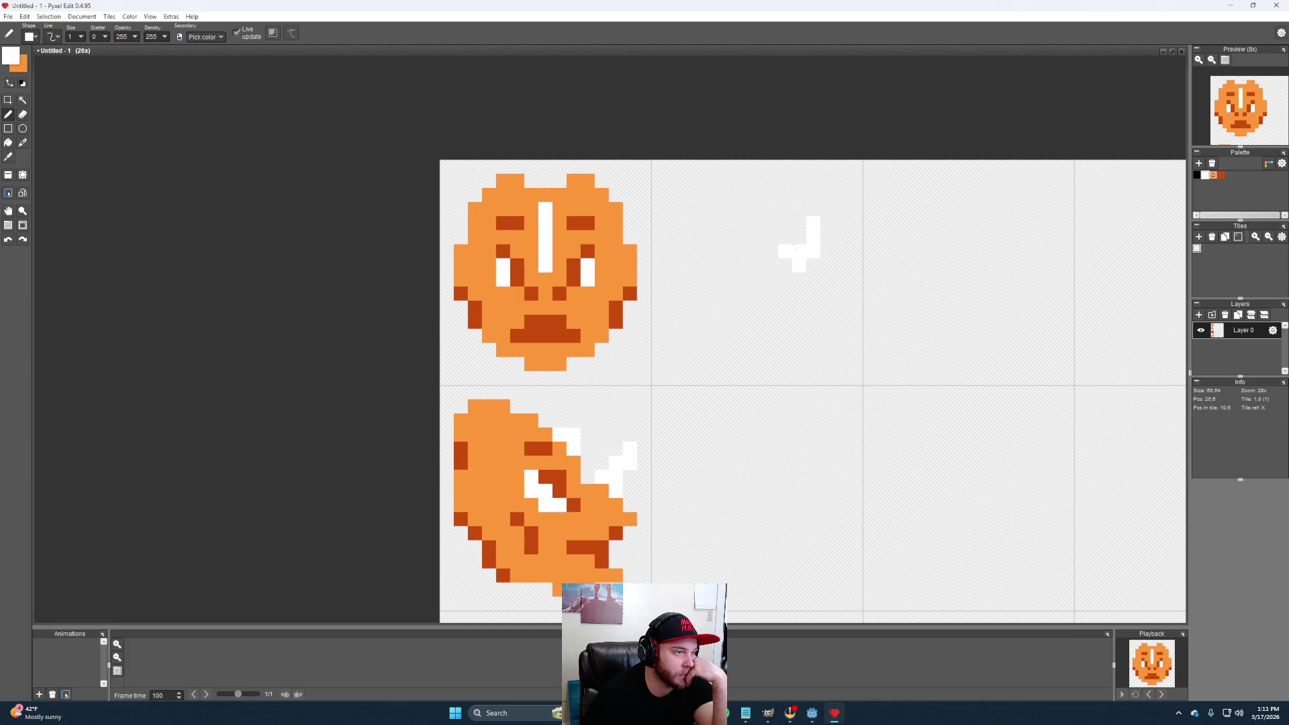
key(ctrl+z)
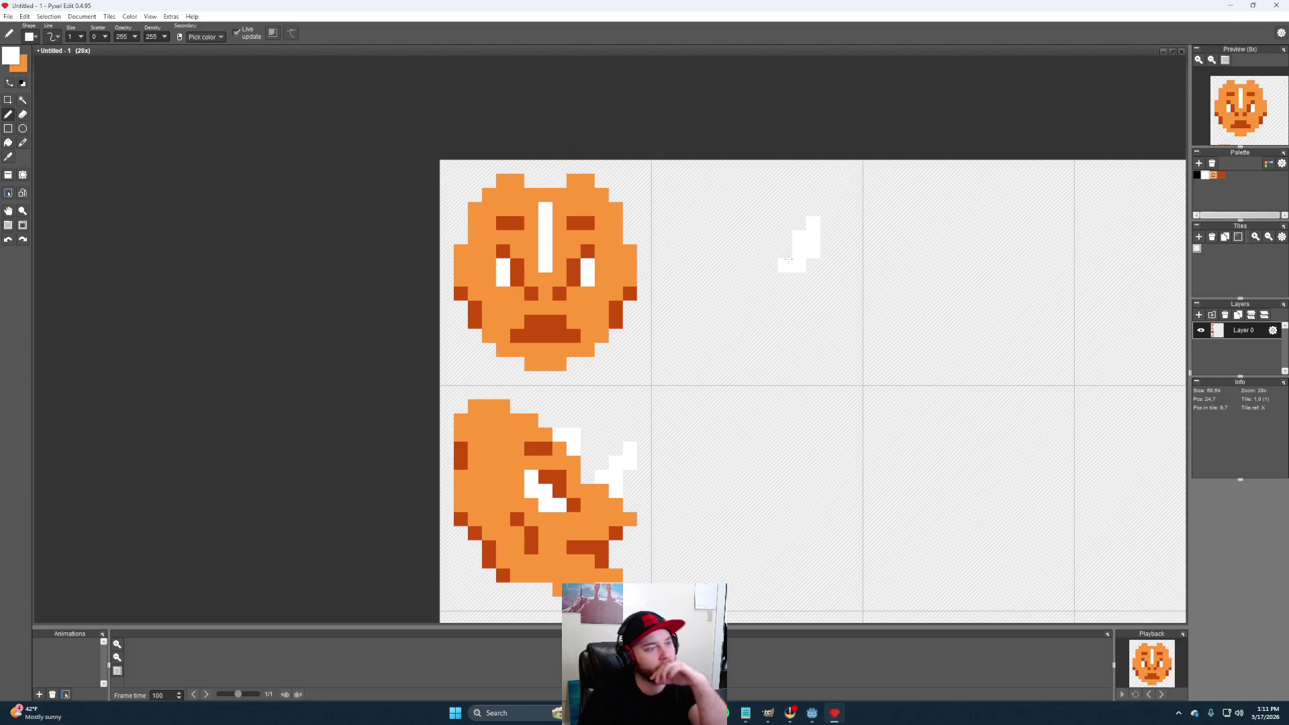
click(786, 251)
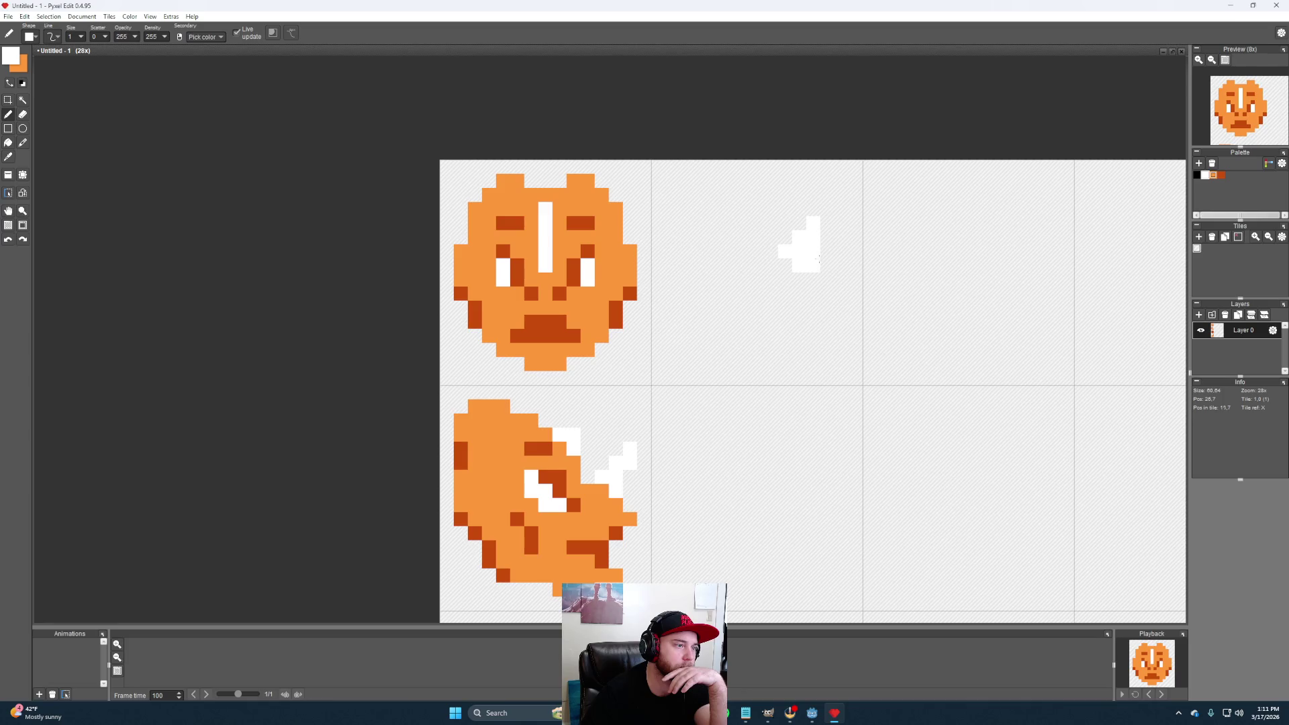
key(ctrl+z)
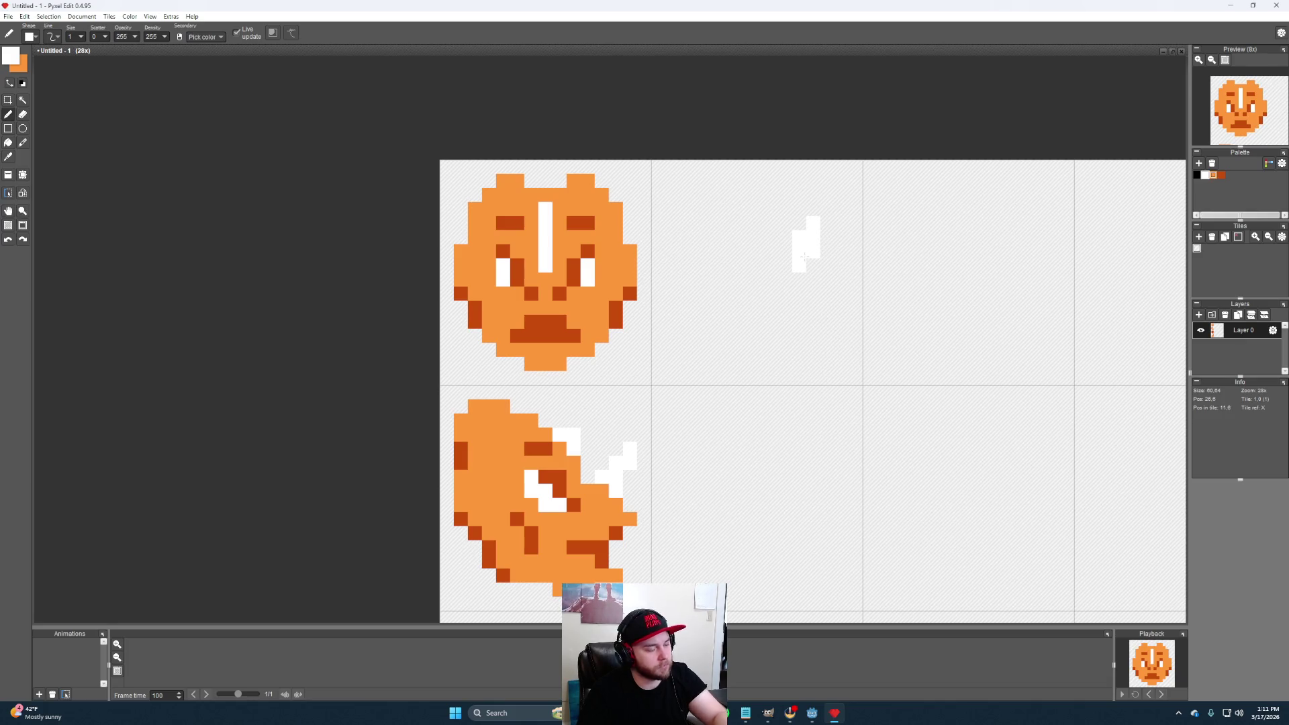
key(e)
click(812, 264)
key(b)
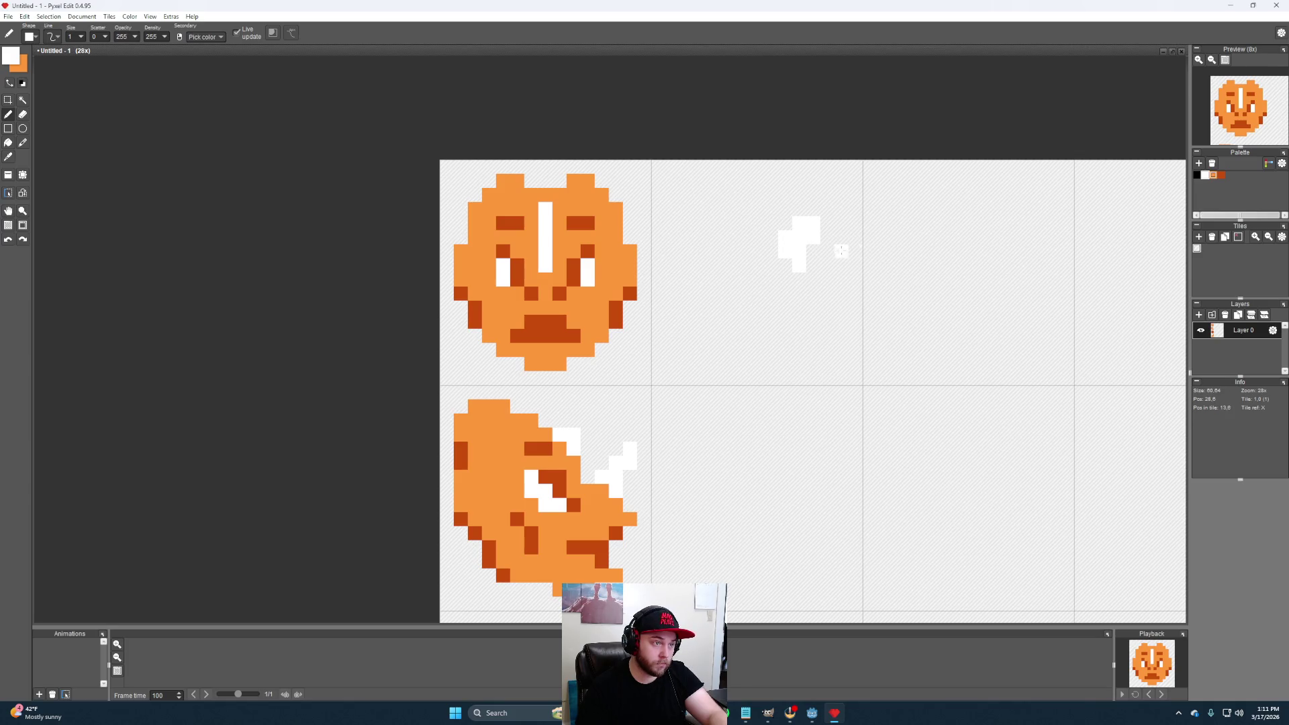
Erase the stroke's top-right column, undo two pixels, then measure a seven-pixel row span
key(e)
drag(814, 222, 813, 241)
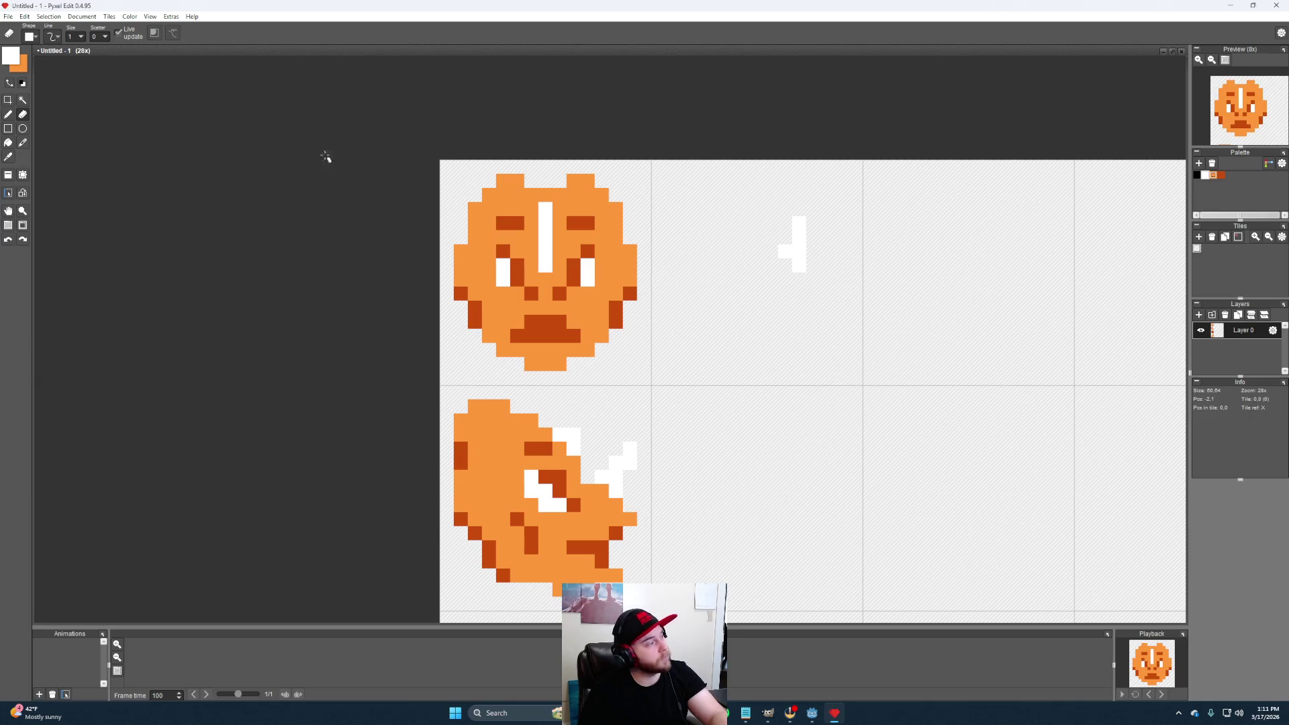
click(9, 113)
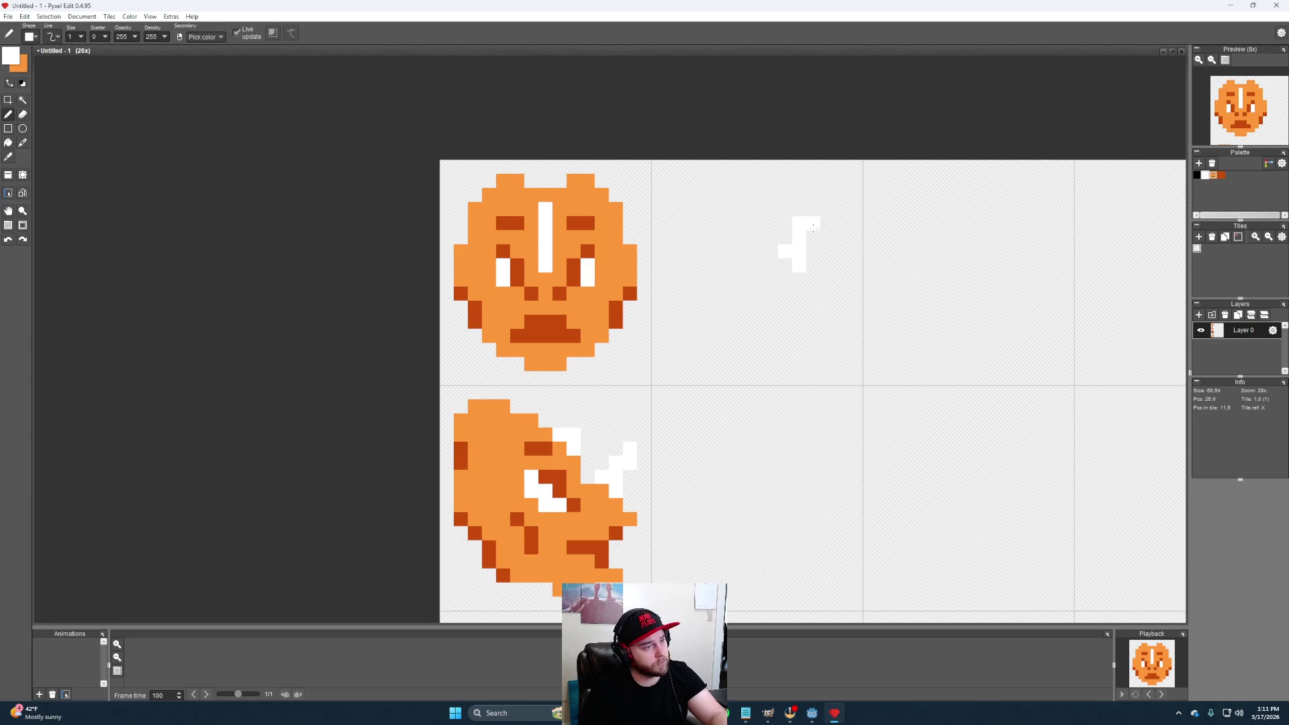
key(ctrl+z)
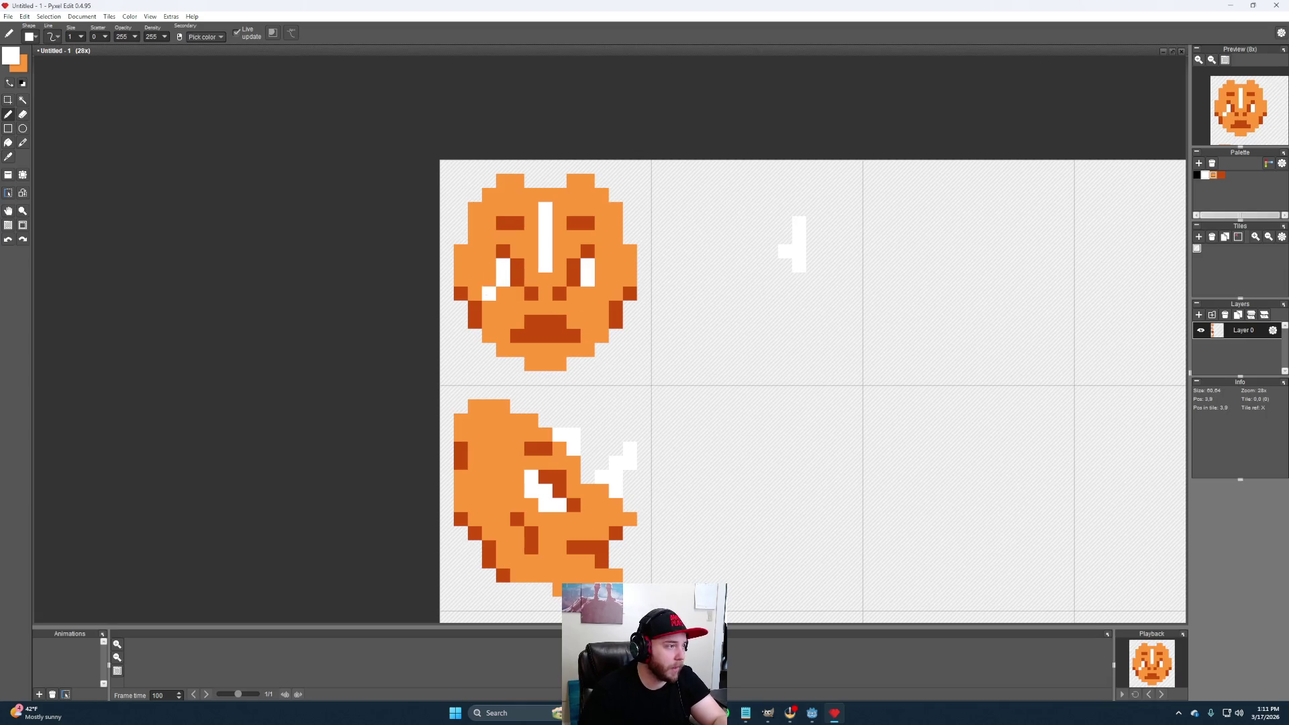
click(8, 99)
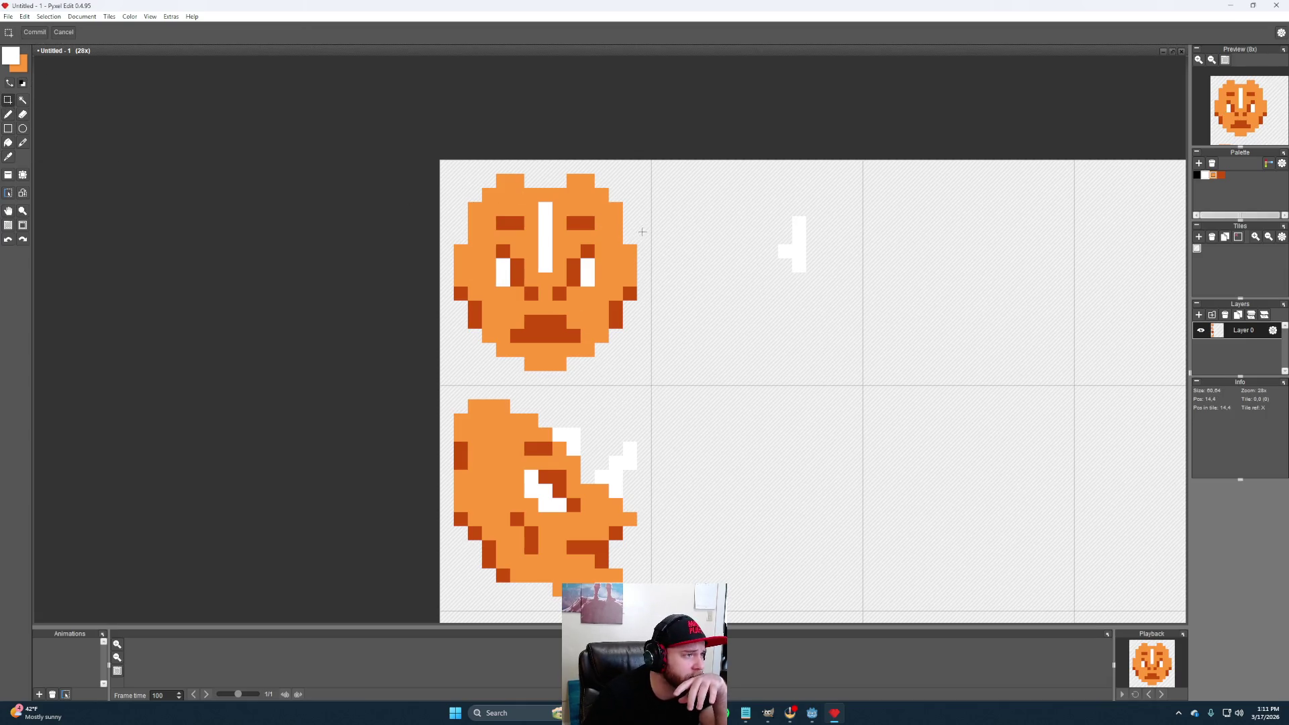
drag(647, 227, 554, 223)
Measure spacing around the white stroke with rectangle selections, clearing a whole-tile selection
drag(651, 428, 581, 441)
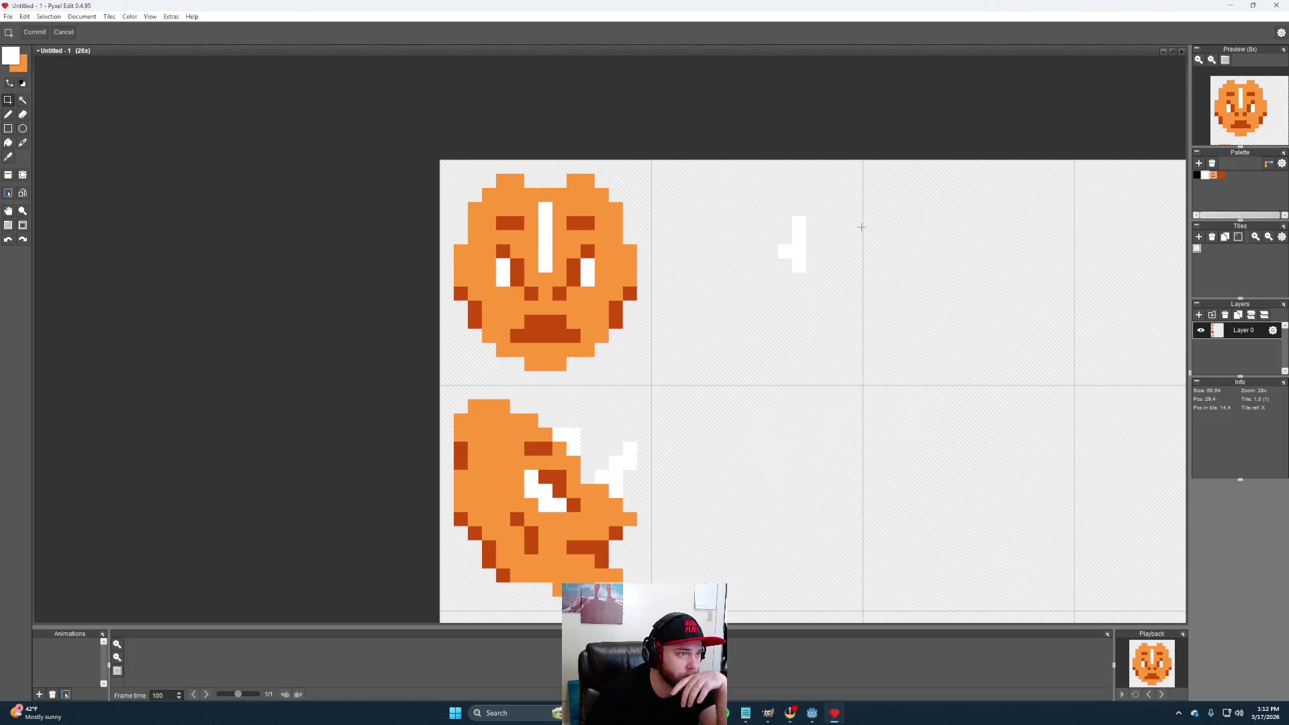
drag(861, 217, 779, 231)
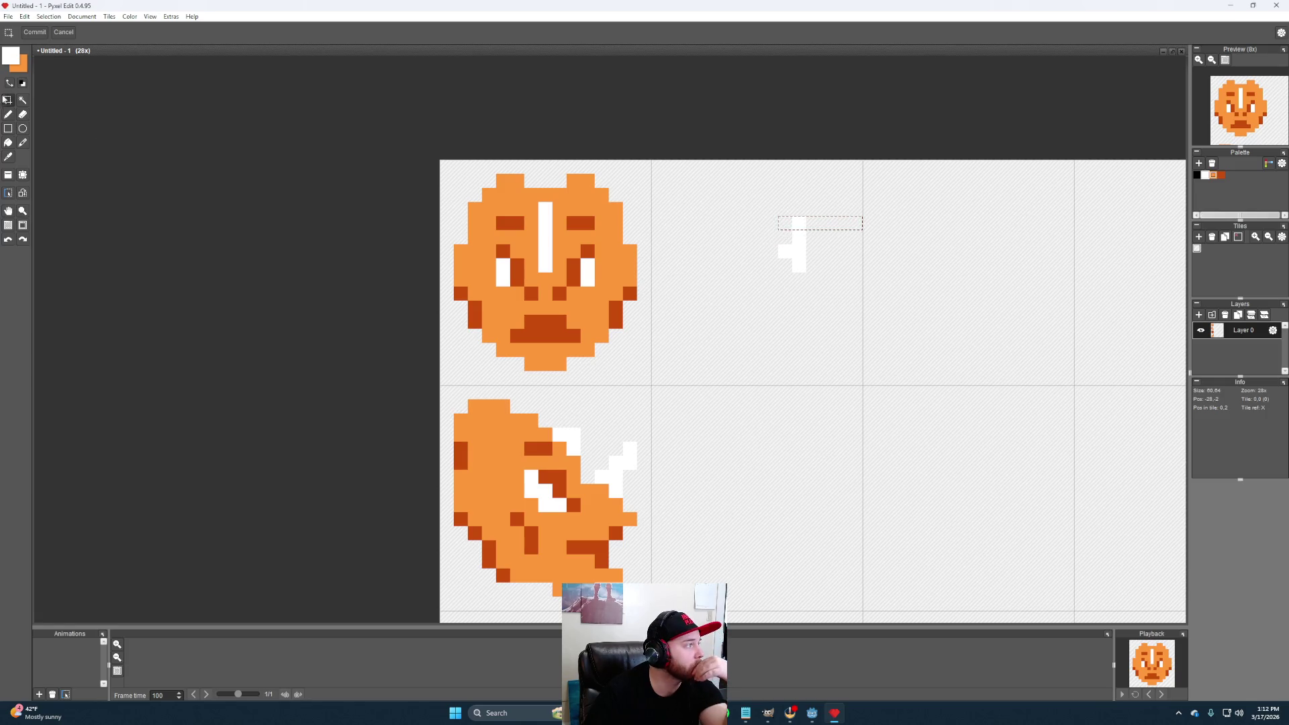
double_click(771, 223)
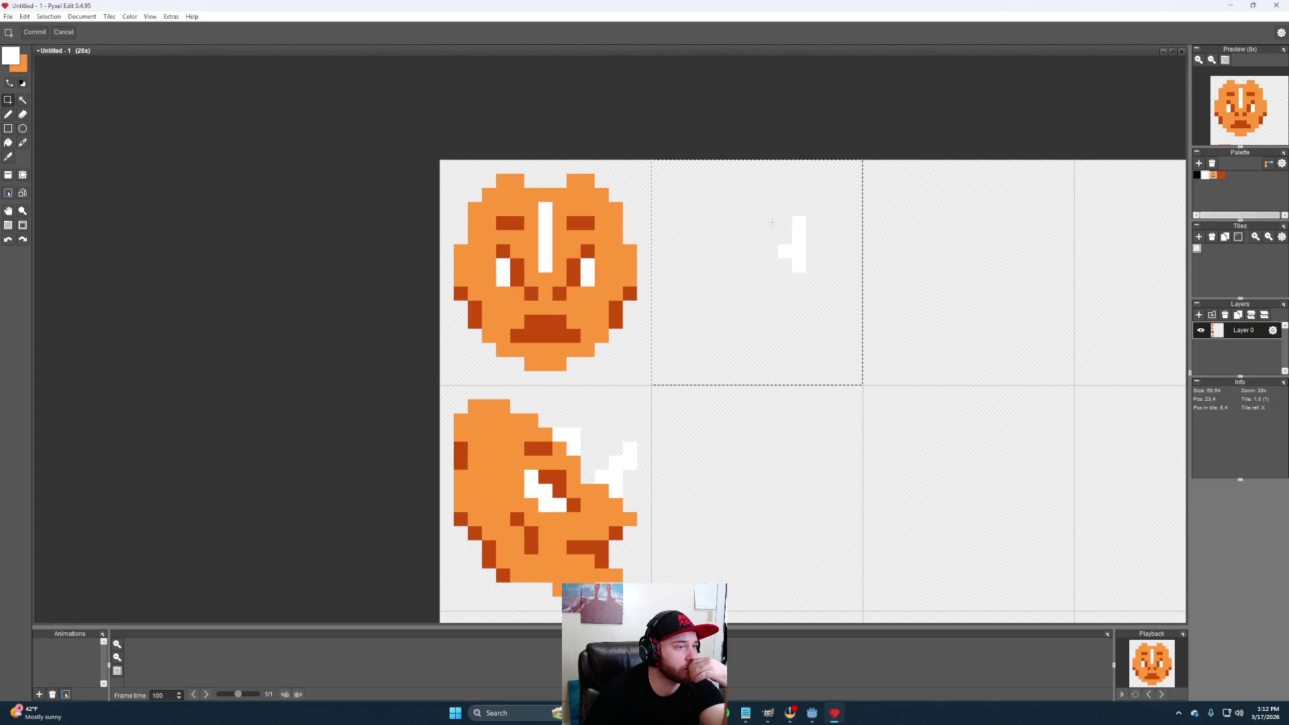
click(851, 232)
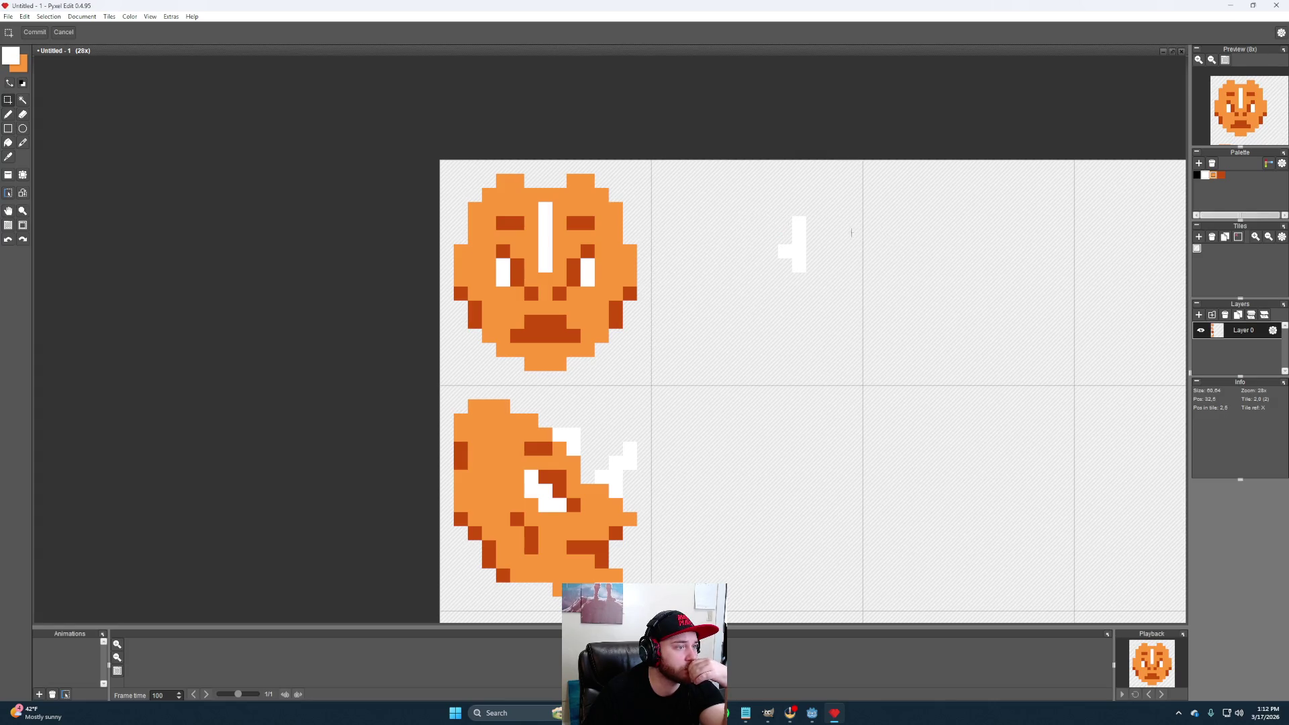
drag(764, 220, 751, 228)
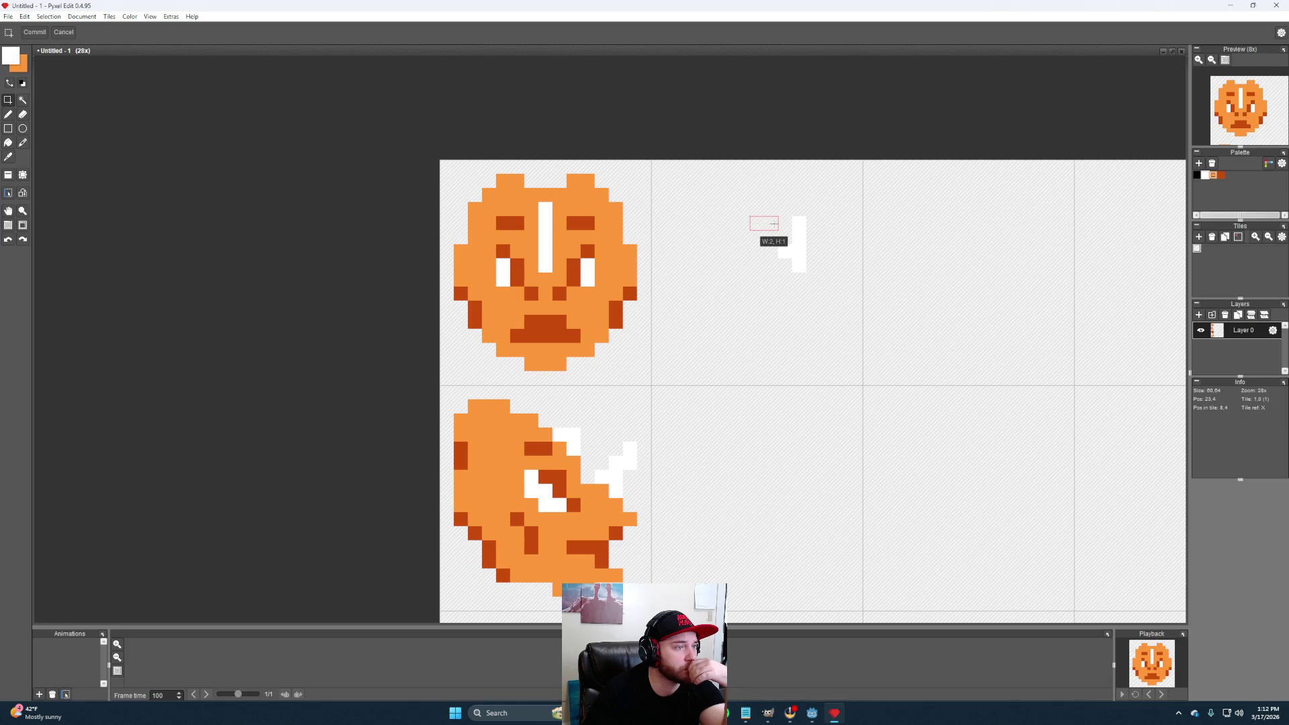
Pencil the stepped white pixels running up and left from the stroke
click(10, 114)
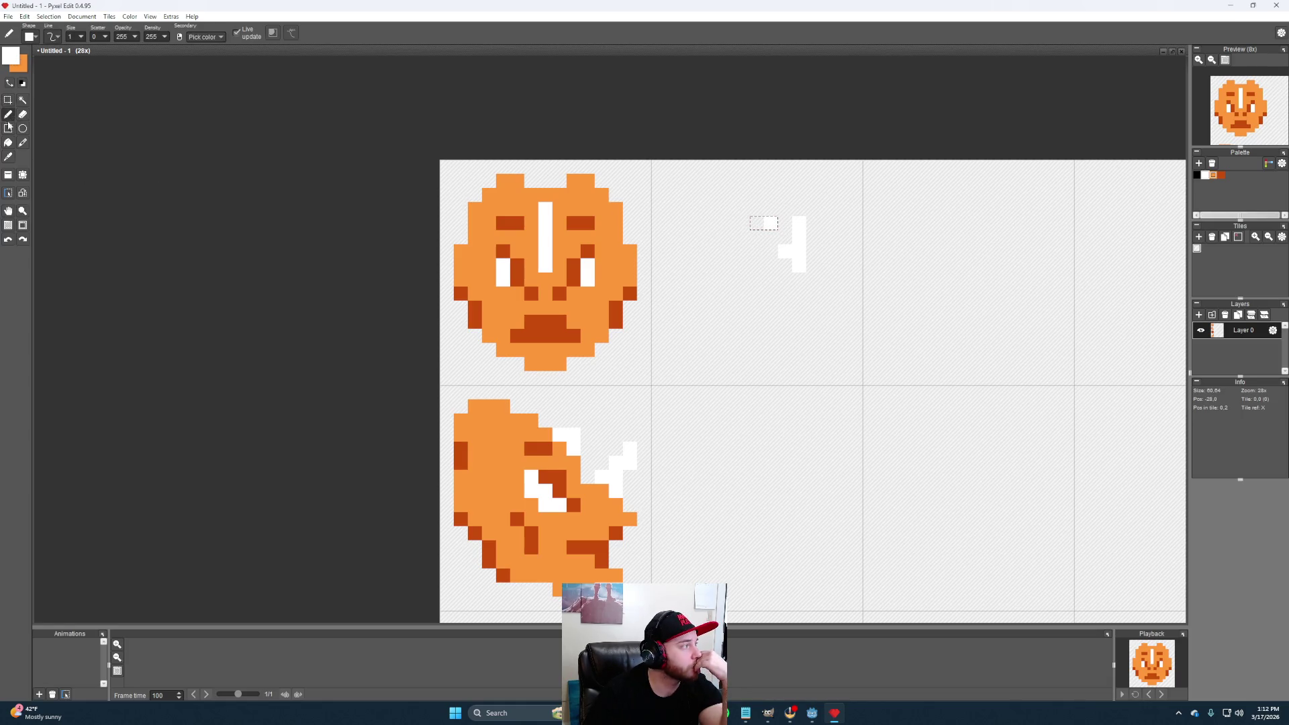
click(9, 100)
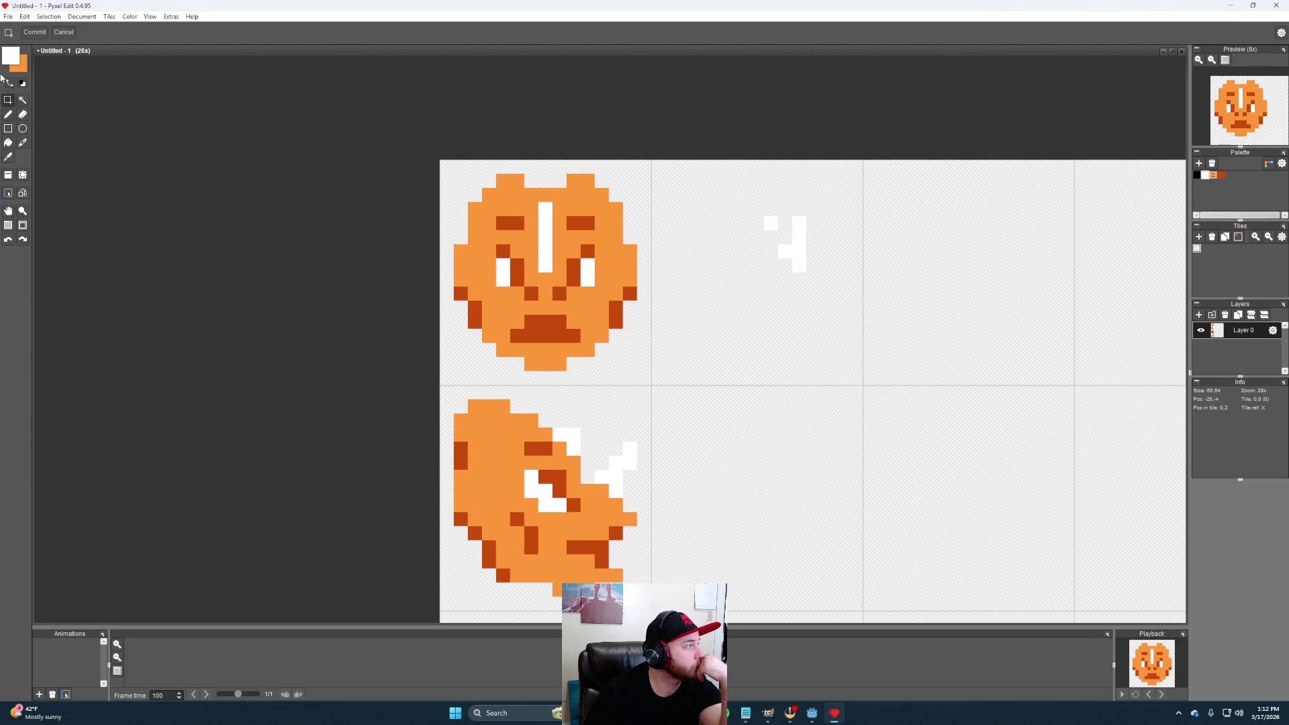
click(9, 116)
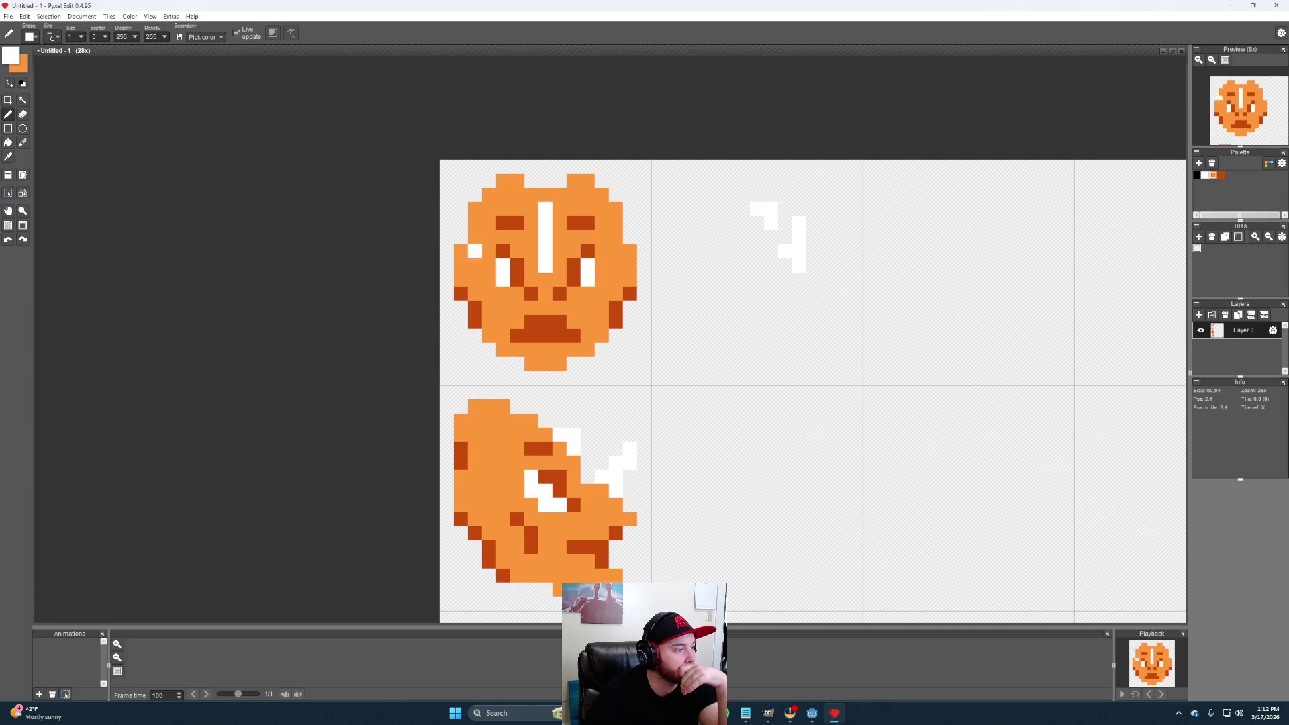
click(8, 100)
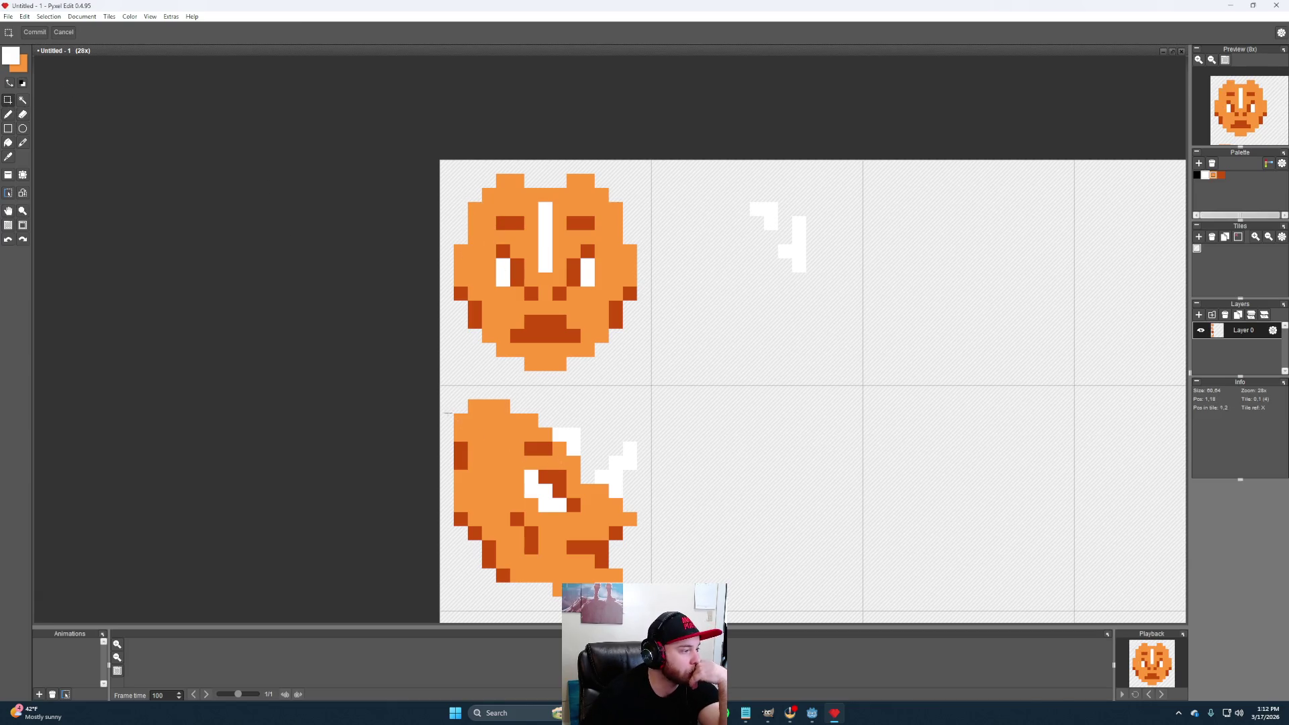
Measure a row above the front head, then Alt-sample orange from it for the pencil
click(446, 406)
drag(436, 182, 494, 187)
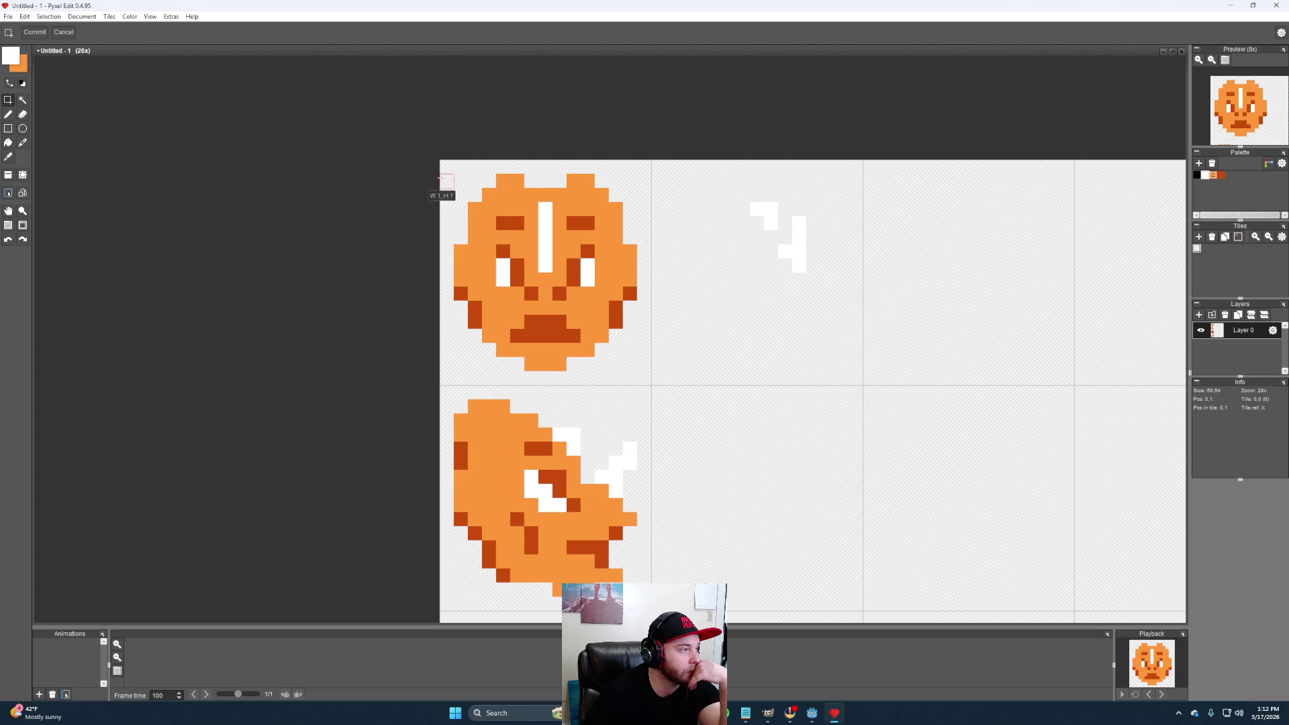
click(9, 114)
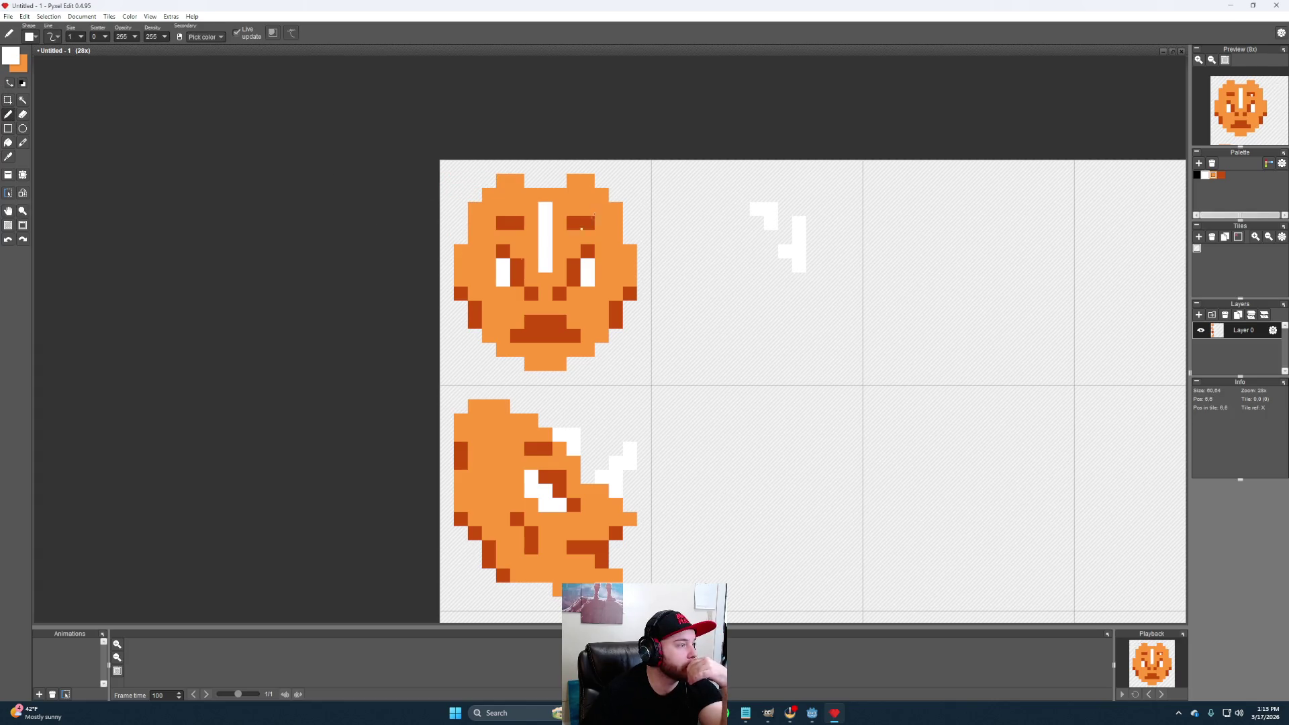
key(alt)
alt+click(577, 192)
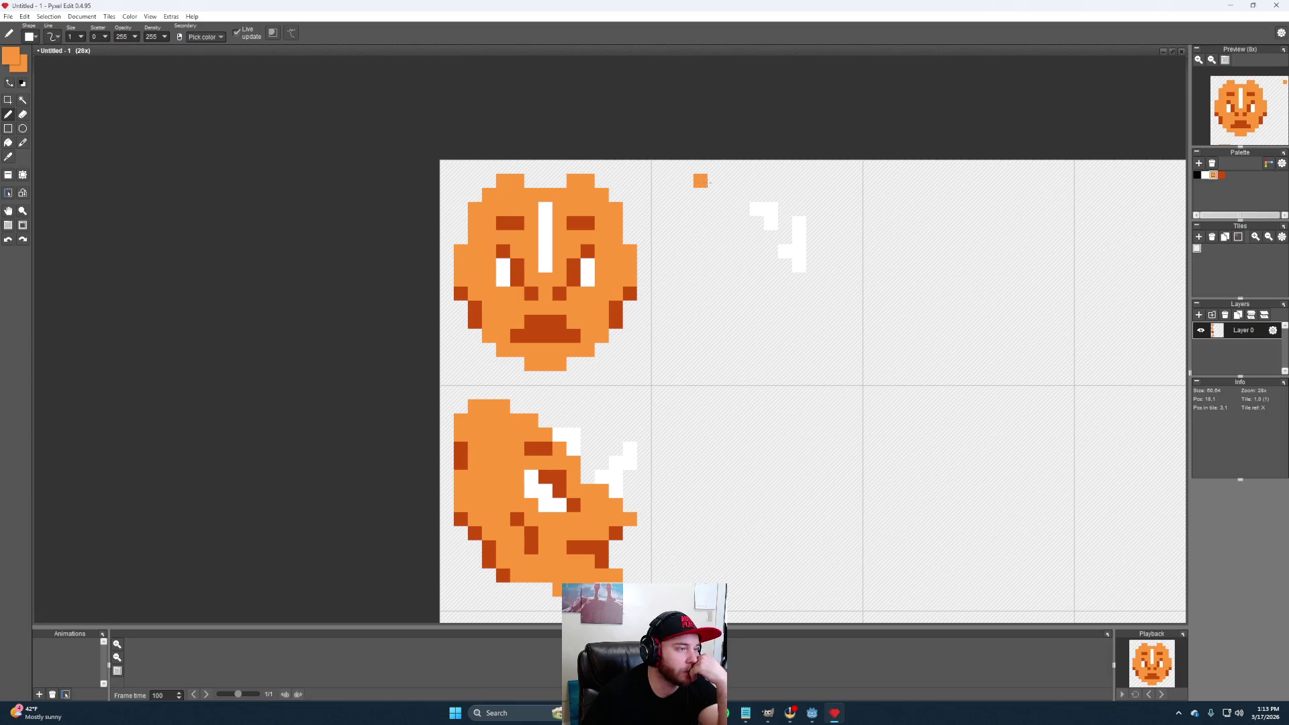
Draw the orange top row of the three-quarter head and fill its top-left corner
drag(700, 180, 713, 181)
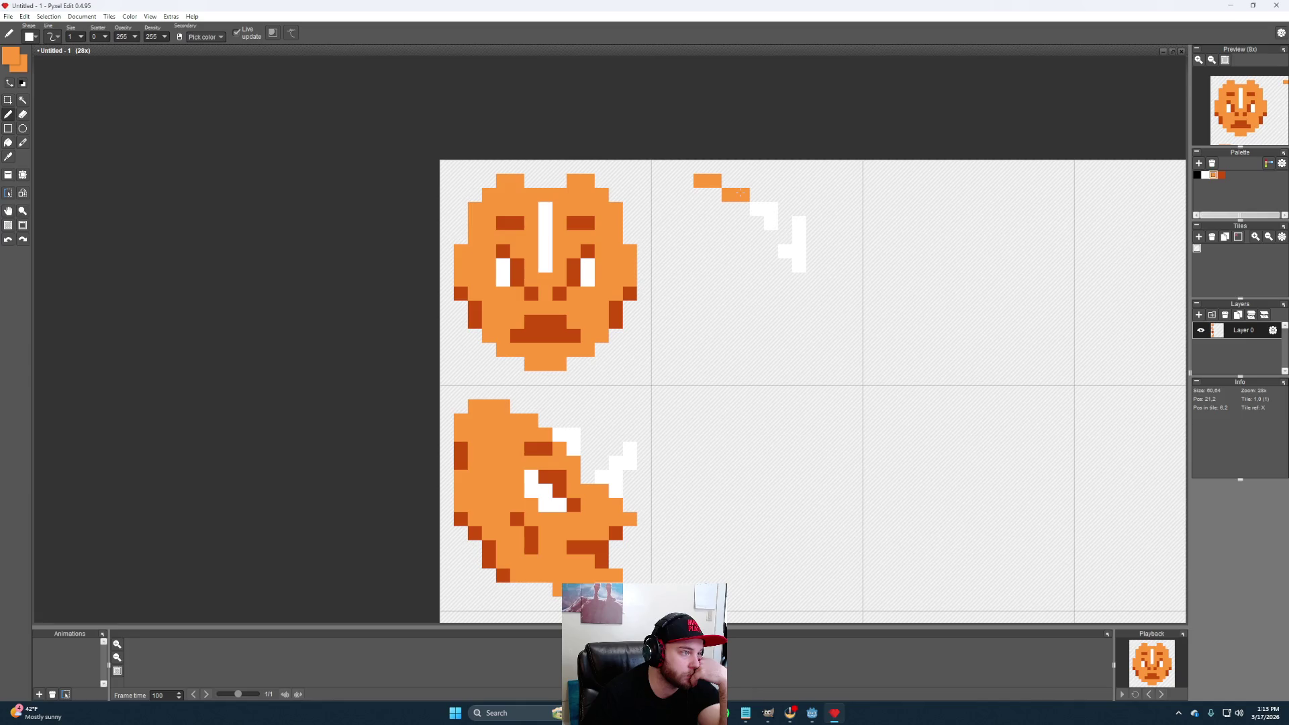
click(757, 180)
click(743, 180)
click(757, 181)
click(756, 208)
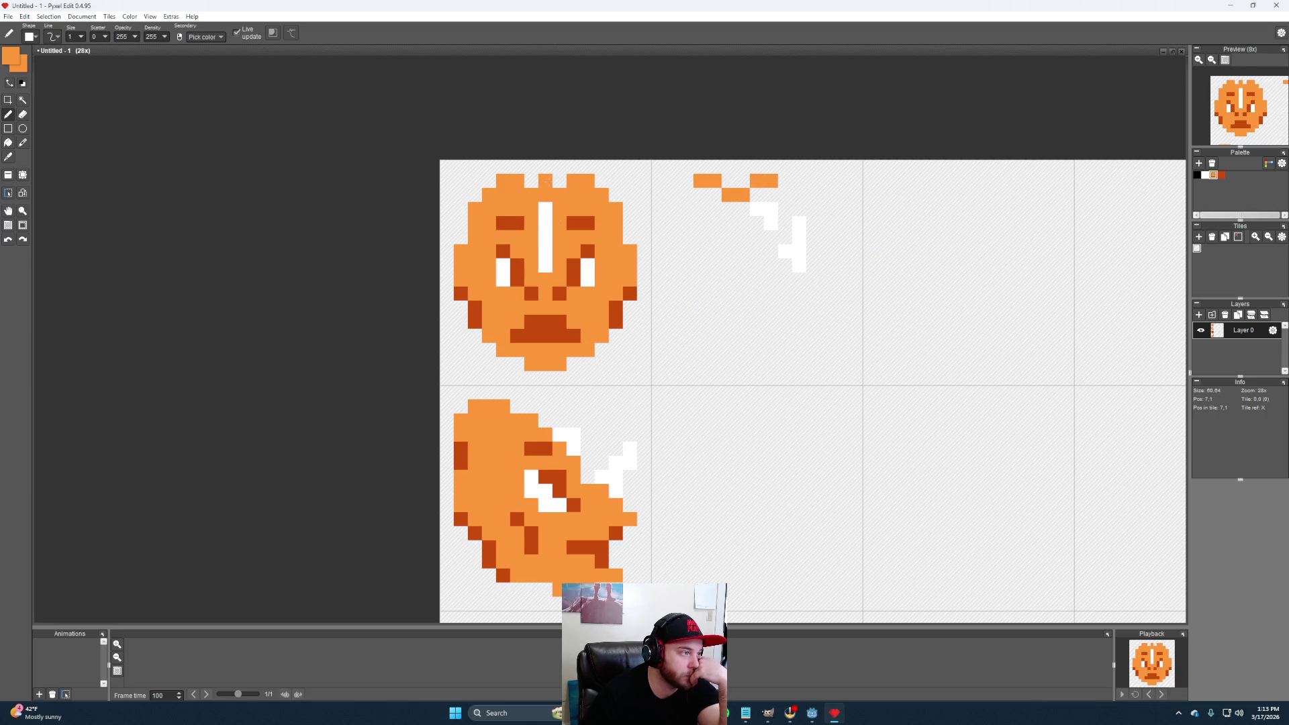
click(743, 181)
click(771, 195)
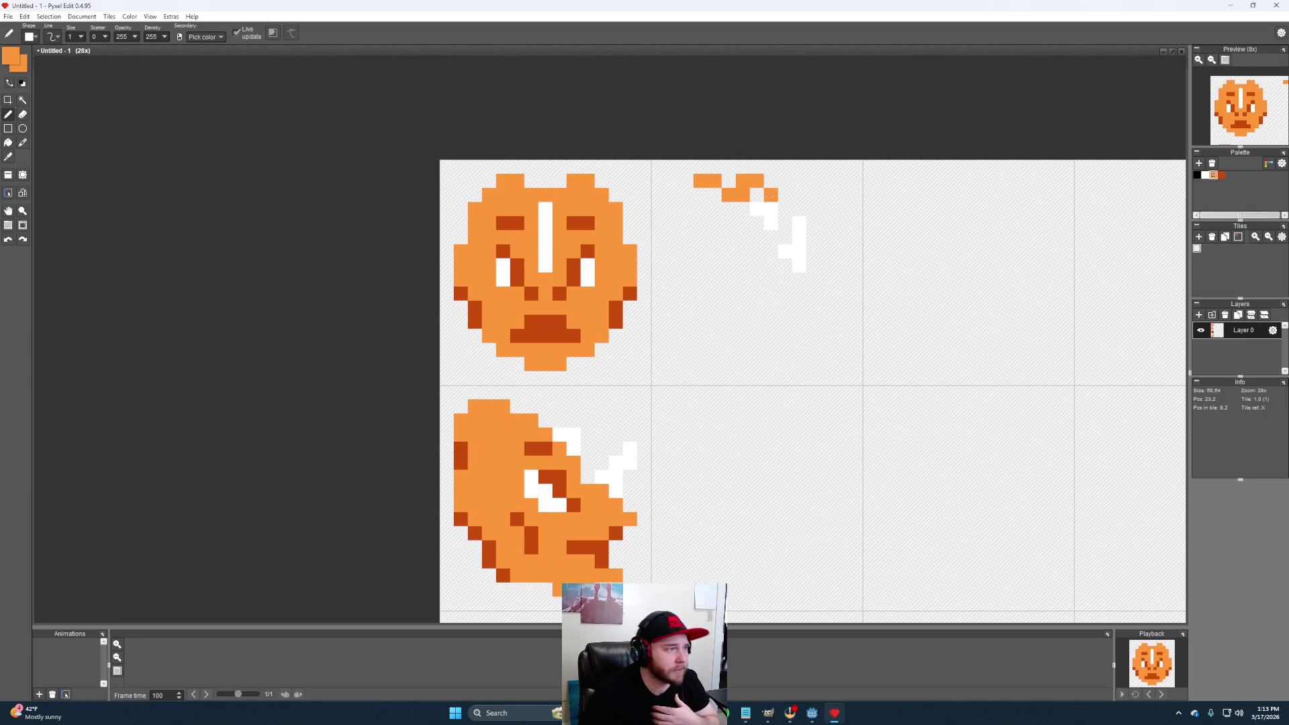
drag(743, 209, 700, 194)
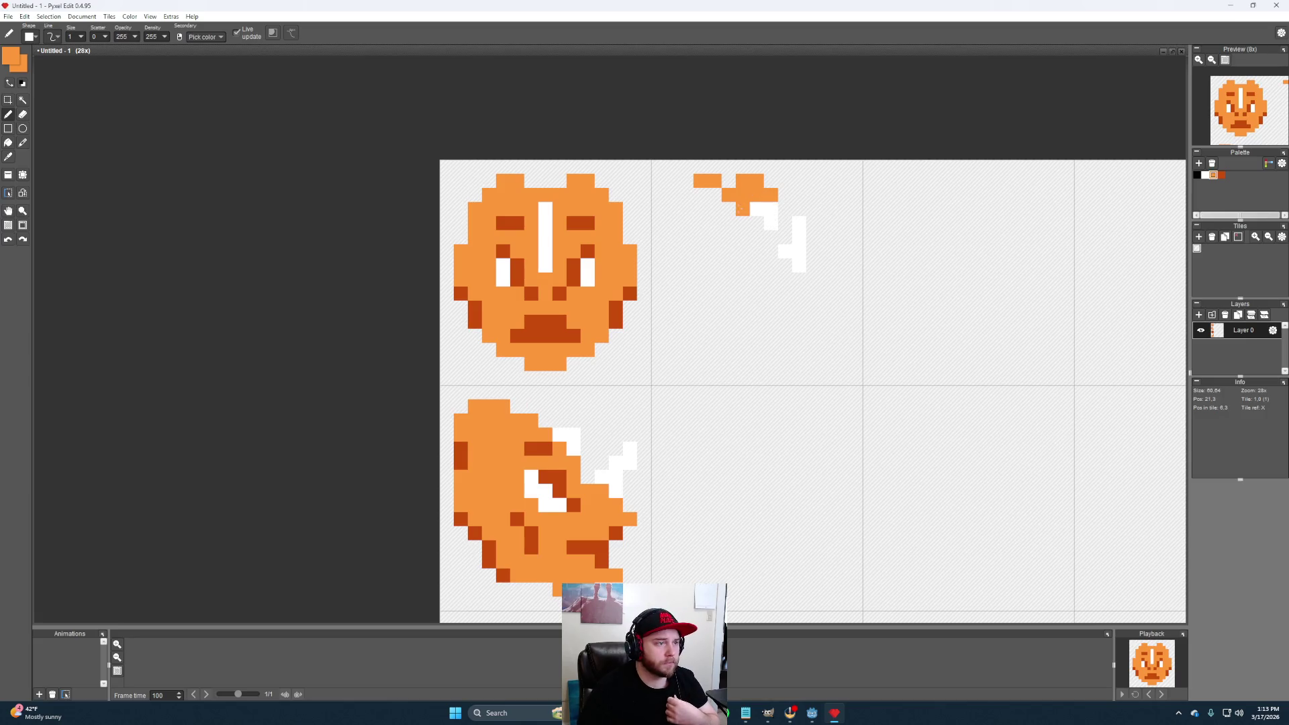
click(700, 209)
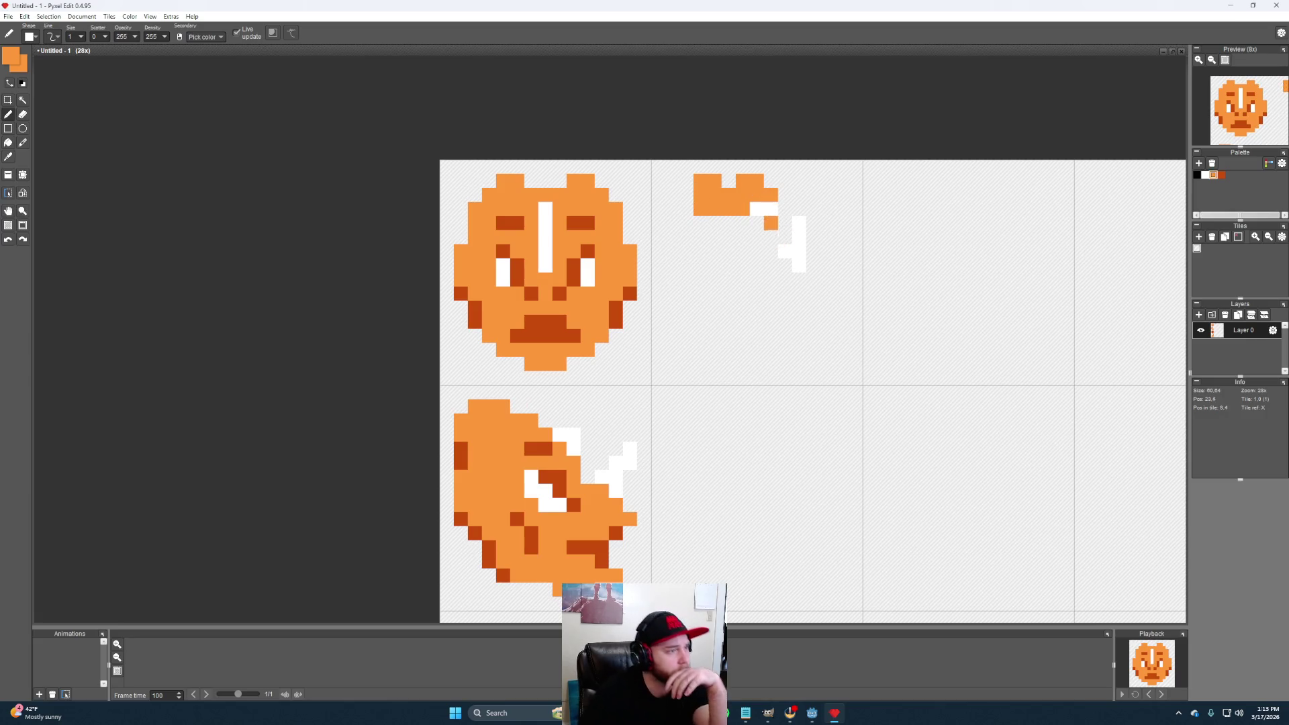
click(671, 209)
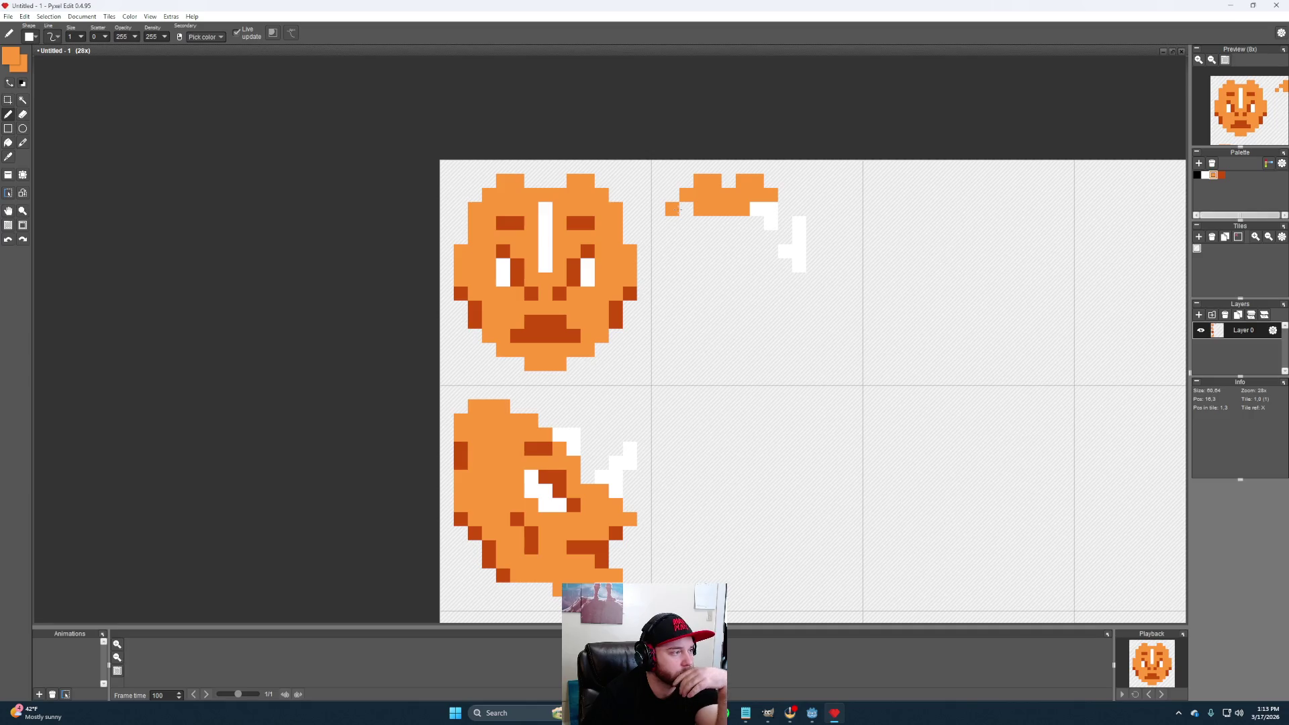
key(ctrl+z)
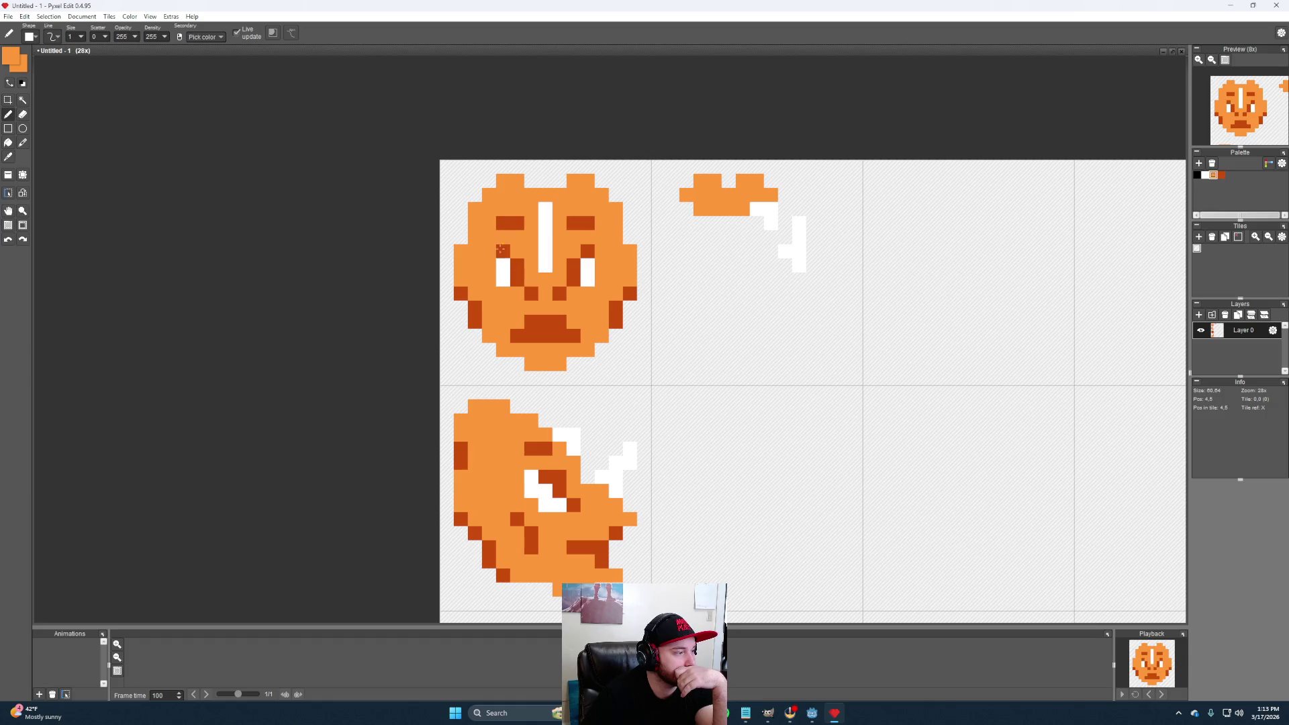
Work the outline down the left side, erasing misplaced pixels to form a diagonal edge
click(688, 210)
click(674, 224)
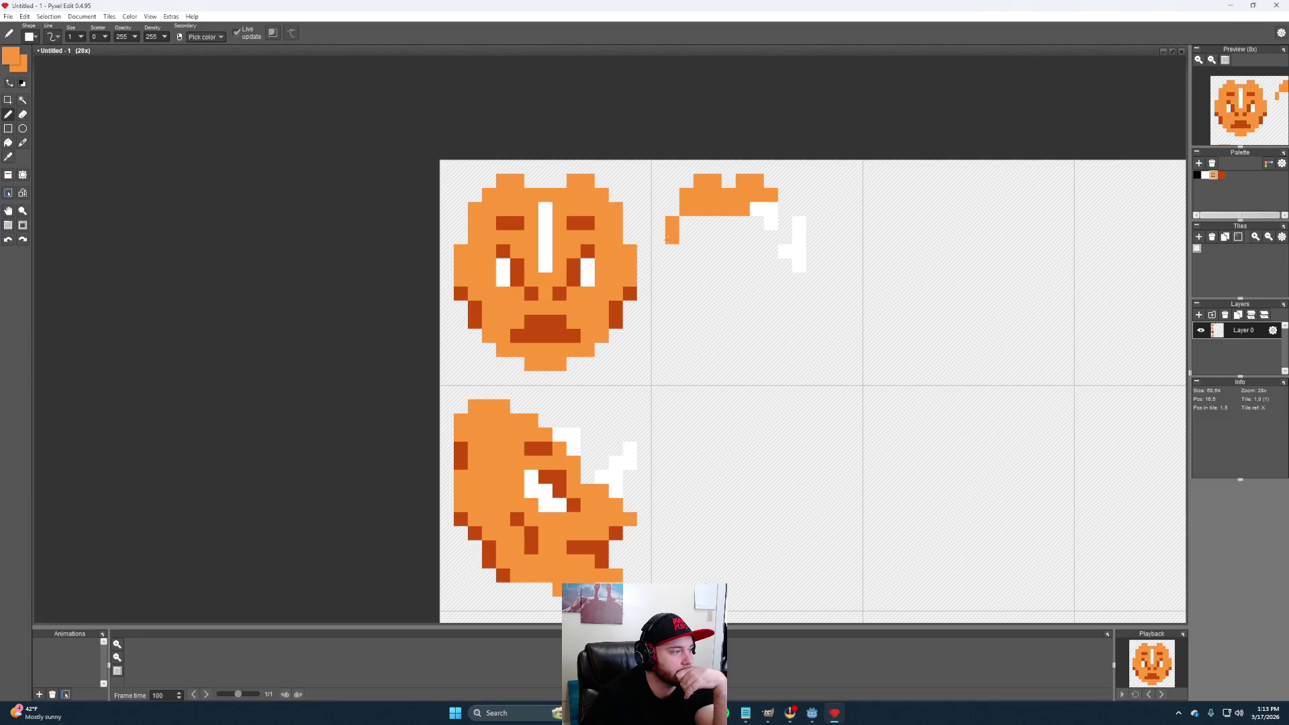
click(672, 251)
click(727, 251)
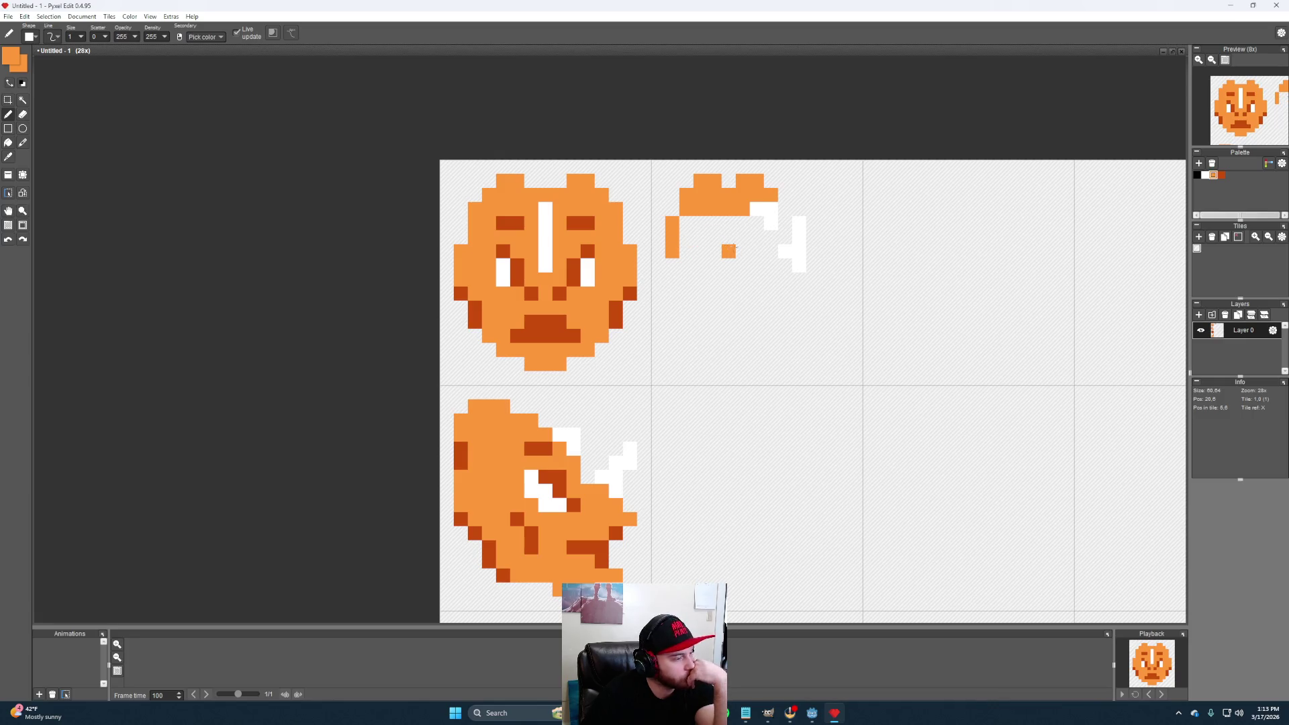
right_click(728, 251)
click(701, 224)
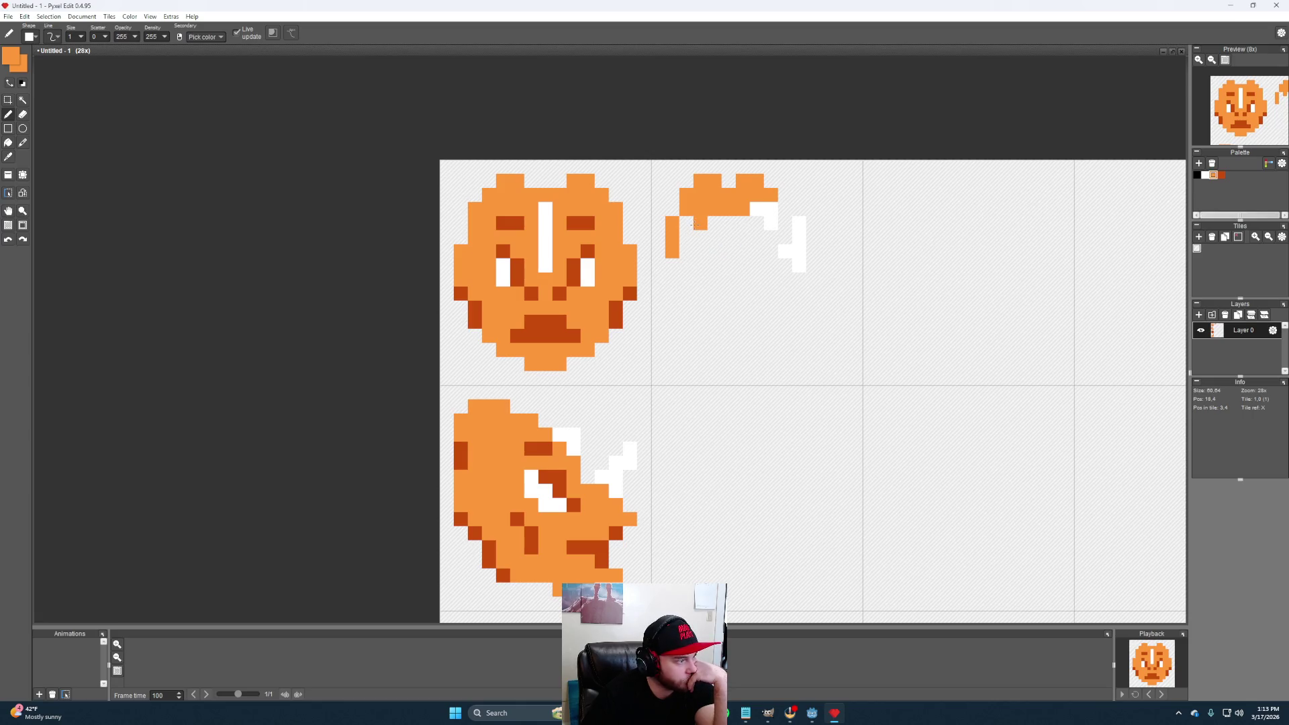
right_click(700, 223)
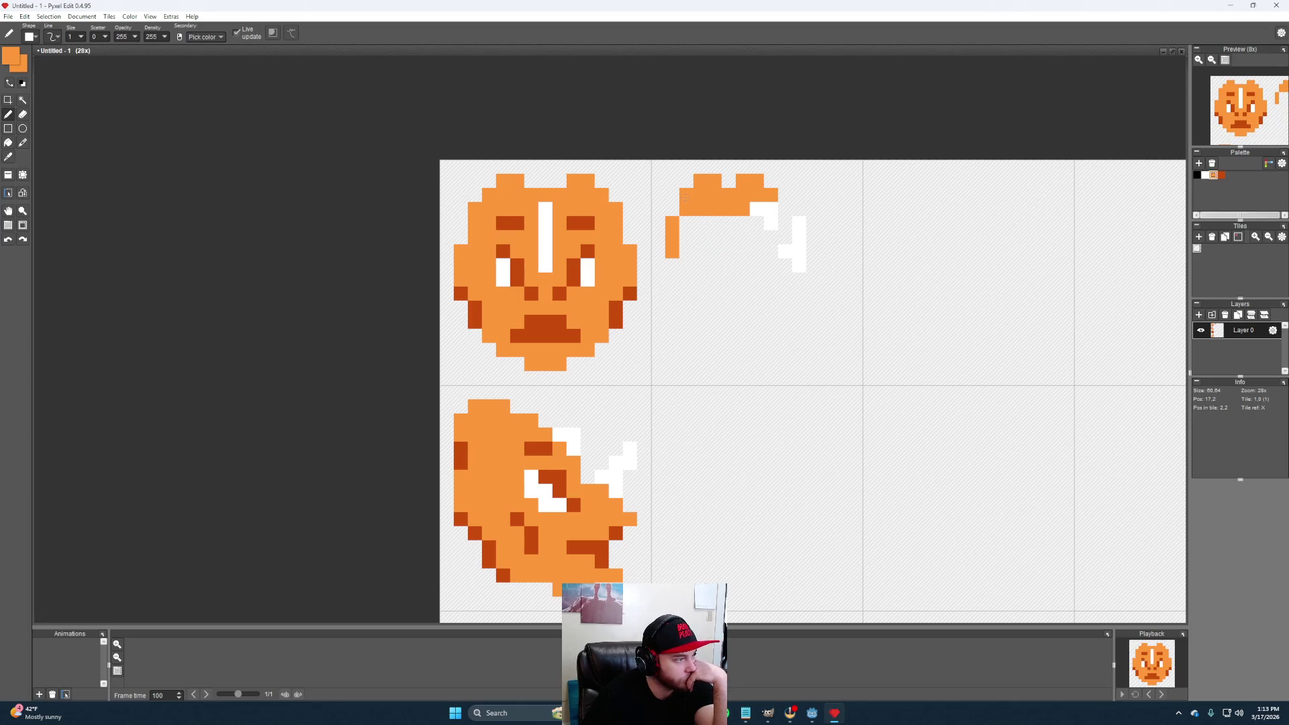
click(687, 224)
right_click(687, 226)
click(682, 238)
right_click(673, 224)
right_click(686, 237)
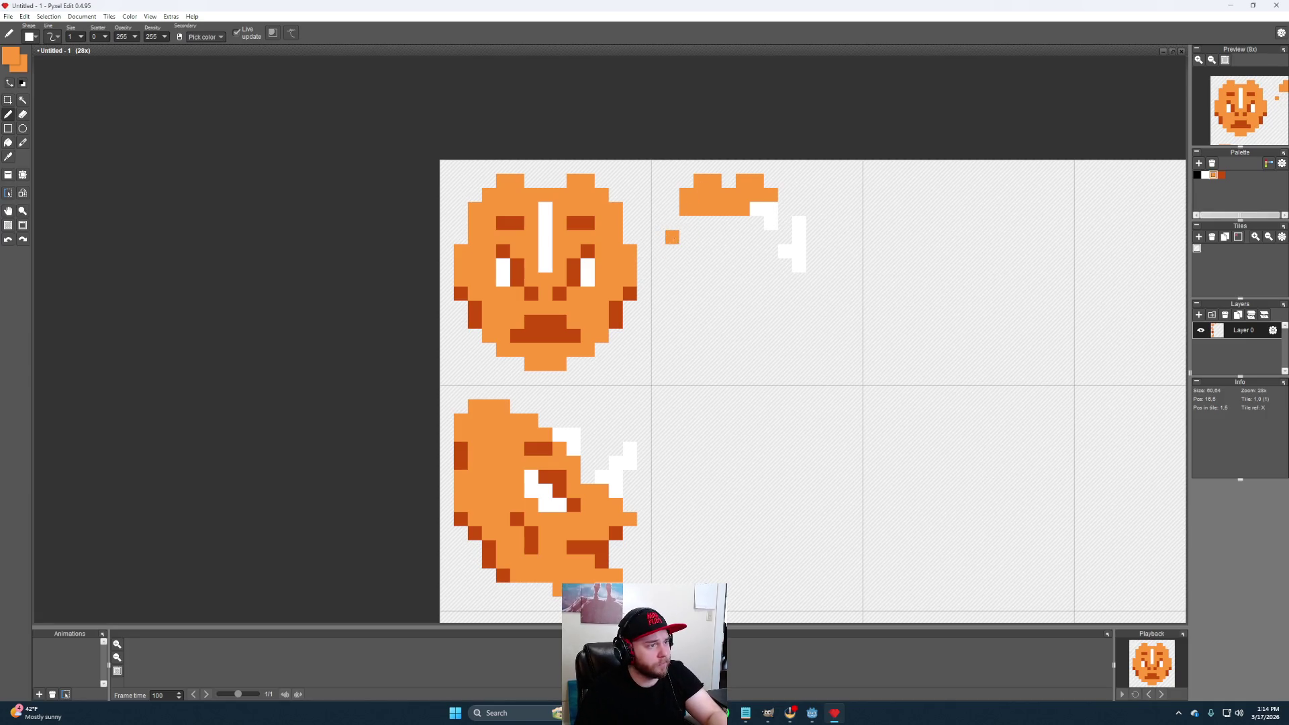
click(673, 253)
click(686, 224)
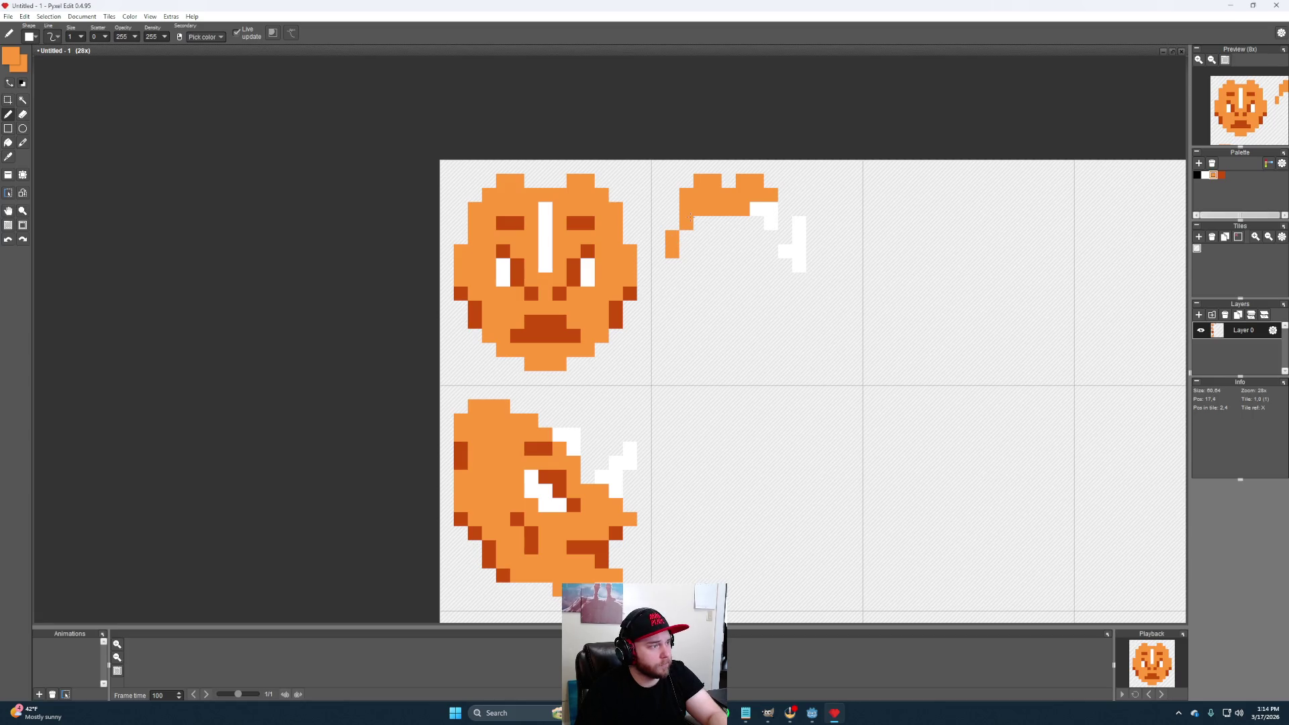
Thicken the head's left side with an extra column and extend the outline downward
click(672, 266)
click(686, 267)
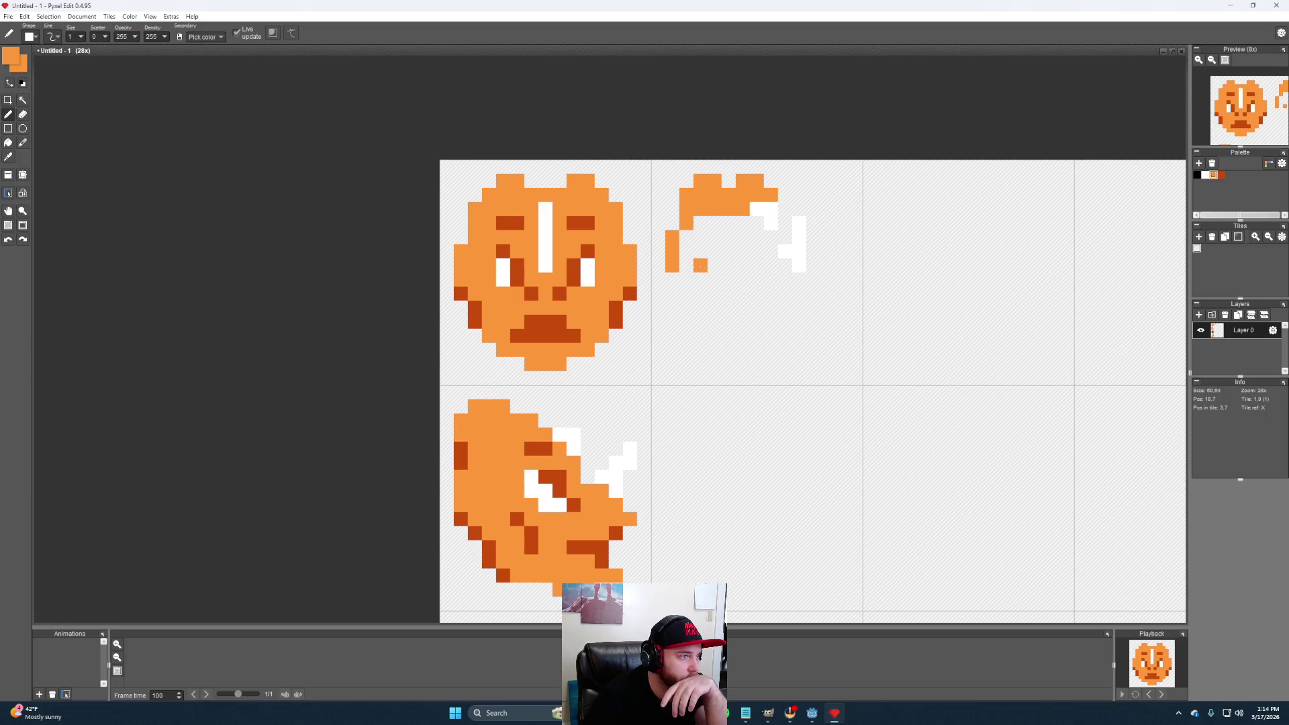
click(686, 238)
click(700, 238)
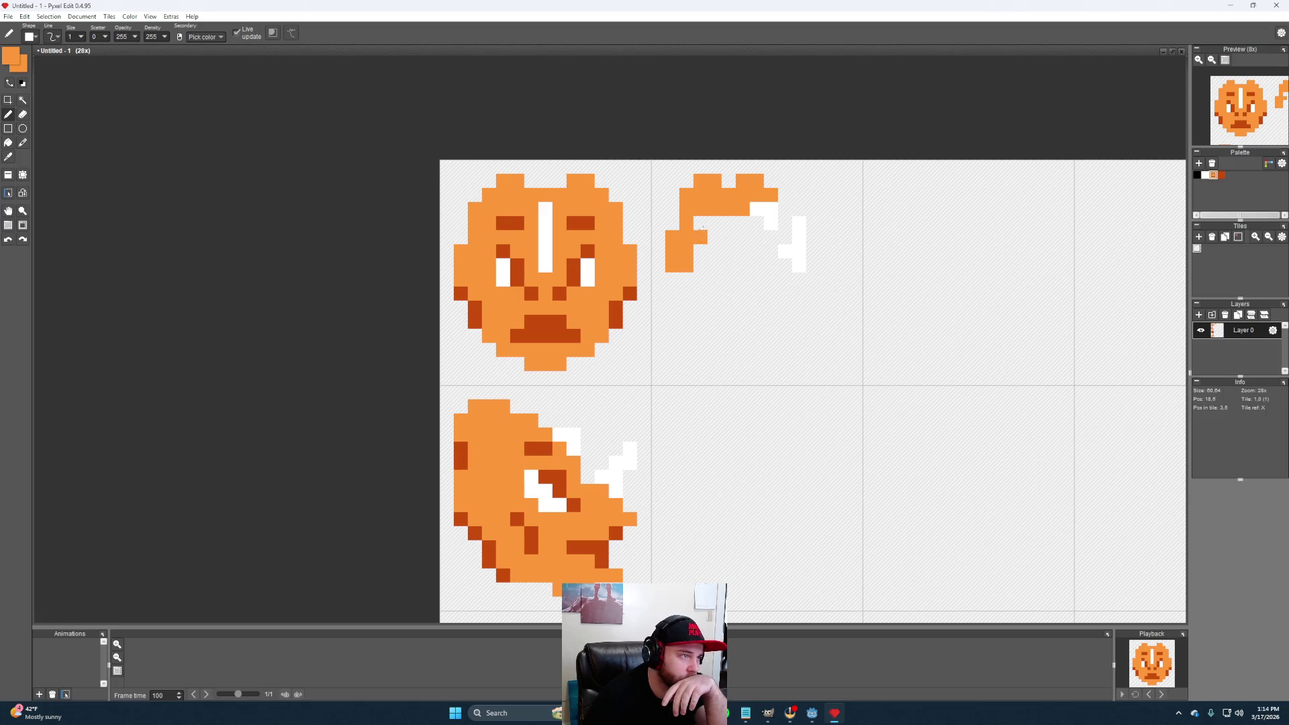
drag(714, 222, 715, 251)
click(701, 265)
click(700, 279)
key(ctrl+z)
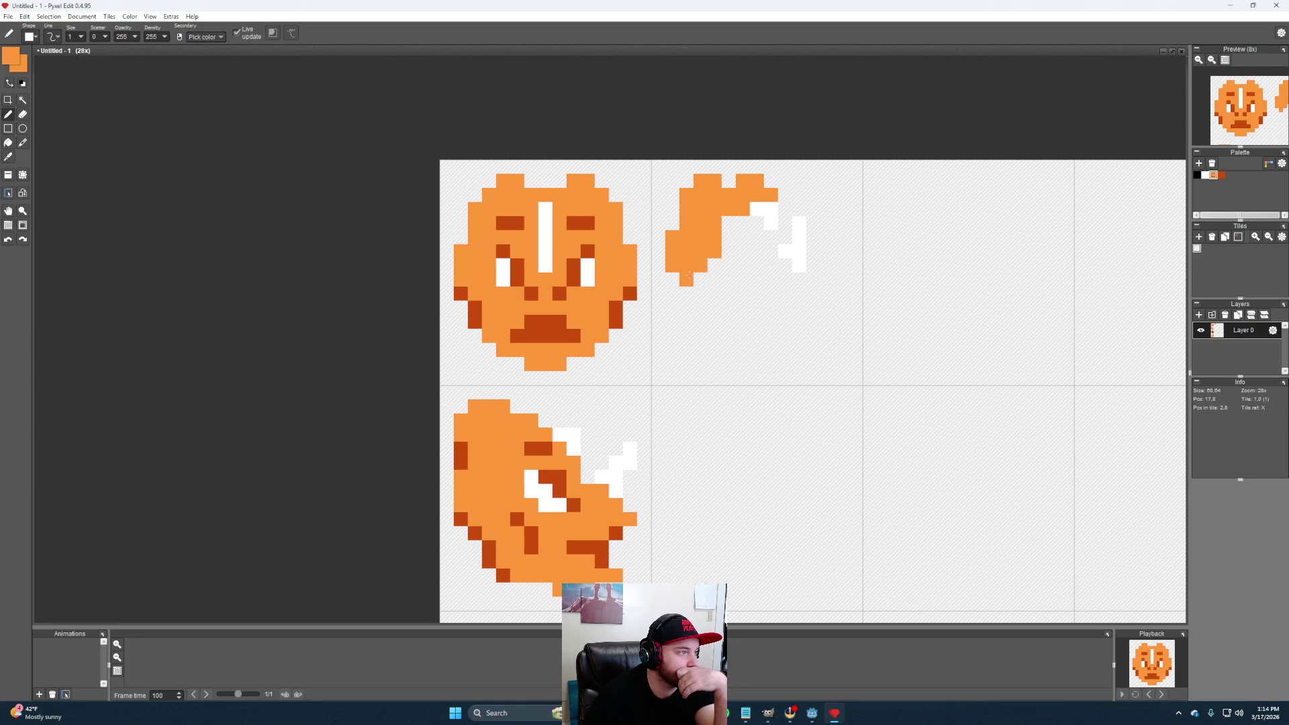
click(700, 294)
click(699, 302)
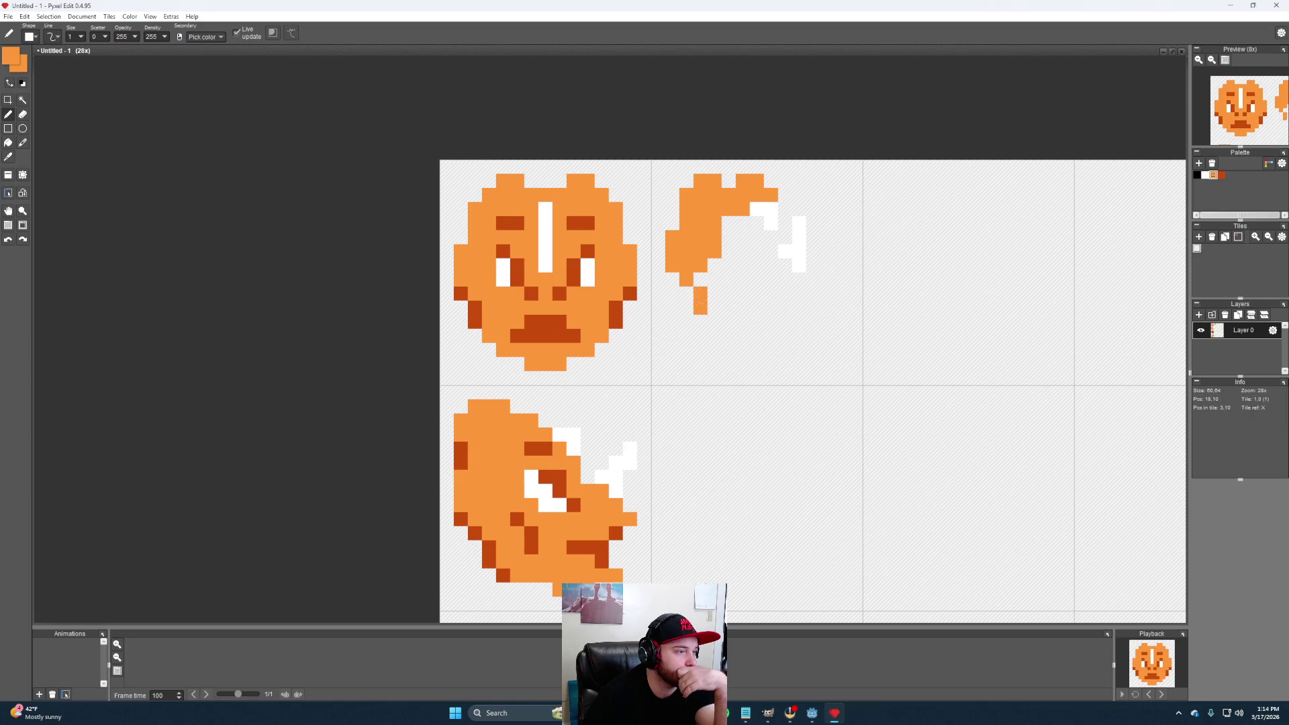
Curve the outline diagonally into the bottom row and extend it rightward, undoing misplaced pixels
click(714, 322)
click(728, 336)
click(729, 350)
click(742, 364)
key(ctrl+z)
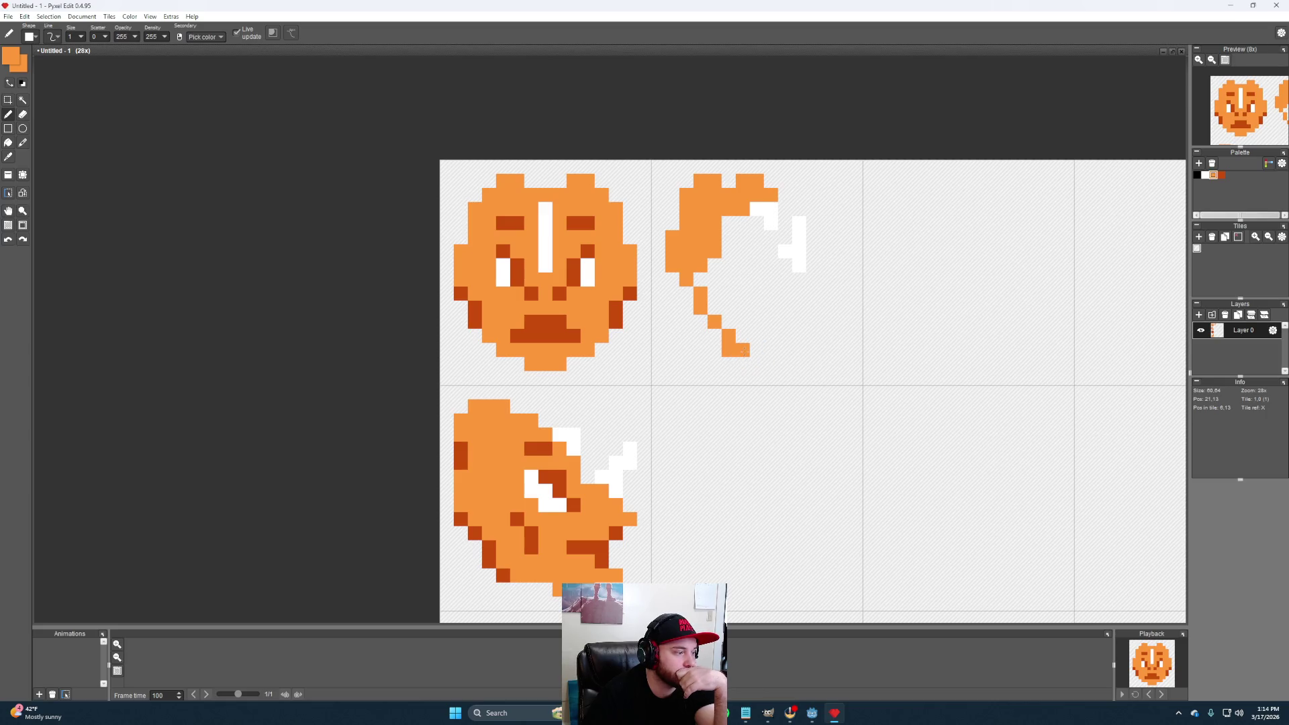
click(755, 351)
click(758, 363)
click(773, 364)
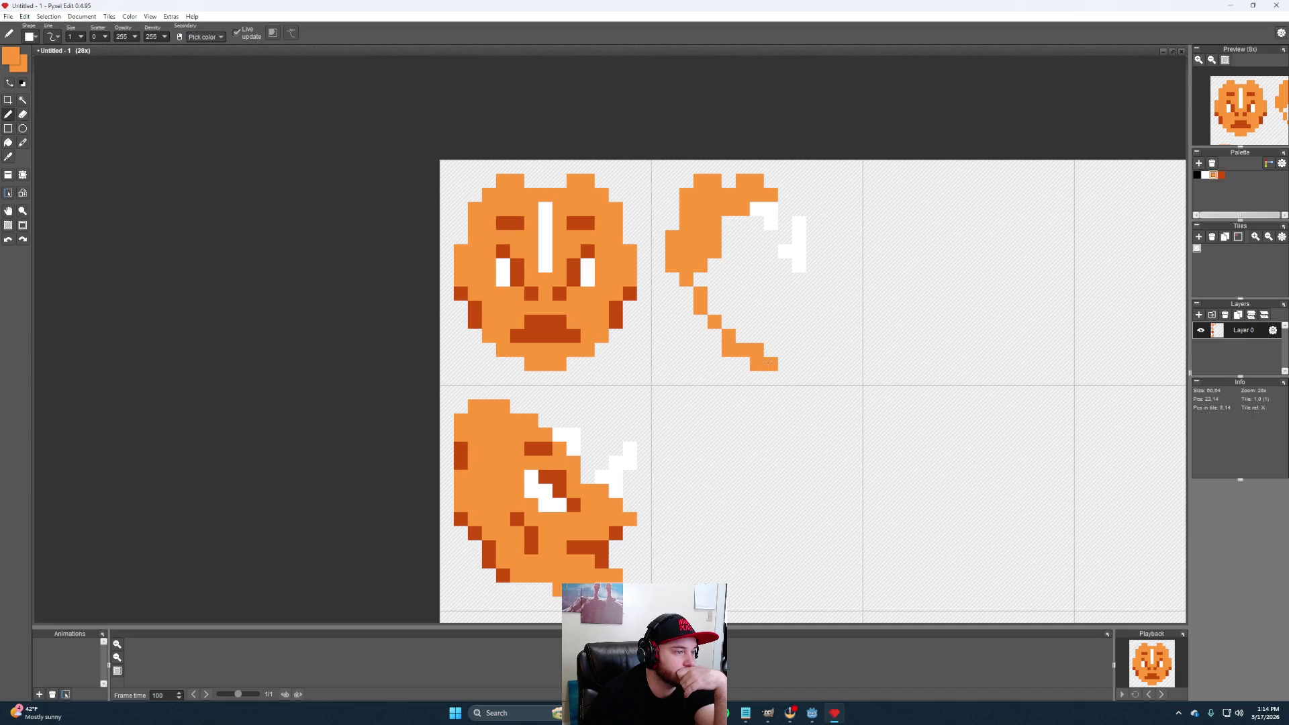
click(800, 351)
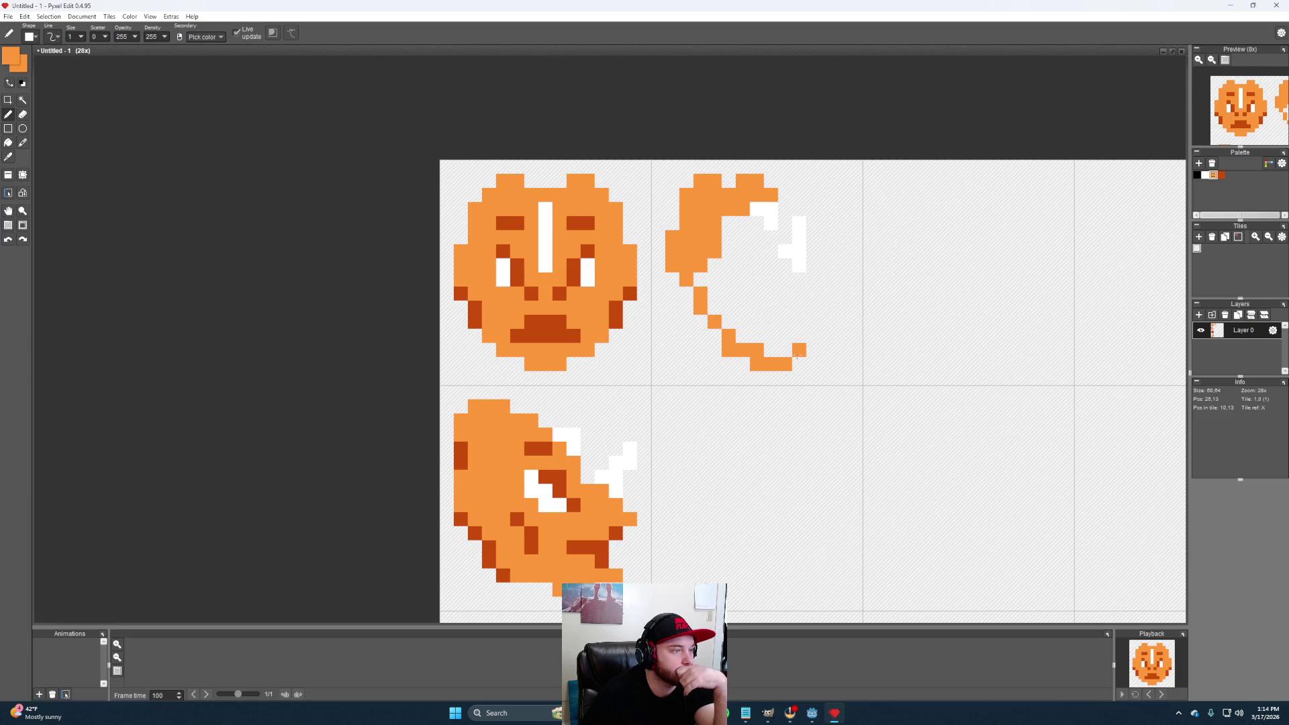
key(ctrl+z)
click(801, 364)
key(ctrl+z)
click(812, 364)
click(801, 364)
Trim two lower-curve pixels, then paint rows and the right side to form the hooked chin
key(e)
click(757, 364)
click(729, 349)
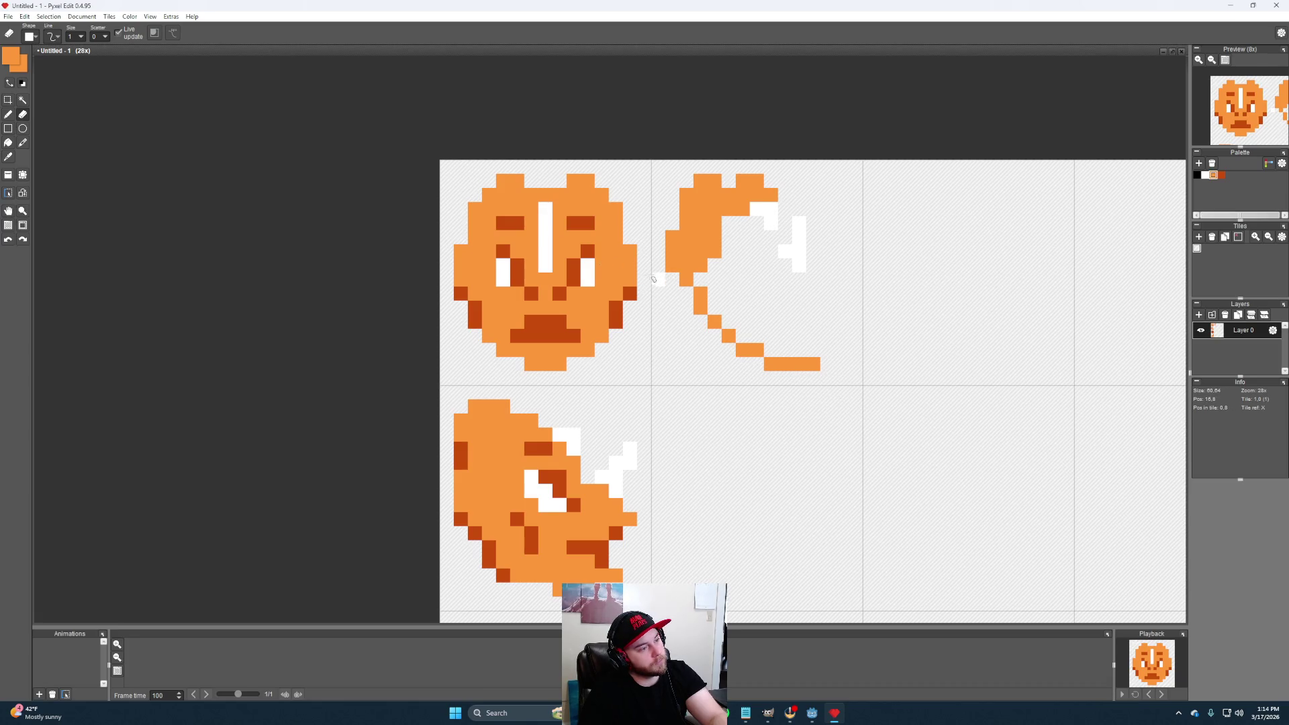
key(b)
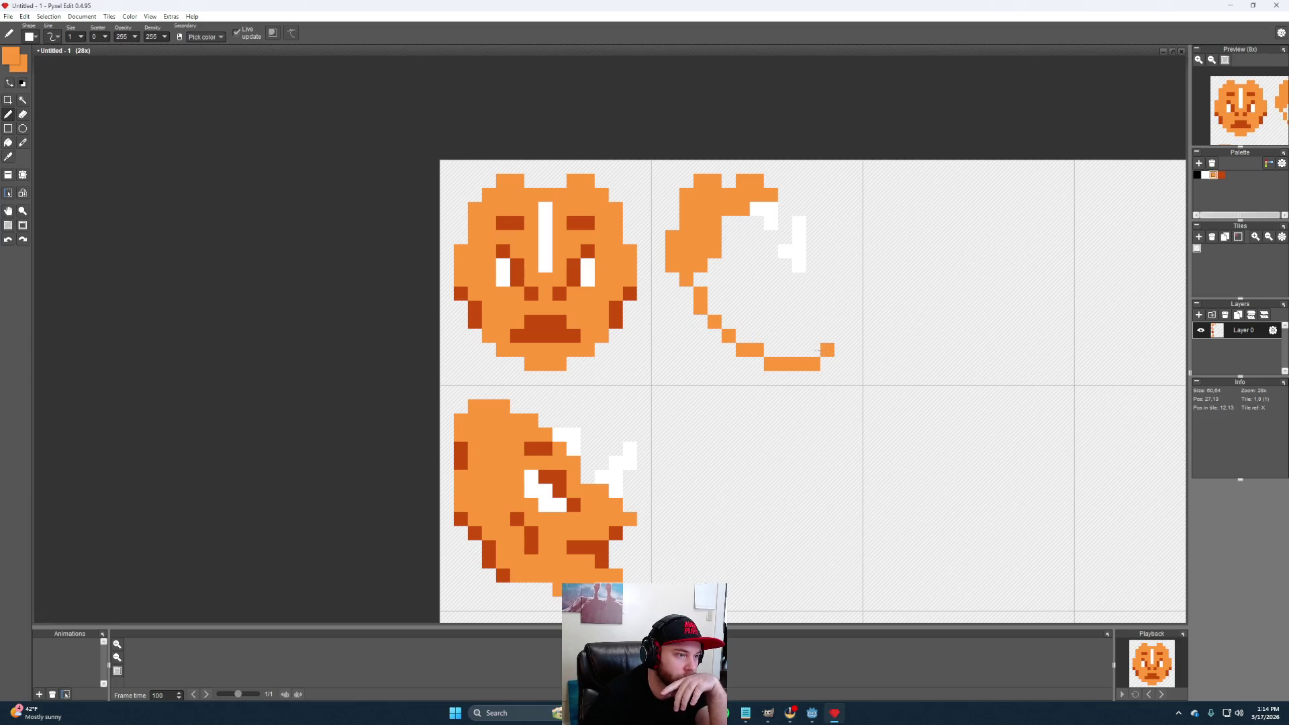
drag(828, 350, 771, 349)
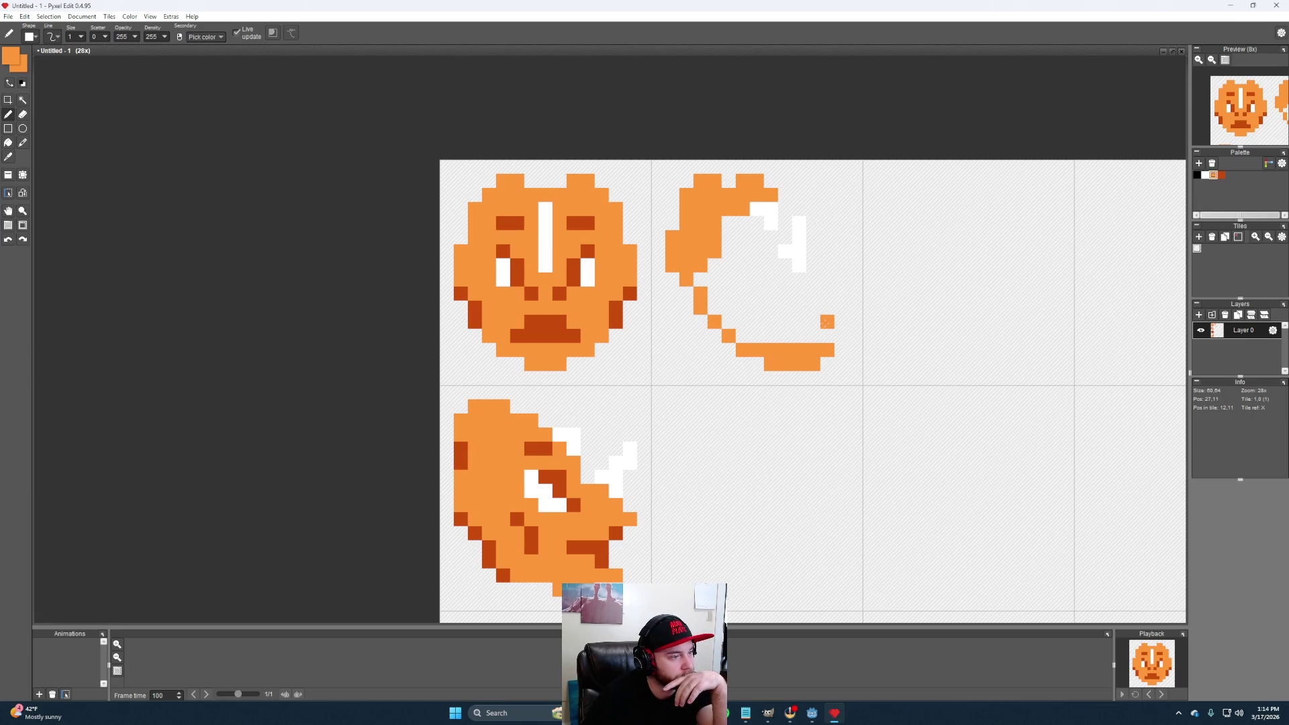
click(827, 322)
drag(812, 308, 785, 308)
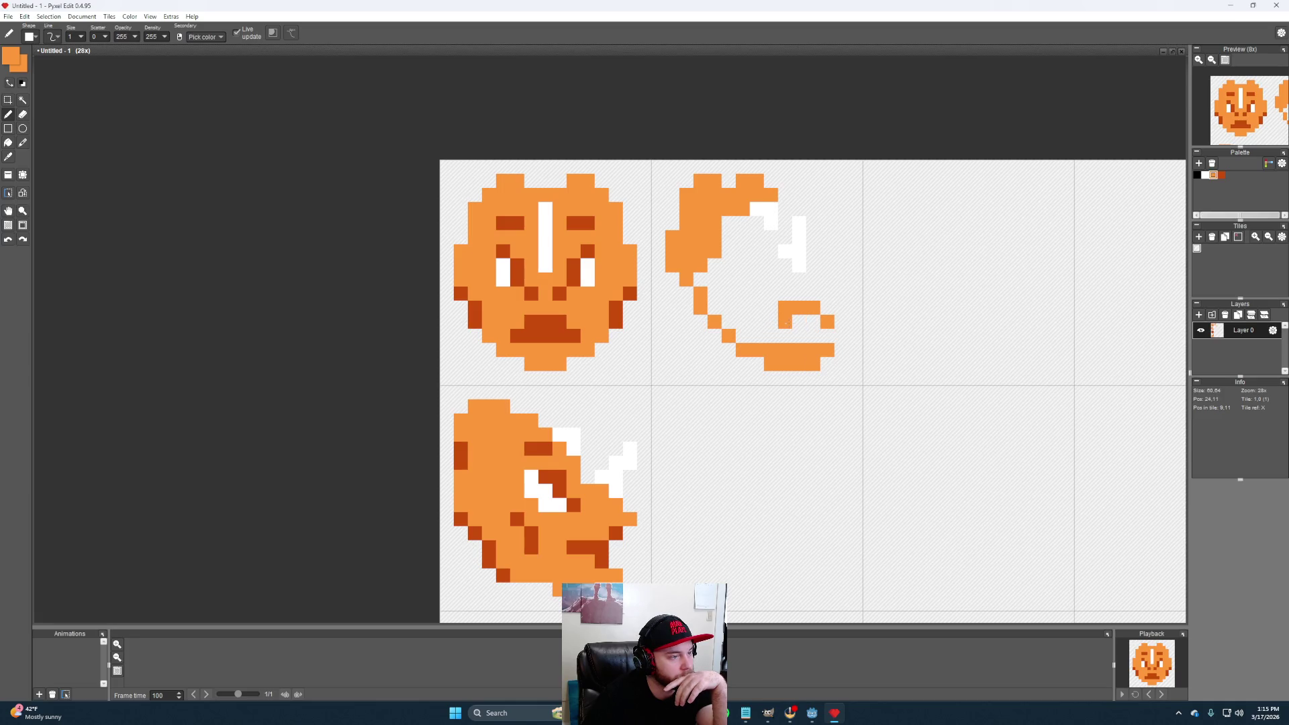
drag(772, 335, 841, 335)
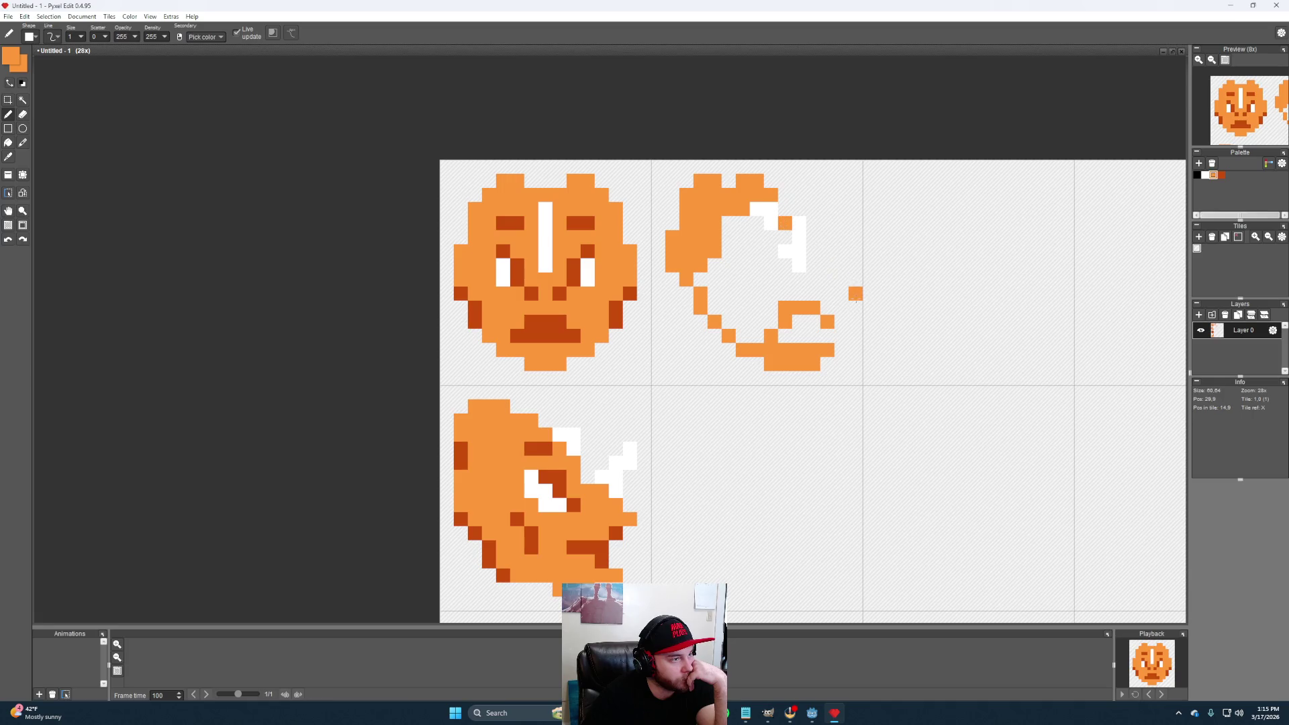
click(813, 265)
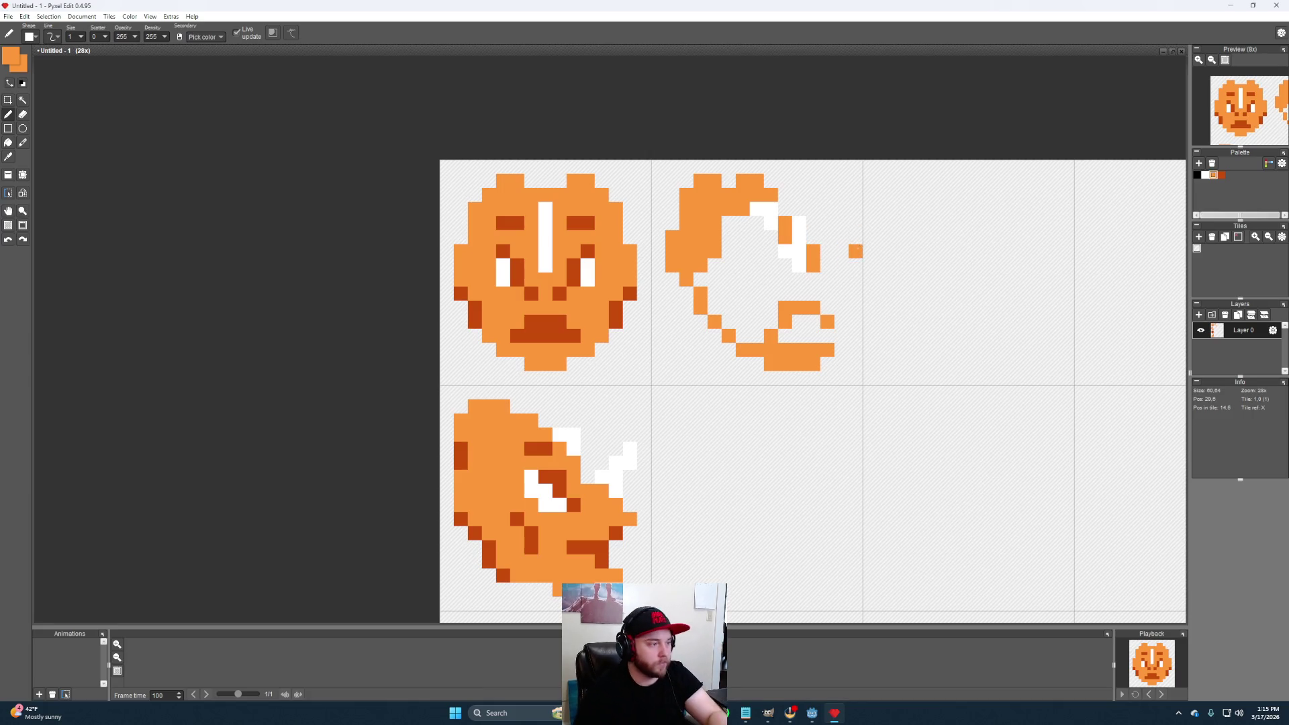
mouse_move(814, 252)
mouse_down()
mouse_move(801, 294)
mouse_move(786, 295)
mouse_up()
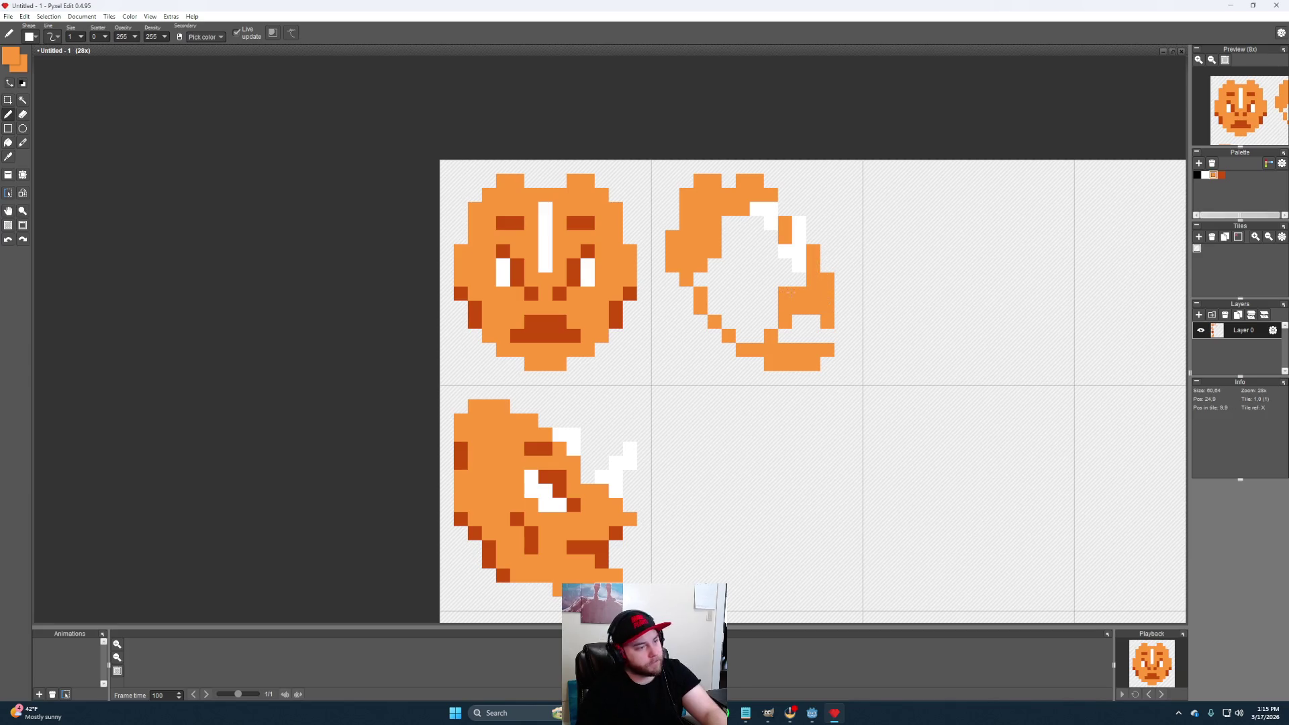
click(8, 141)
Bucket-fill the outline's interior orange, touch up the left edge and pick dark orange
click(715, 259)
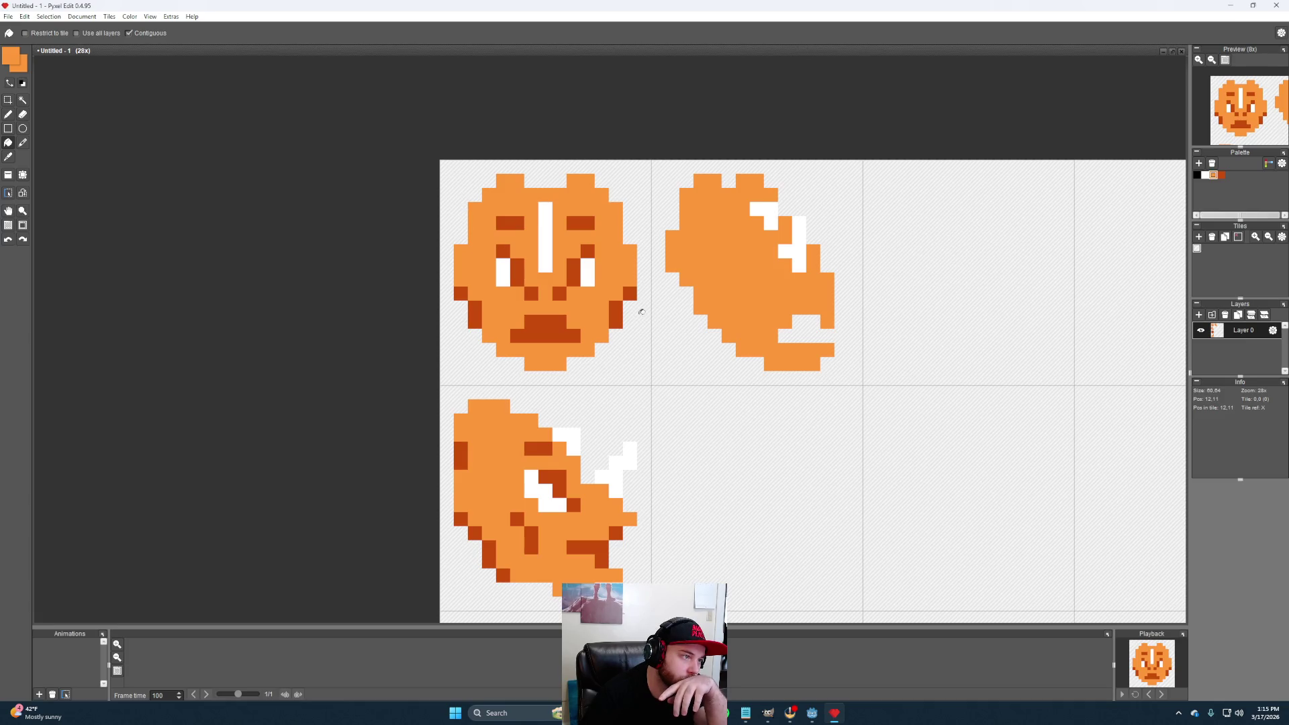
click(8, 115)
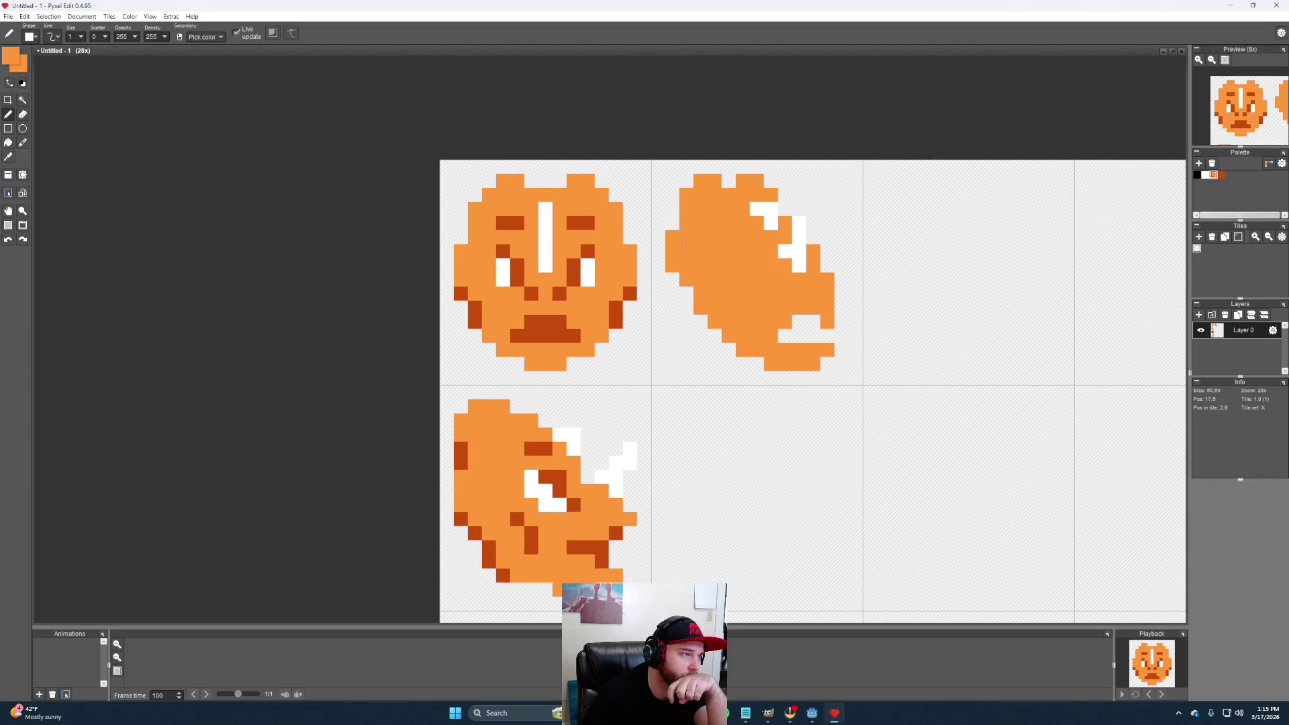
drag(674, 207, 676, 225)
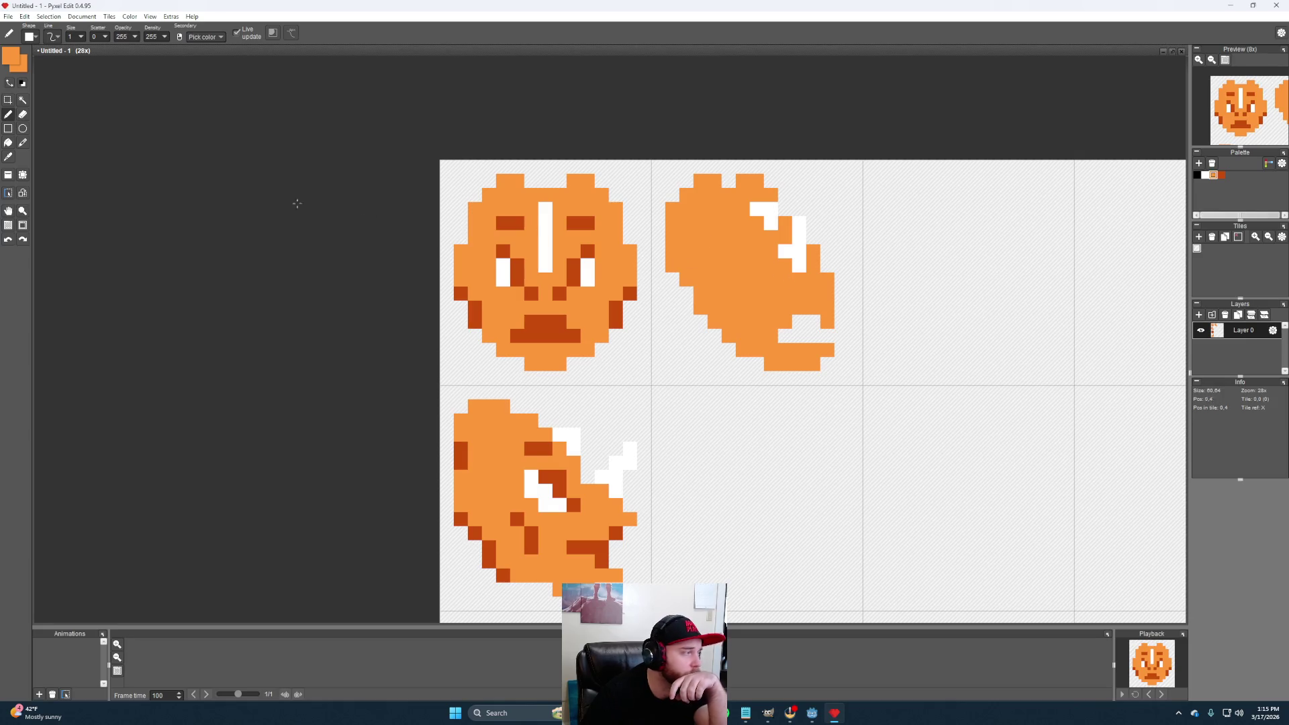
alt+click(461, 461)
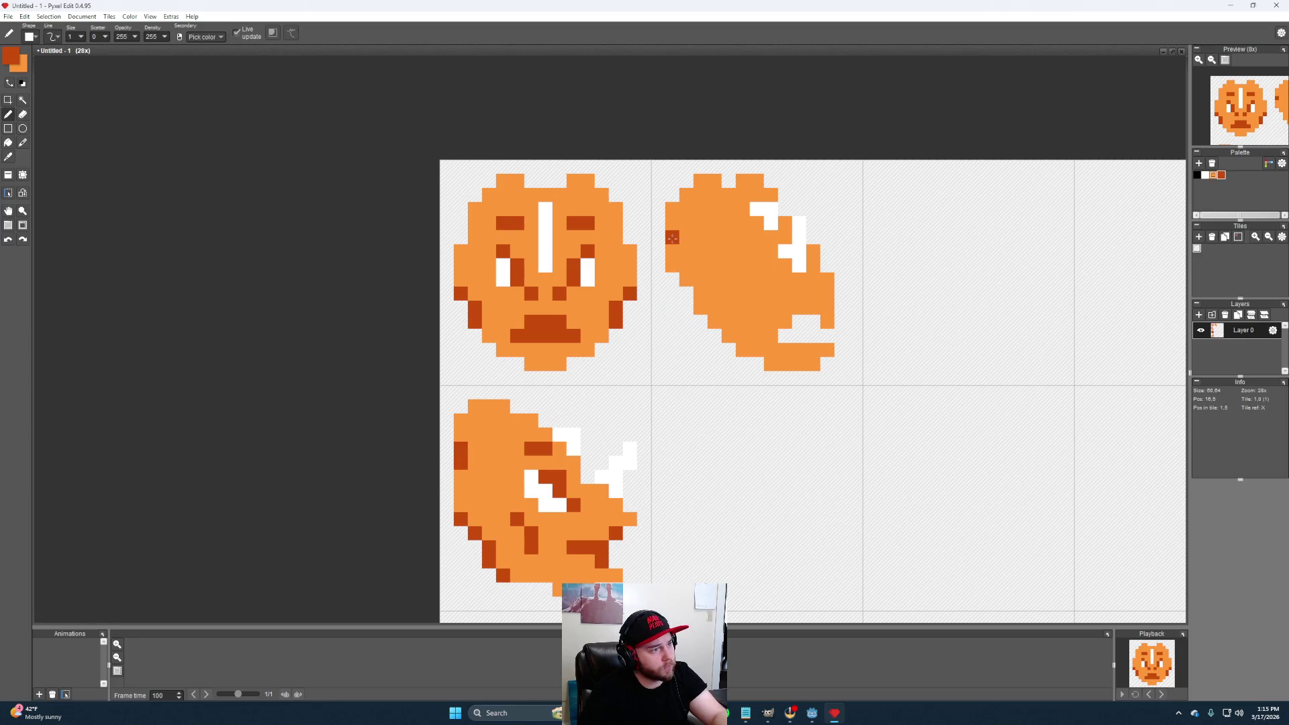
Shade the head's left edge dark orange and paint a staircase along its lower-left edge
drag(672, 238, 672, 252)
alt+click(715, 266)
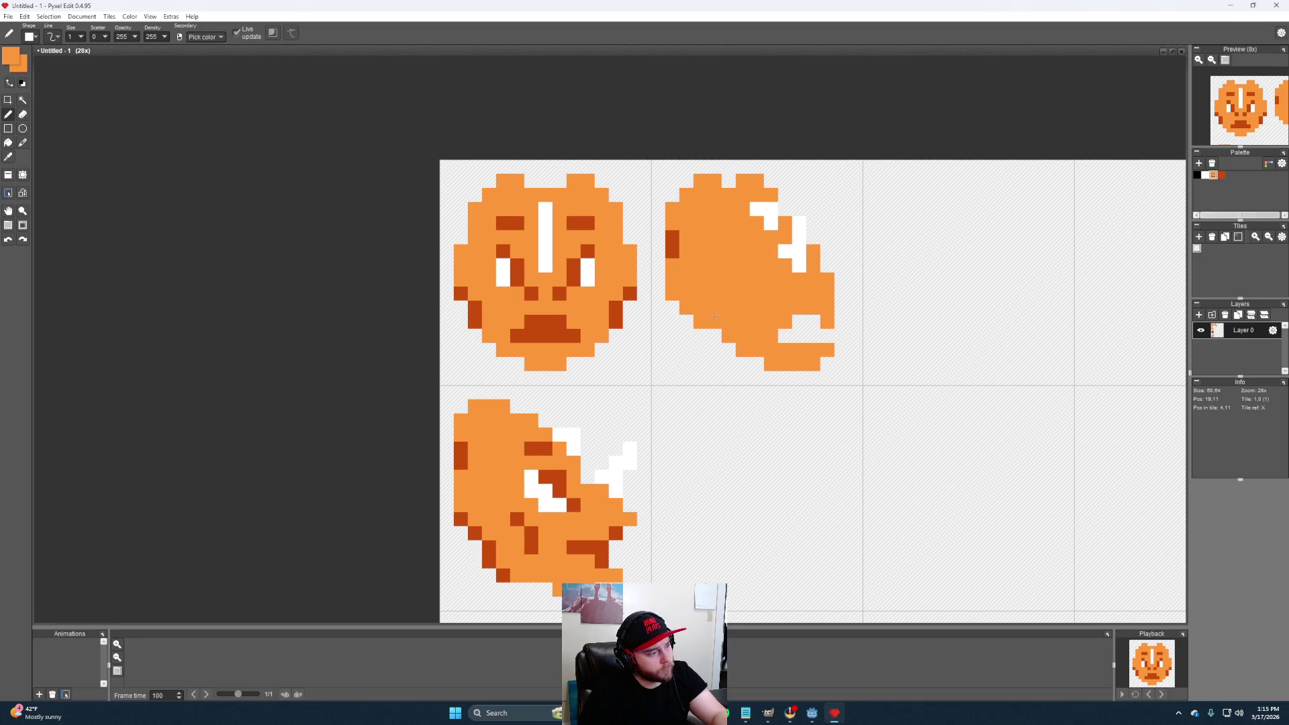
mouse_move(700, 337)
mouse_down()
mouse_move(738, 361)
mouse_move(775, 353)
mouse_up()
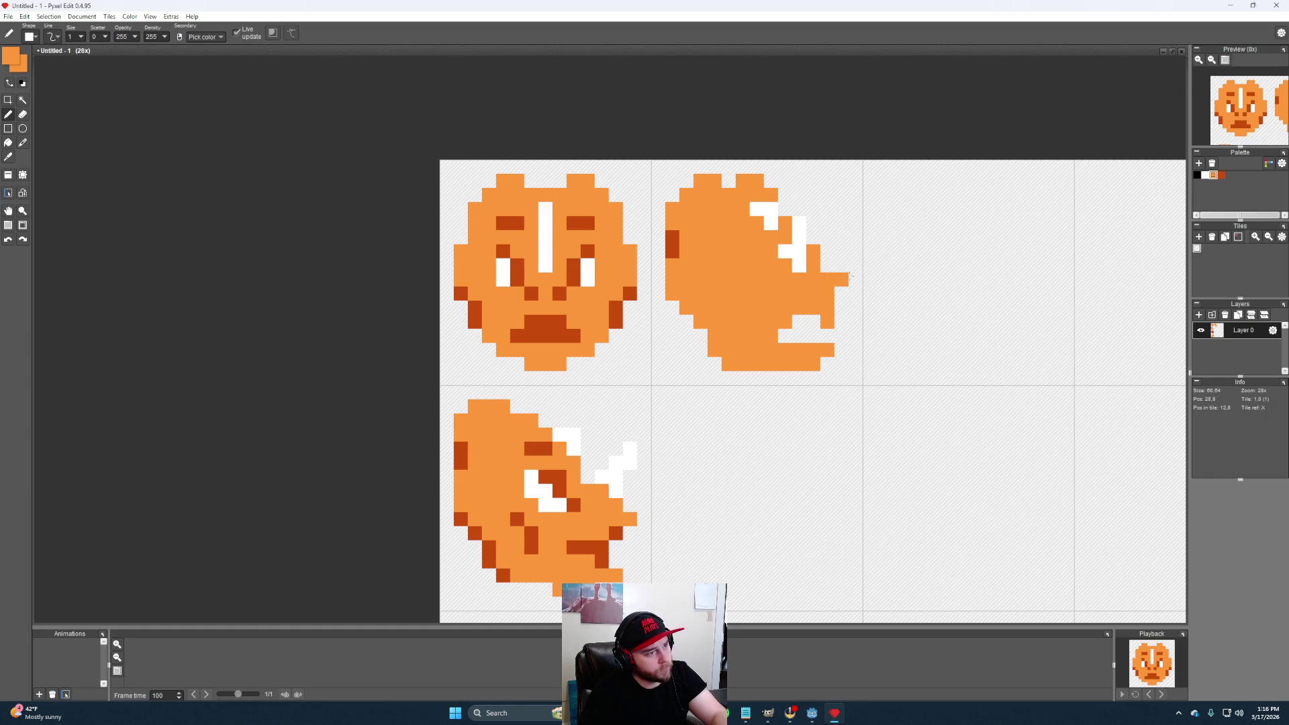
click(827, 266)
click(8, 127)
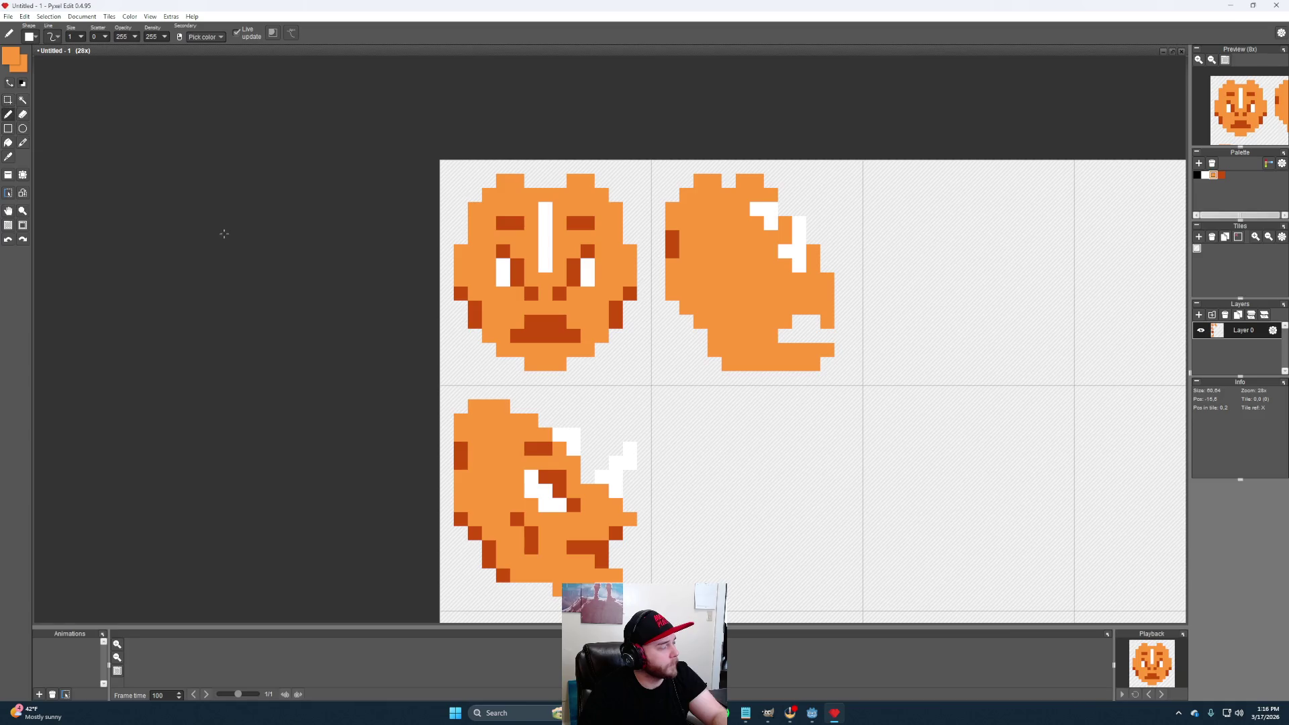
Erase along the lower-left edge and carve the mouth gap into the lower snout, undoing one erase
key(e)
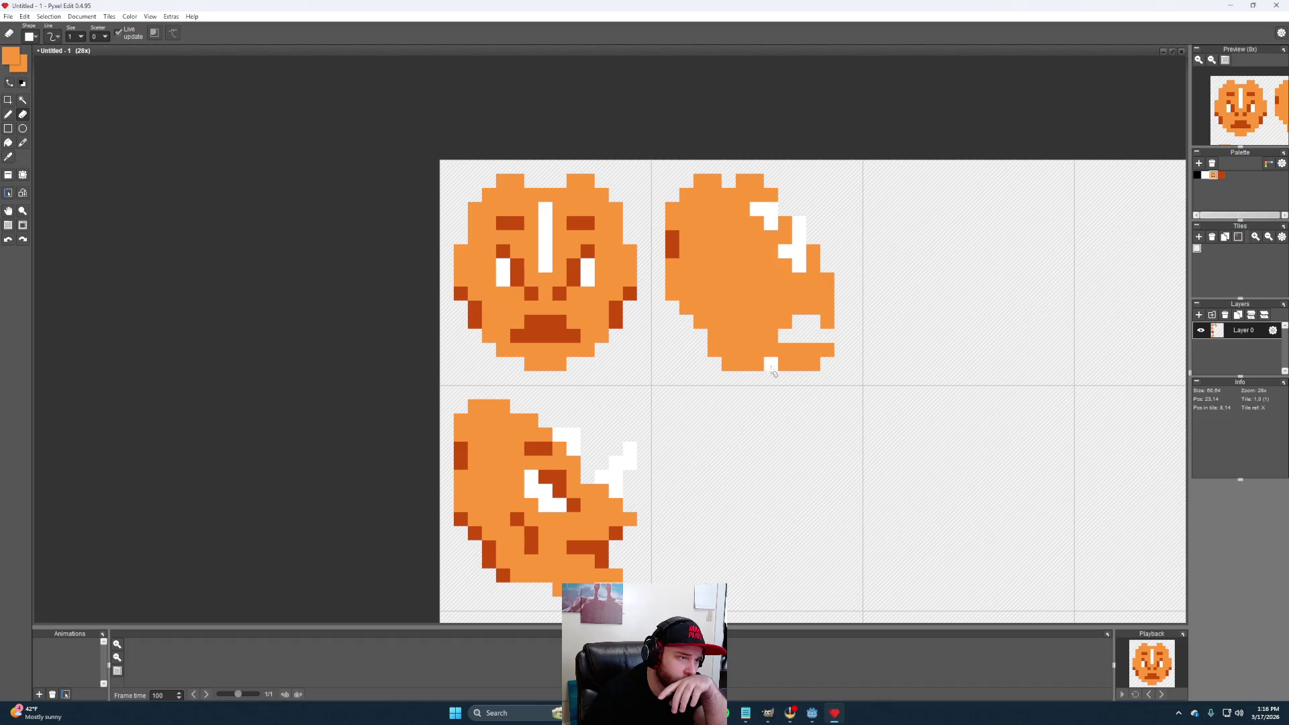
drag(768, 370, 708, 349)
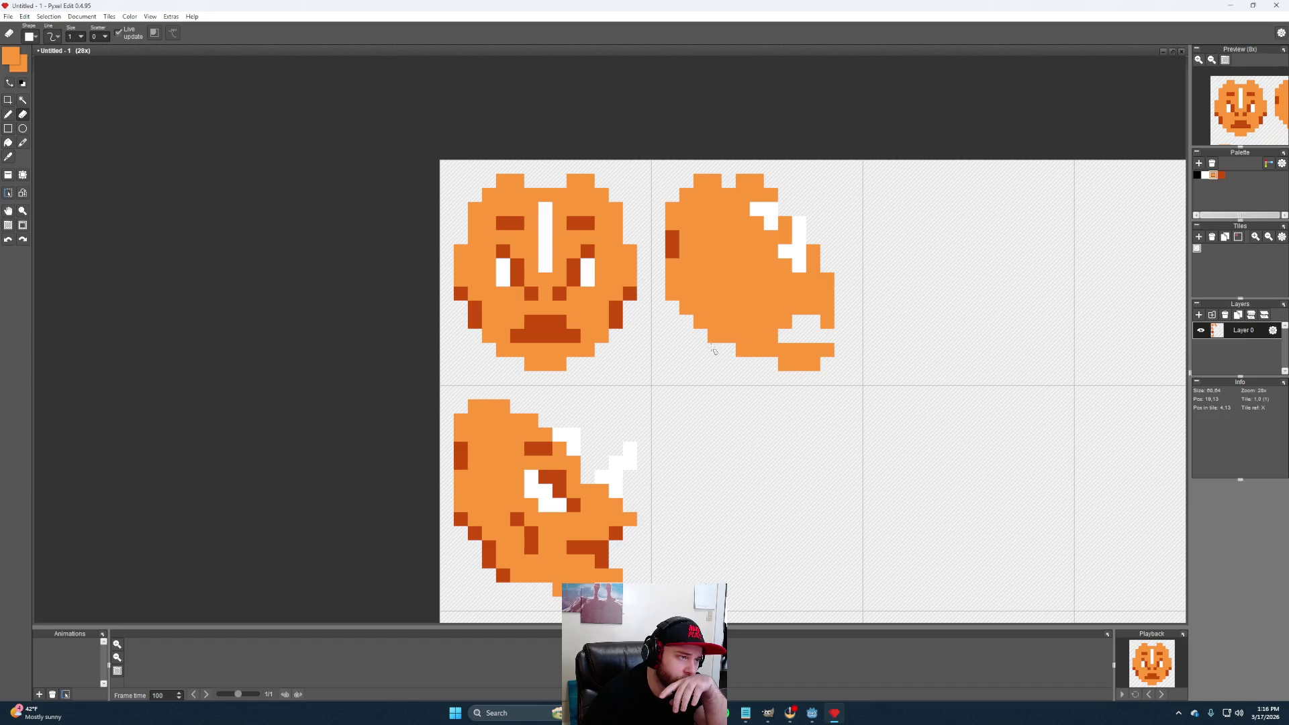
drag(709, 349, 738, 322)
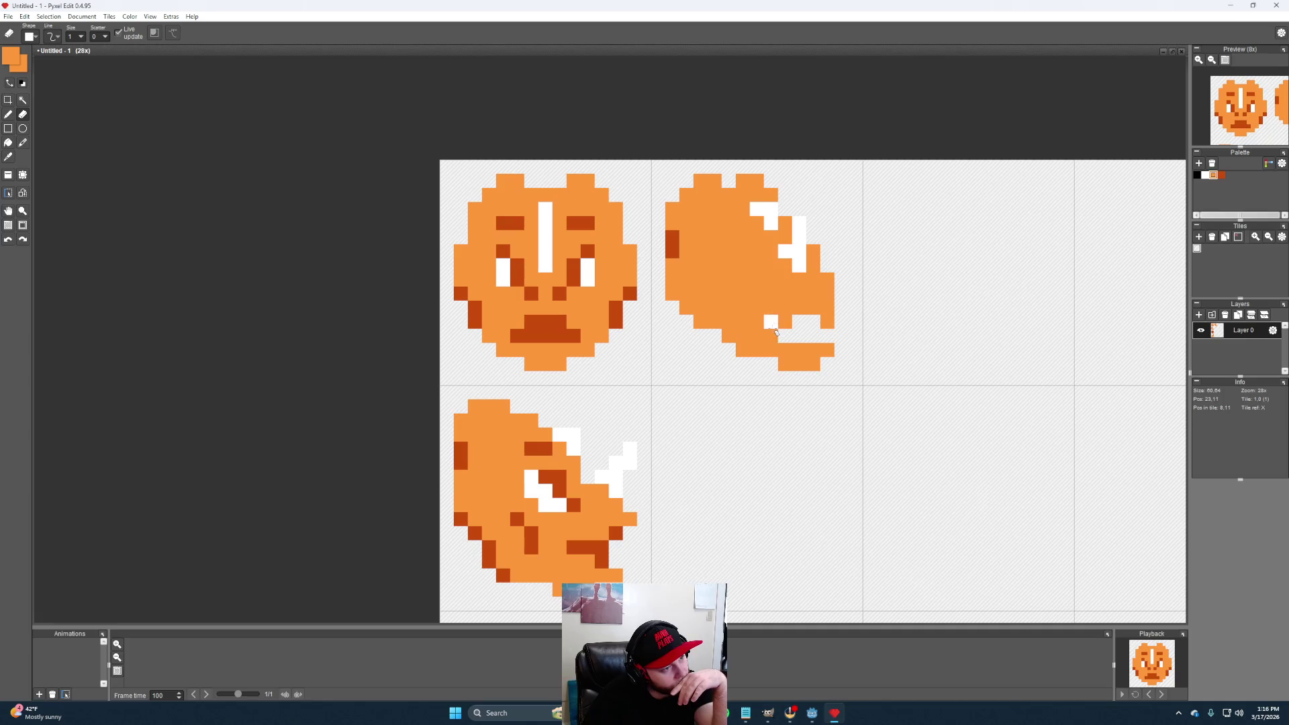
key(b)
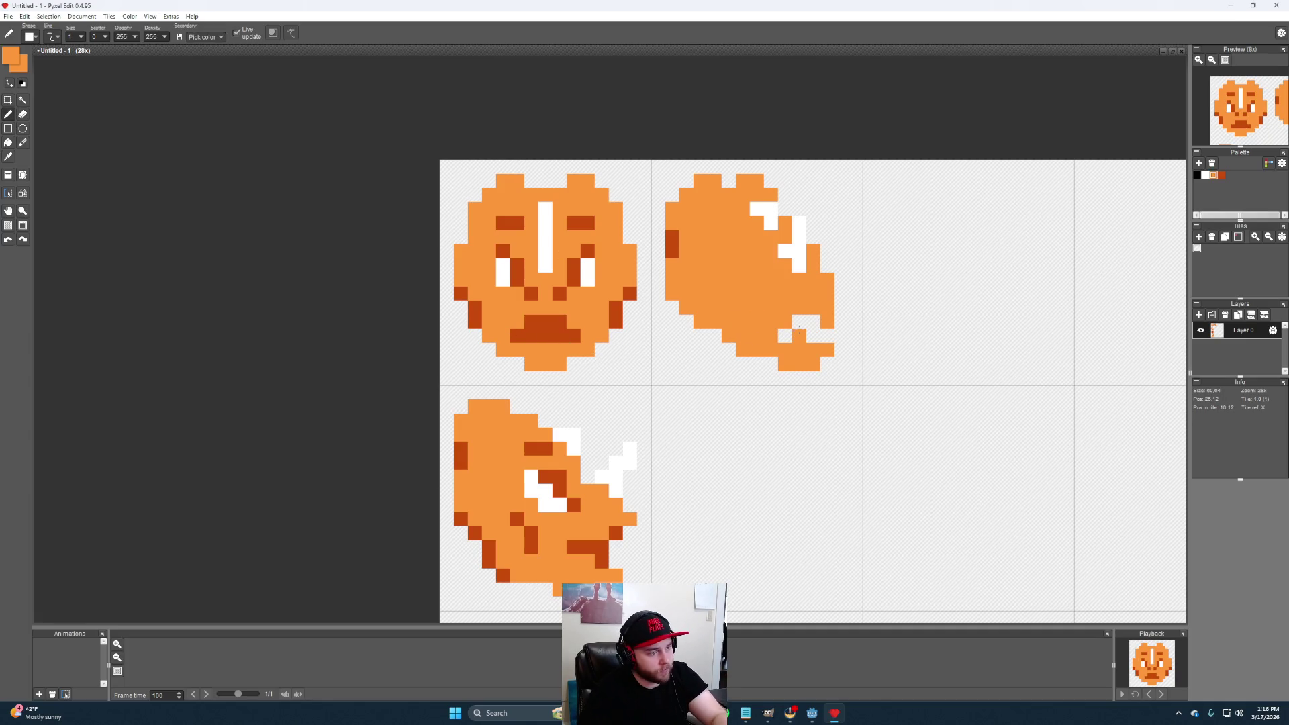
key(e)
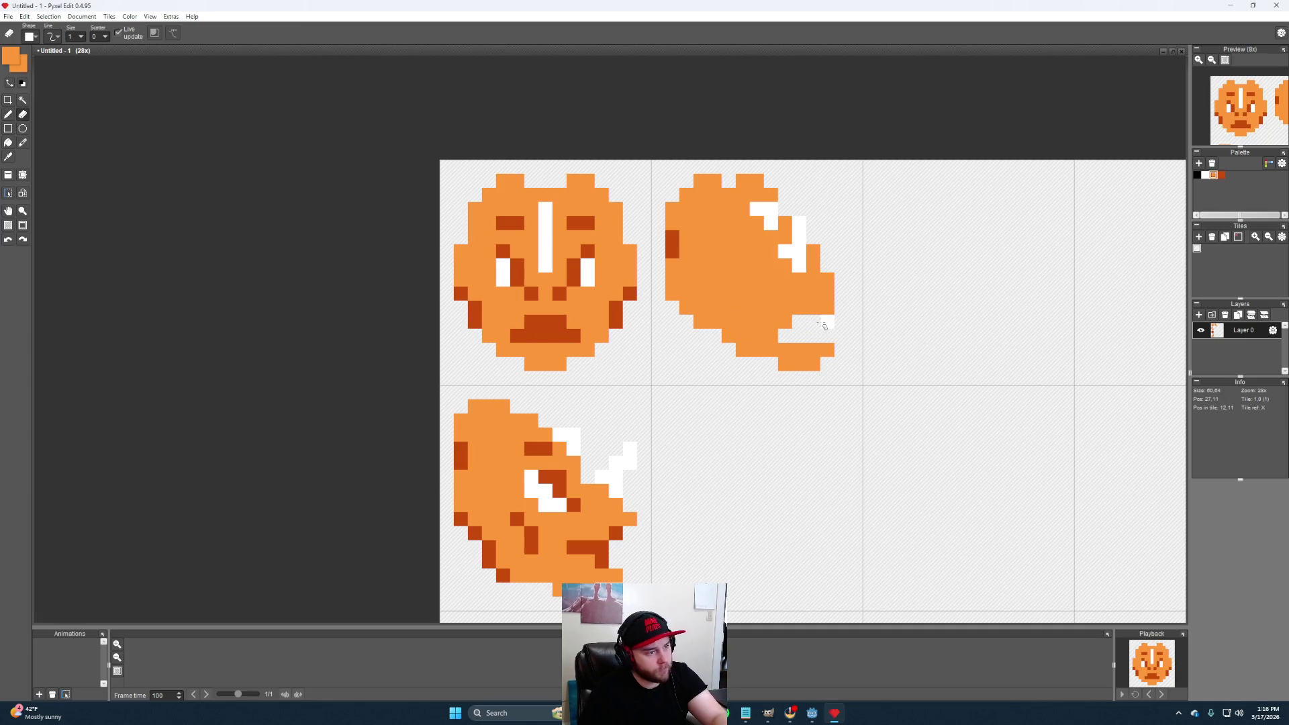
drag(812, 324, 795, 326)
click(773, 341)
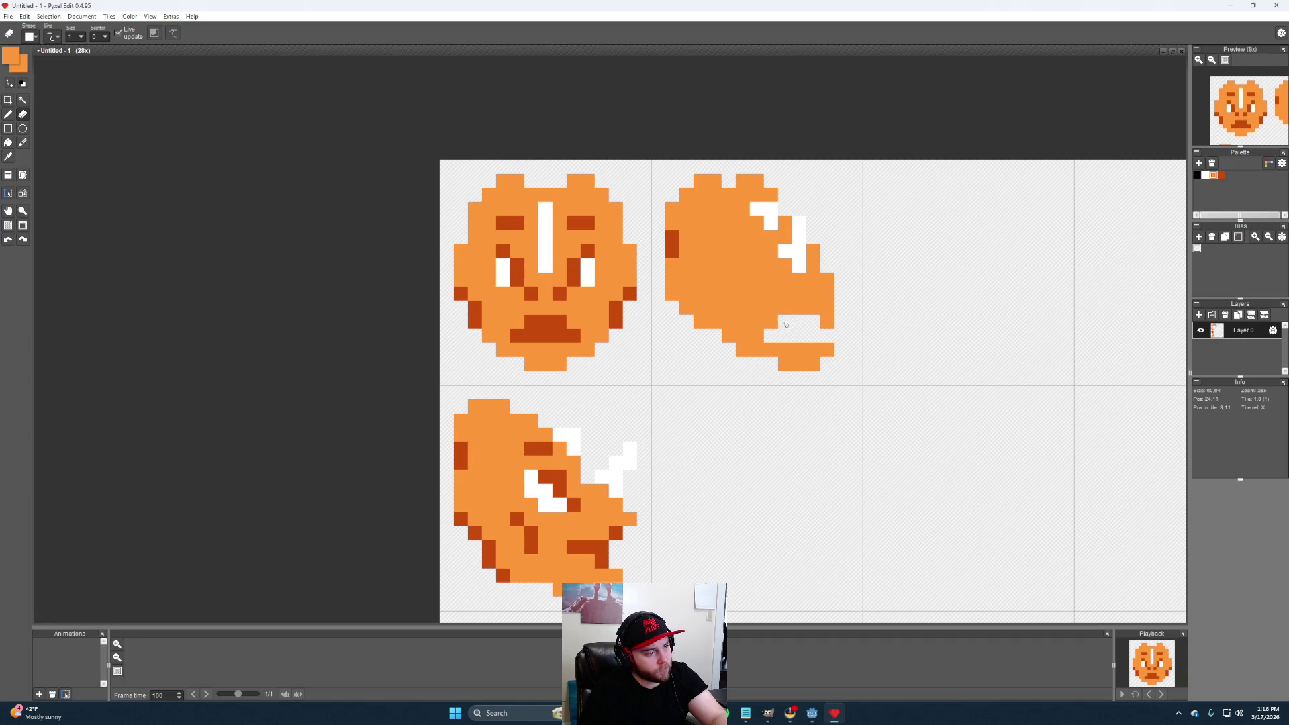
key(ctrl+z)
click(742, 336)
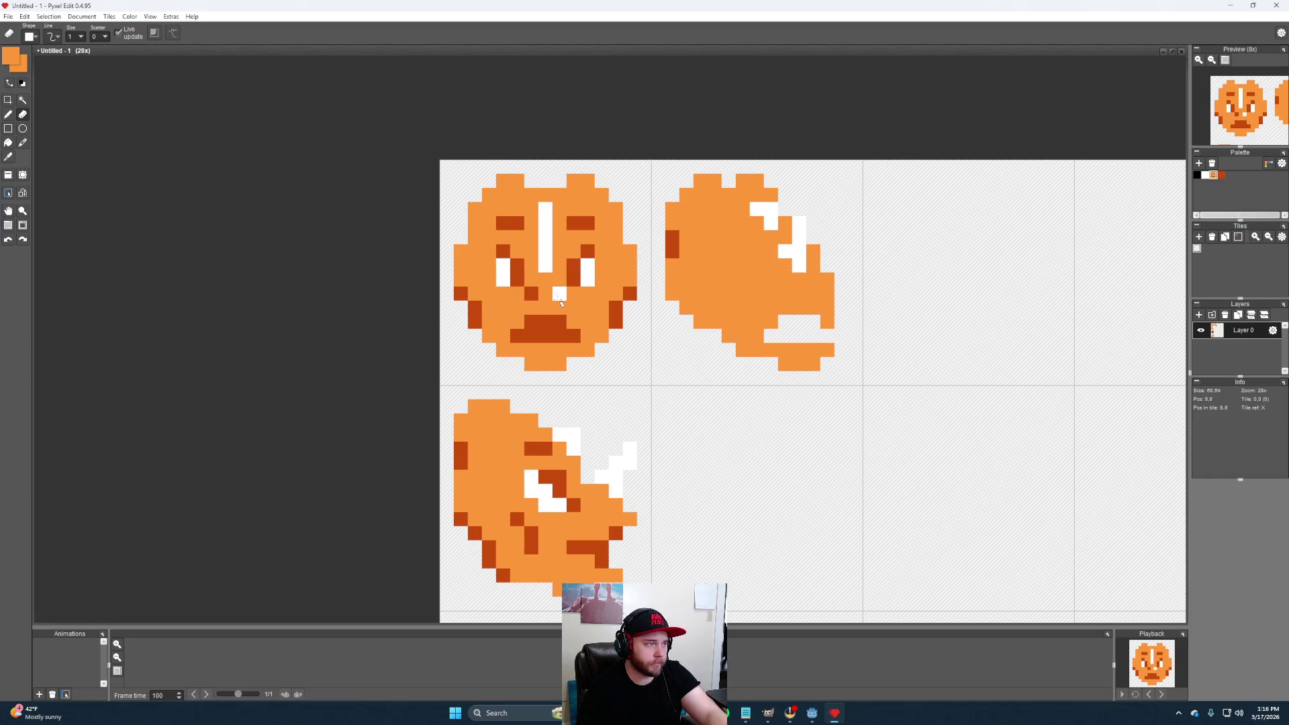
alt+click(559, 327)
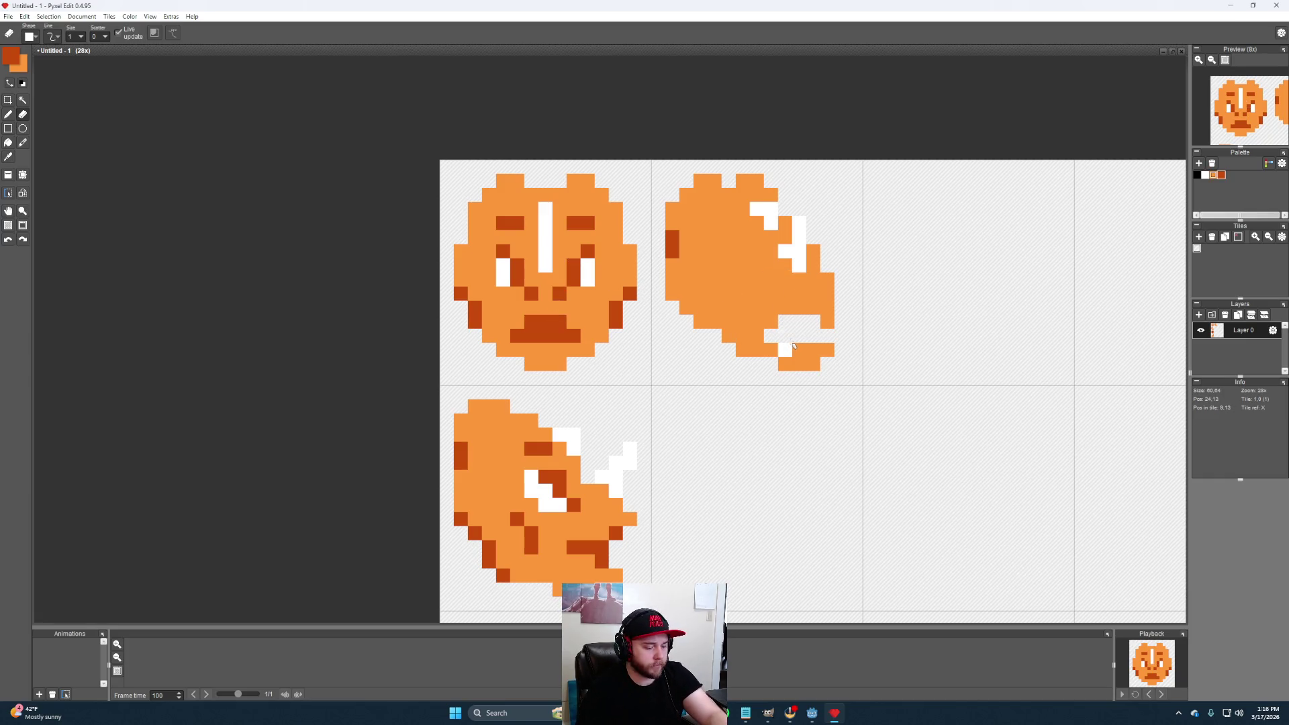
Paint the dark-orange mouth pixels and a dark eye pixel on the side head
key(b)
click(785, 330)
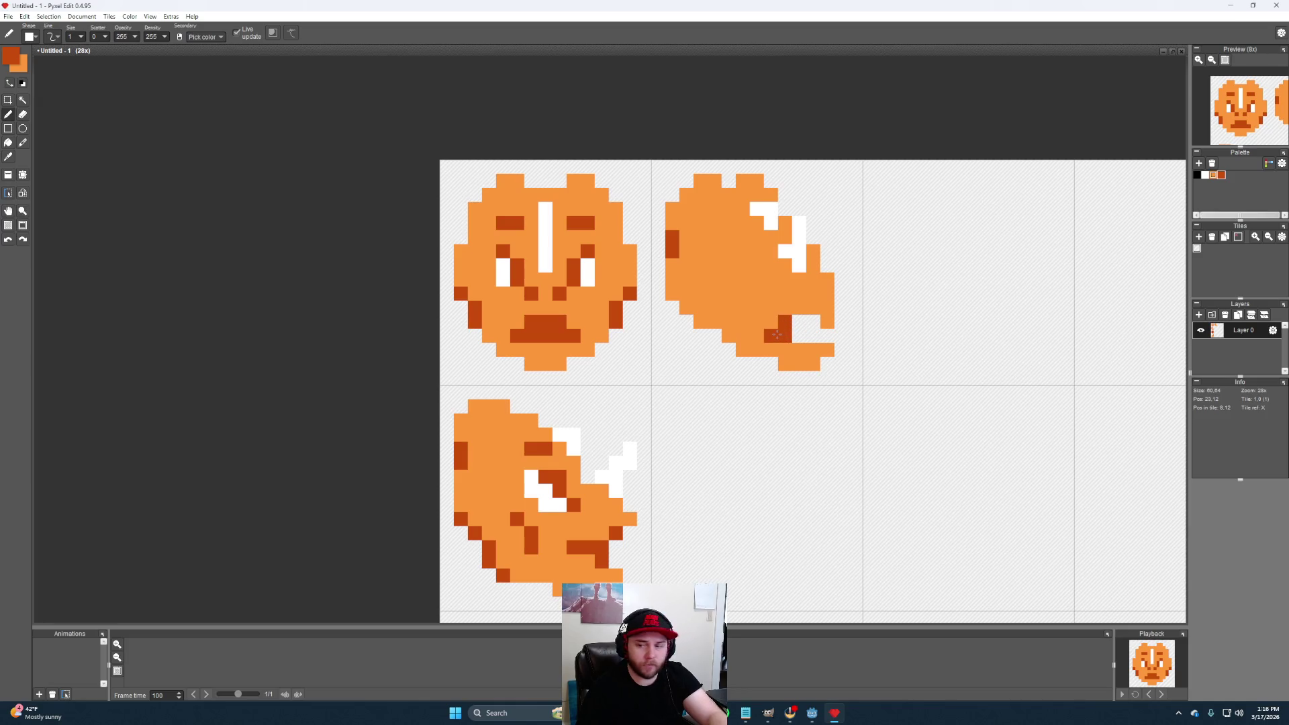
click(812, 337)
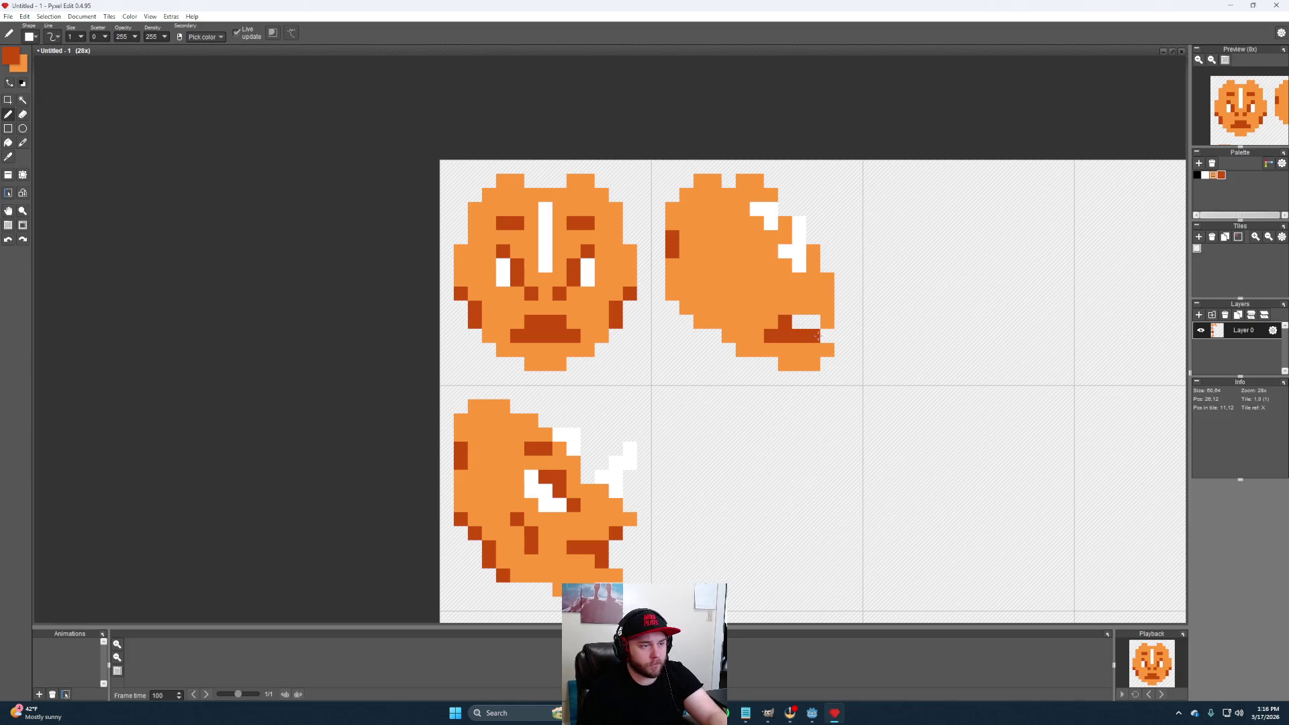
click(813, 323)
click(813, 293)
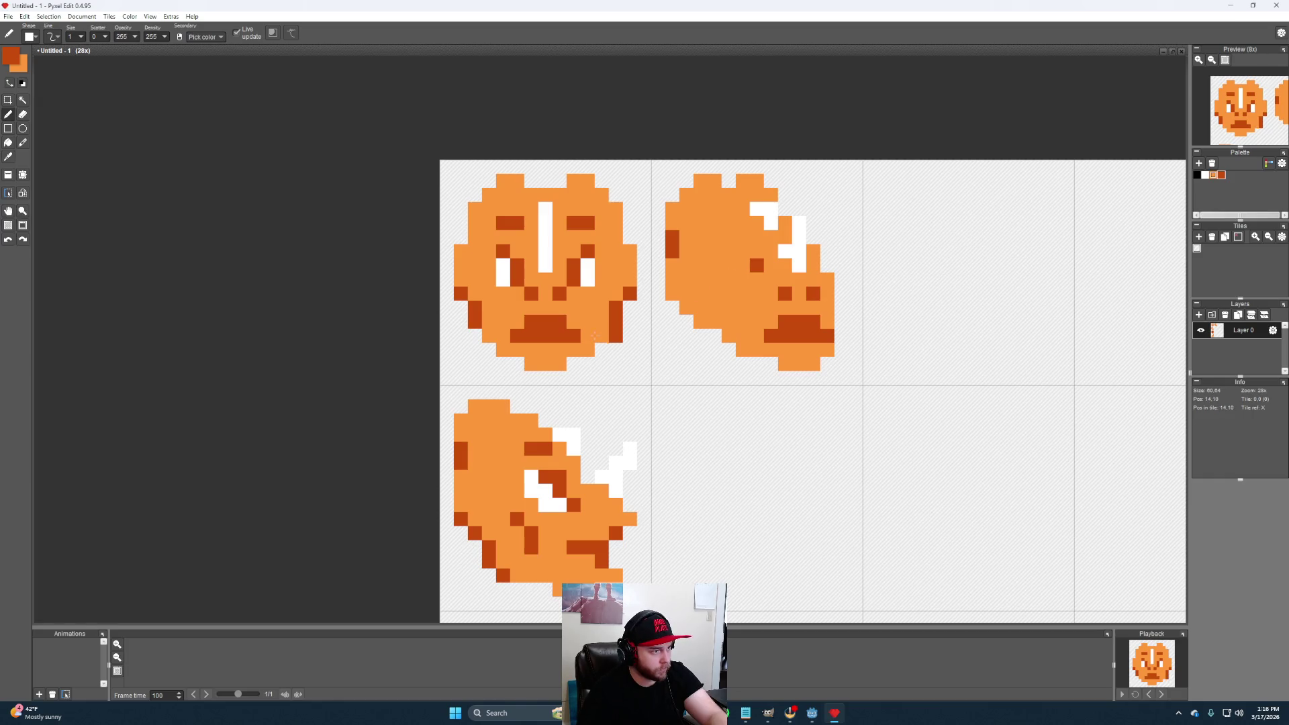
Add a dark pixel above the eye, then a white highlight beside it
alt+click(617, 520)
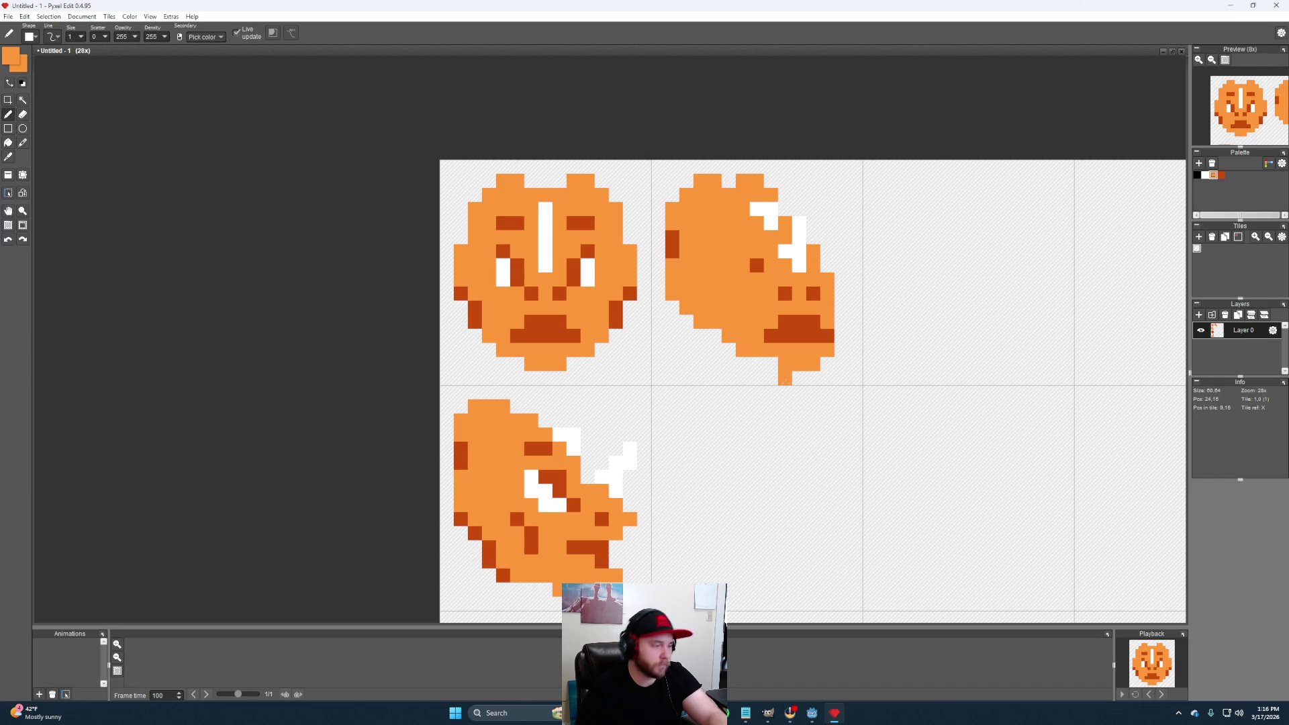
alt+click(759, 268)
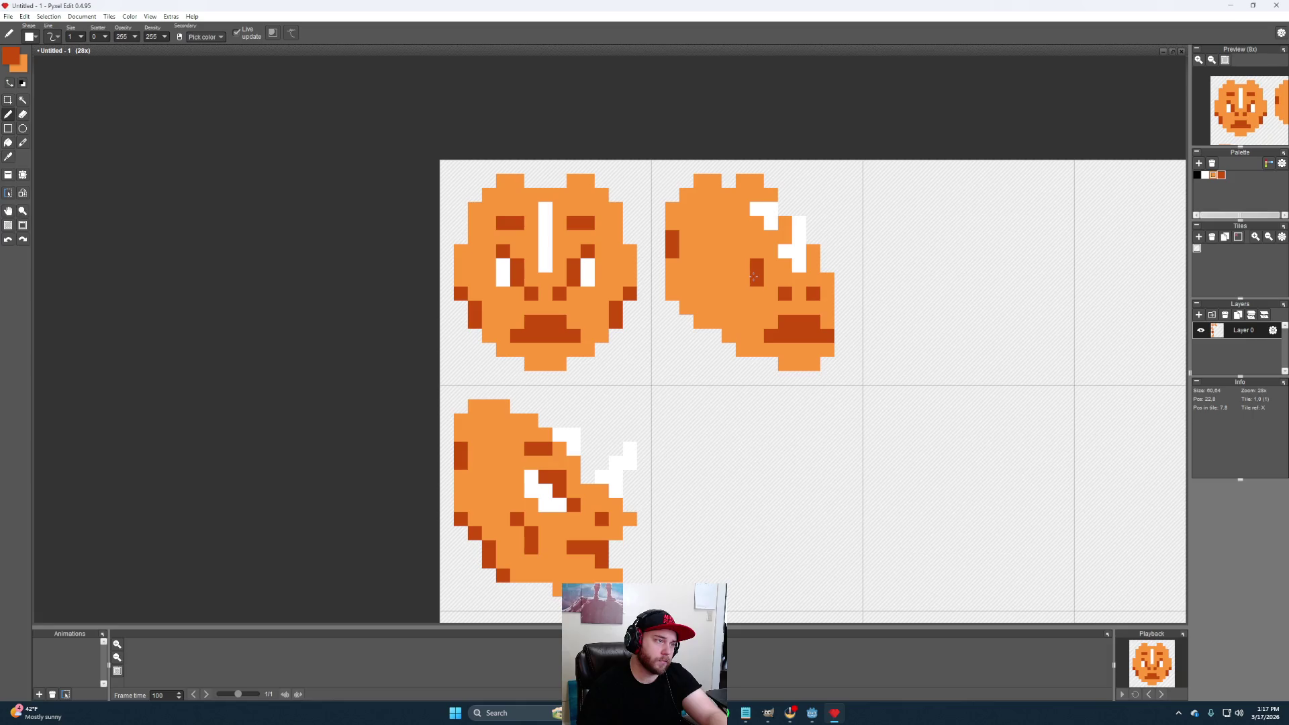
click(743, 252)
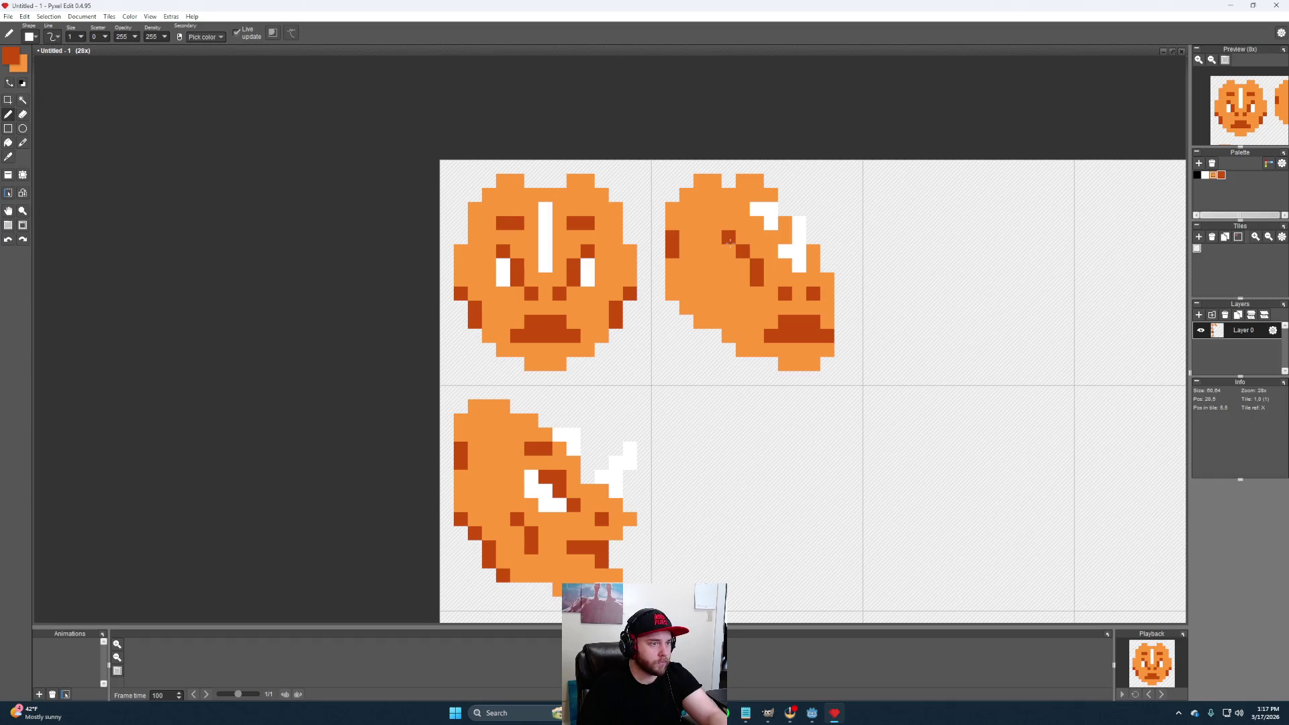
alt+click(800, 252)
click(743, 266)
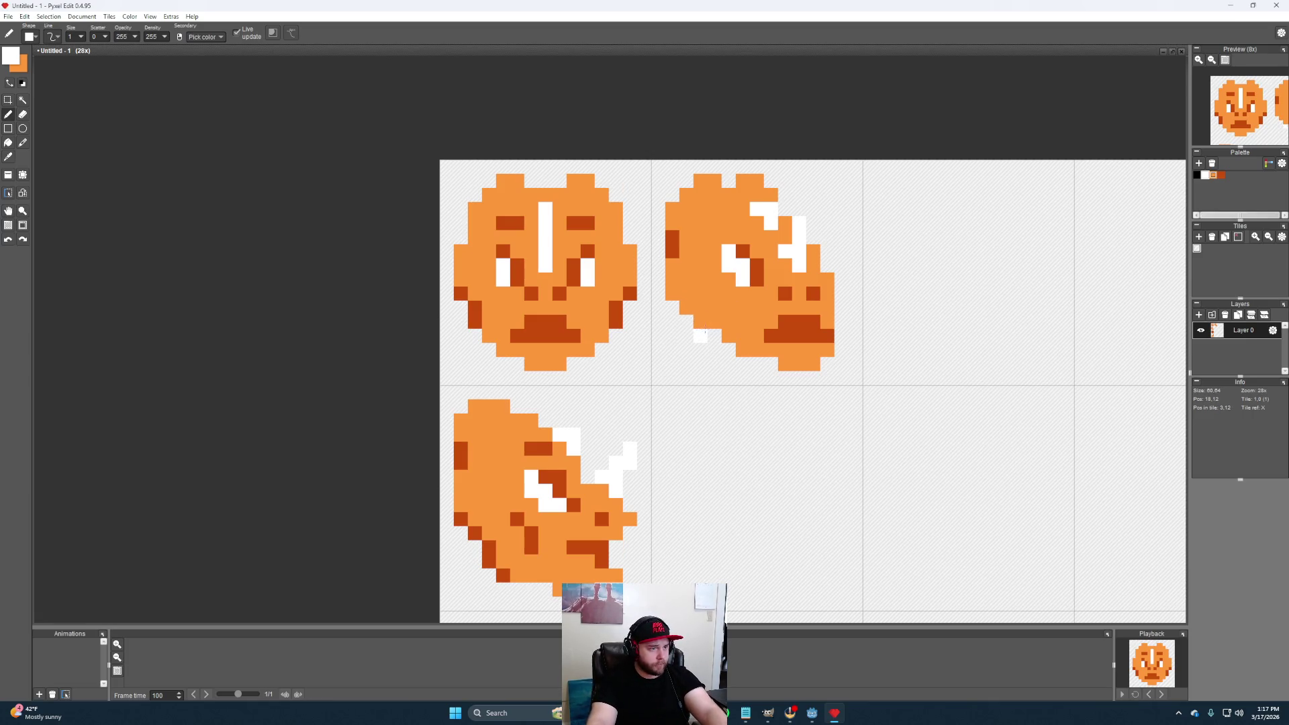
Paint dark-orange shading on the lower jaw and erase one pixel from the head's right edge
right_click(702, 336)
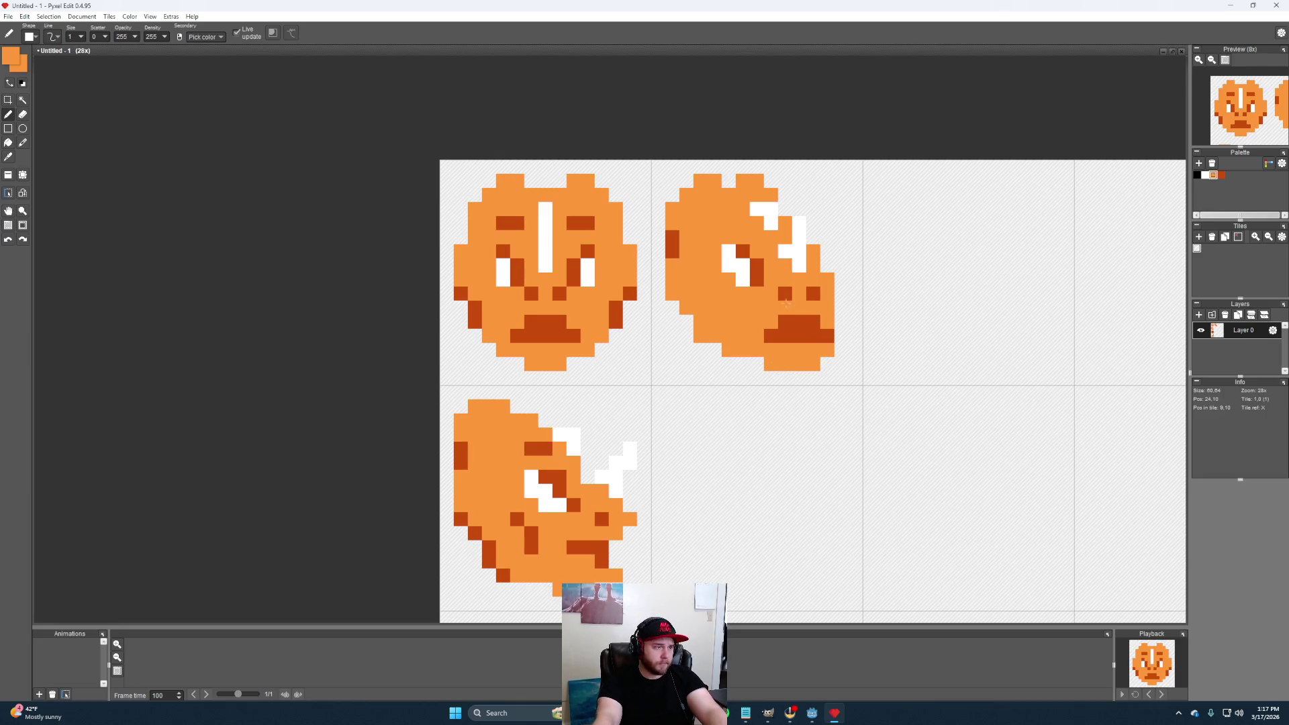
alt+click(781, 322)
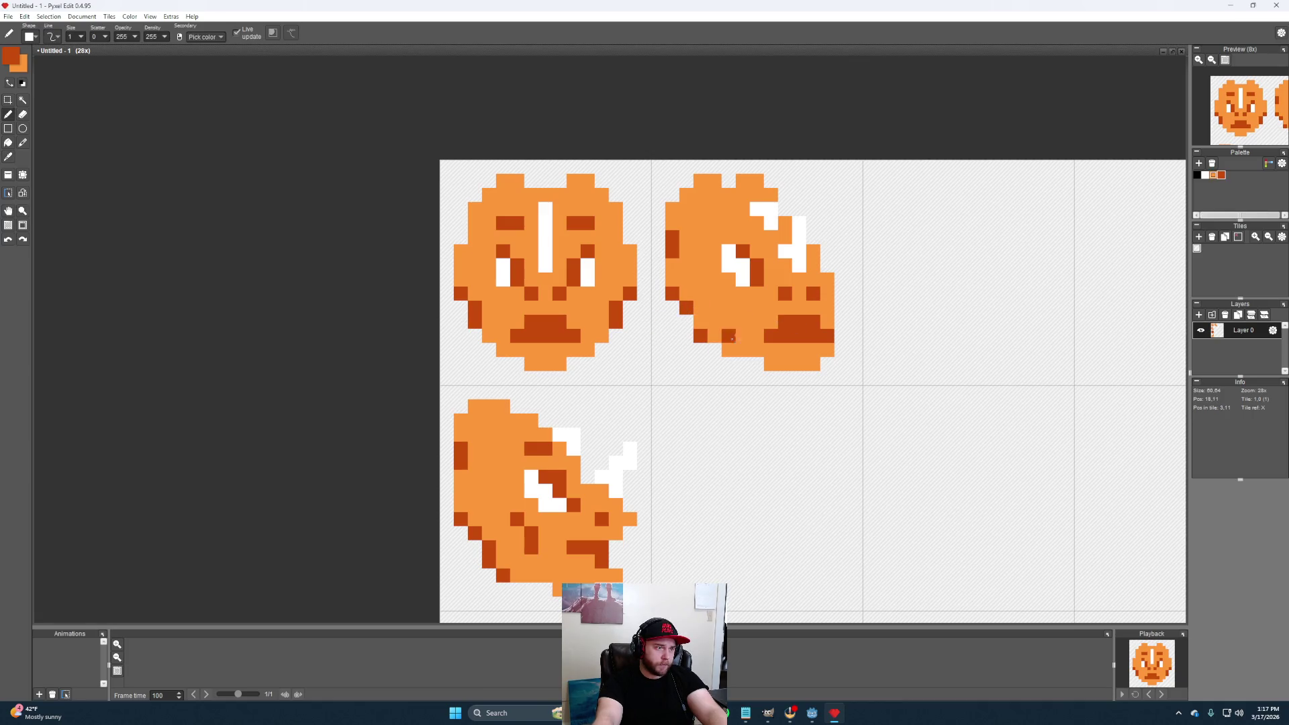
click(729, 350)
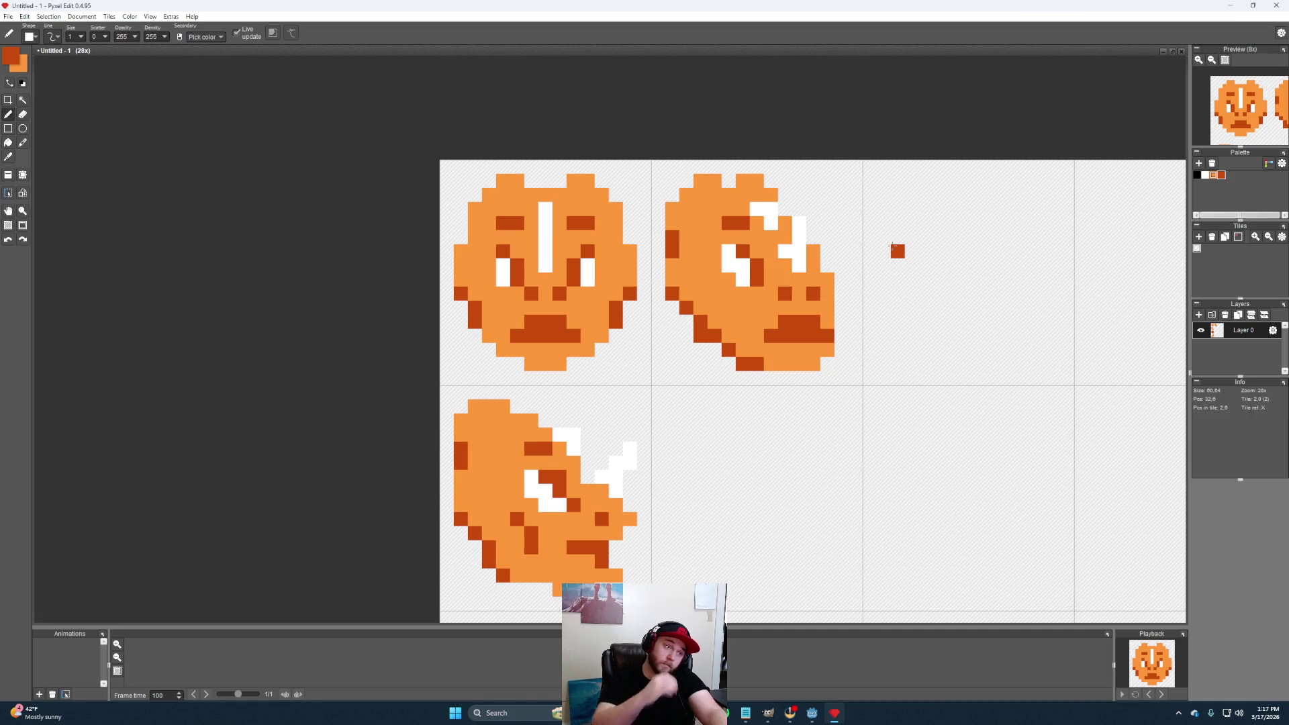
key(e)
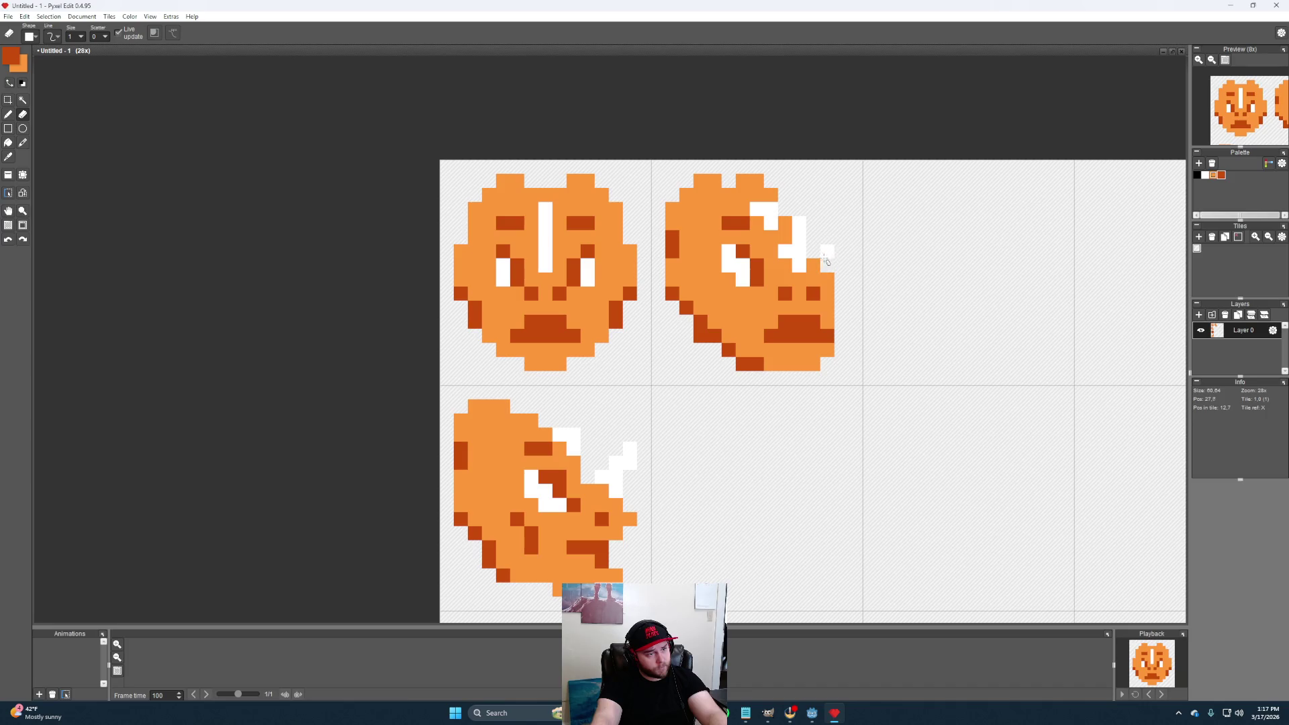
click(827, 279)
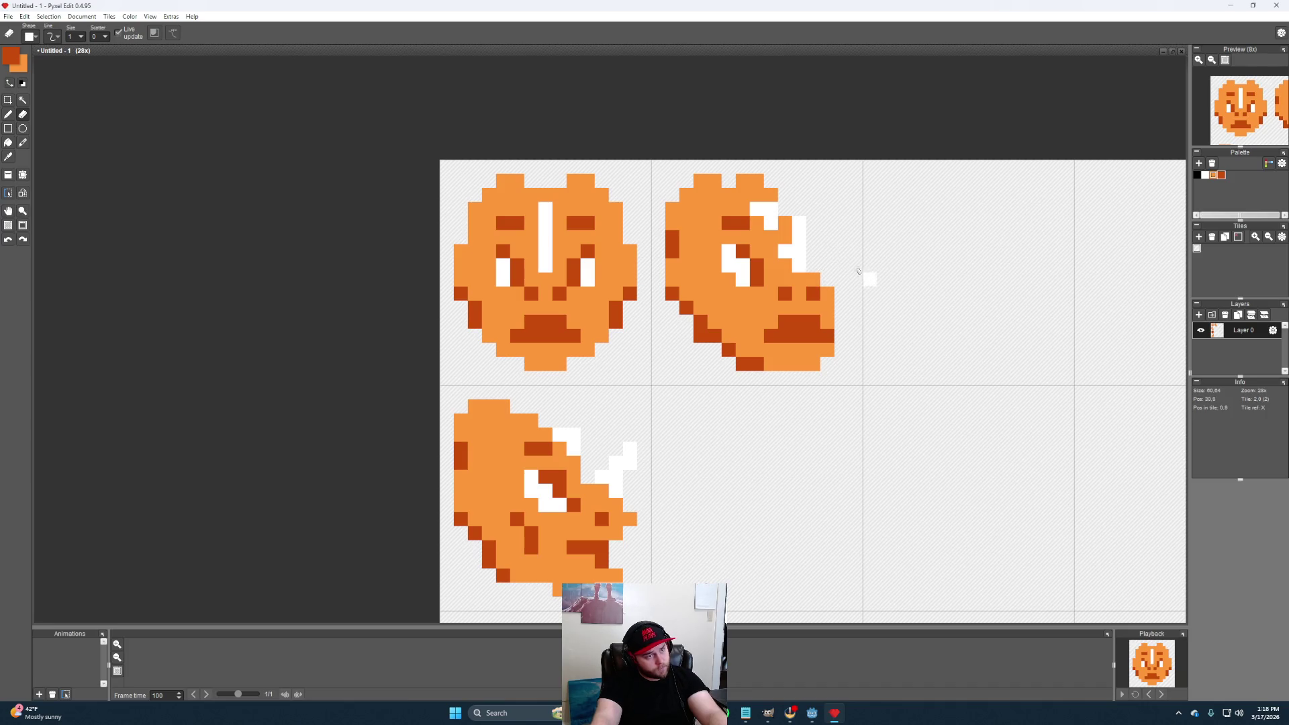
Recolour the side head's lower-left edge pixel with sampled light orange
key(b)
alt+click(785, 222)
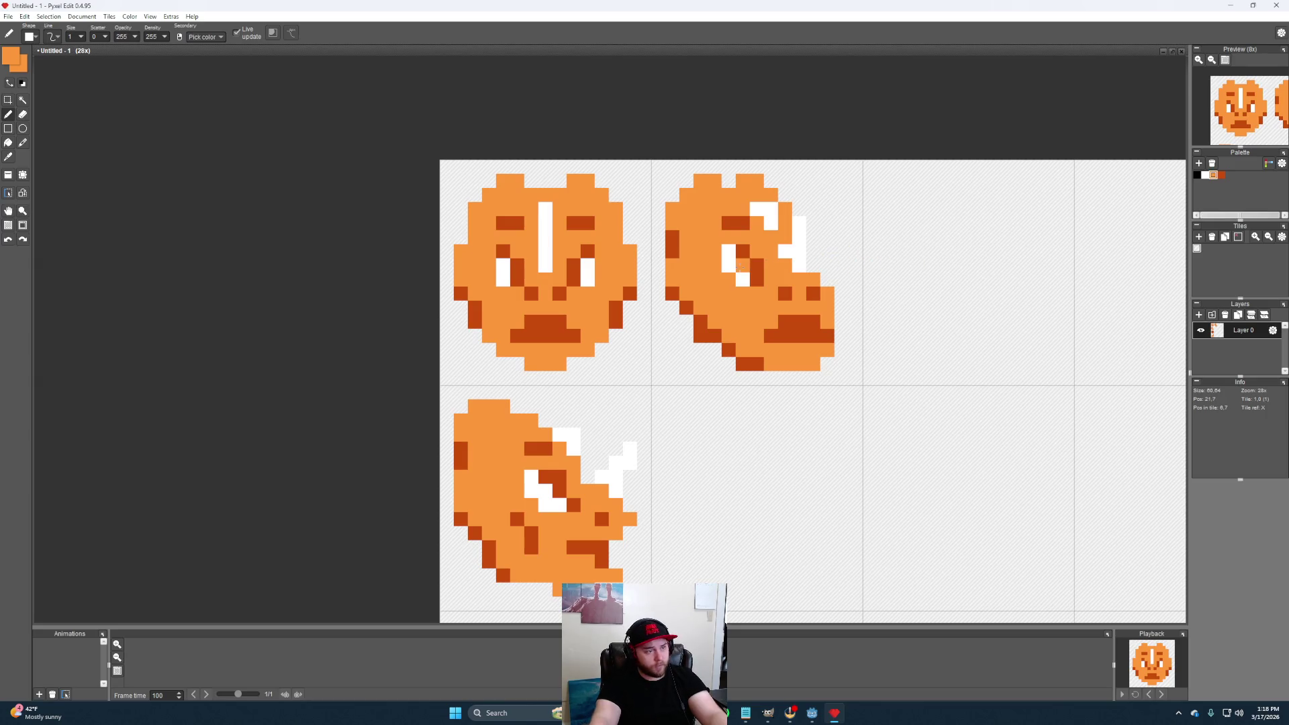
alt+click(758, 270)
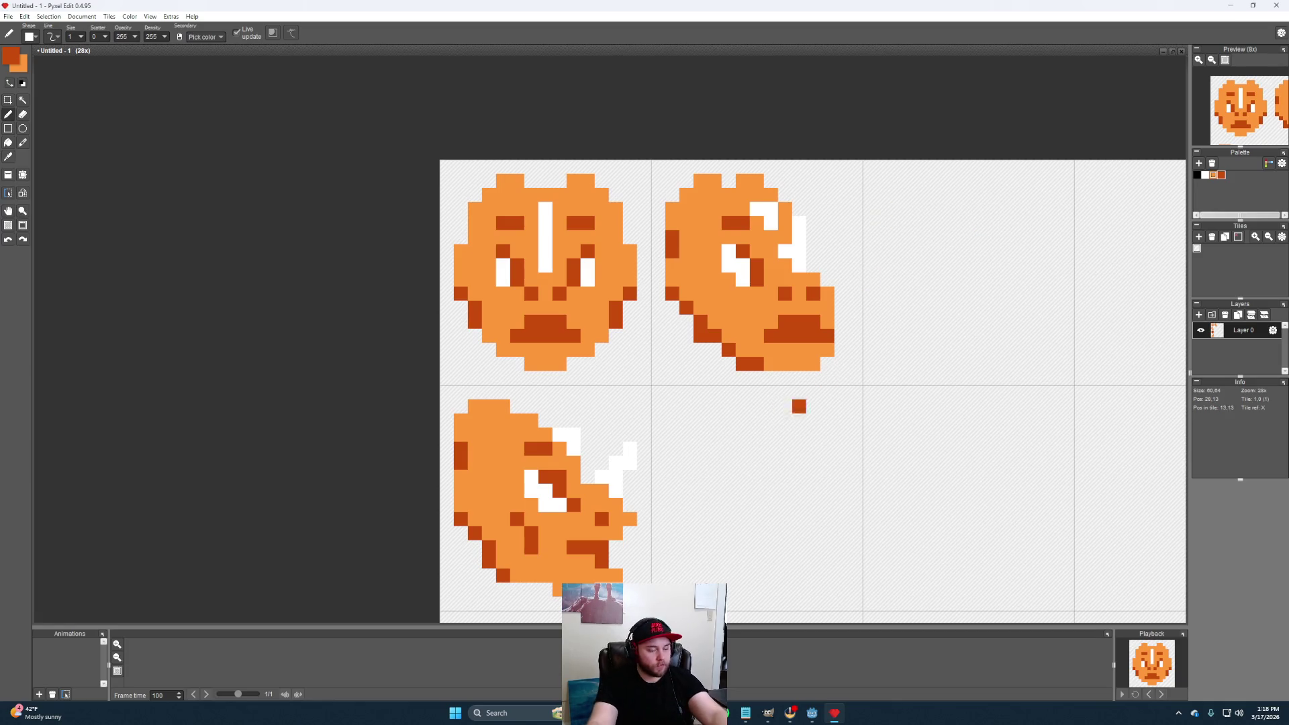
key(e)
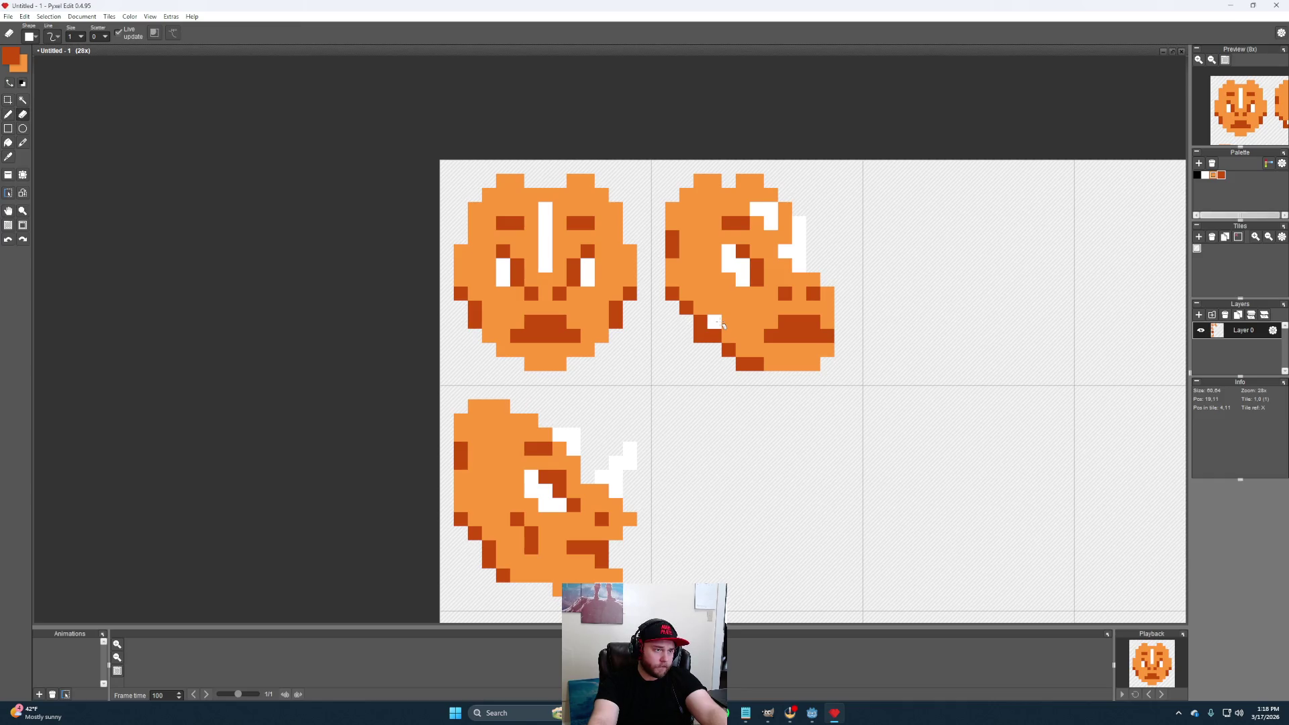
key(b)
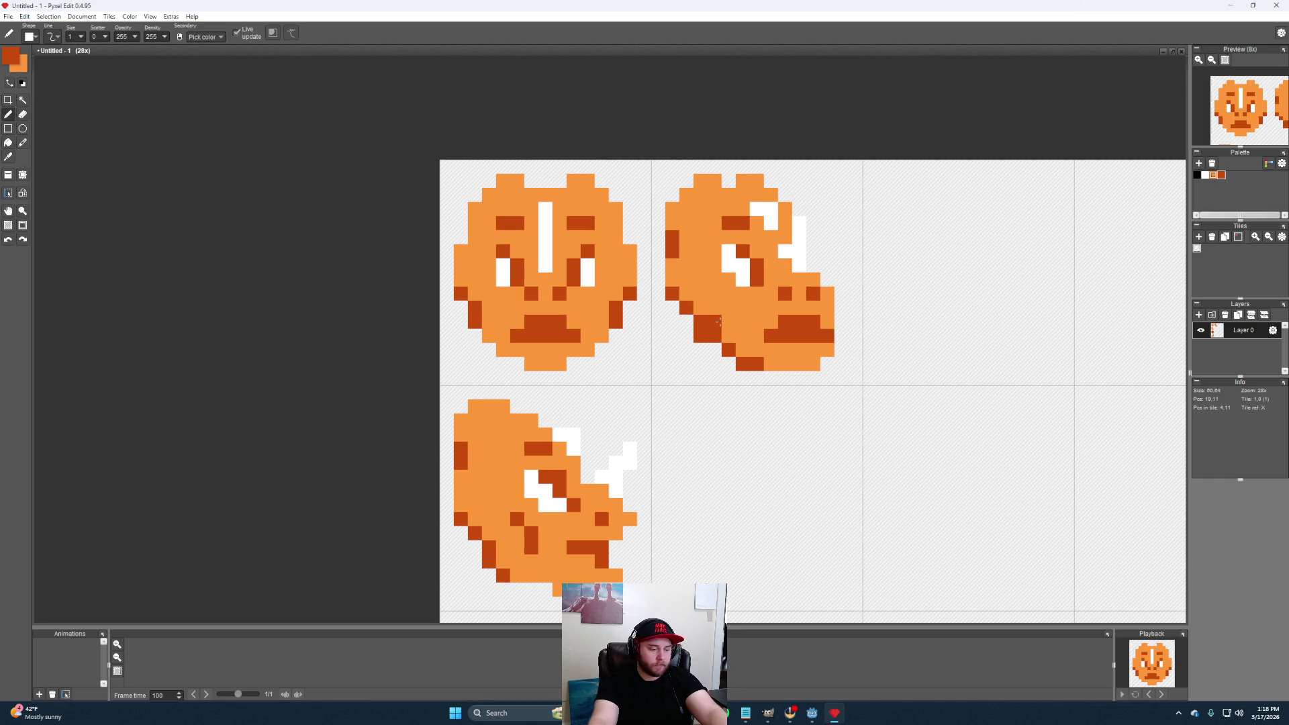
right_click(718, 325)
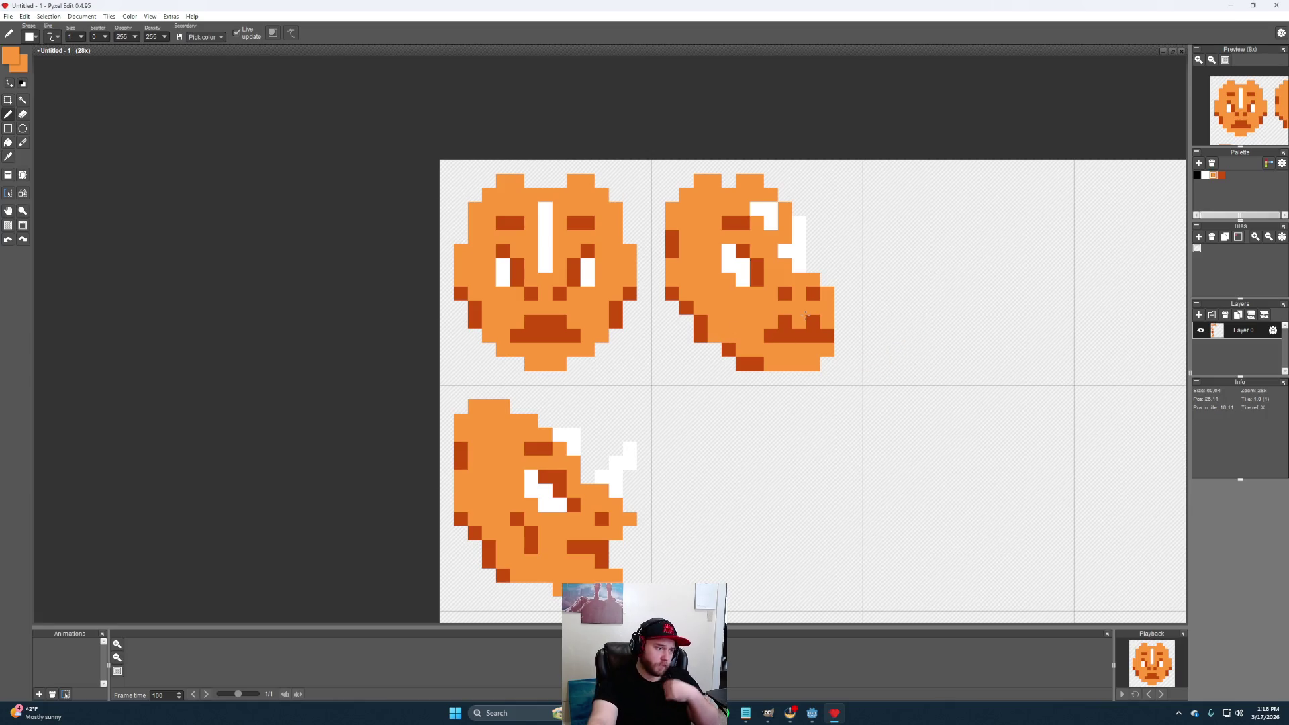
click(728, 350)
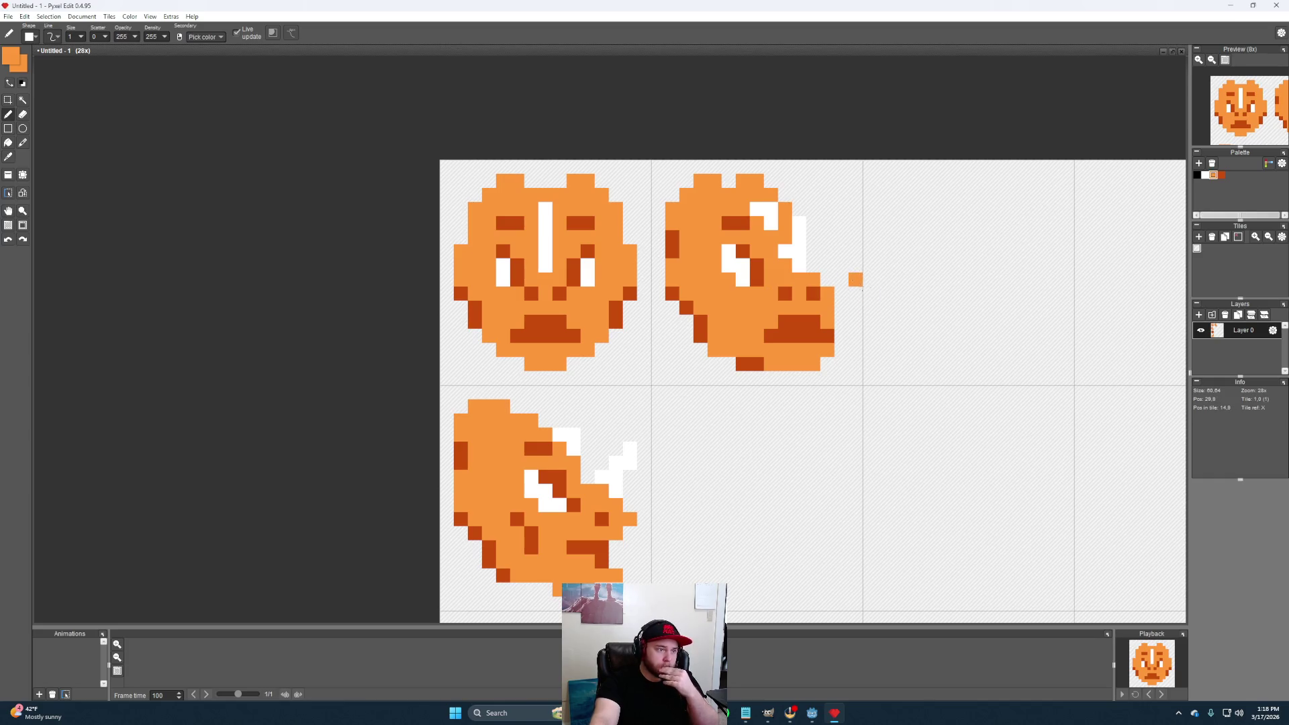
Erase the snout's right-edge pixels and add a dark pixel beneath its white bar
key(e)
click(828, 292)
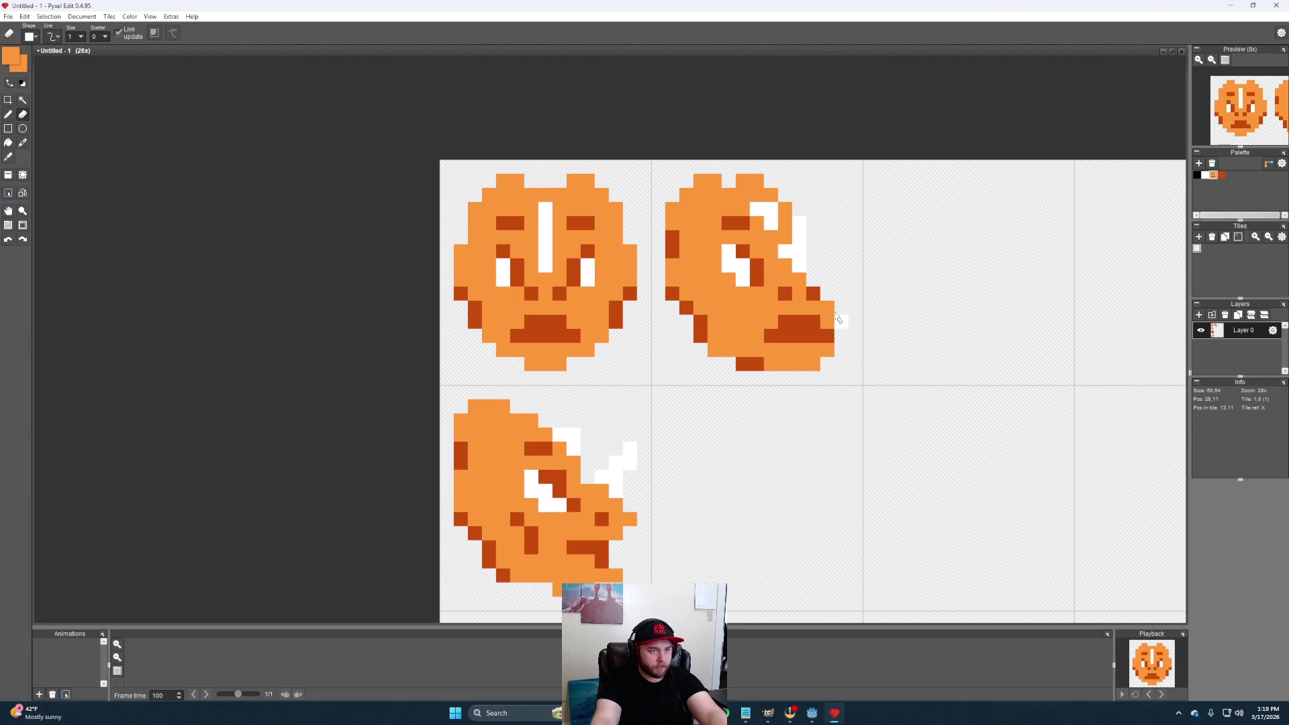
click(814, 293)
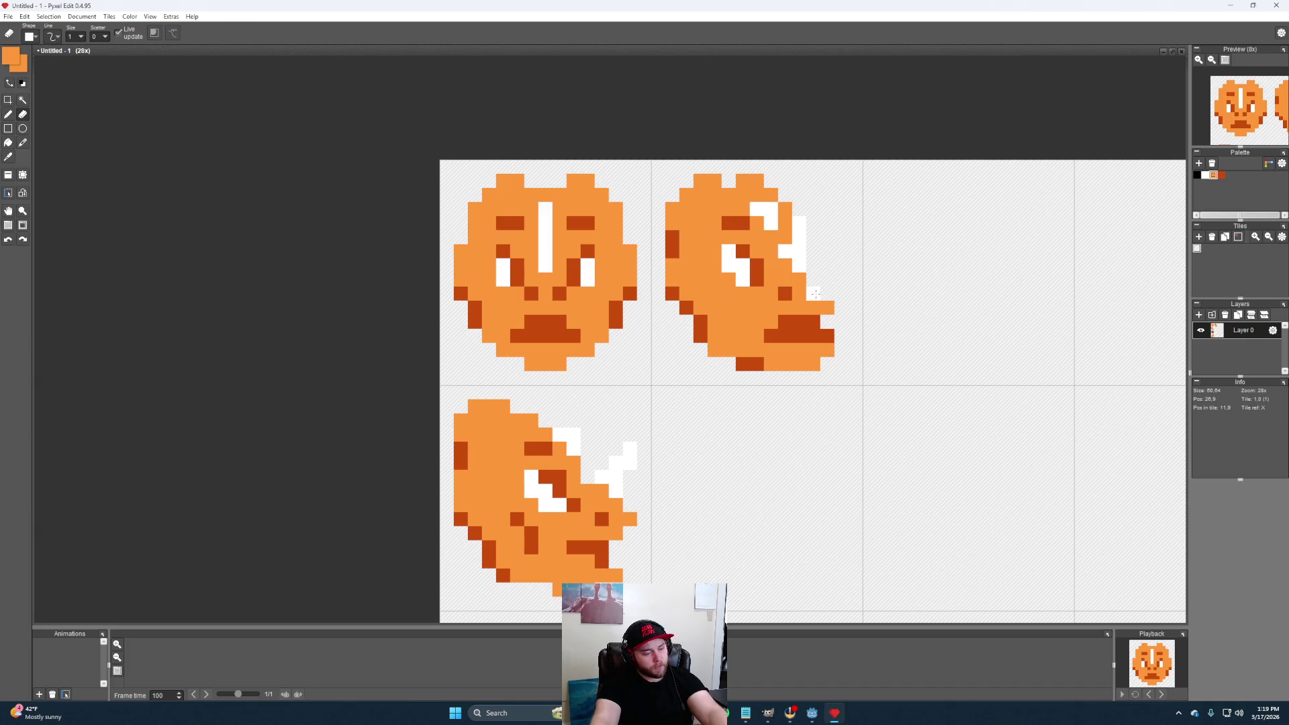
key(b)
key(i)
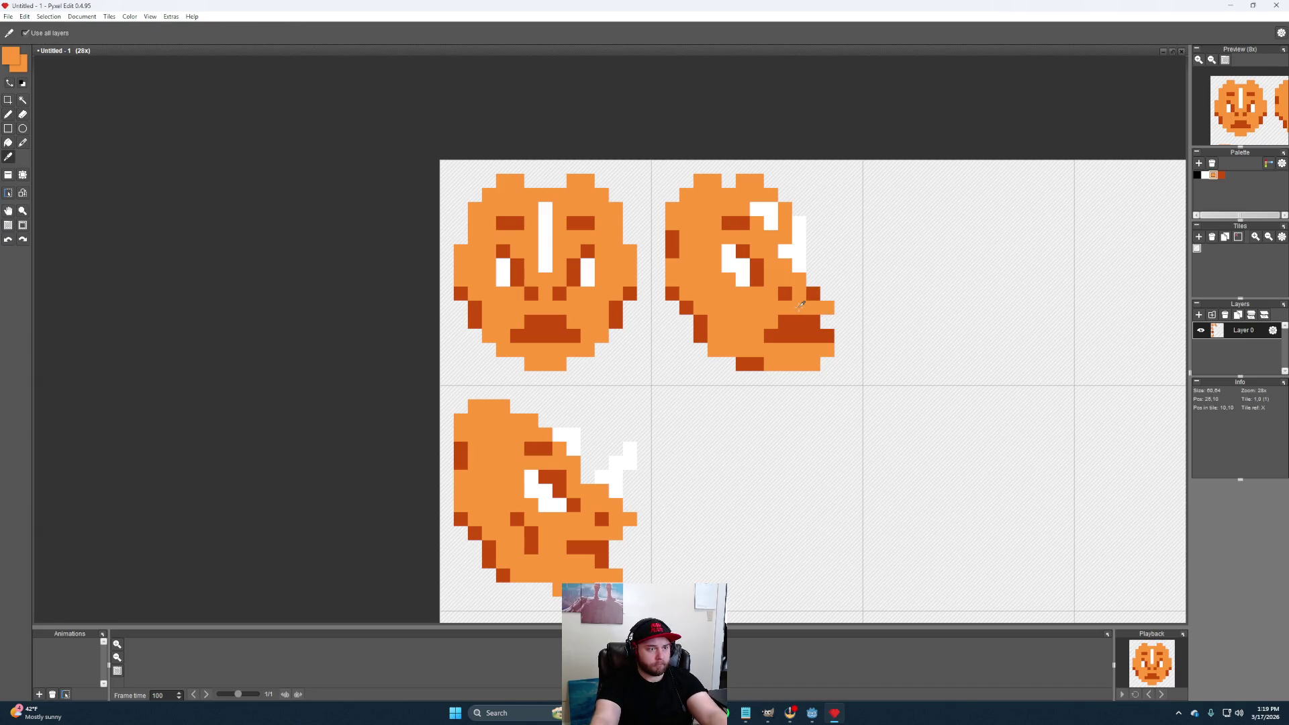
key(b)
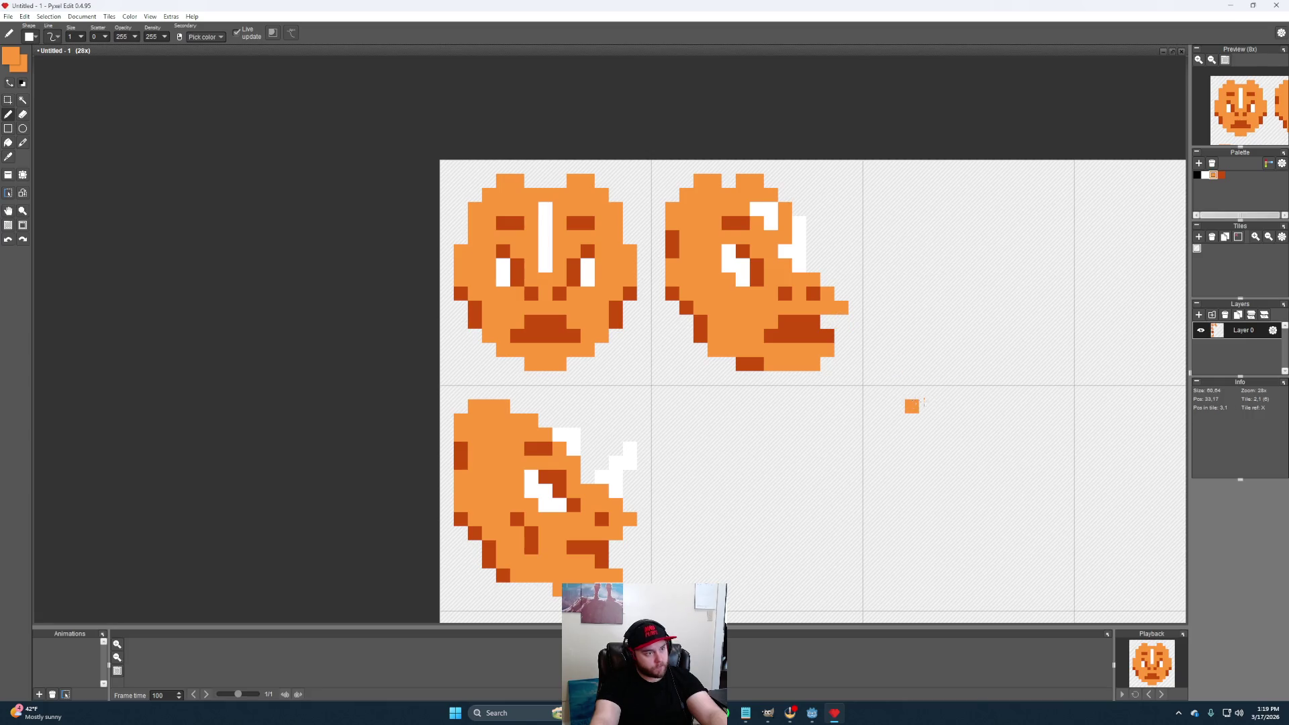
click(813, 293)
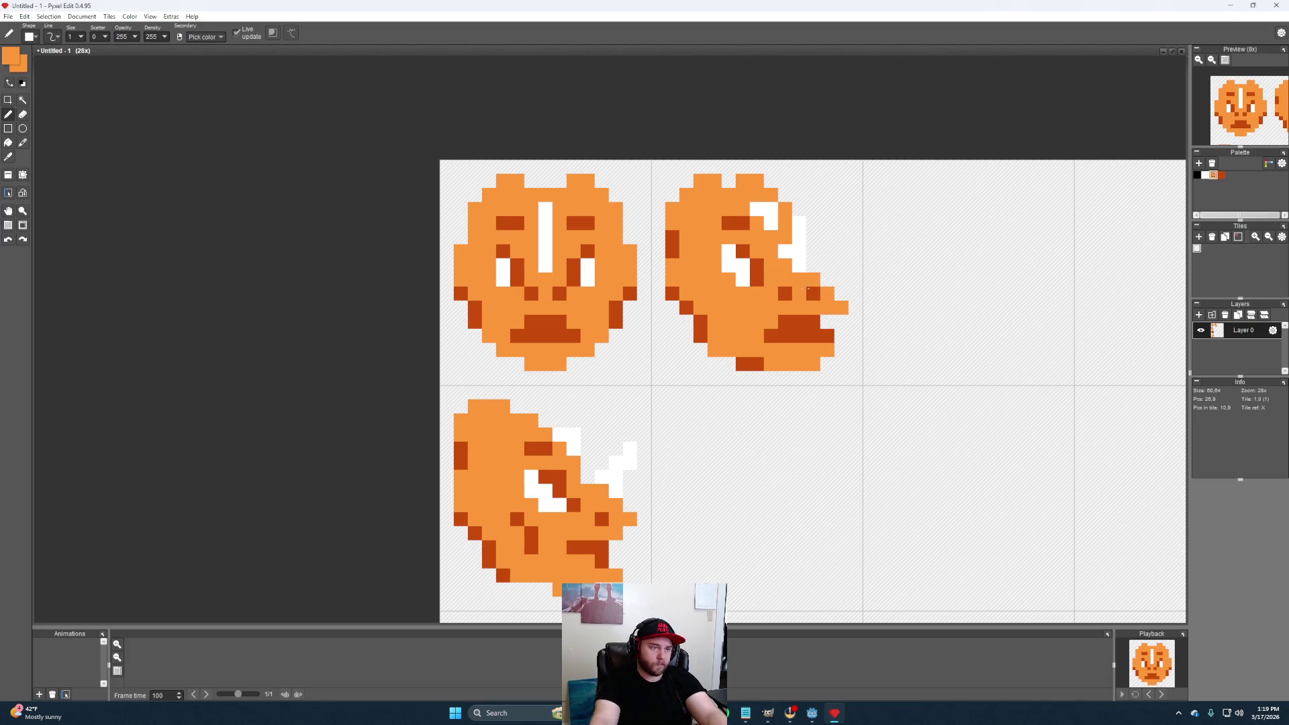
Shift the dark nose pixels along the snout, repainting the old ones orange
right_click(786, 293)
click(802, 294)
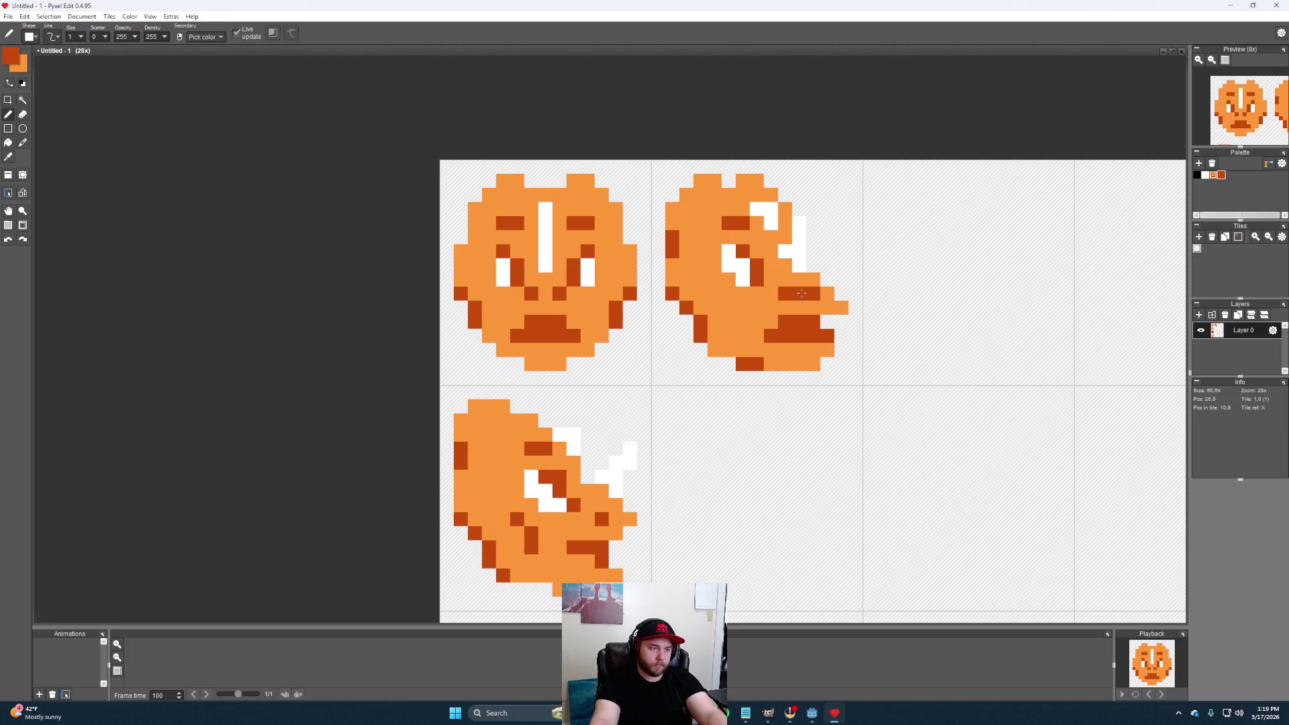
right_click(825, 294)
click(829, 323)
right_click(829, 293)
click(799, 292)
click(814, 292)
right_click(814, 322)
Nudge the dark nose pixel right then turn it back to orange
click(799, 292)
click(827, 294)
right_click(827, 293)
click(842, 293)
right_click(816, 289)
click(827, 292)
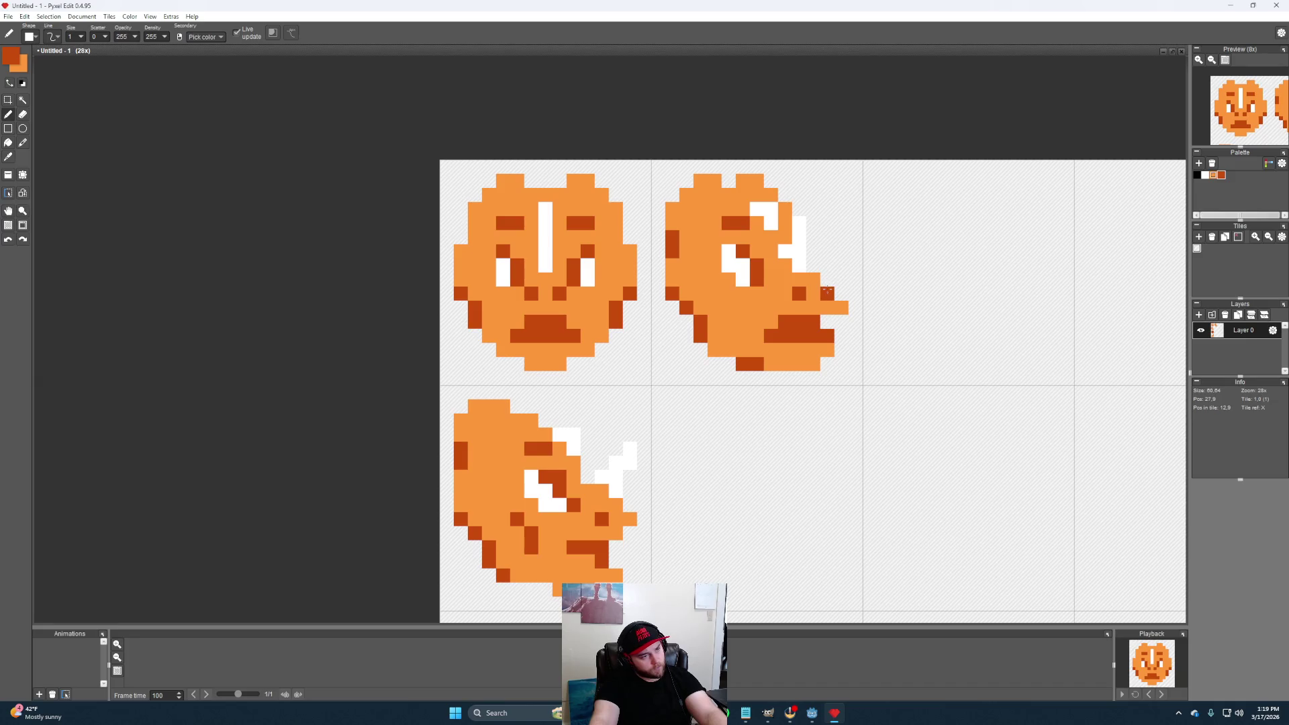
right_click(829, 294)
alt+click(814, 295)
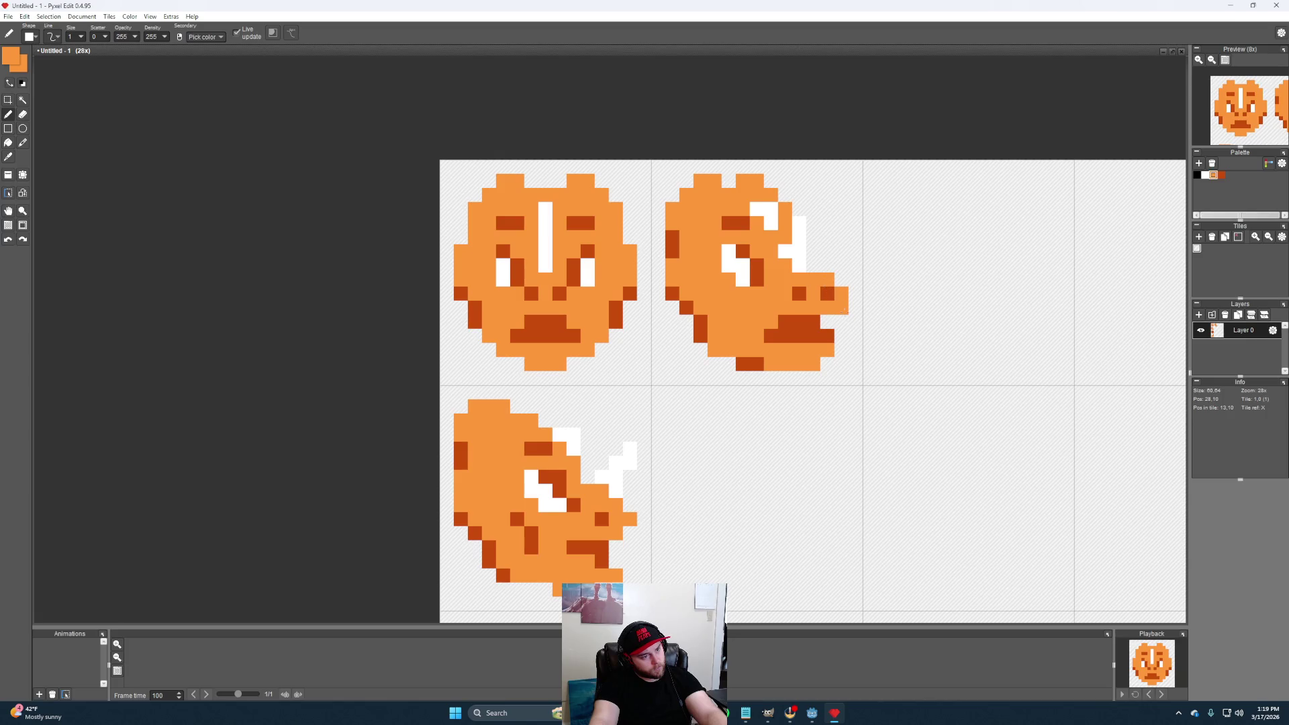
Erase two pixels from the snout's top to step its right edge, keeping light orange active
key(e)
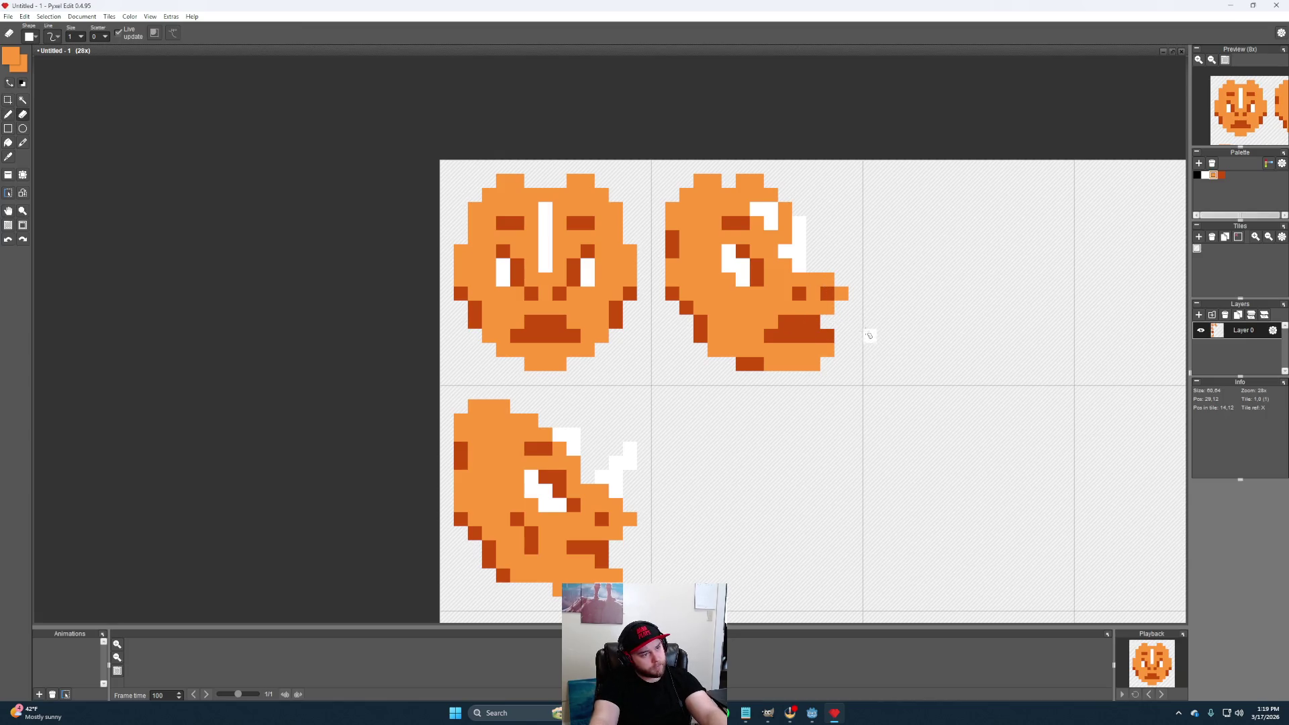
click(812, 280)
click(801, 280)
key(b)
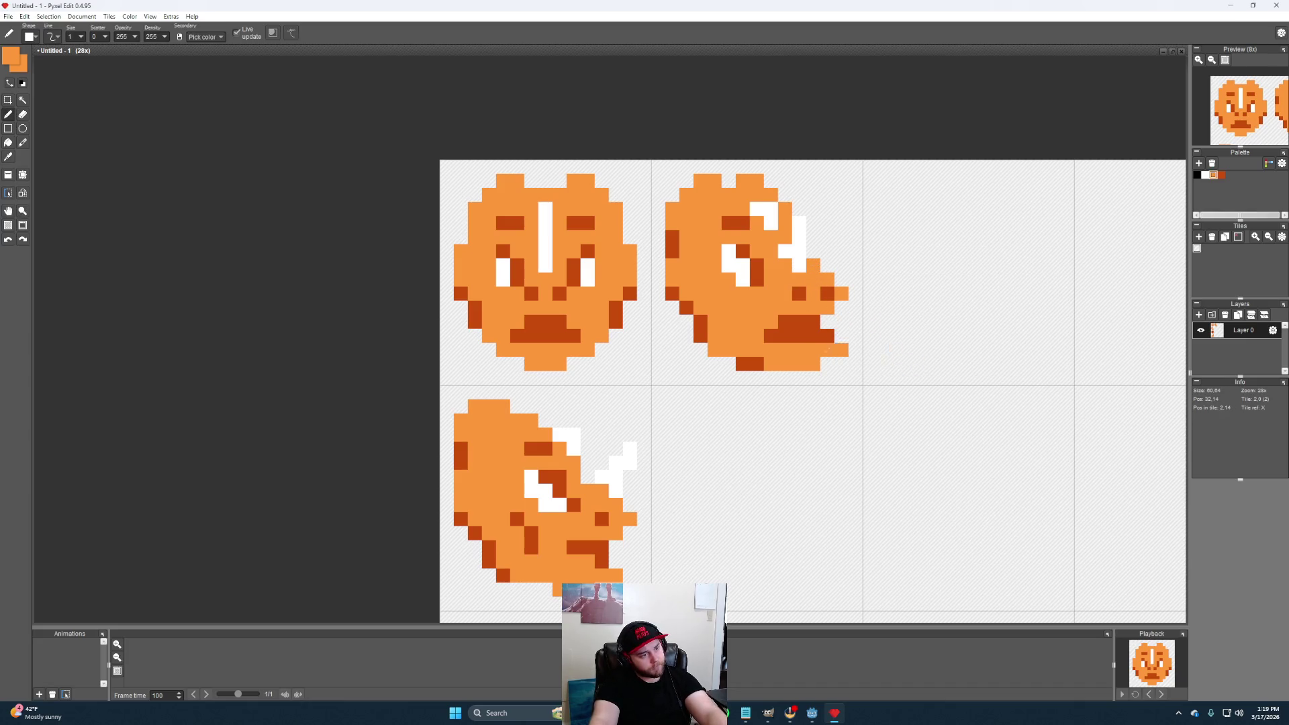
alt+click(819, 329)
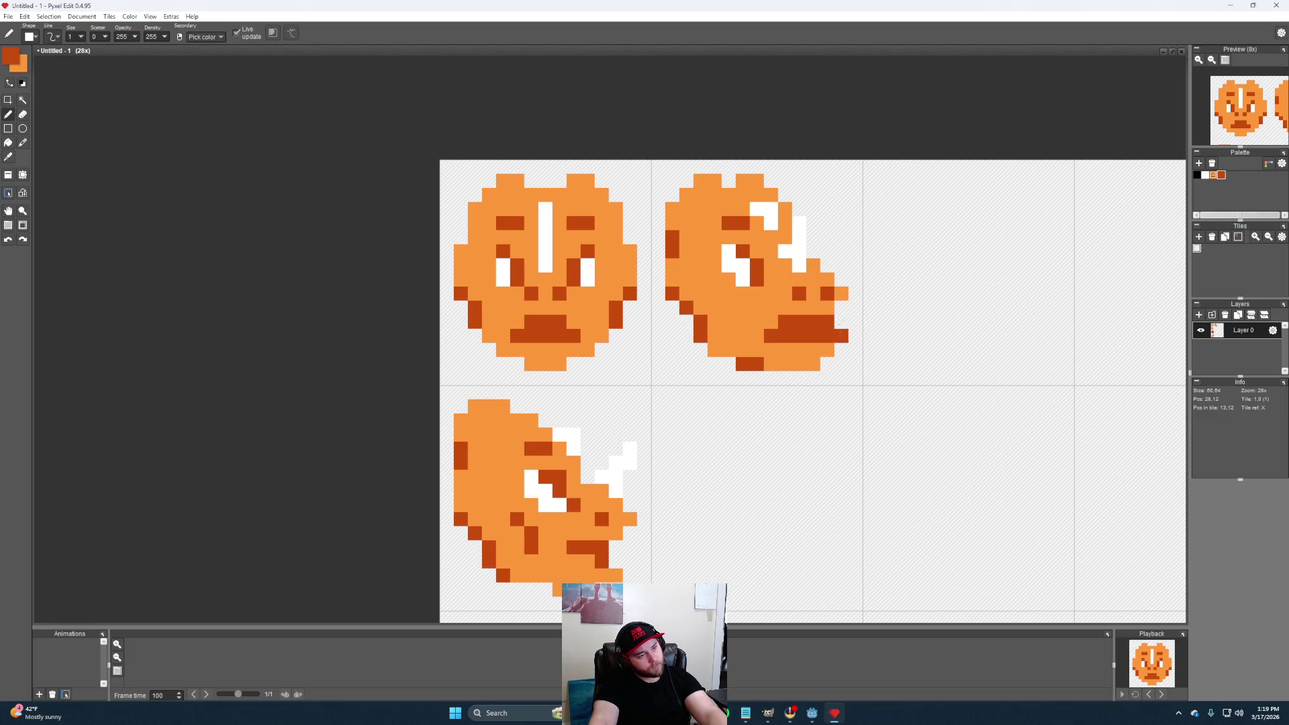
alt+click(842, 307)
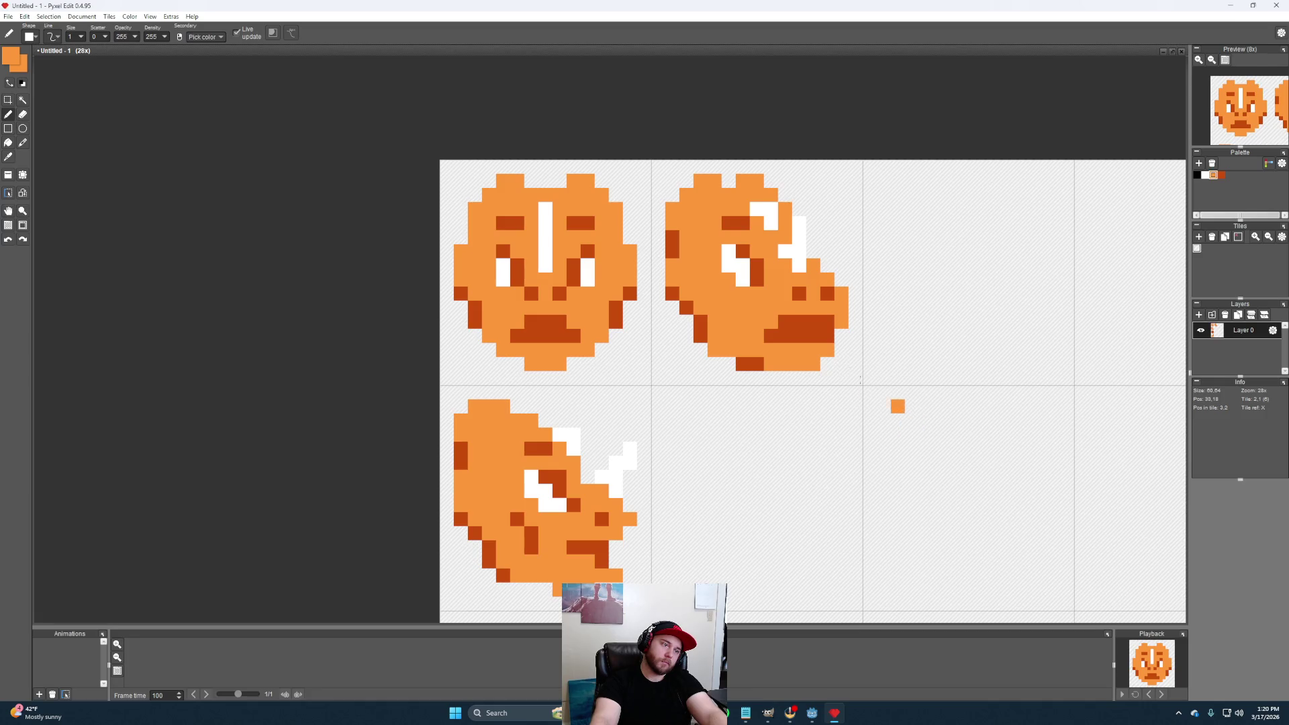
Undo a trial snout erasure and save the sprite sheet with Ctrl+S
key(e)
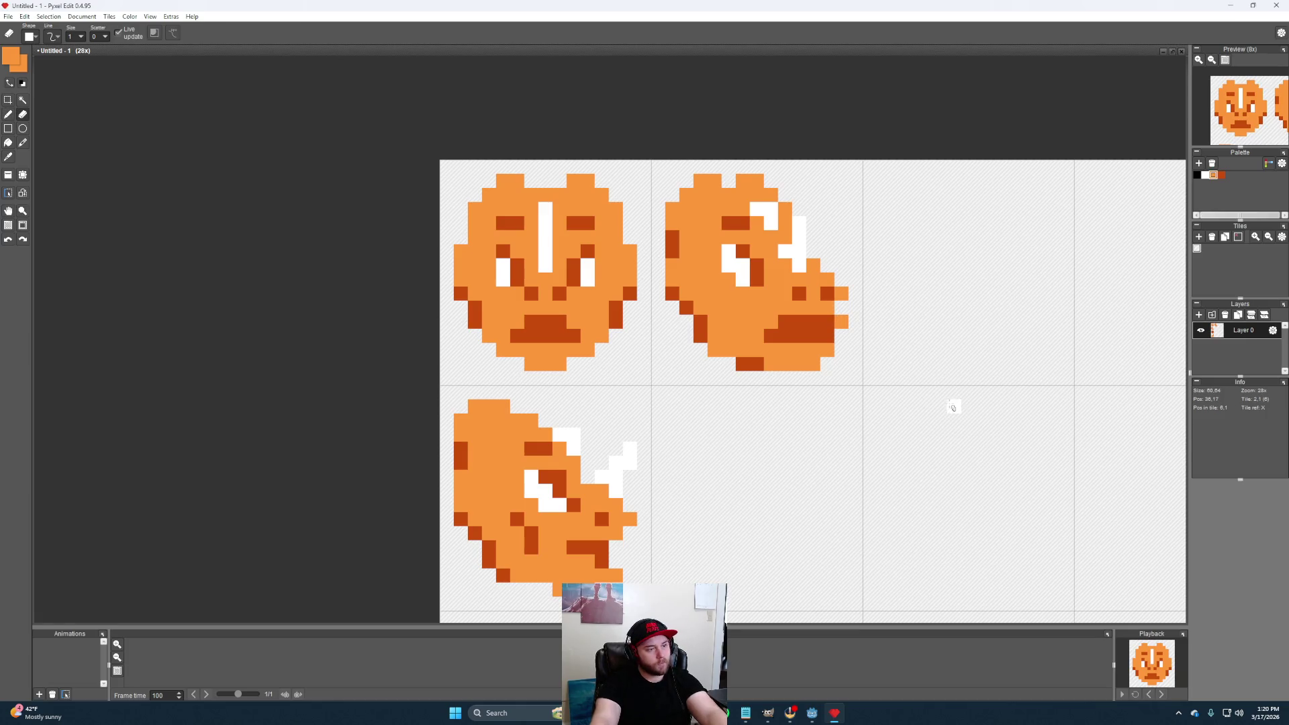
click(844, 298)
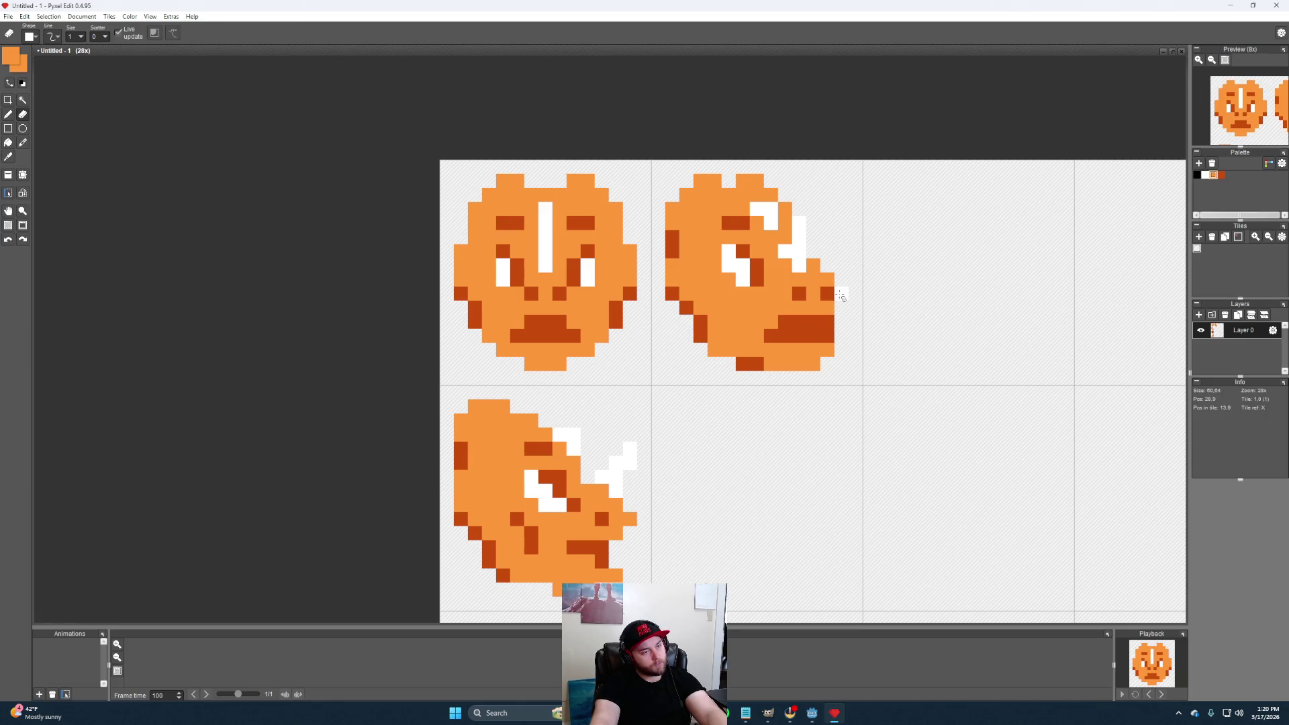
key(ctrl+z)
key(b)
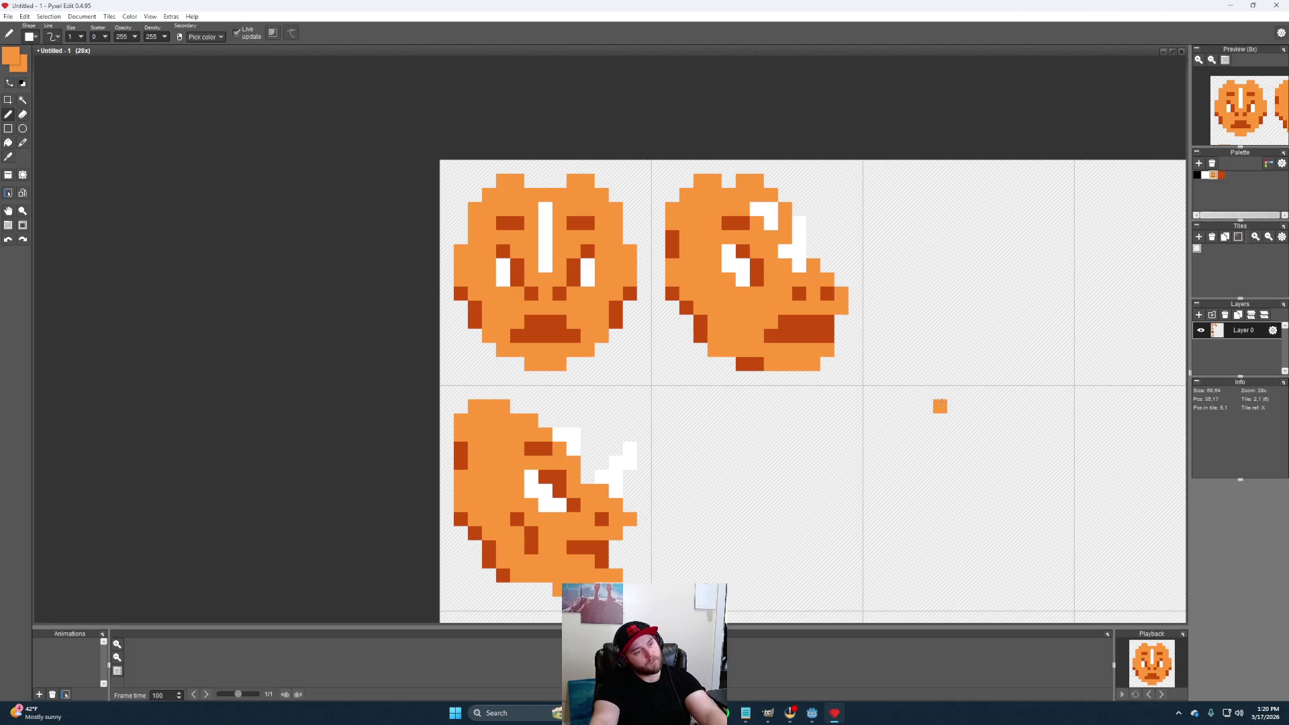
key(ctrl+s)
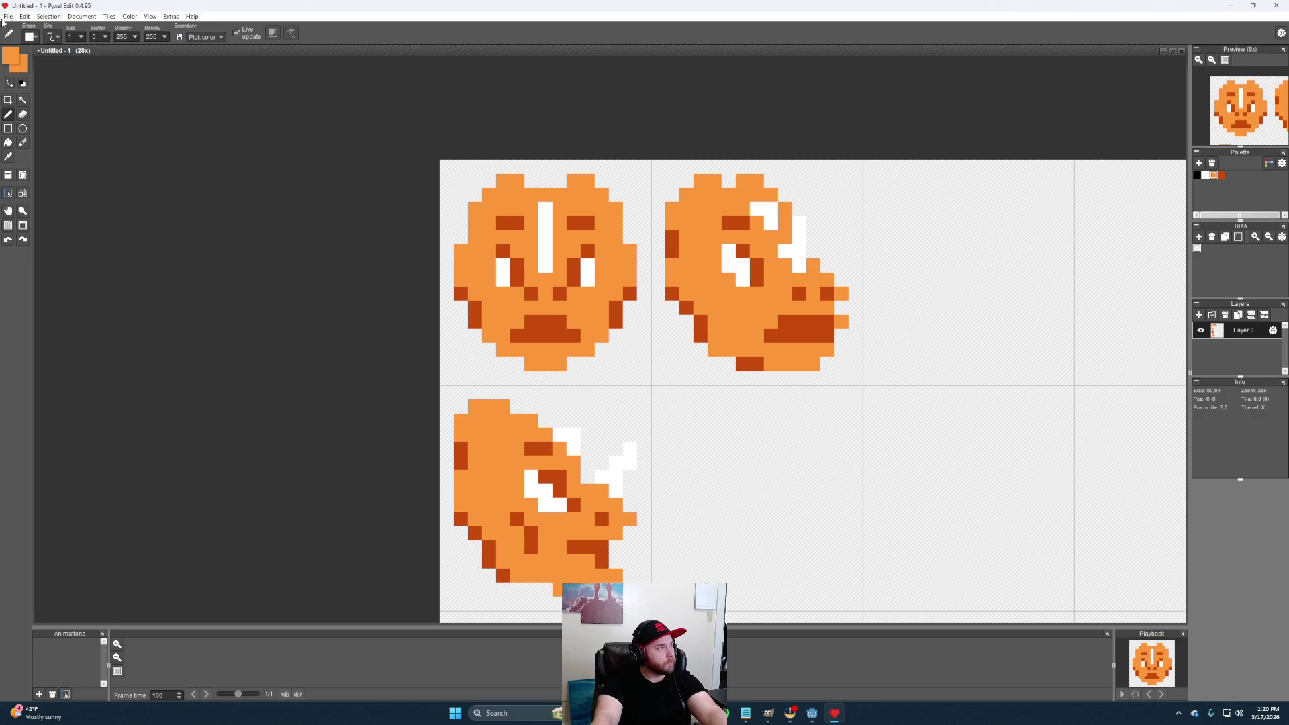
Pan the sheet and switch to the Rectangle Select tool
key(e)
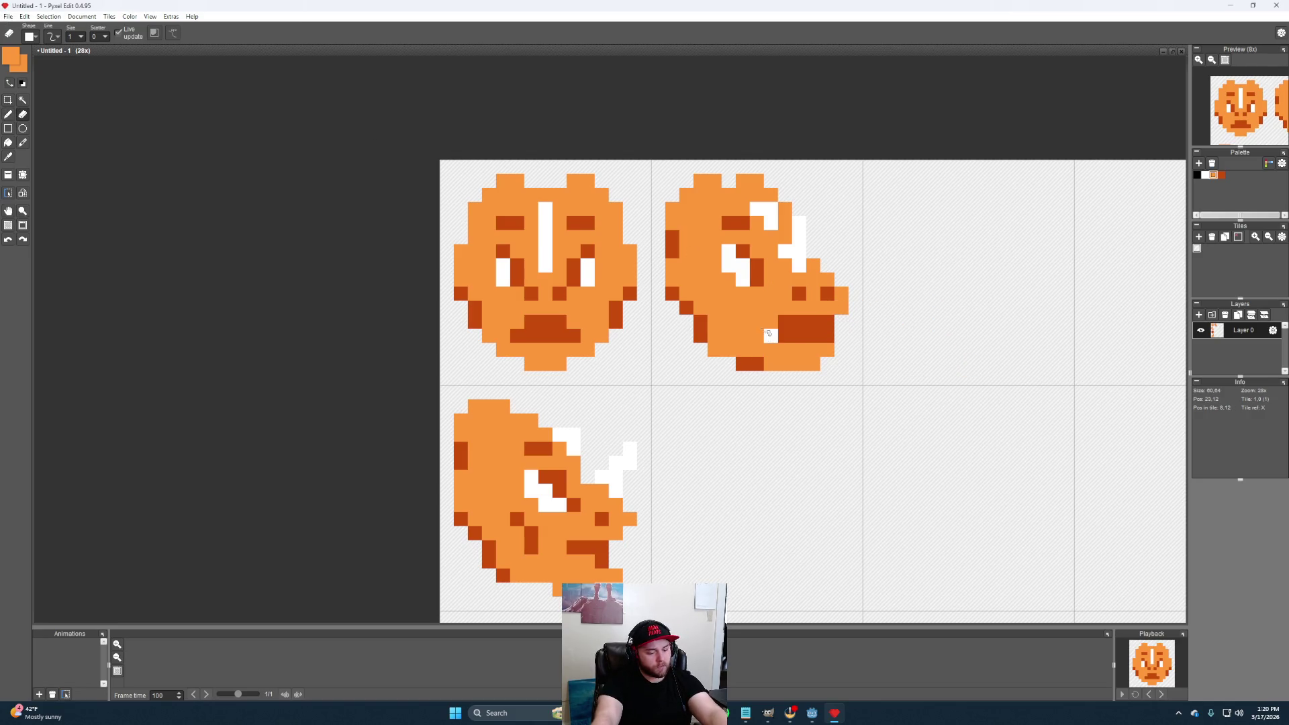
key(b)
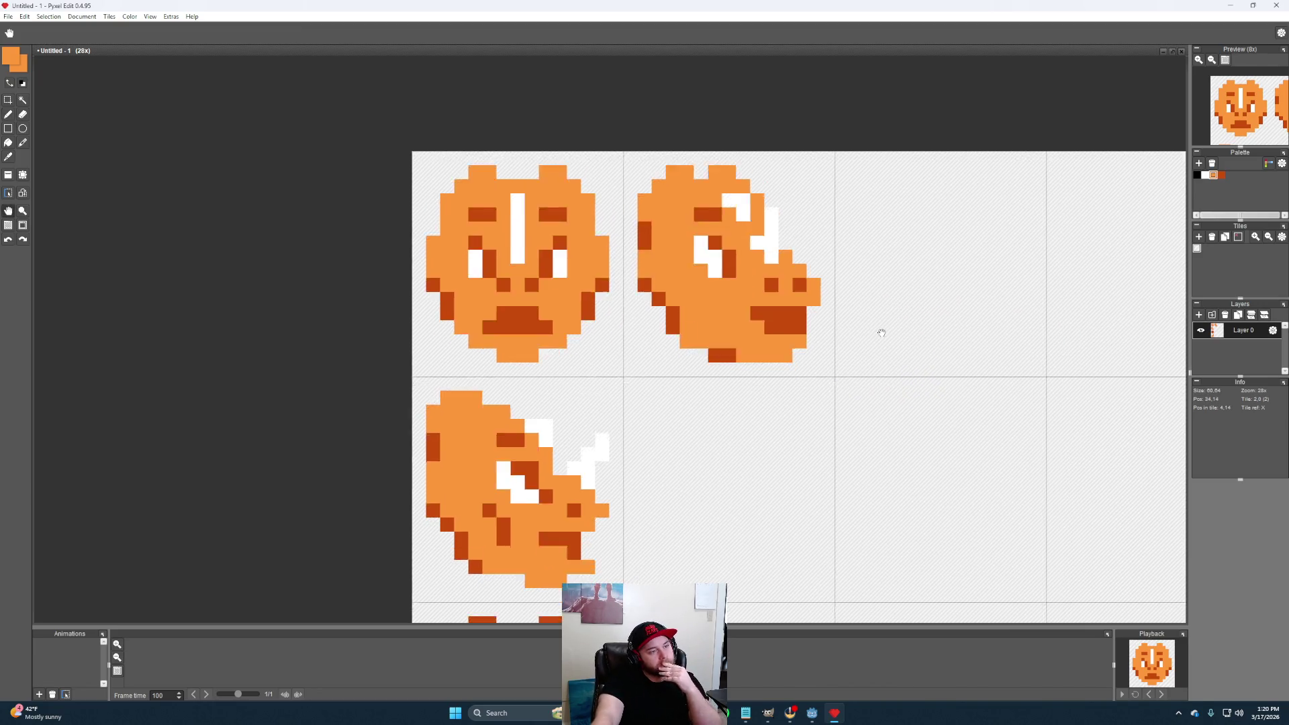
drag(940, 392, 817, 343)
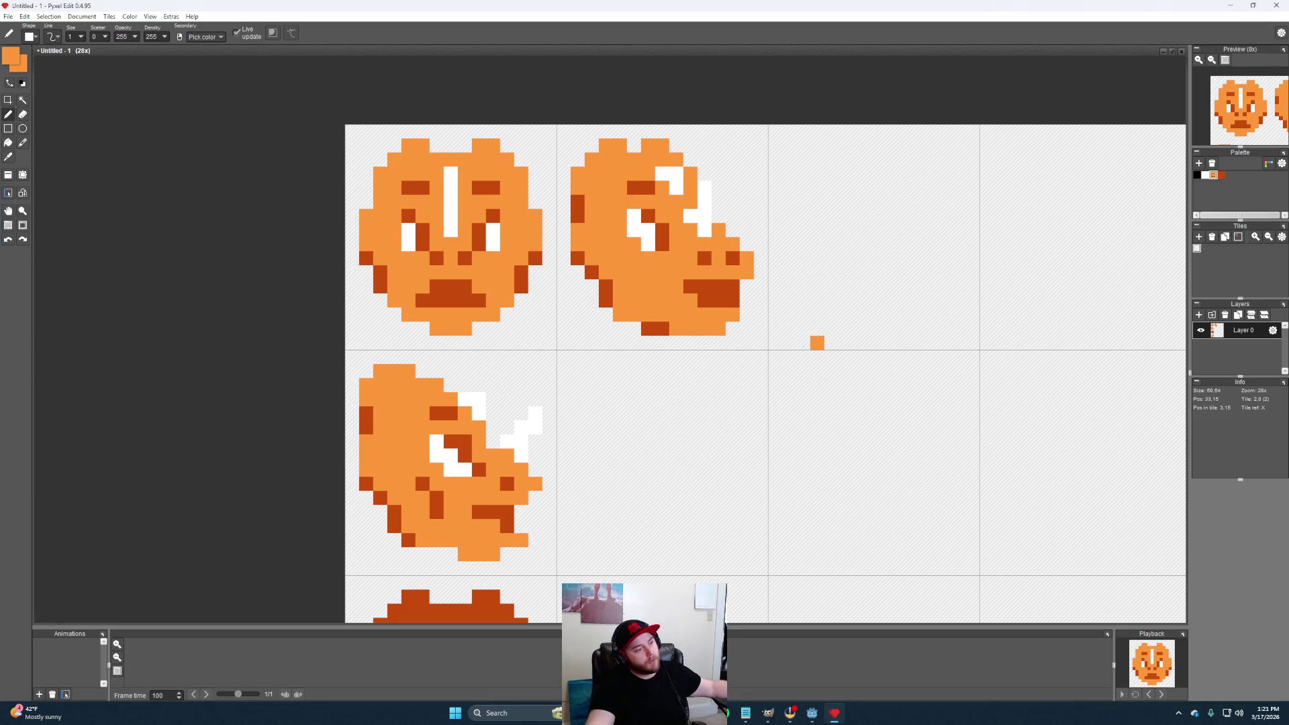
click(8, 99)
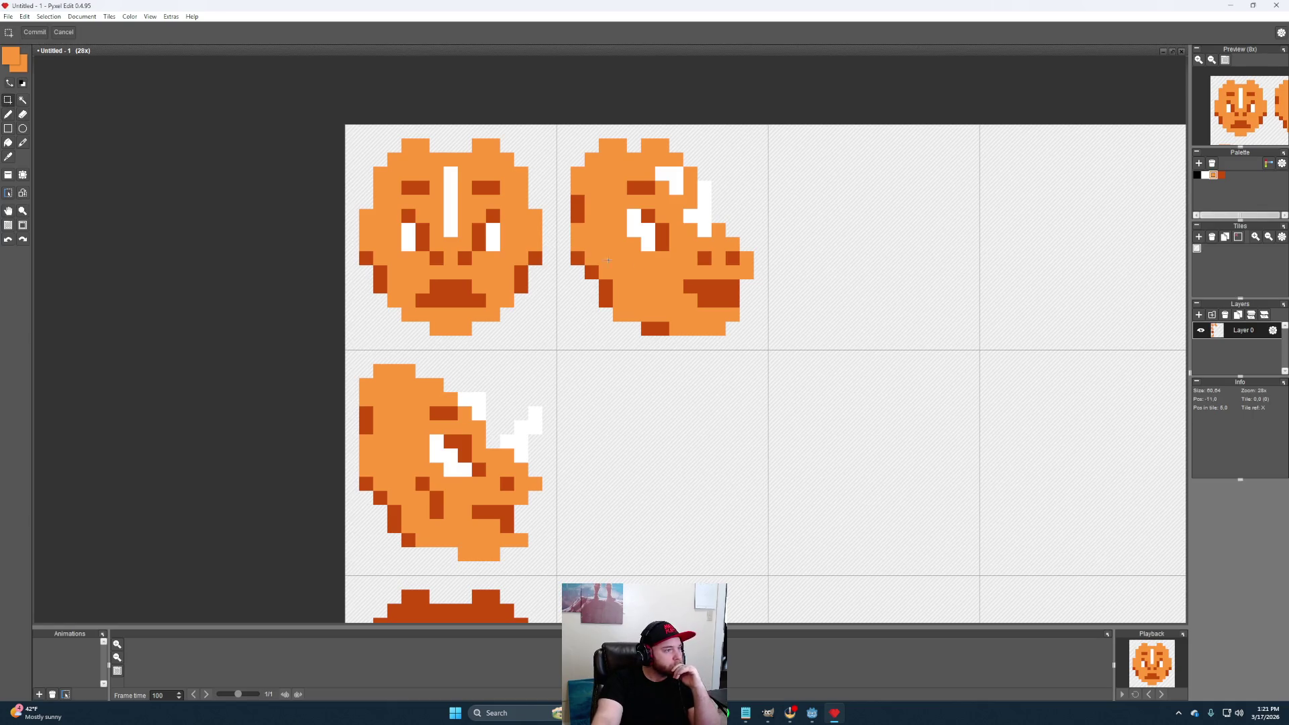
Select the side-profile head's tile and move it one tile right, committing with Enter
drag(766, 349, 558, 126)
click(740, 269)
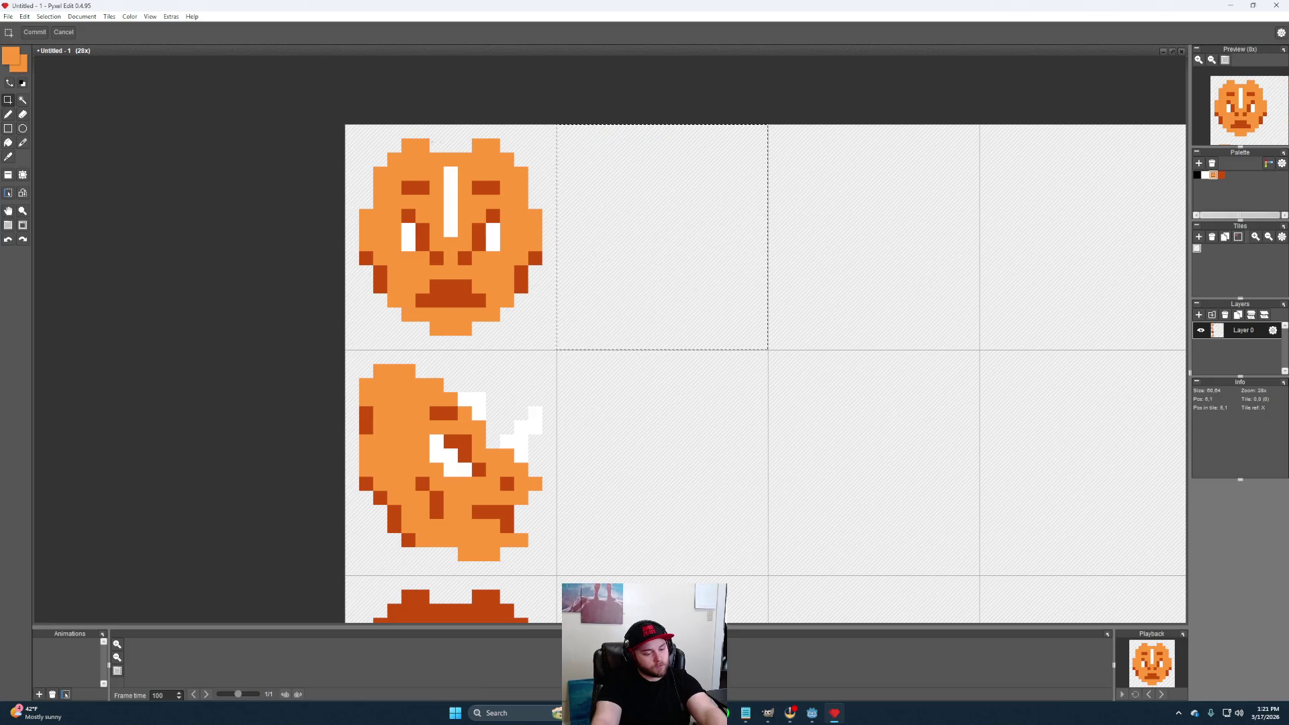
drag(679, 257, 890, 256)
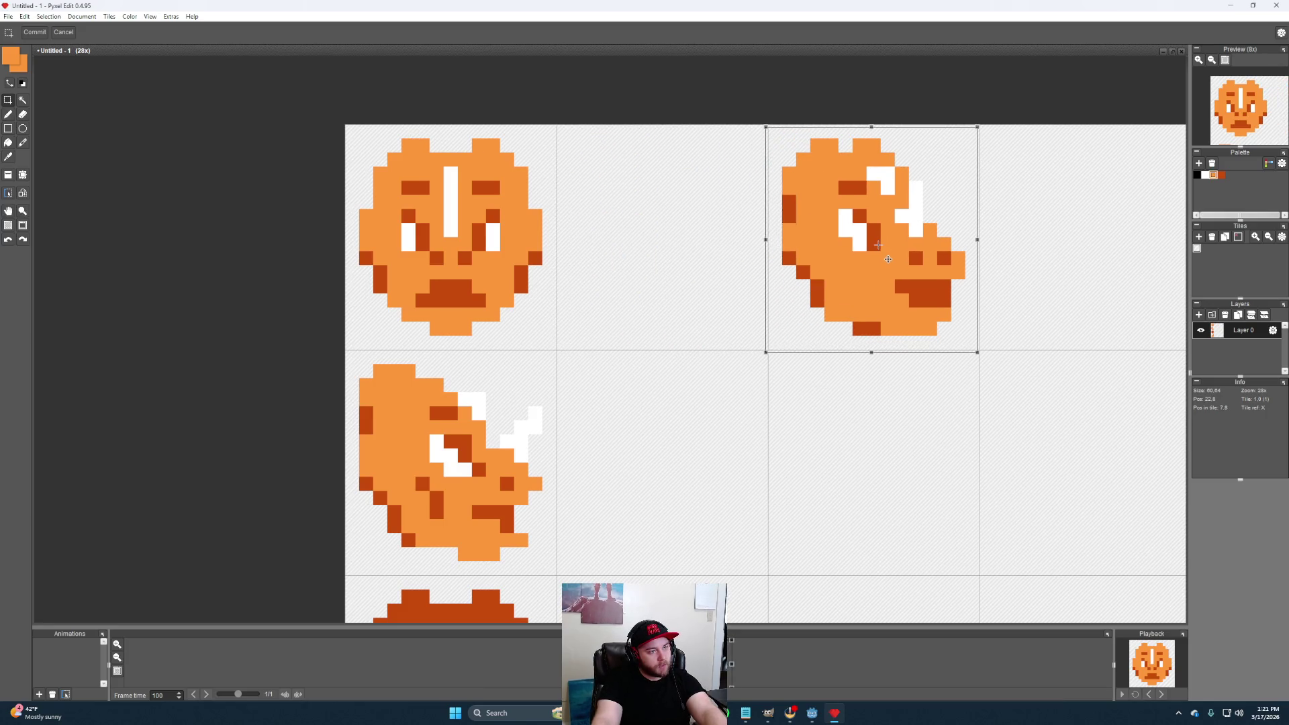
key(Return)
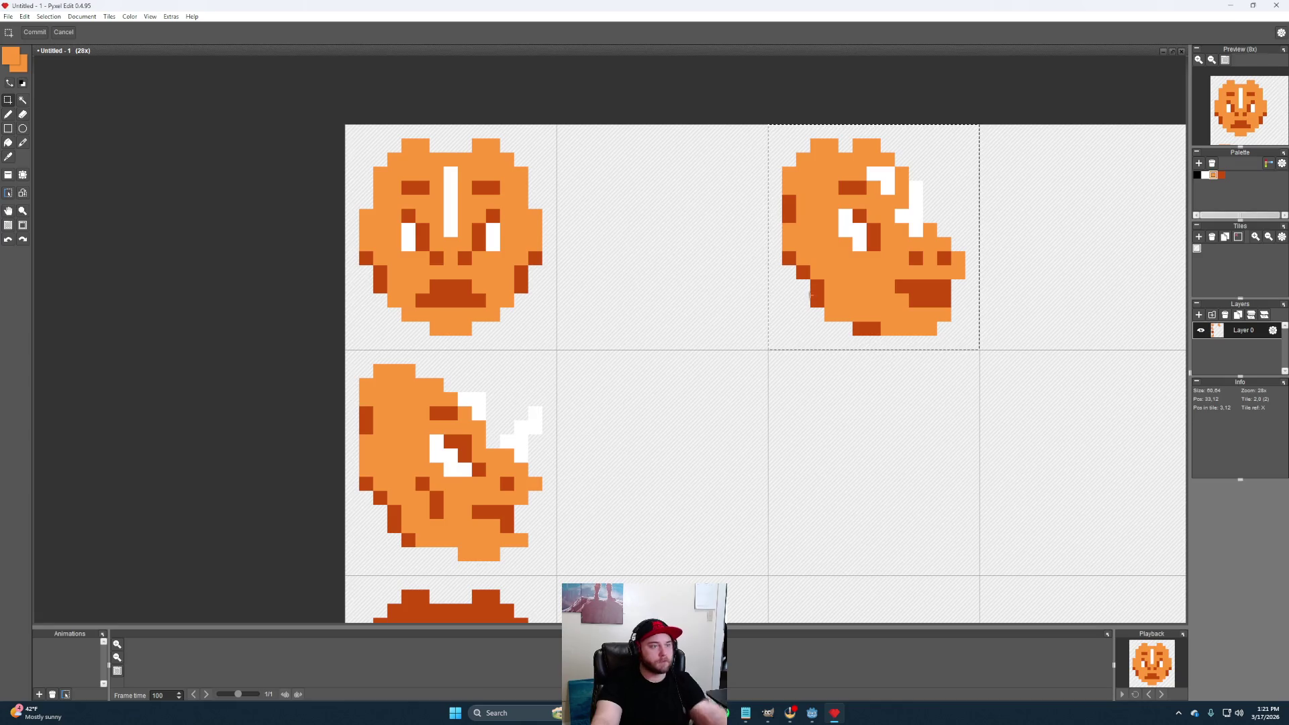
scroll(702, 334, up, 1)
scroll(705, 353, up, 1)
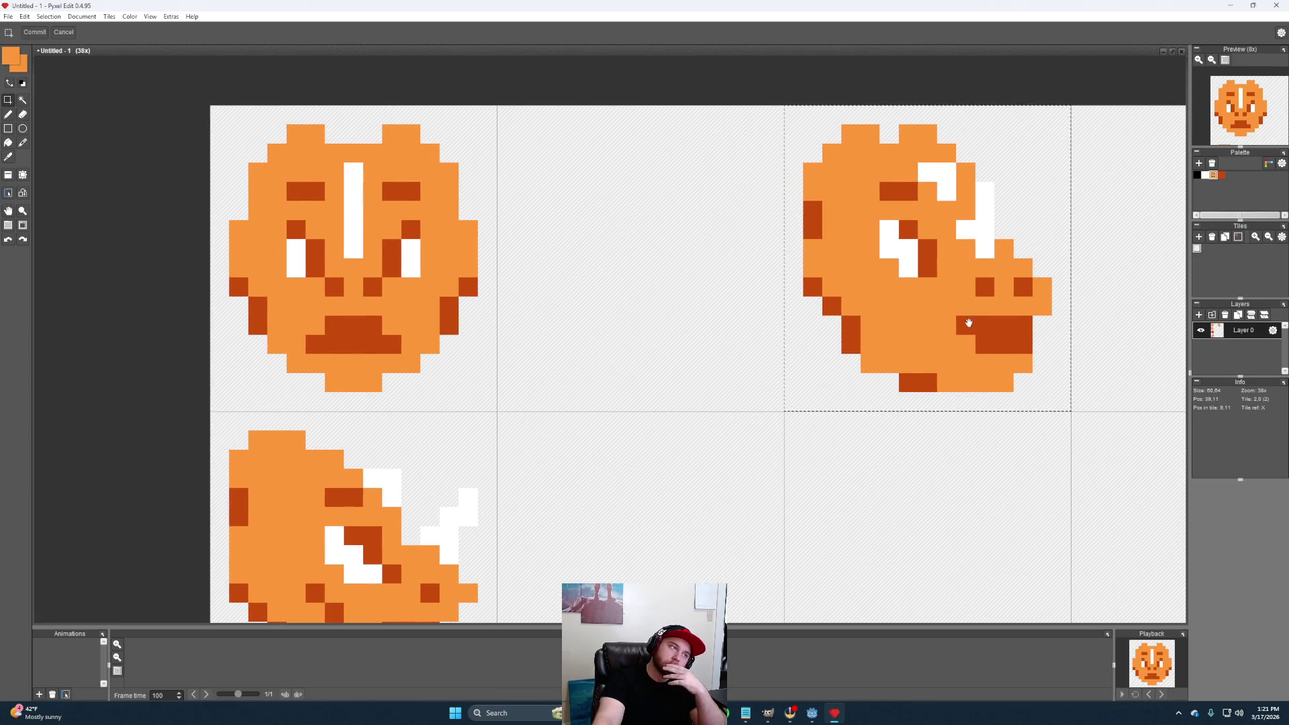
scroll(772, 300, down, 1)
scroll(855, 279, down, 3)
scroll(854, 278, up, 1)
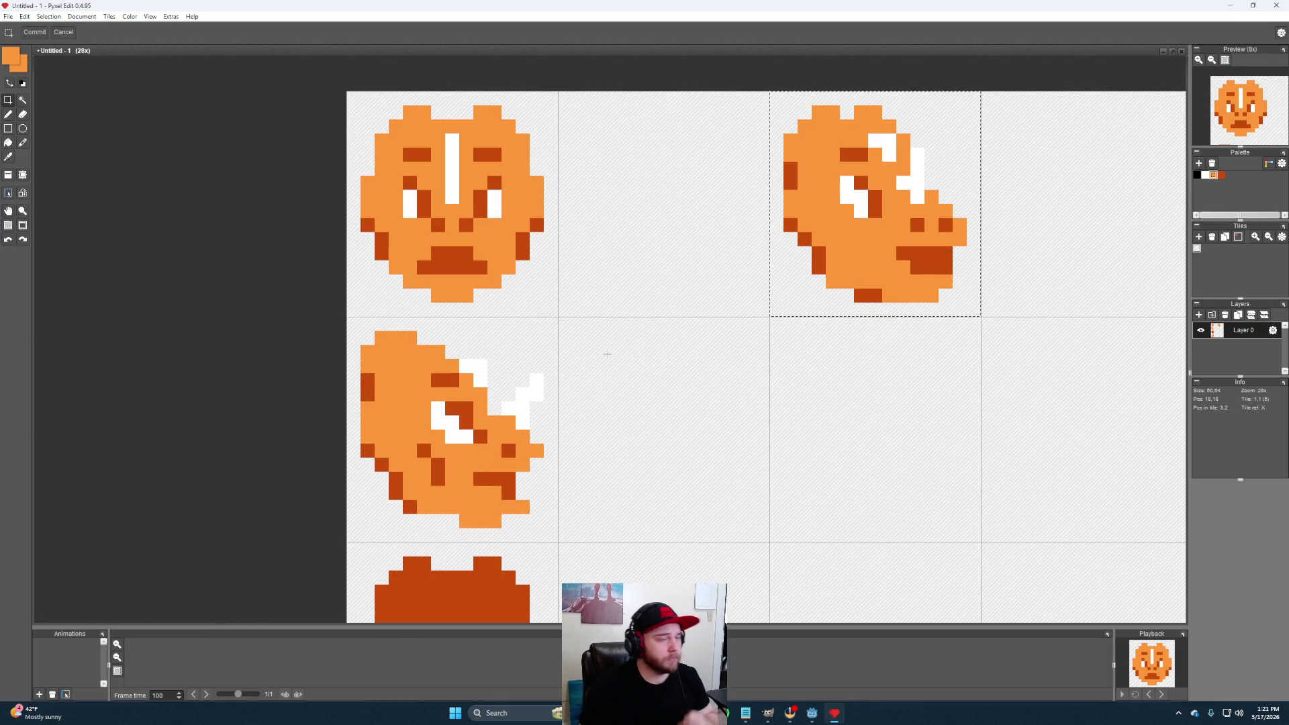
scroll(797, 354, up, 2)
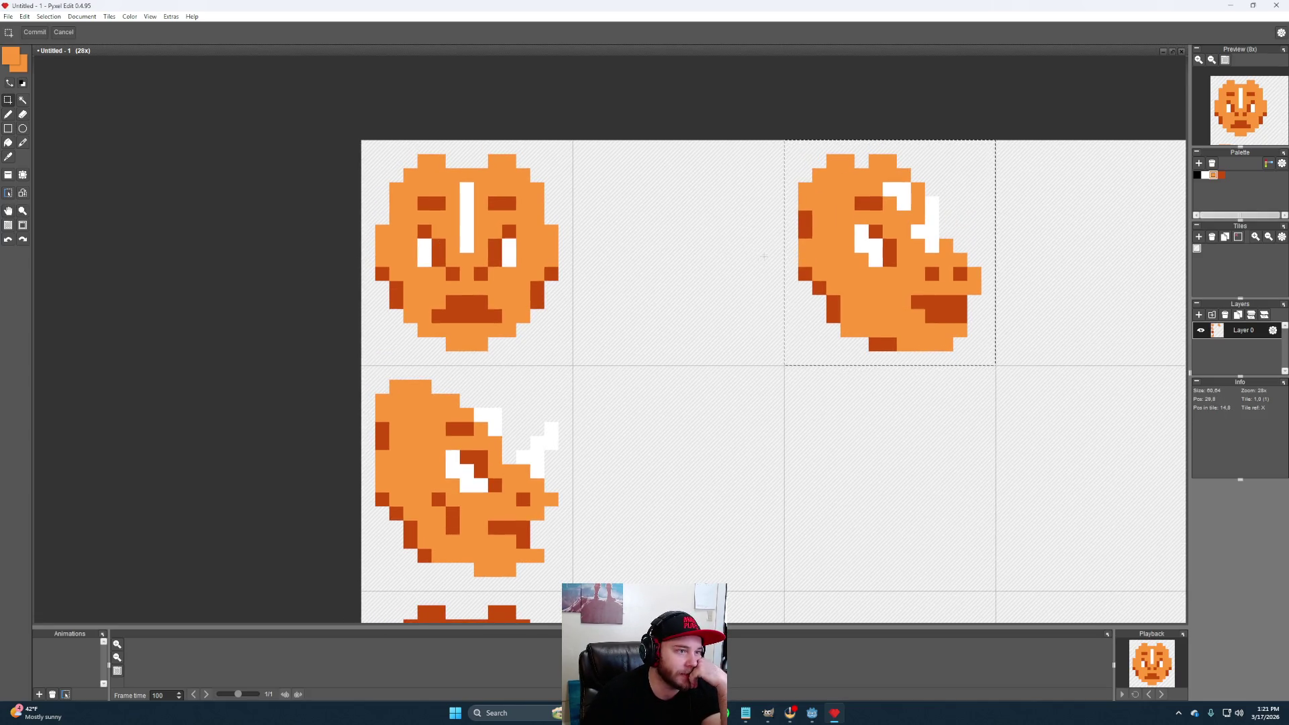
scroll(628, 283, left, 1)
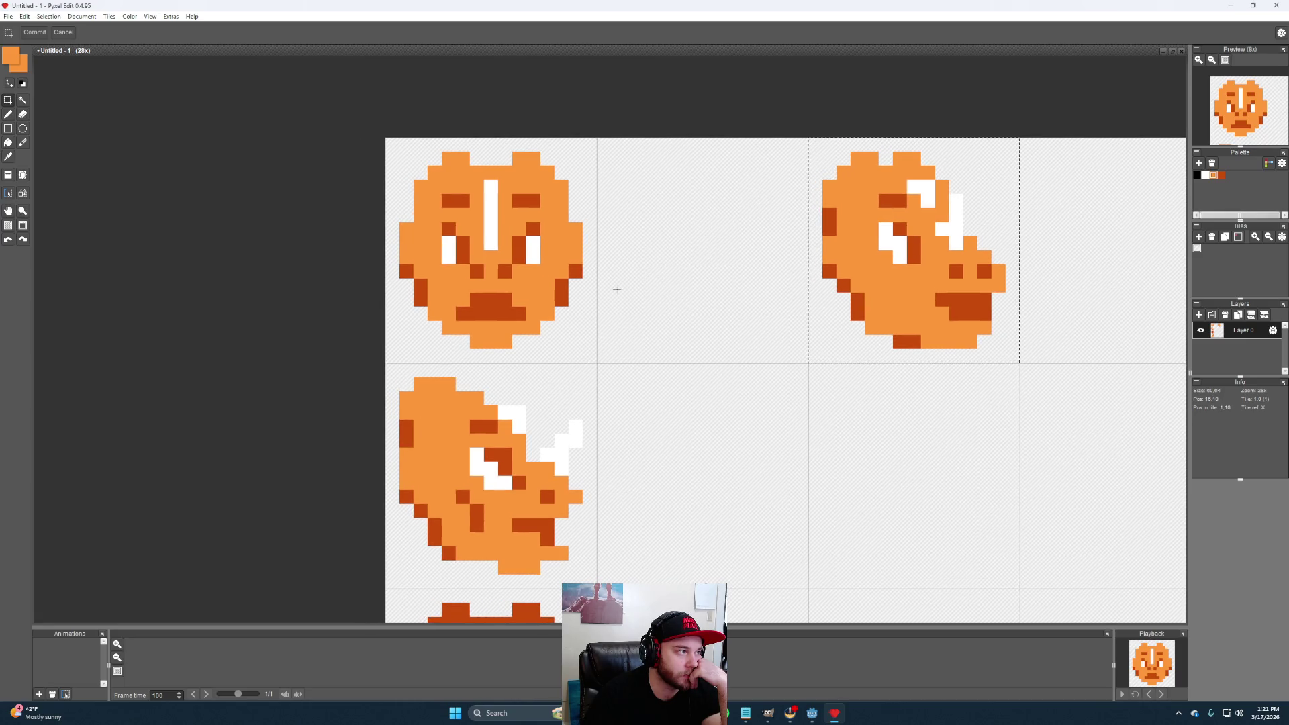
Pan to the moved head and clear the leftover selection rectangle
drag(667, 390, 712, 322)
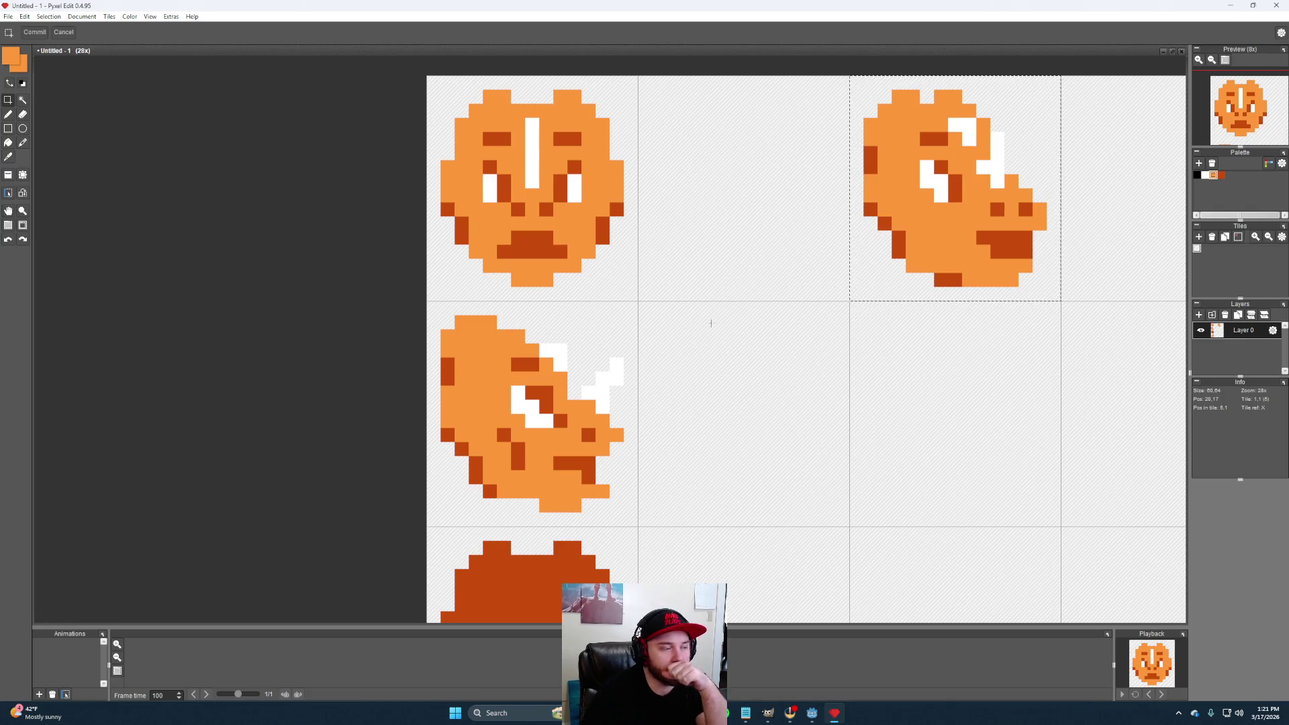
drag(711, 324, 715, 333)
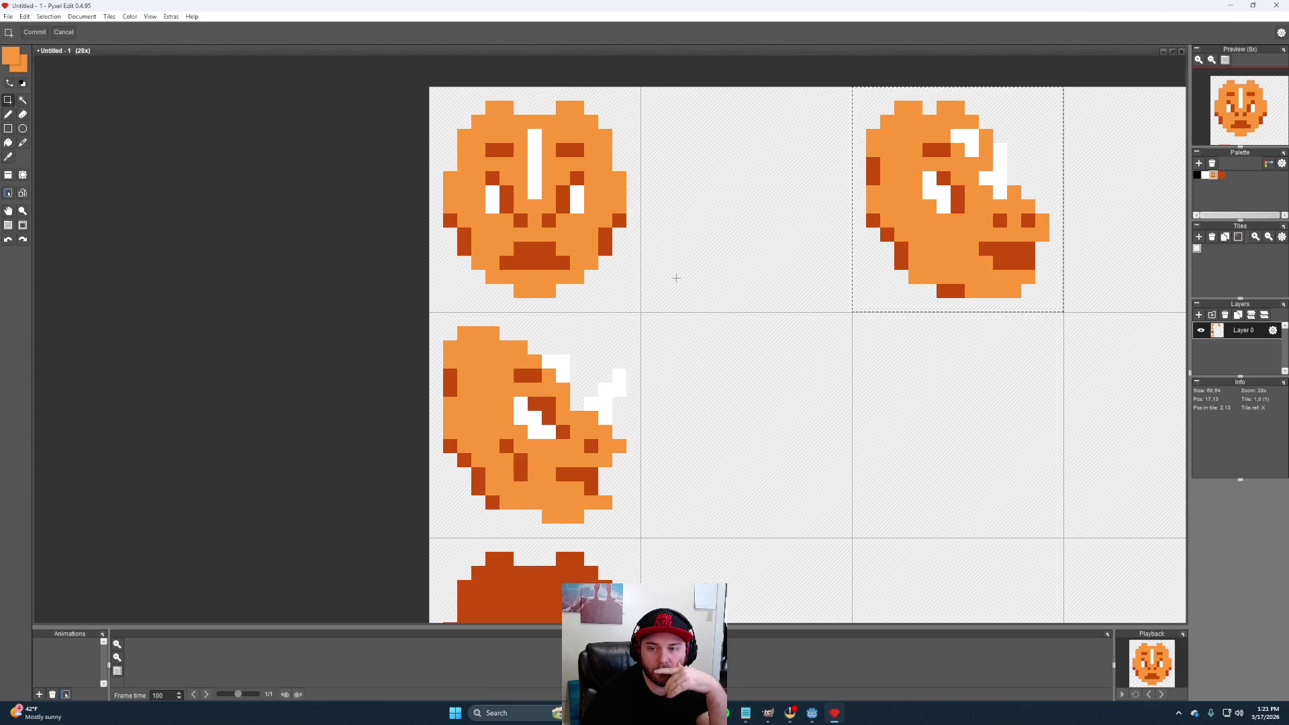
mouse_move(708, 308)
mouse_down()
mouse_move(702, 323)
mouse_move(685, 318)
mouse_up()
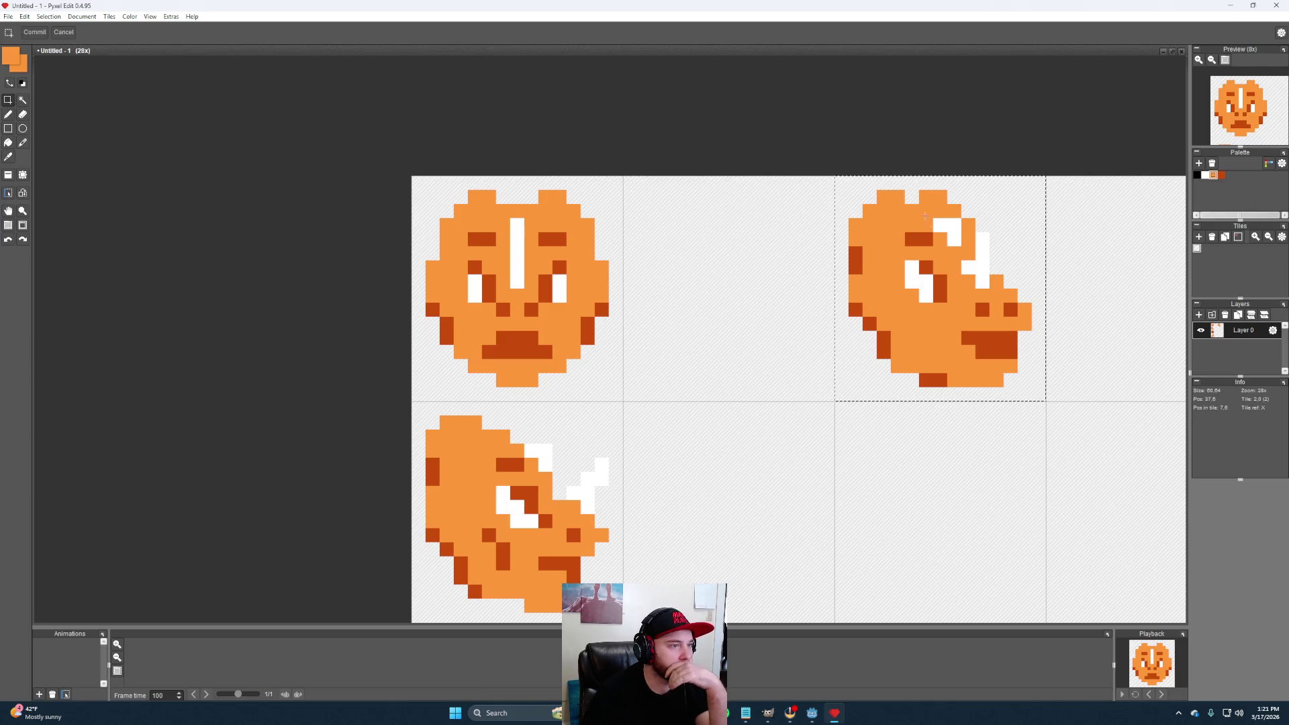
mouse_move(925, 217)
mouse_down()
mouse_move(848, 203)
mouse_move(868, 194)
mouse_up()
click(847, 202)
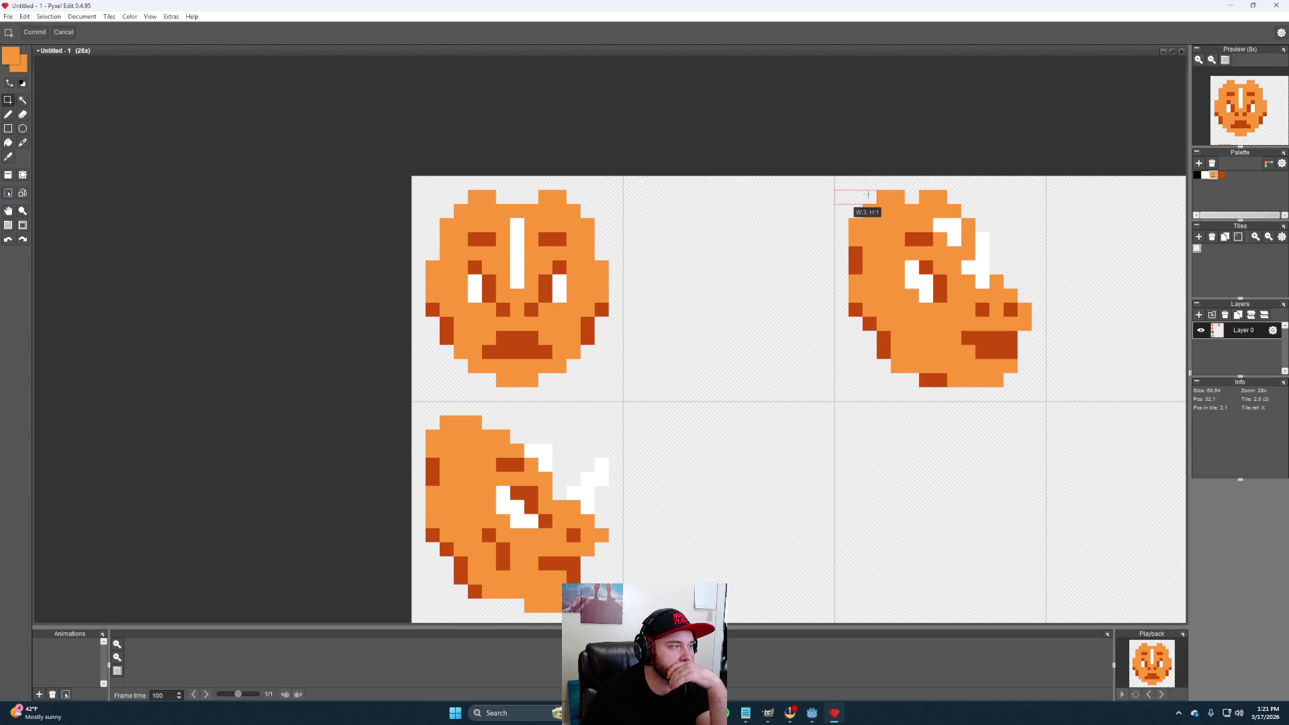
click(576, 242)
Measure pixel gaps above the front and side heads with small selections, then deselect
mouse_move(411, 196)
mouse_down()
mouse_move(481, 202)
mouse_move(468, 203)
mouse_up()
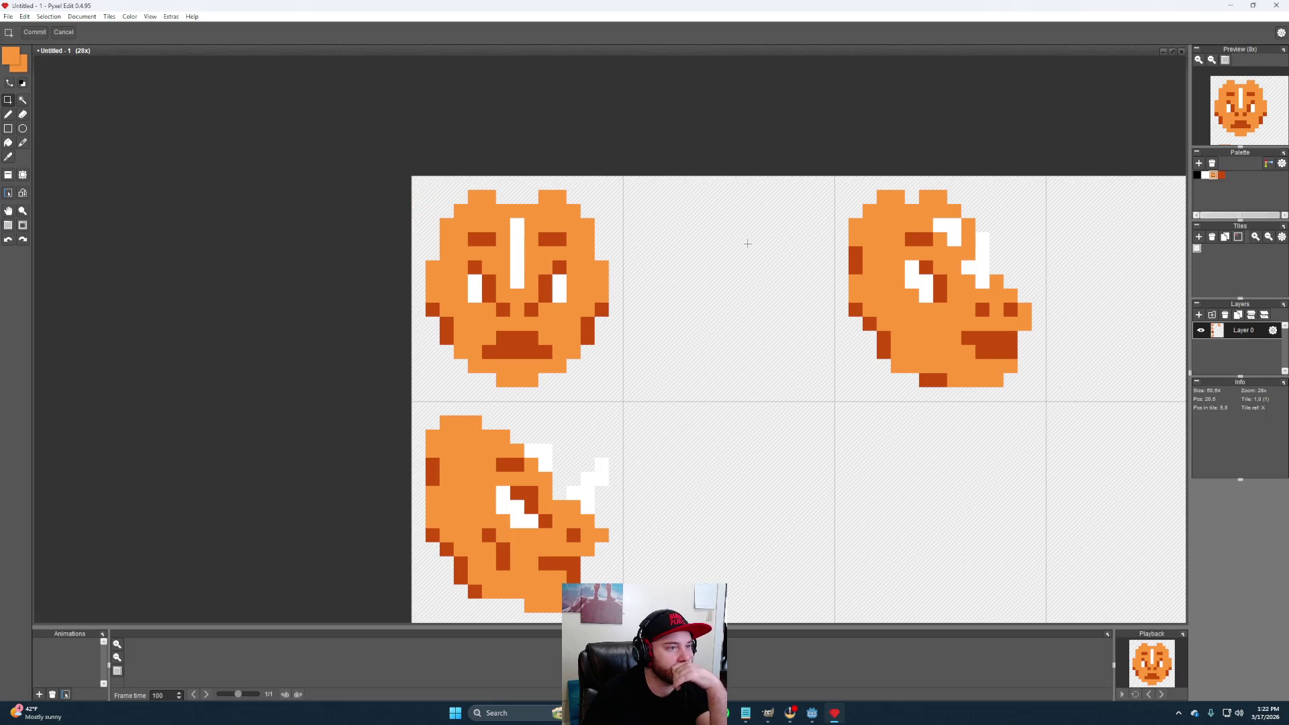
drag(627, 189, 593, 207)
drag(1035, 196, 952, 203)
click(766, 282)
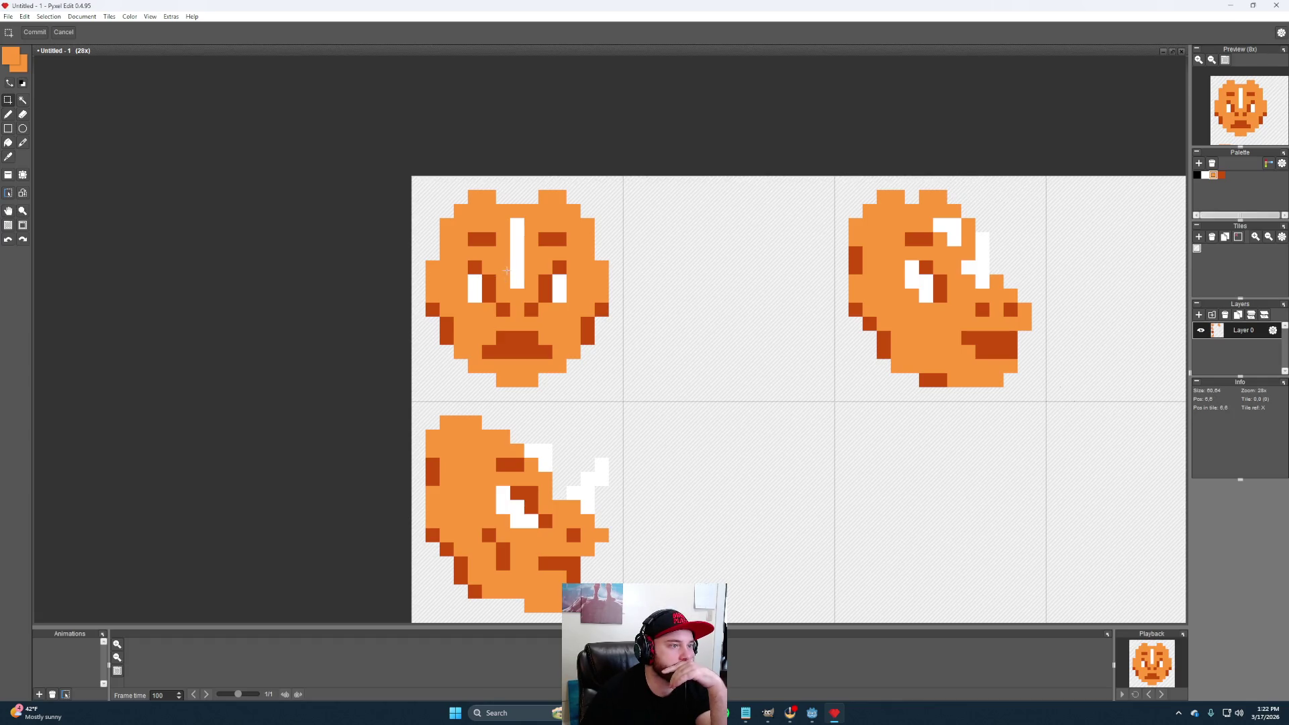
Pencil light-orange pixels for the new outline's top stroke and its left side downward
key(b)
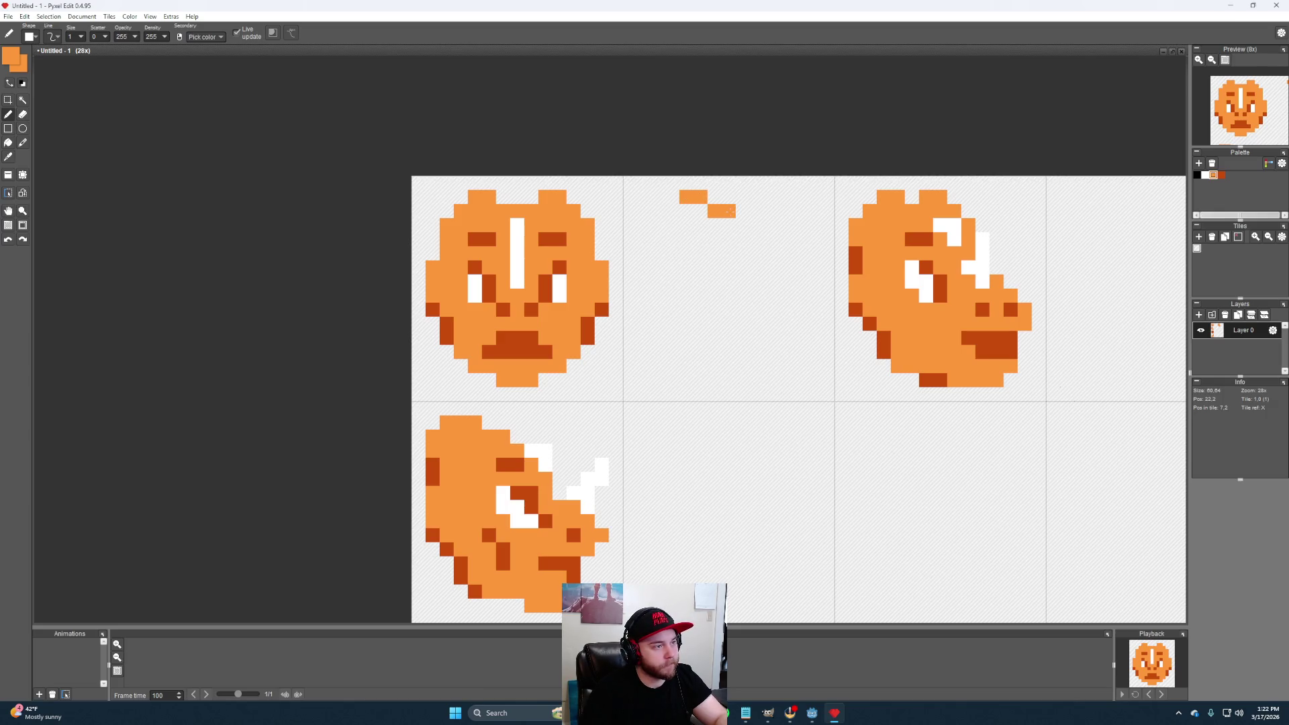
click(742, 211)
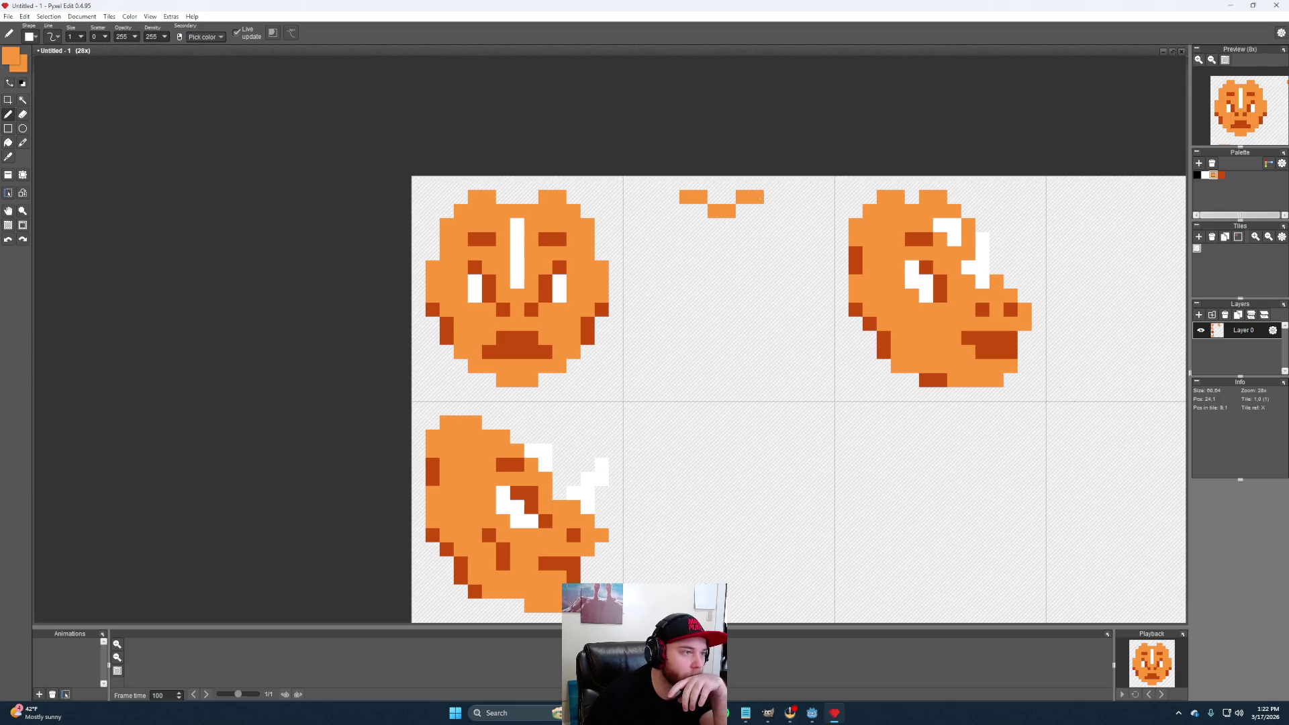
click(672, 210)
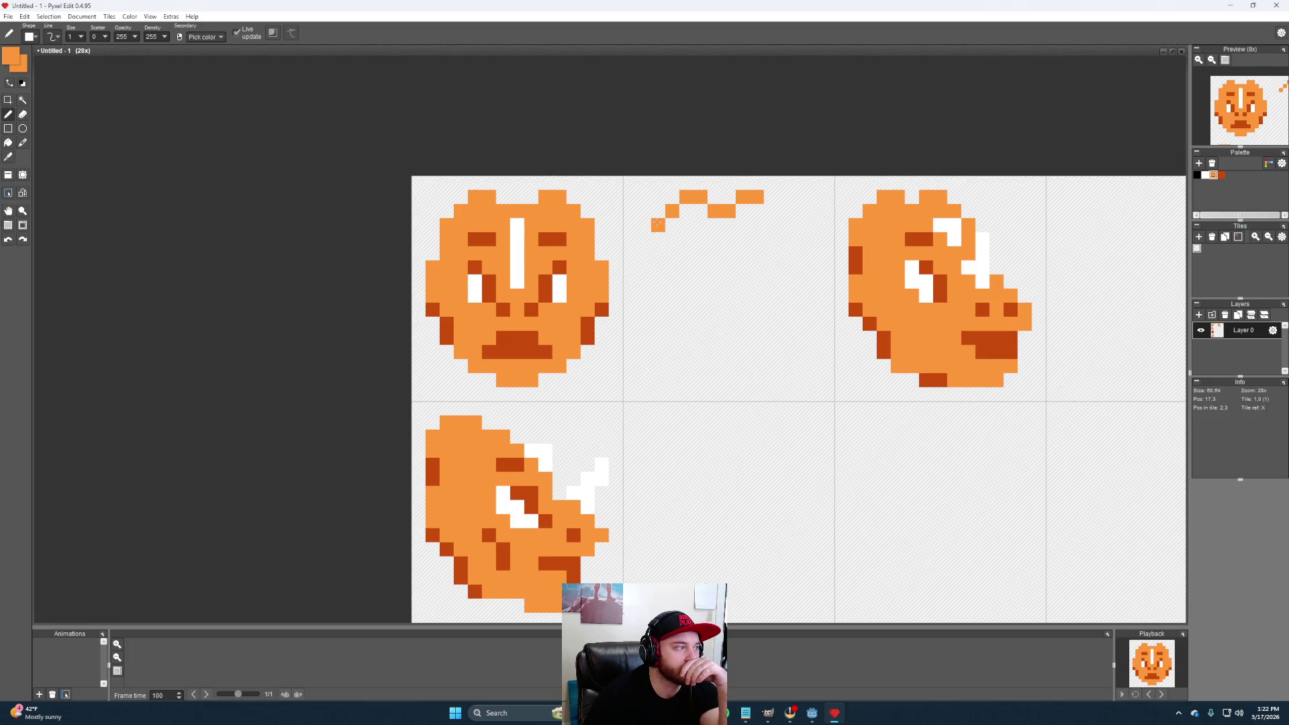
click(656, 237)
click(659, 252)
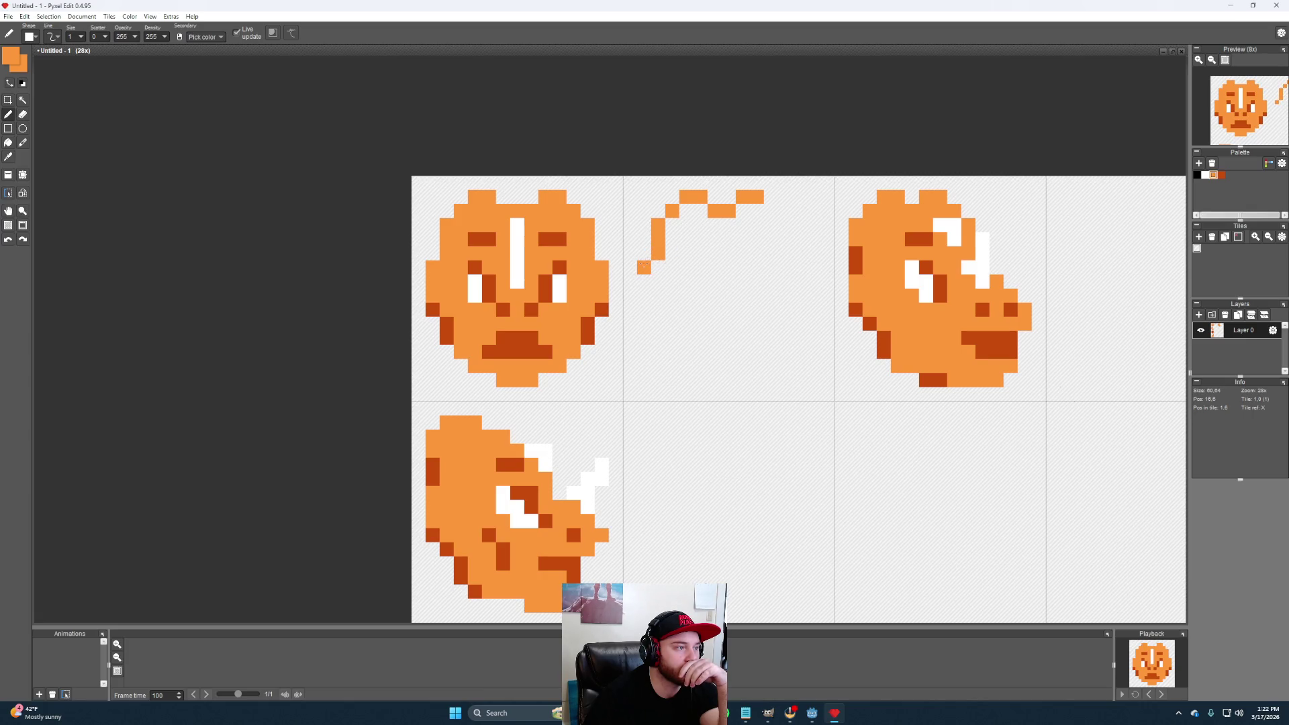
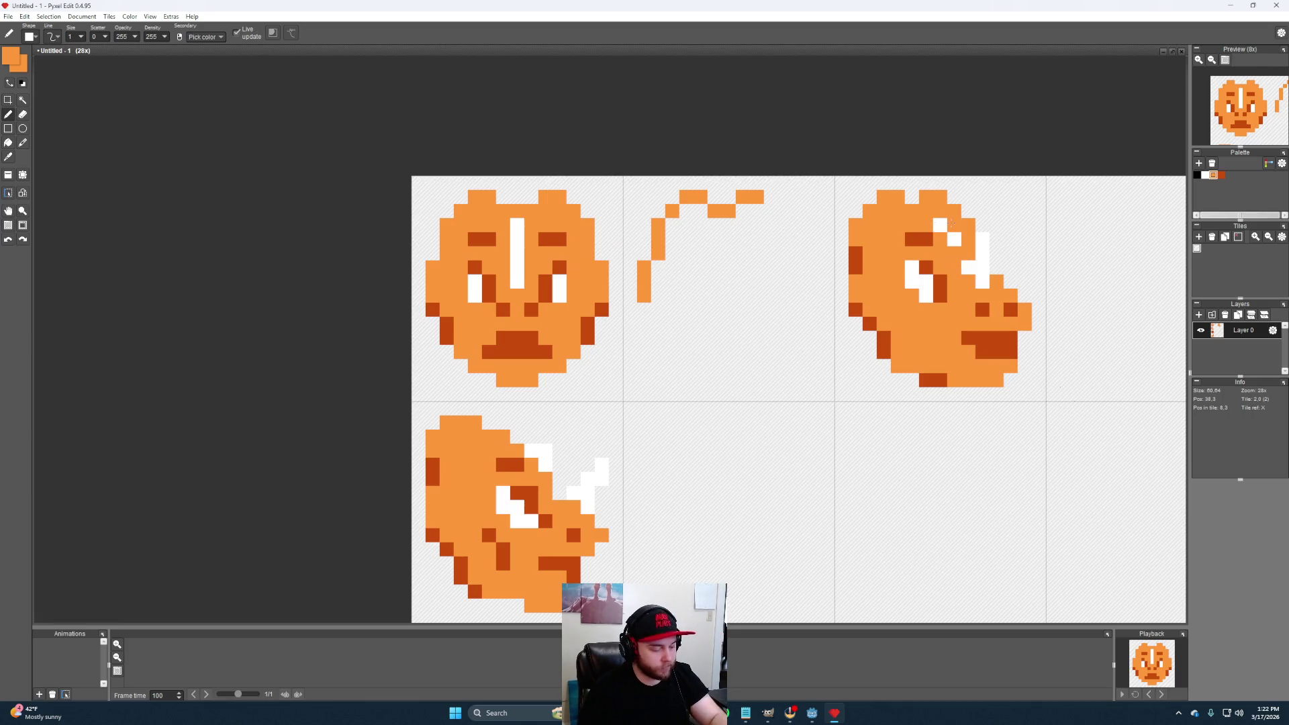
Paint a white vertical stripe inside the second tile's head outline, fixing mistakes with the eraser
alt+click(947, 229)
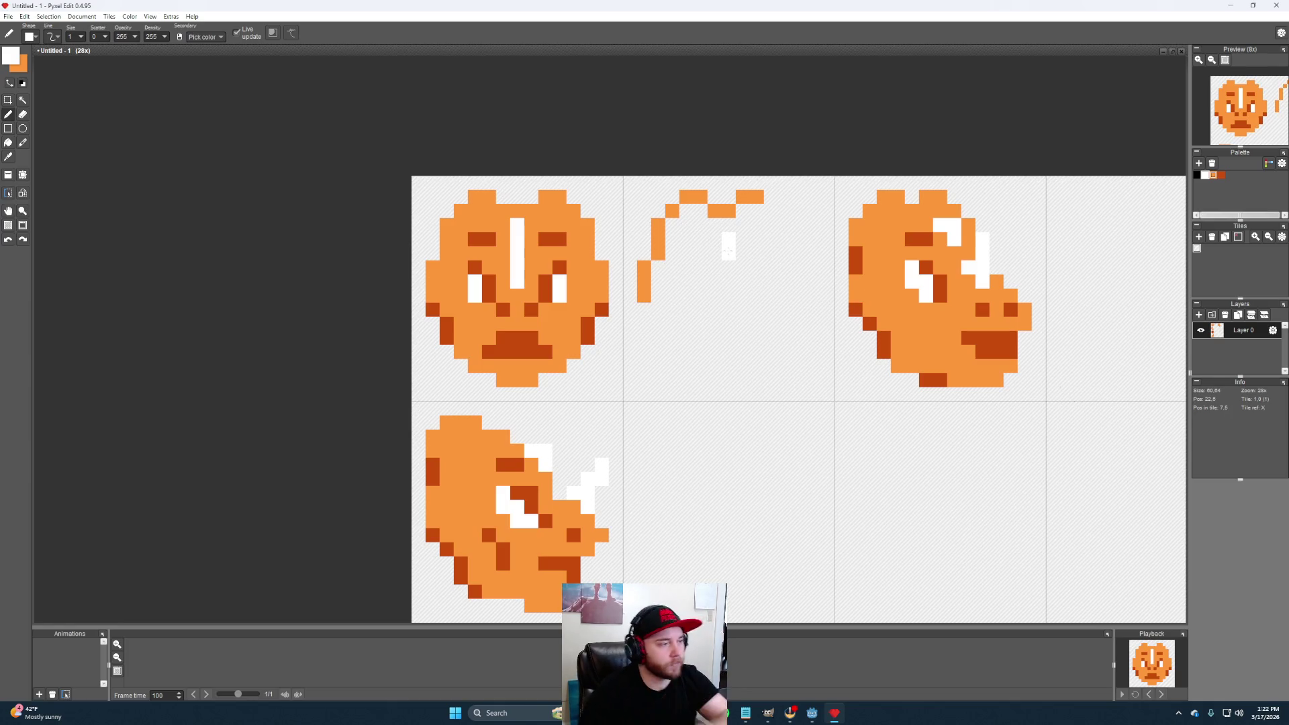
drag(728, 239, 733, 266)
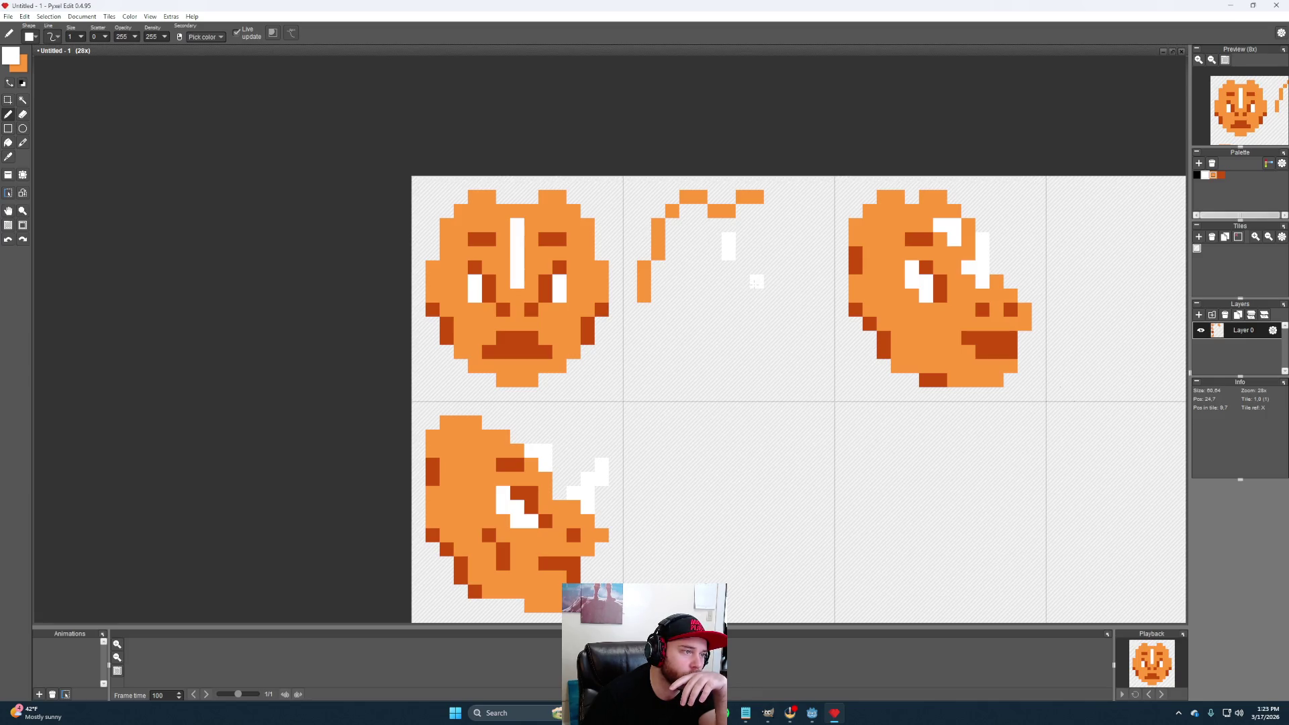
click(753, 270)
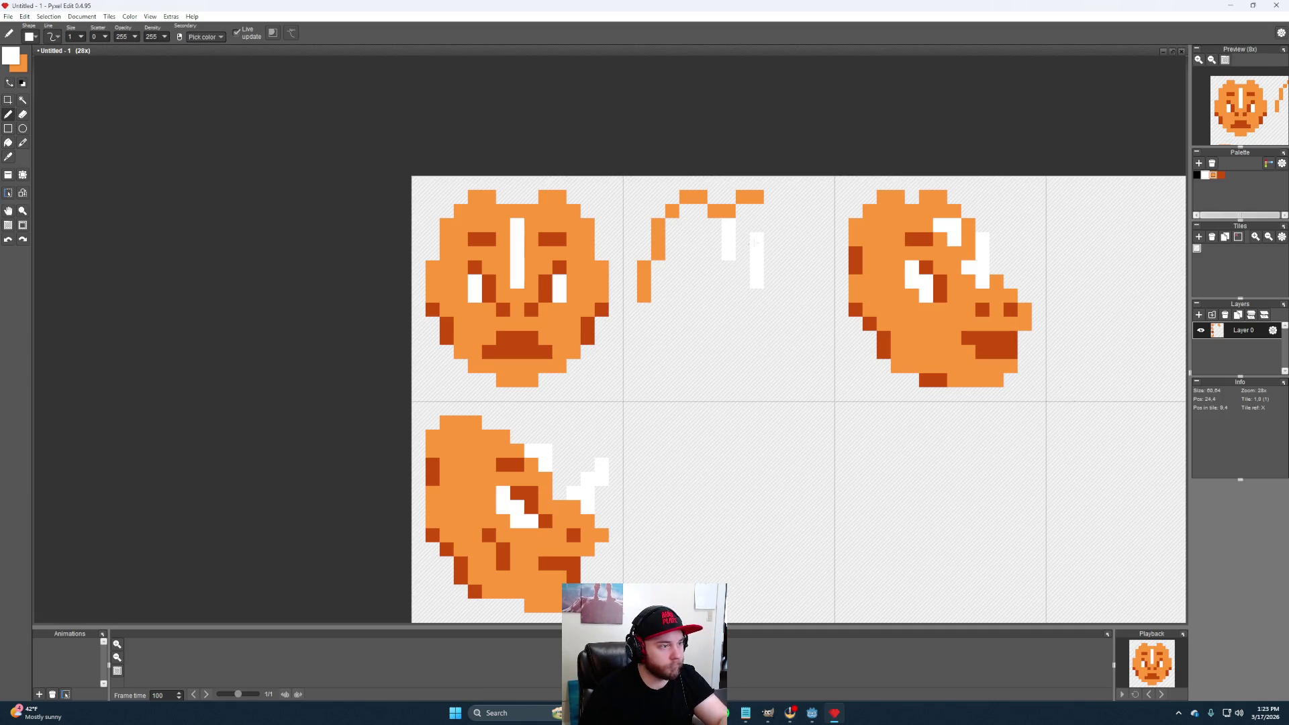
key(e)
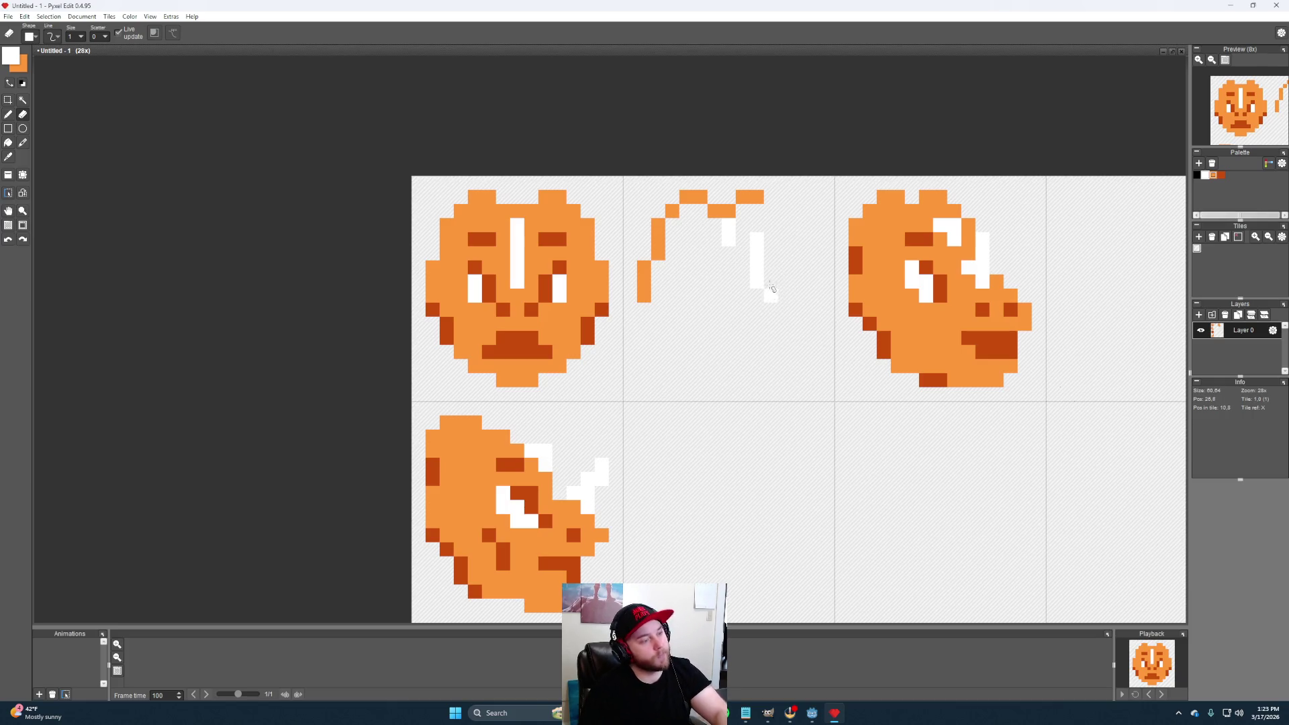
key(b)
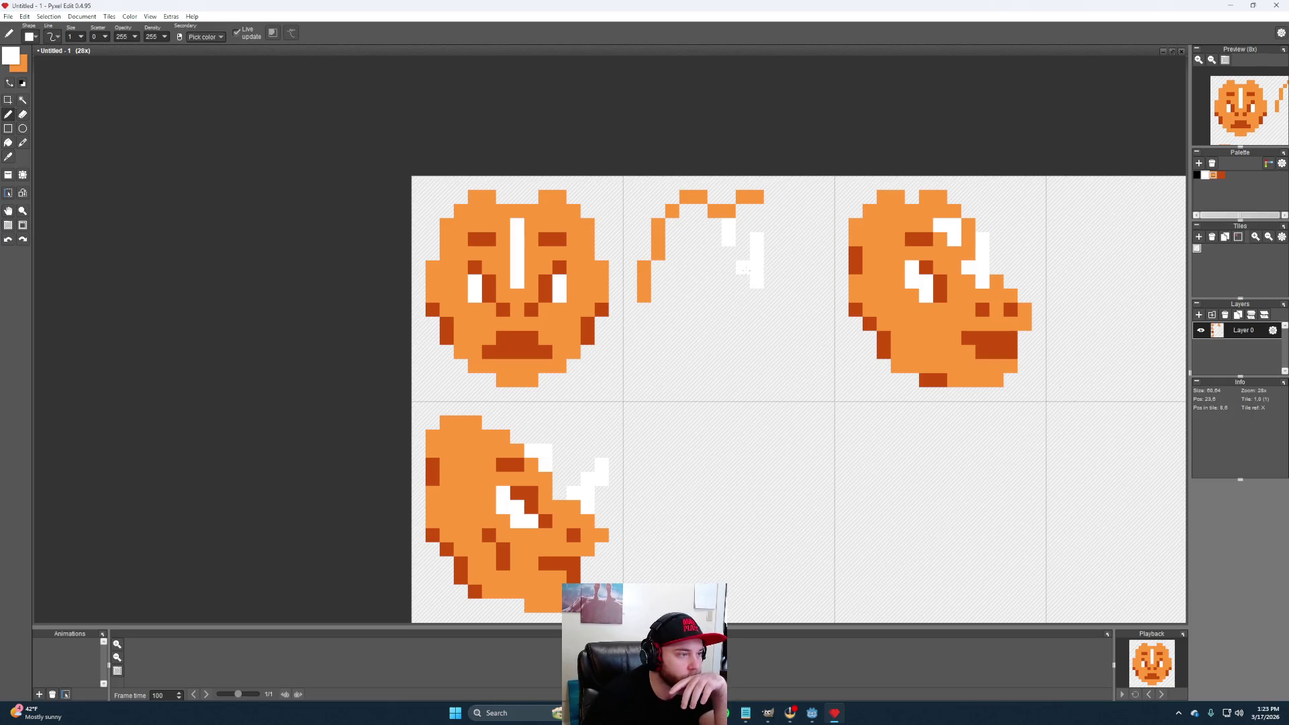
Extend the white marking downward, then sample light orange from the canvas
click(743, 269)
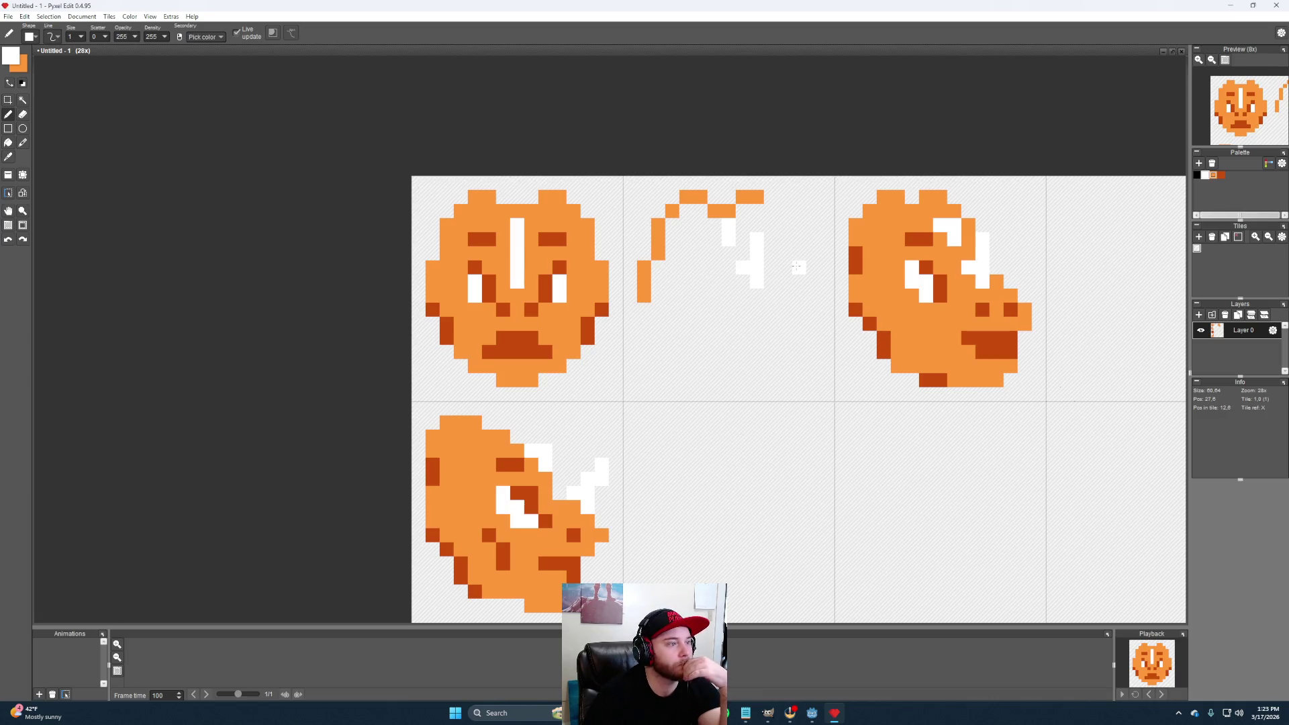
click(771, 281)
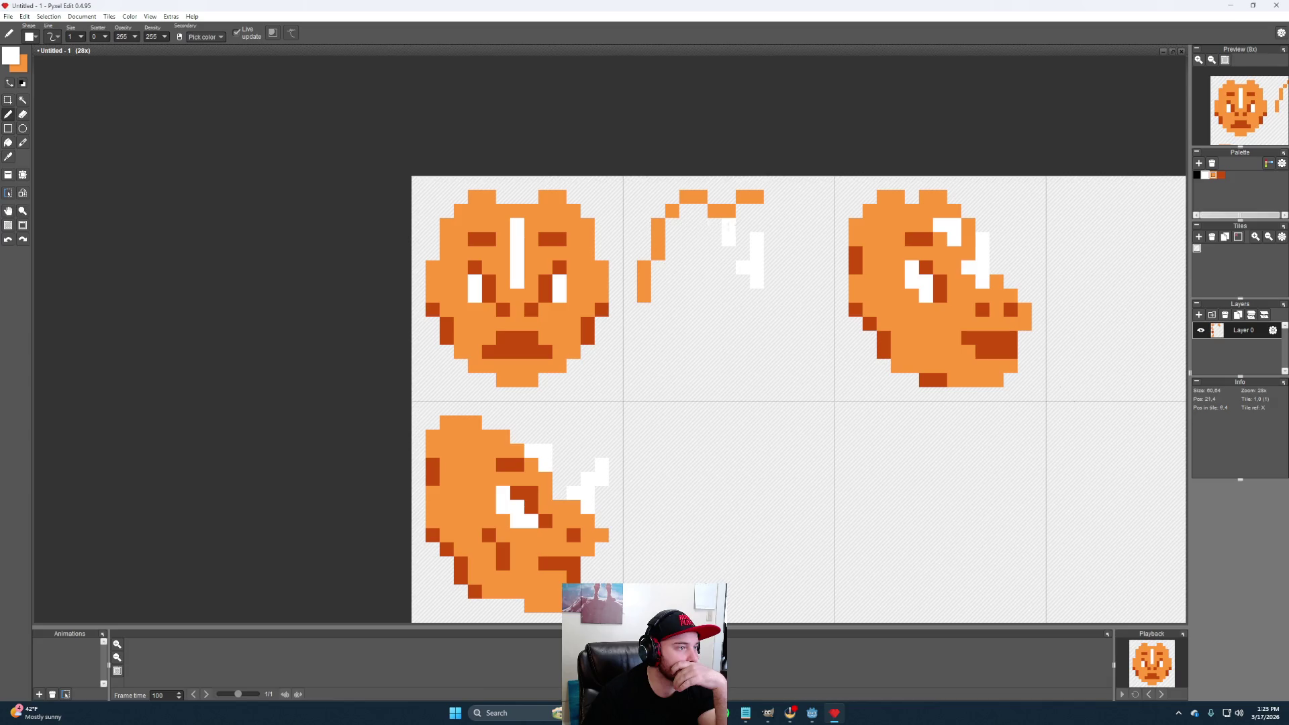
key(alt)
alt+click(761, 195)
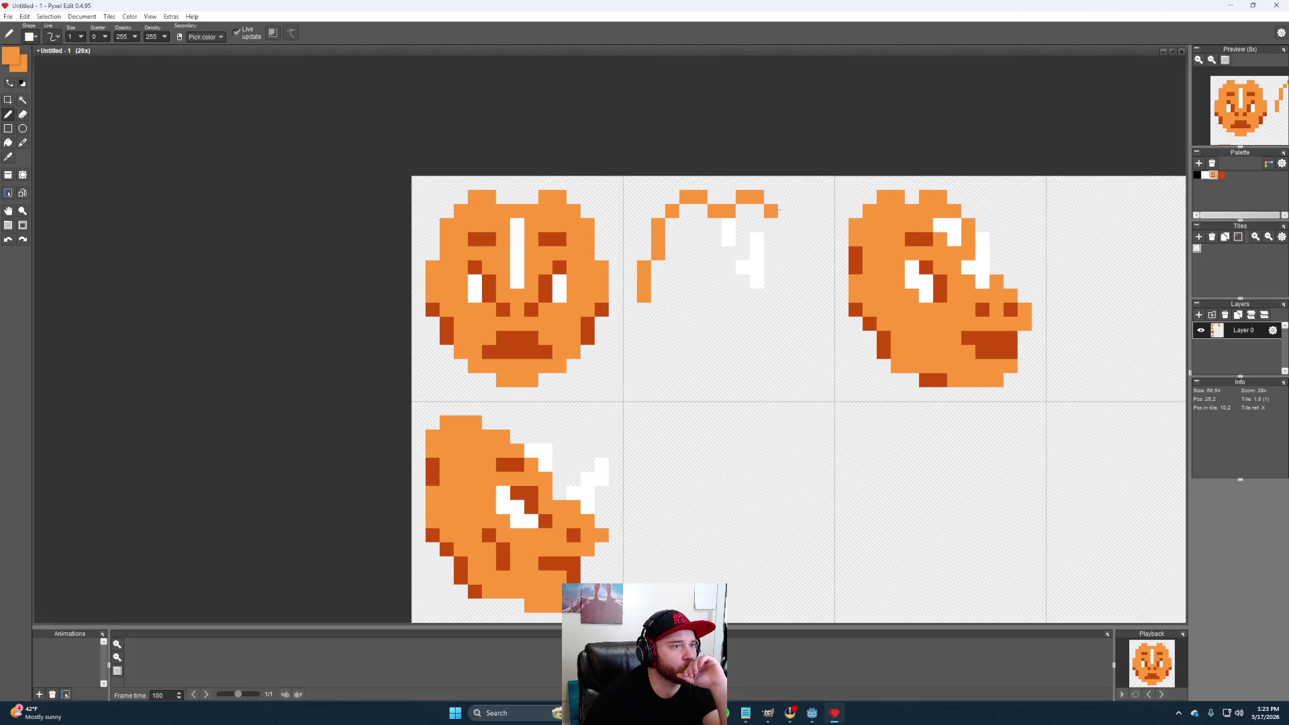
Extend the second head's right outline down and connect the stray orange pixel
drag(772, 211, 786, 224)
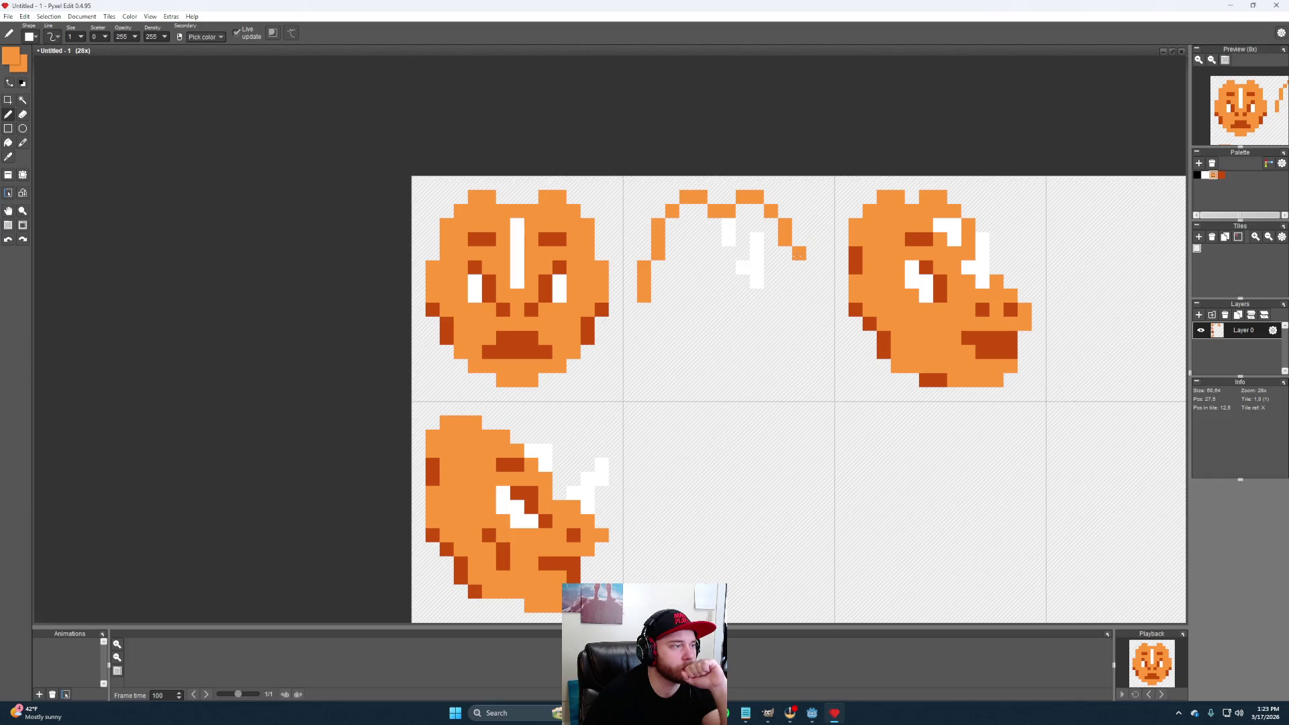
drag(784, 234, 784, 256)
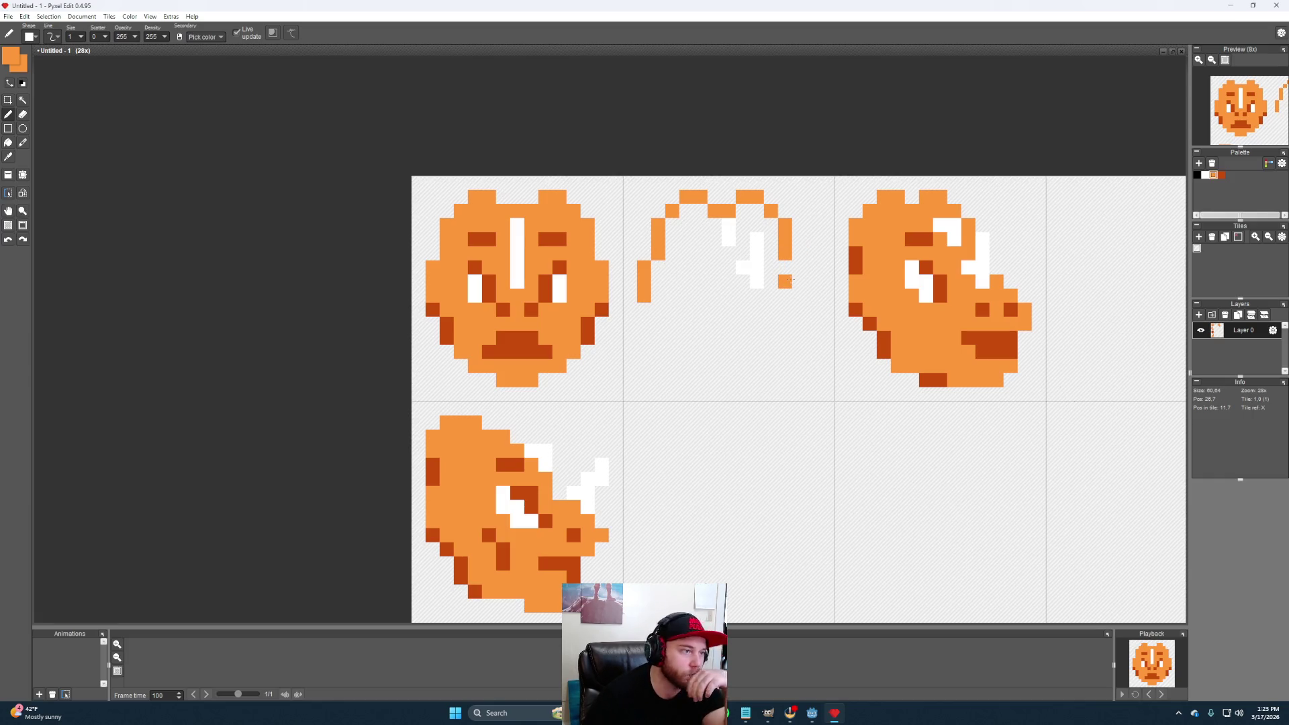
click(786, 268)
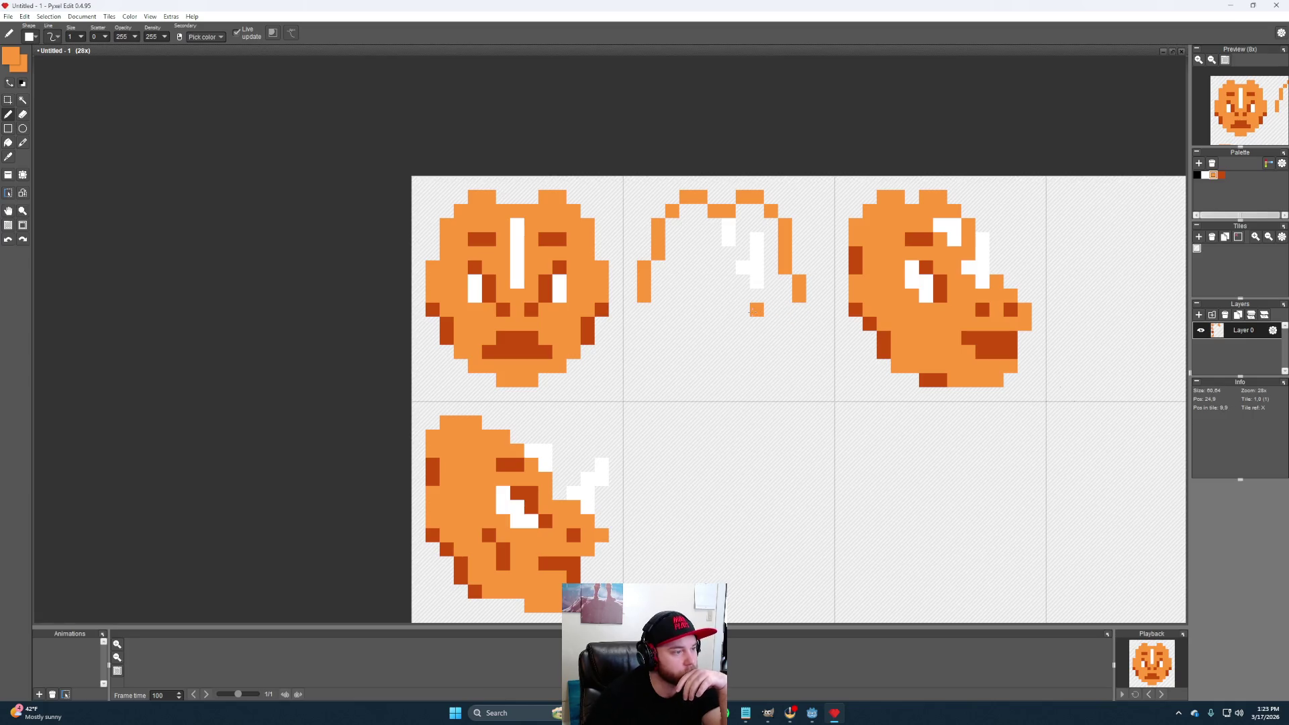
Add dark orange feature pixels to the second head and paint light orange across its upper part
alt+click(983, 339)
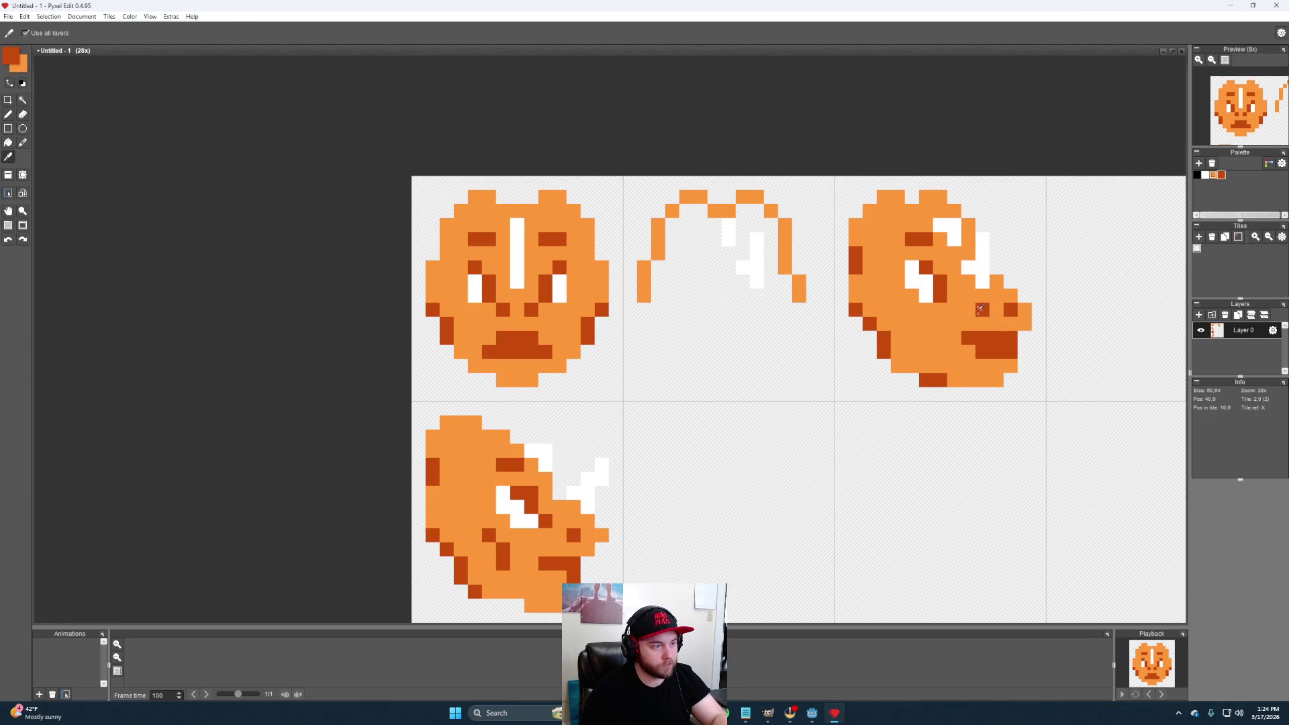
click(743, 310)
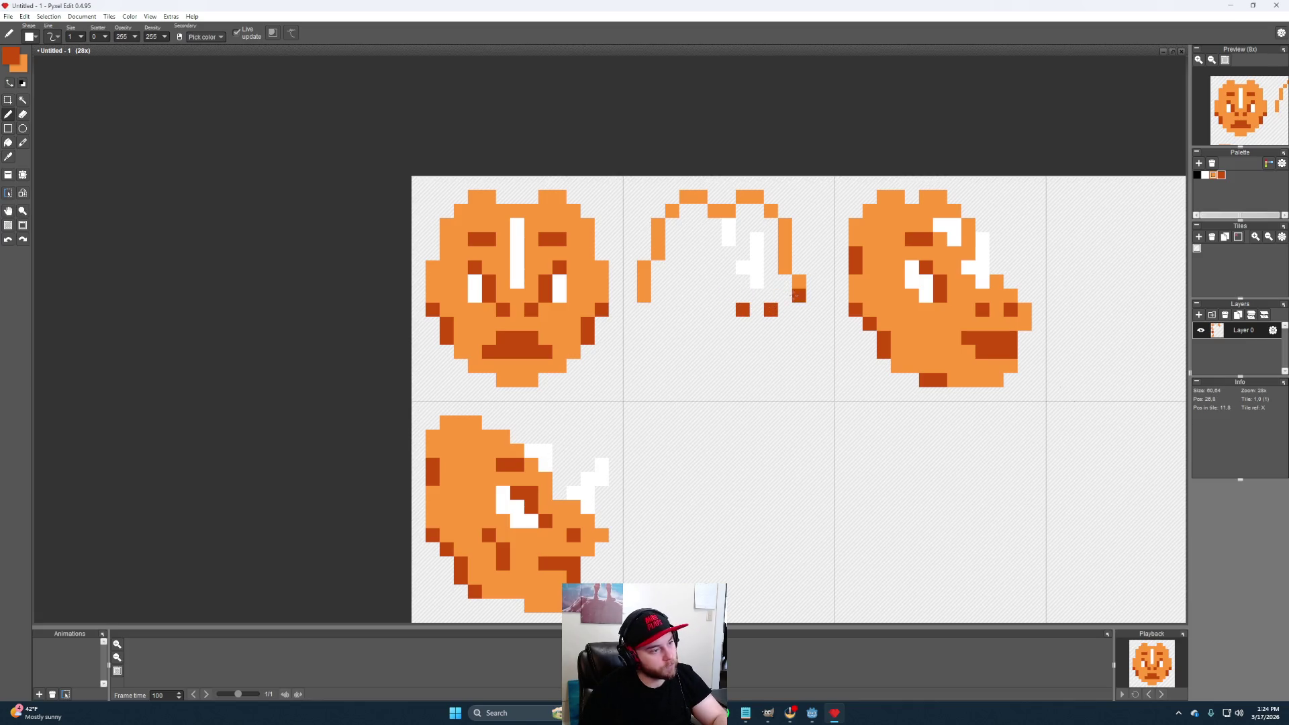
alt+click(799, 297)
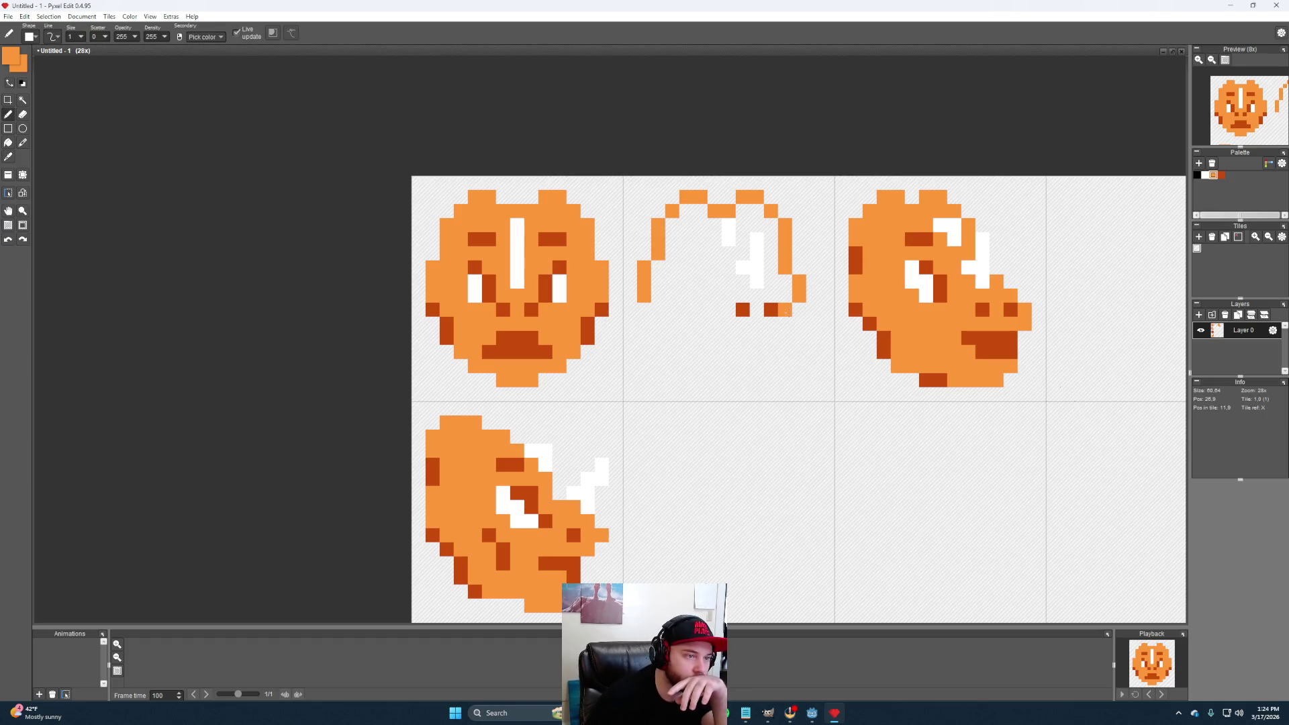
click(787, 311)
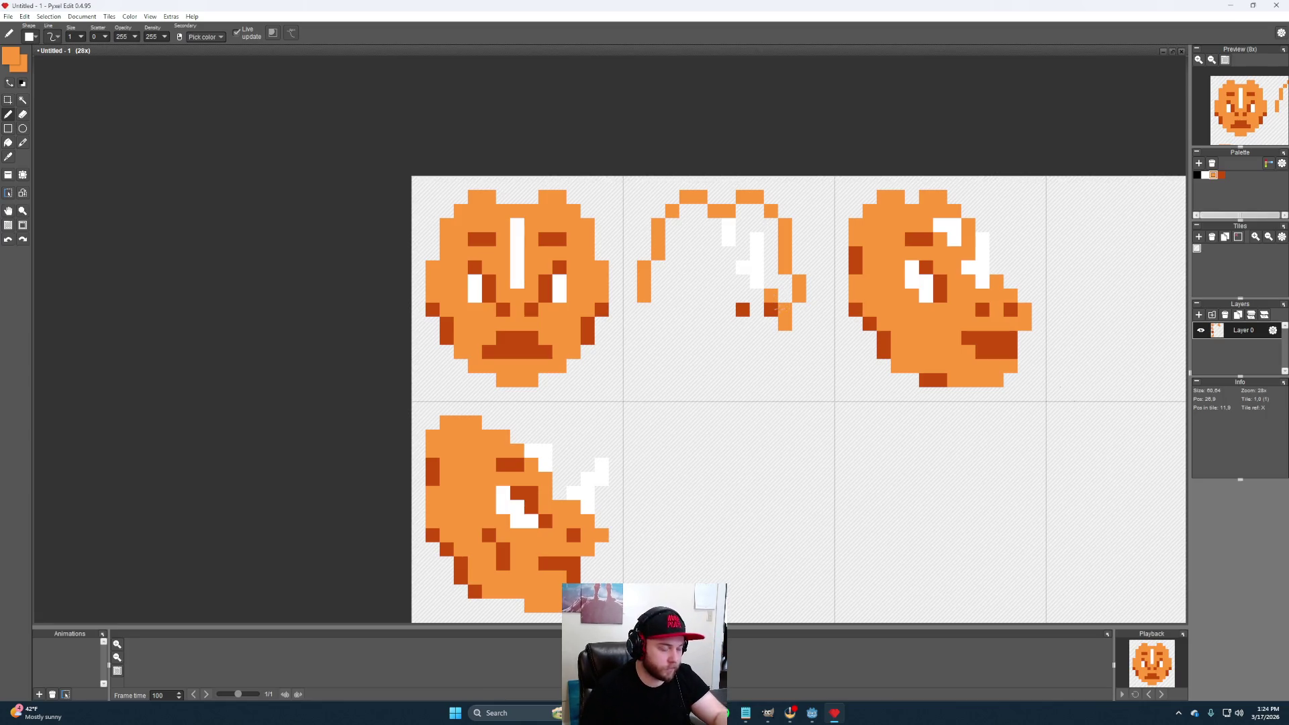
alt+click(779, 301)
click(771, 280)
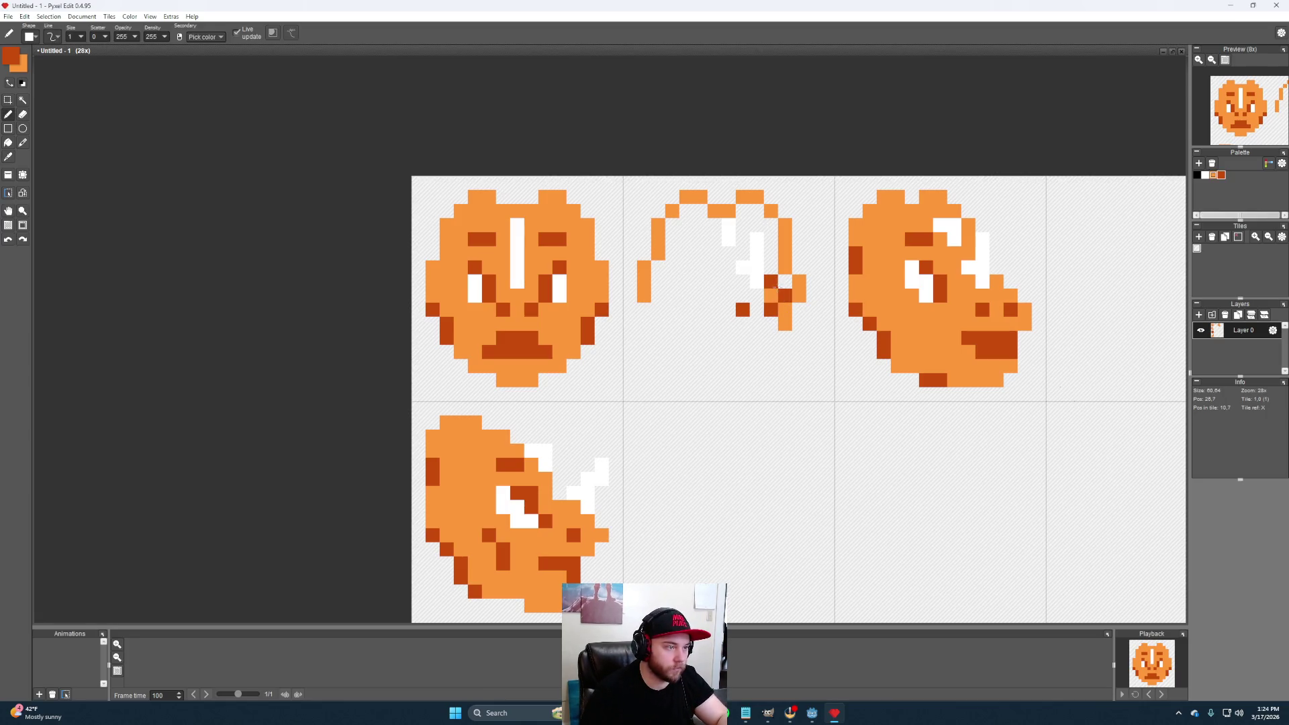
alt+click(795, 288)
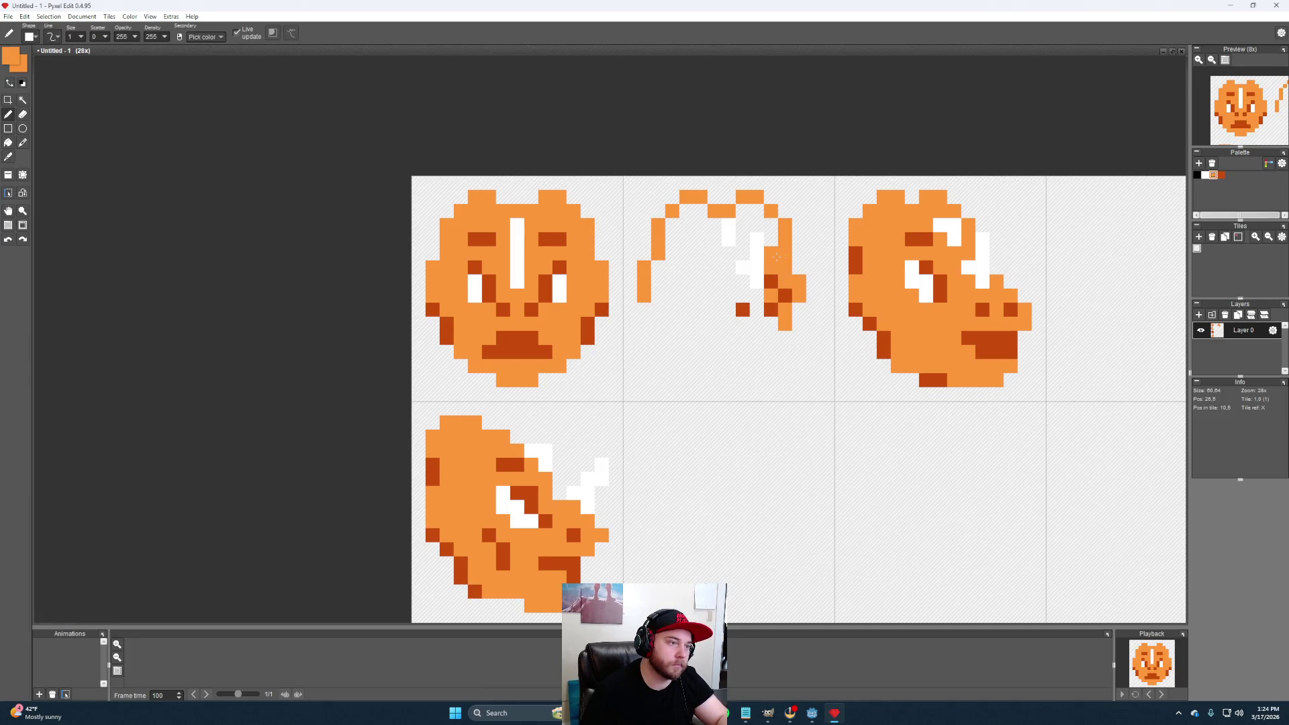
mouse_move(758, 209)
mouse_down()
mouse_move(743, 254)
mouse_move(693, 211)
mouse_move(679, 240)
mouse_move(702, 242)
mouse_move(669, 268)
mouse_move(675, 298)
mouse_move(705, 282)
mouse_move(761, 298)
mouse_move(697, 268)
mouse_move(691, 294)
mouse_up()
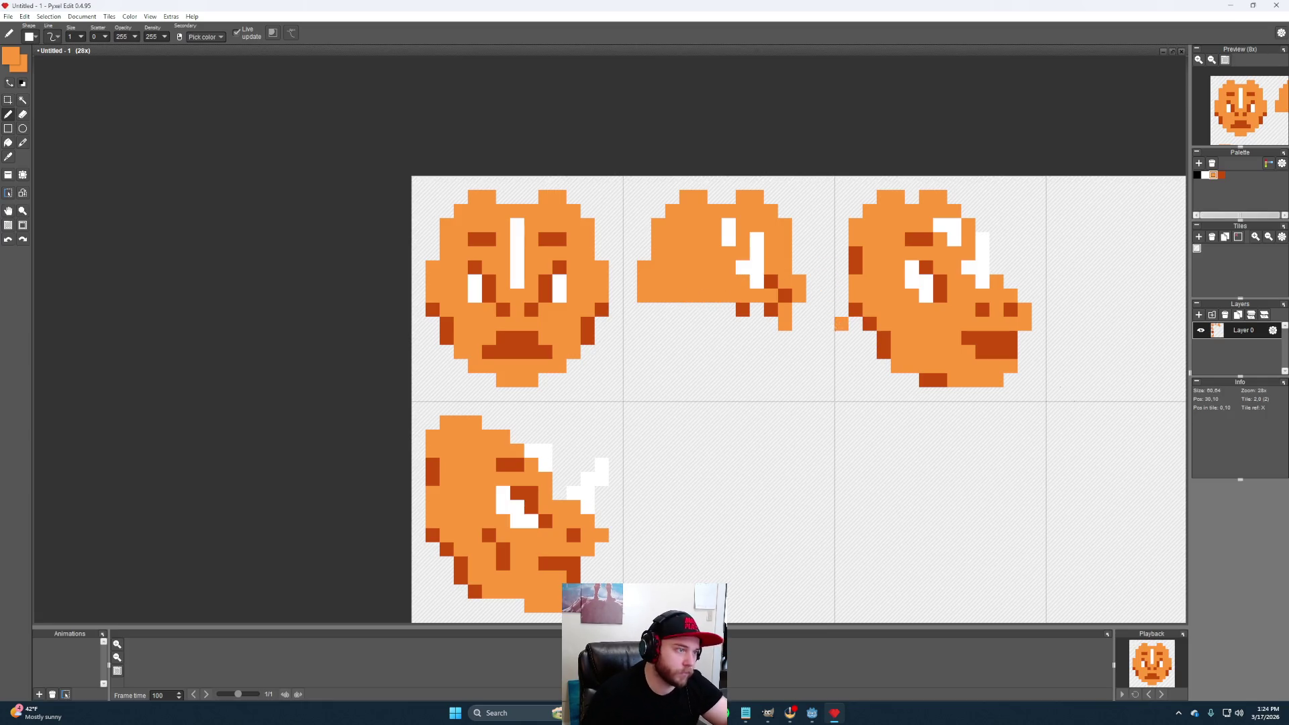
Paint a dark orange mouth row with a light orange chin and fill the second head's lower half
key(alt)
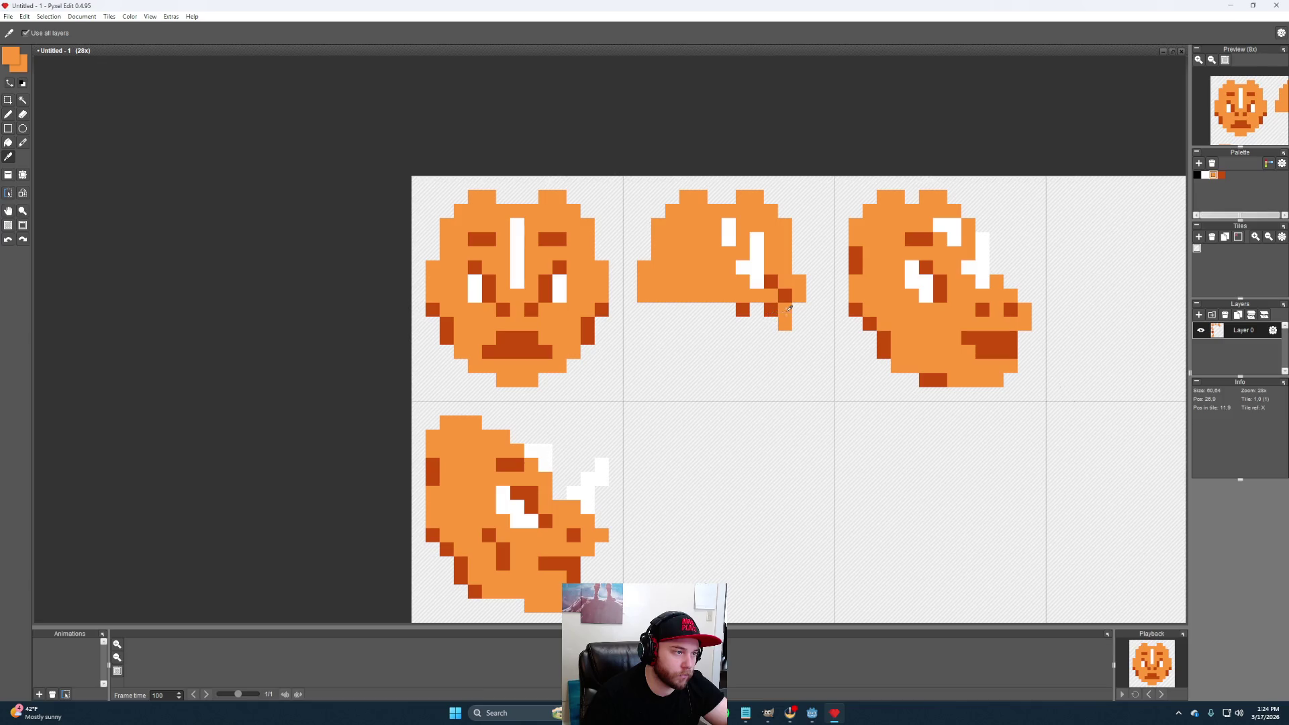
mouse_move(758, 322)
mouse_down()
mouse_move(757, 310)
mouse_move(744, 324)
mouse_move(758, 338)
mouse_move(725, 353)
mouse_up()
alt+click(534, 342)
click(758, 353)
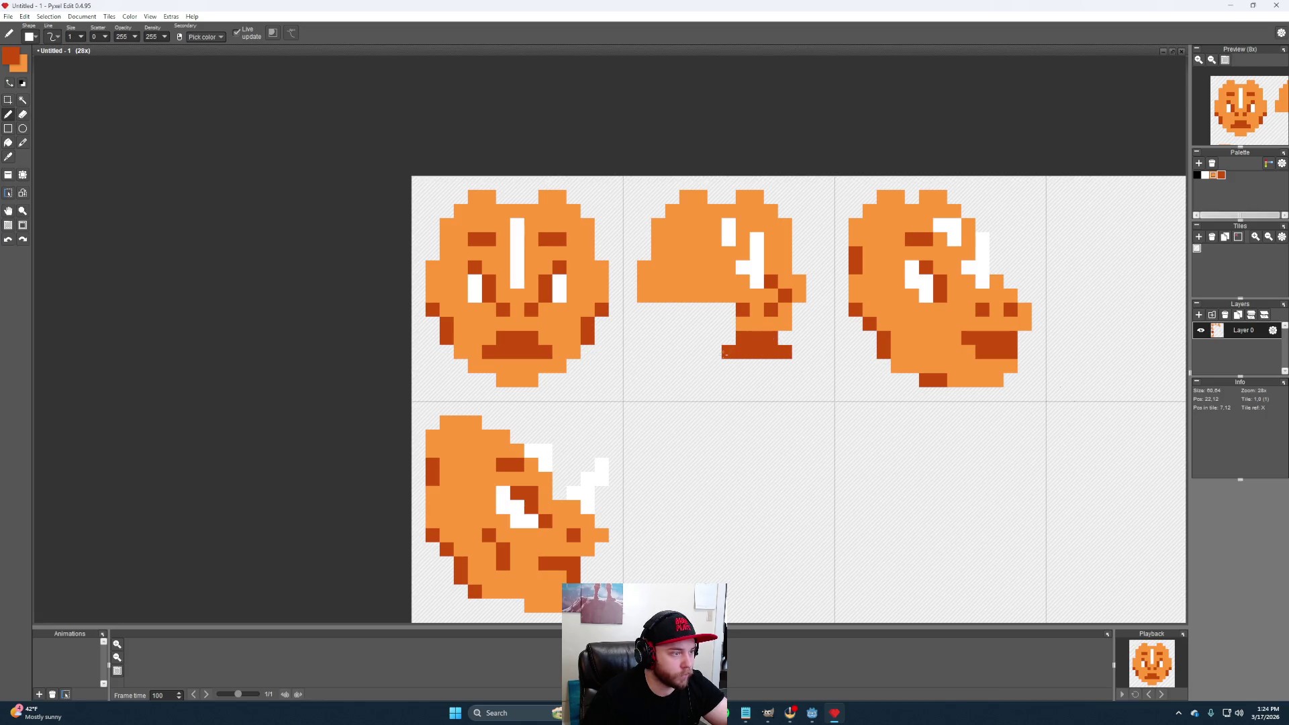
alt+click(784, 323)
click(799, 337)
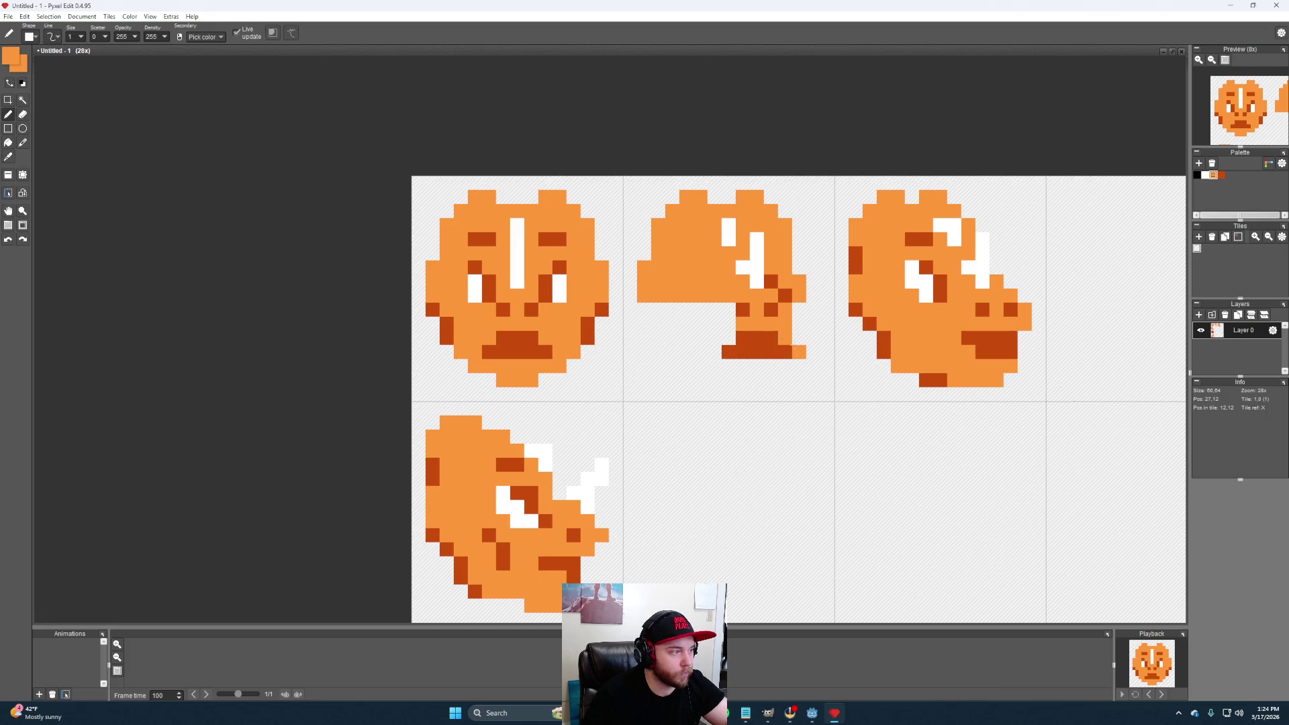
click(799, 337)
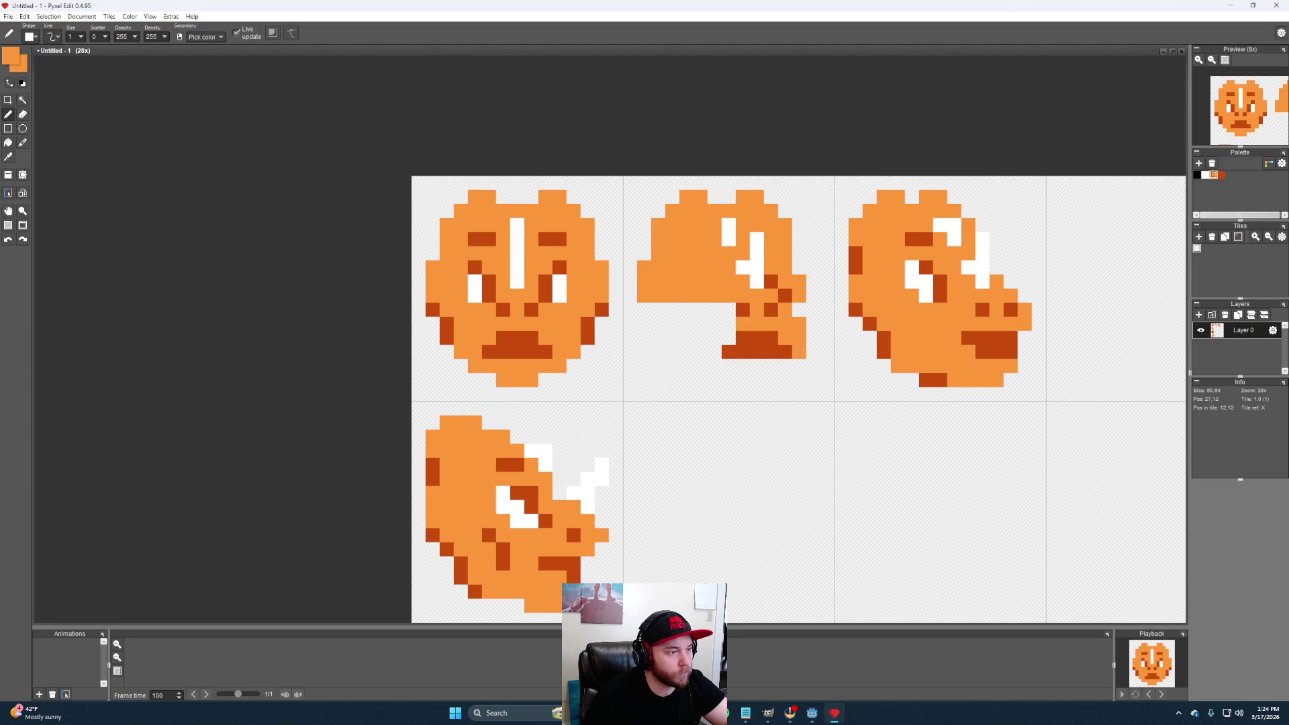
click(785, 295)
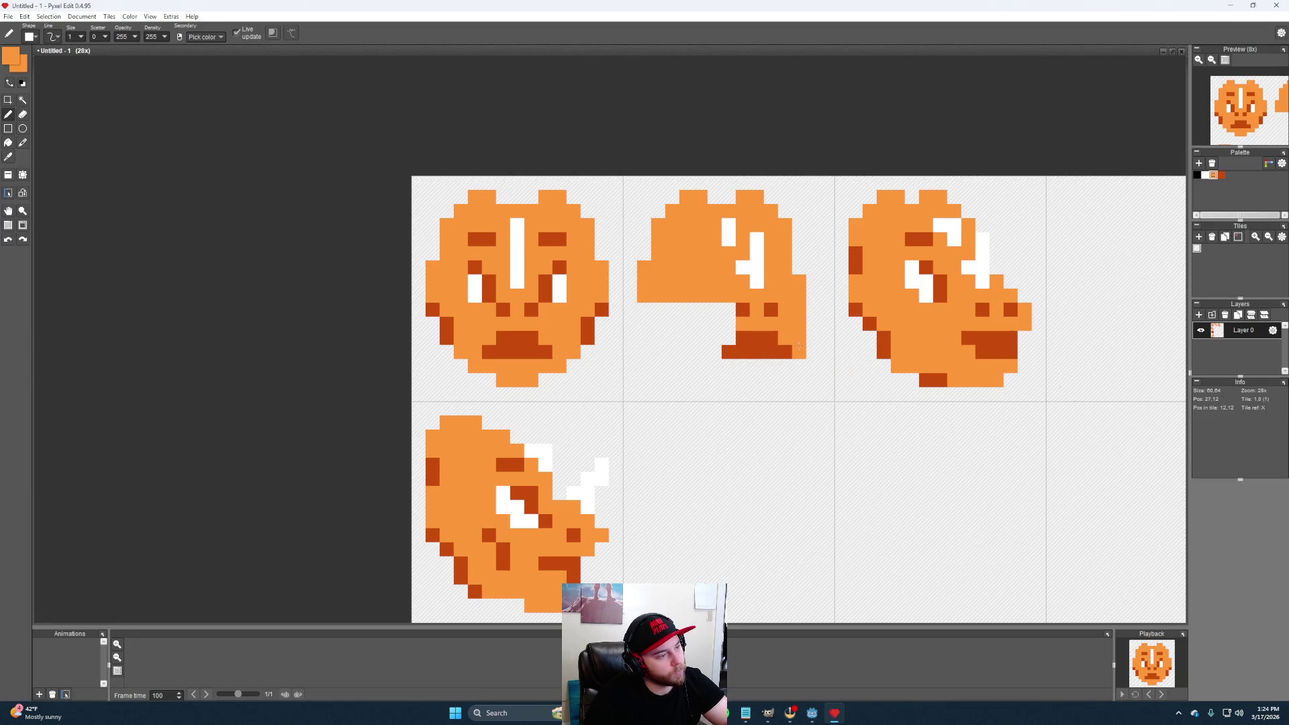
click(657, 311)
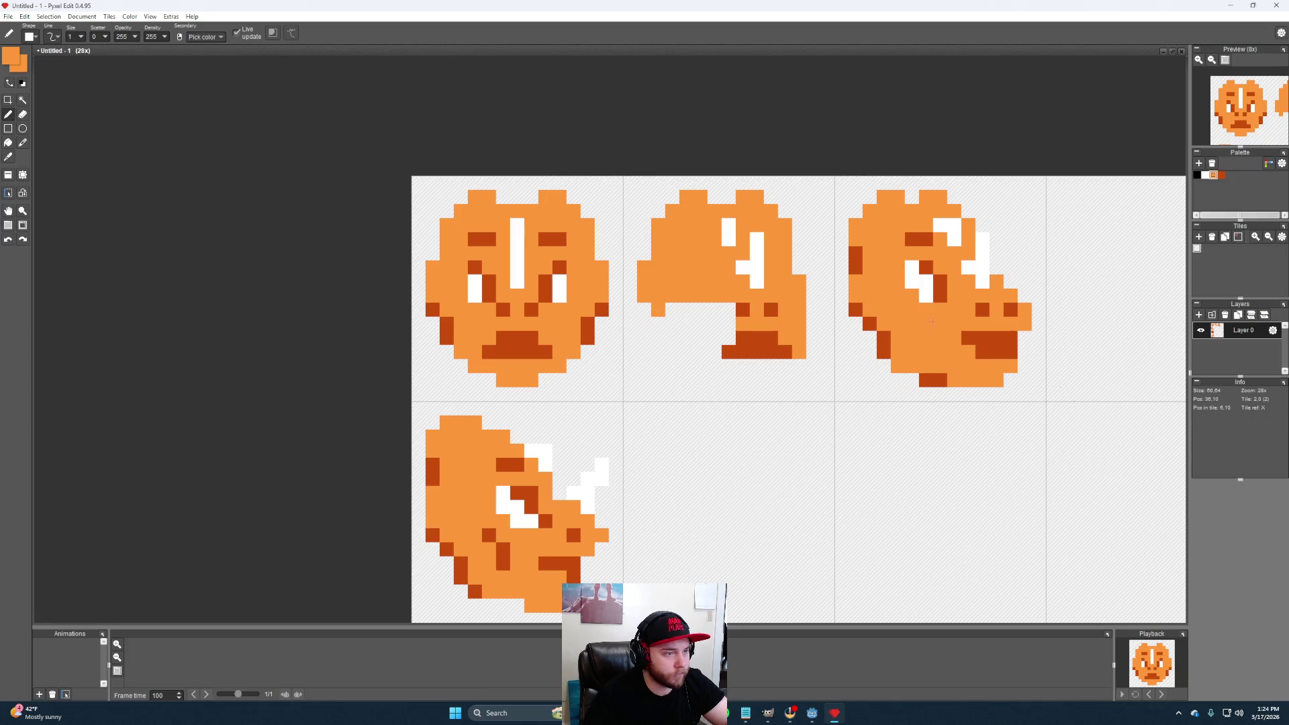
Add a dark orange stroke to the third head and dark pixels down the second head's left side
alt+click(934, 284)
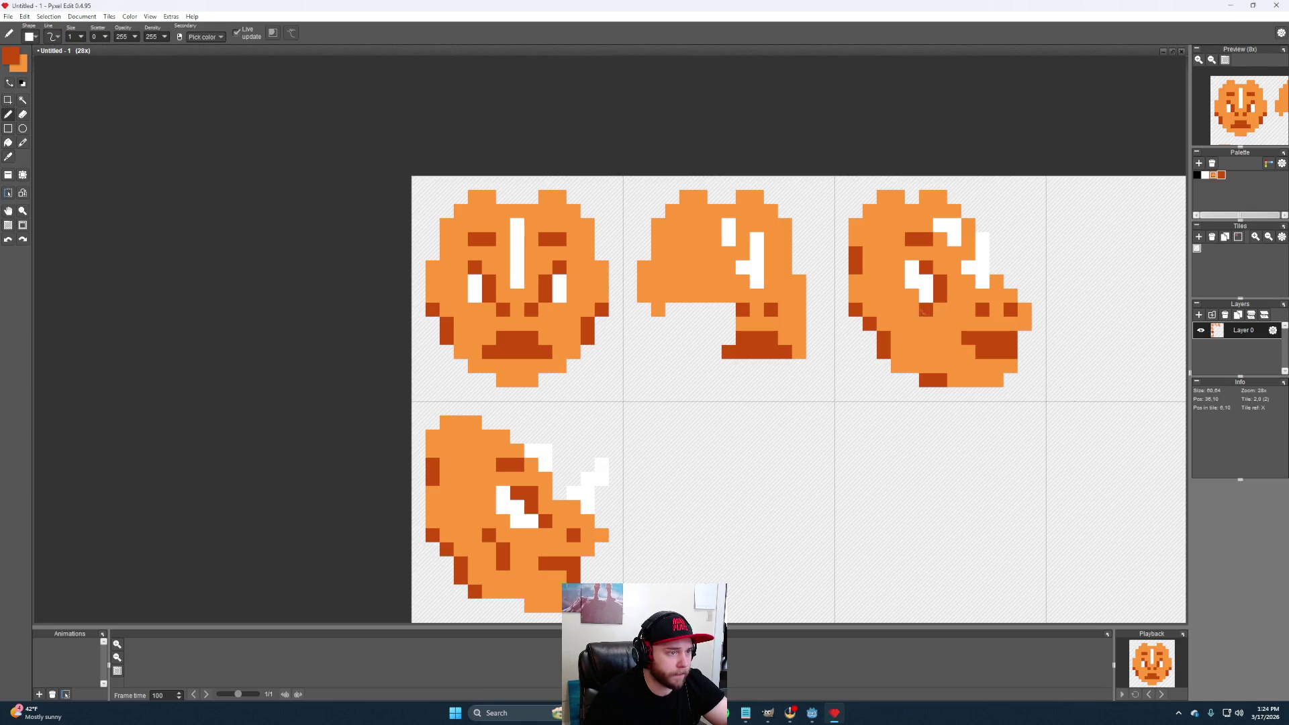
drag(912, 320, 921, 350)
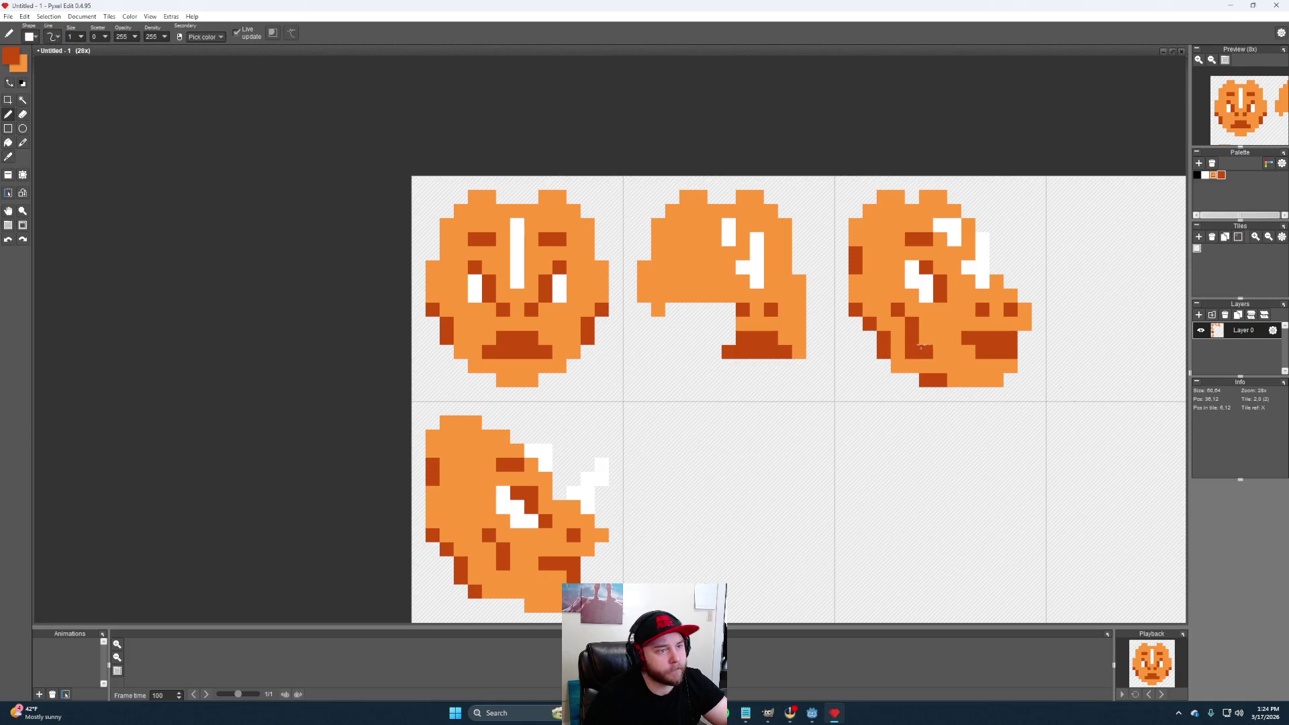
alt+click(915, 350)
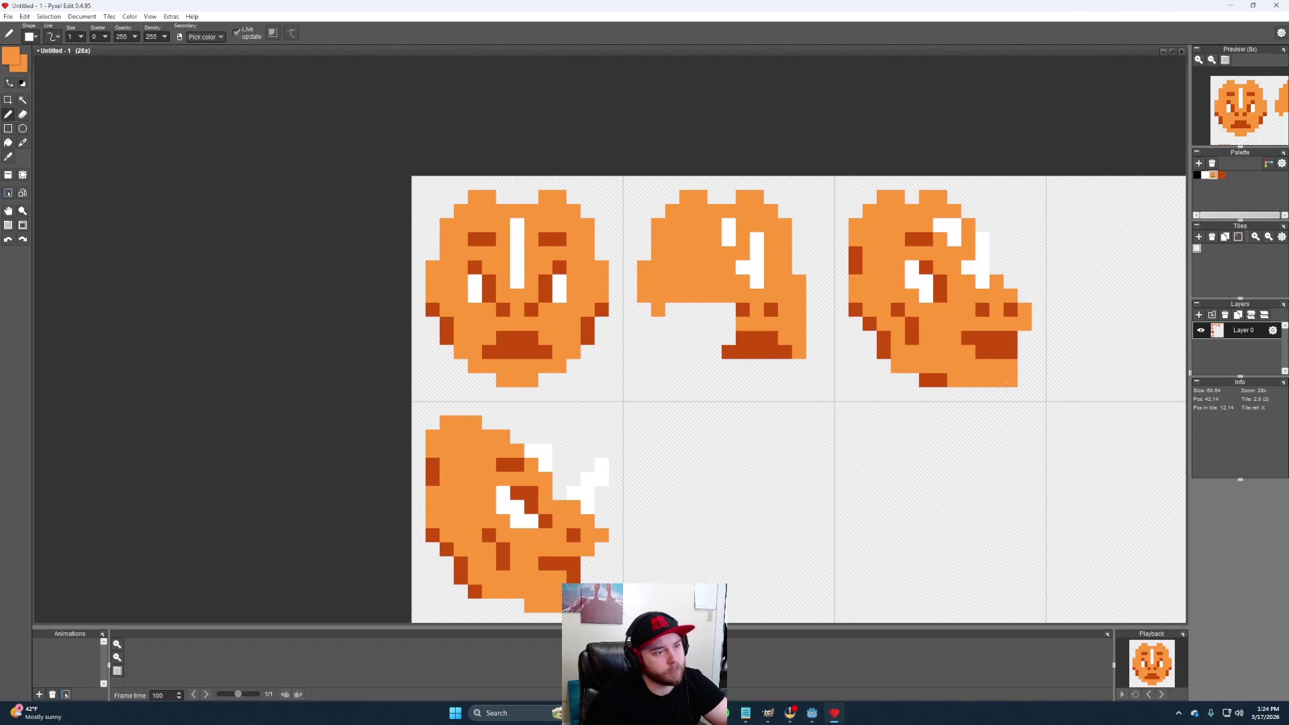
alt+click(874, 323)
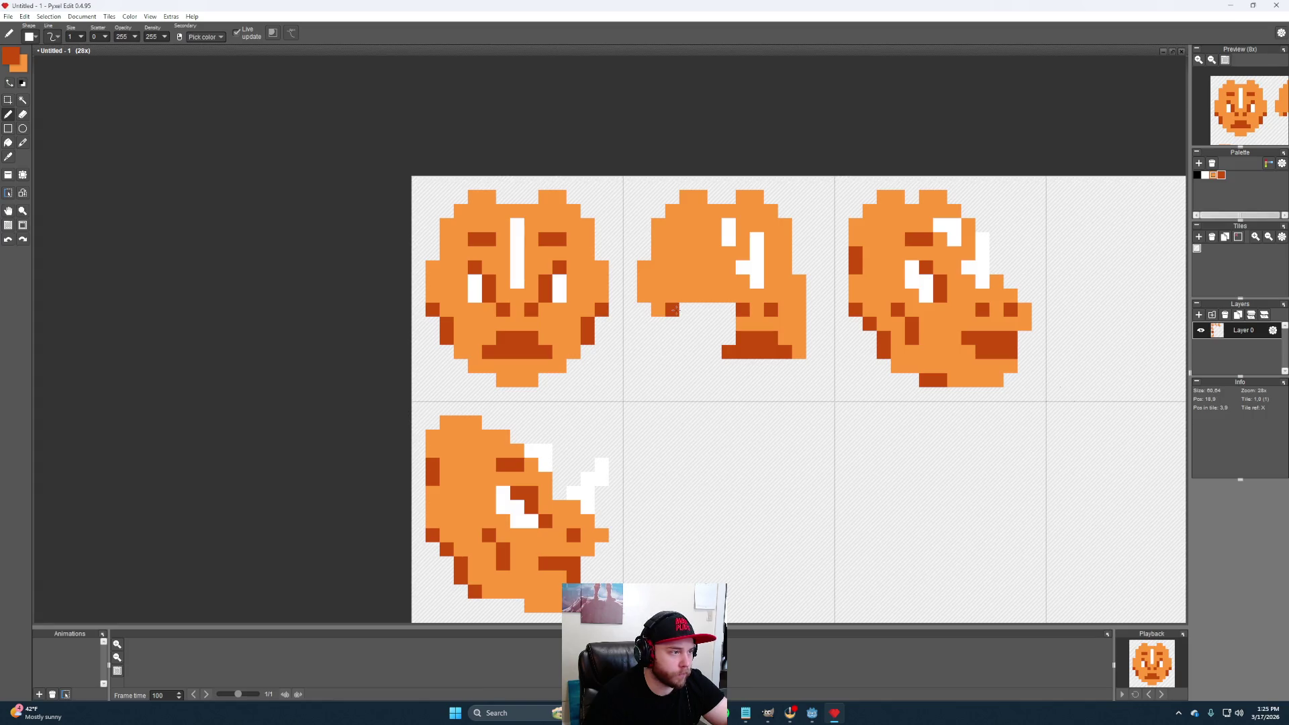
click(672, 310)
mouse_move(683, 323)
mouse_down()
mouse_move(683, 337)
mouse_move(673, 327)
mouse_up()
alt+click(646, 305)
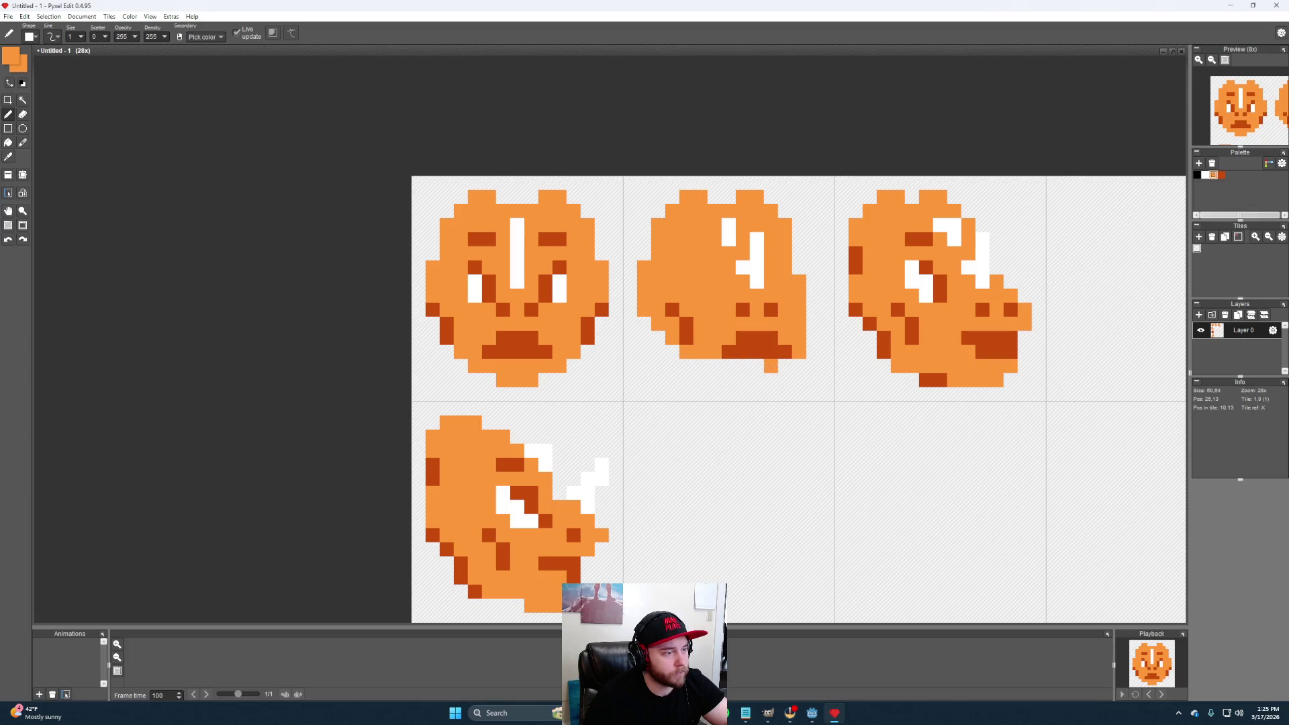
Push the second head's right edge out by a pixel to form a jutting jaw, undoing strays
click(799, 353)
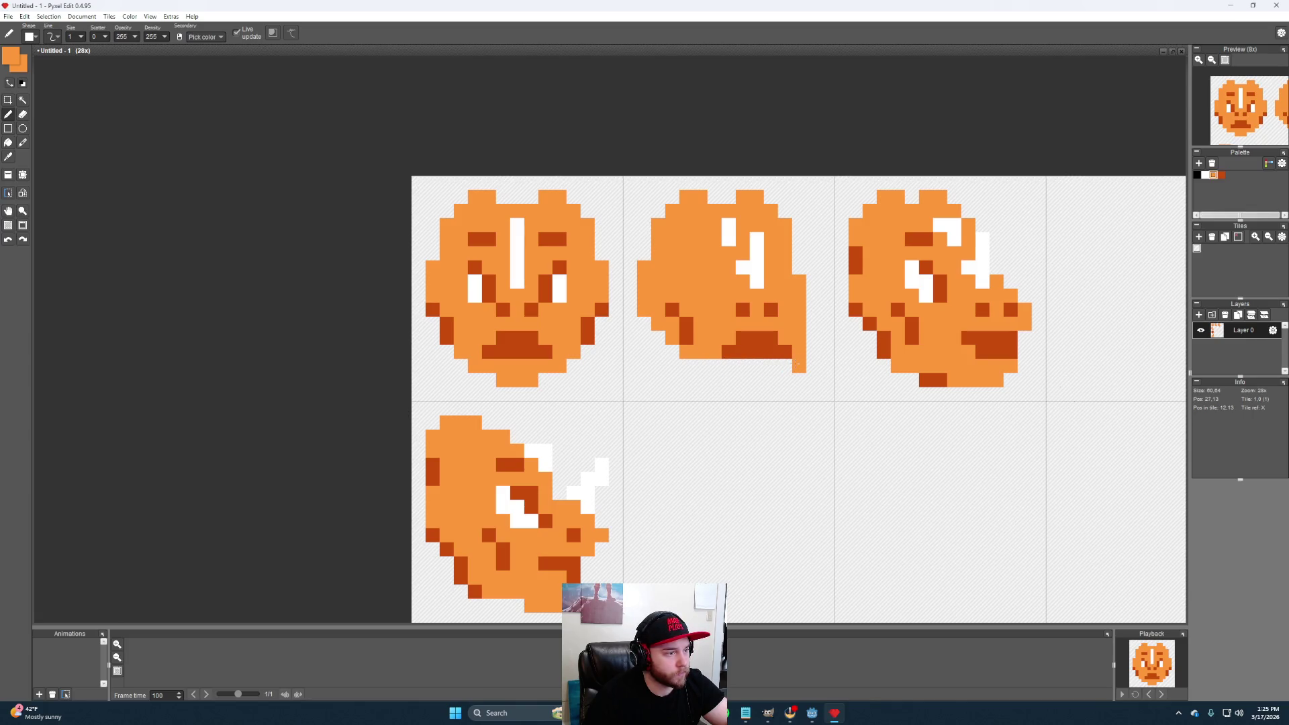
click(812, 339)
click(828, 338)
key(ctrl+z)
key(ctrl+z)
right_click(785, 336)
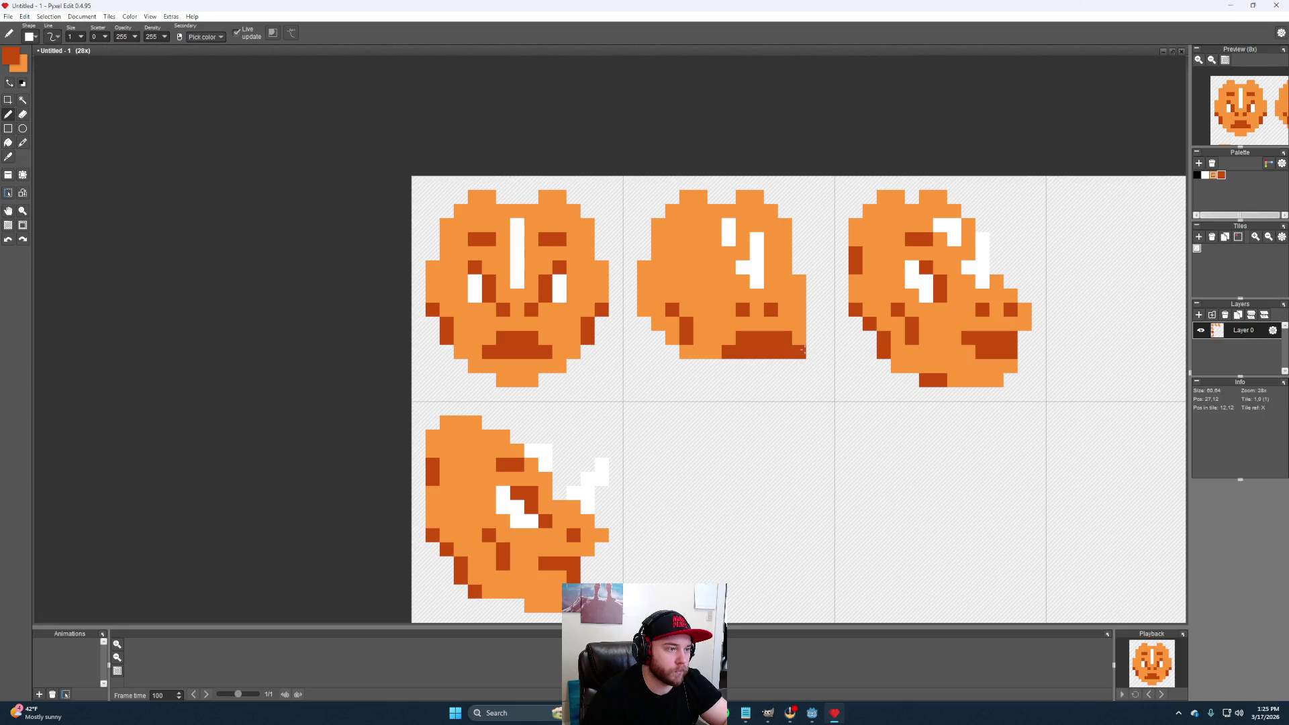
right_click(807, 324)
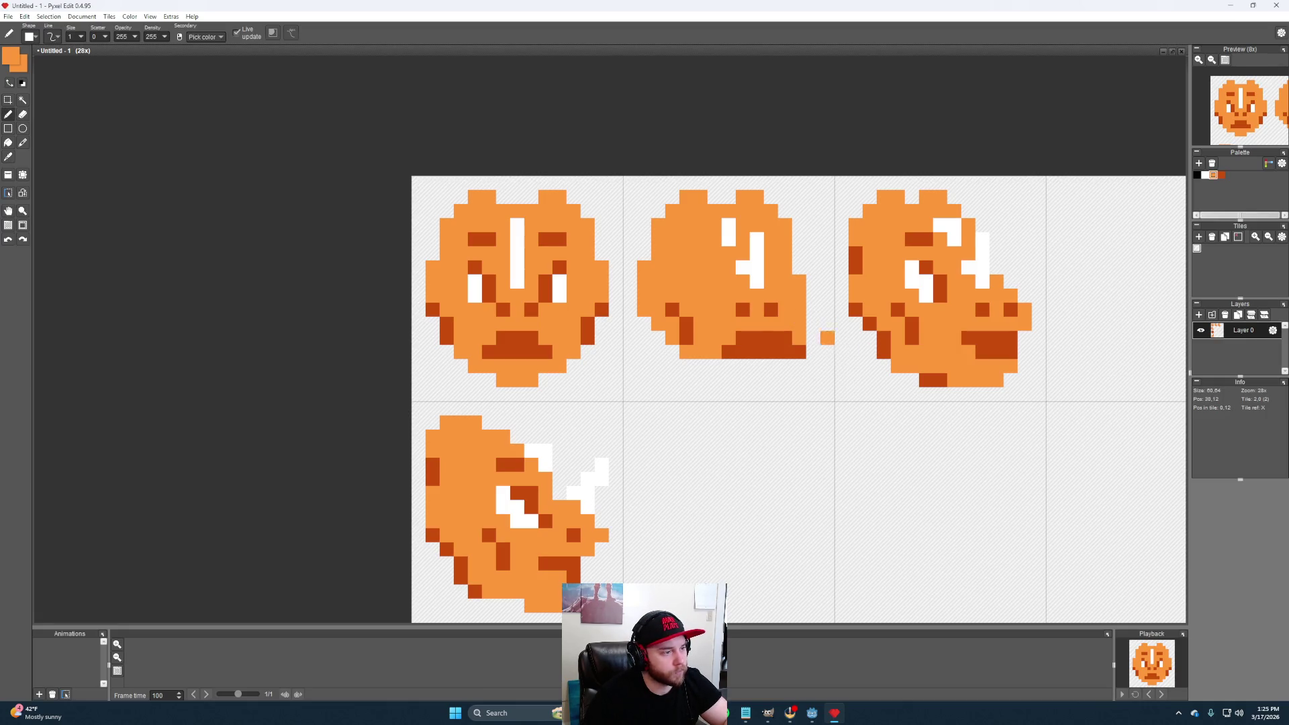
right_click(757, 310)
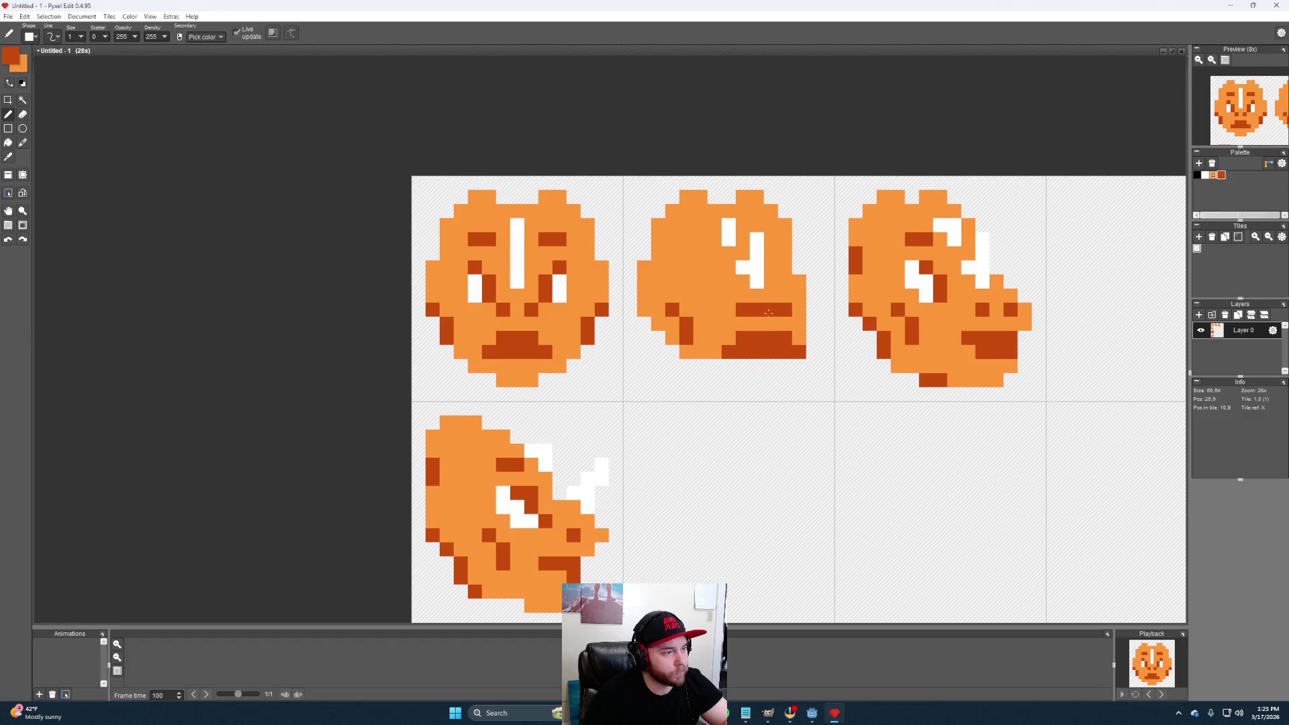
right_click(858, 339)
click(827, 310)
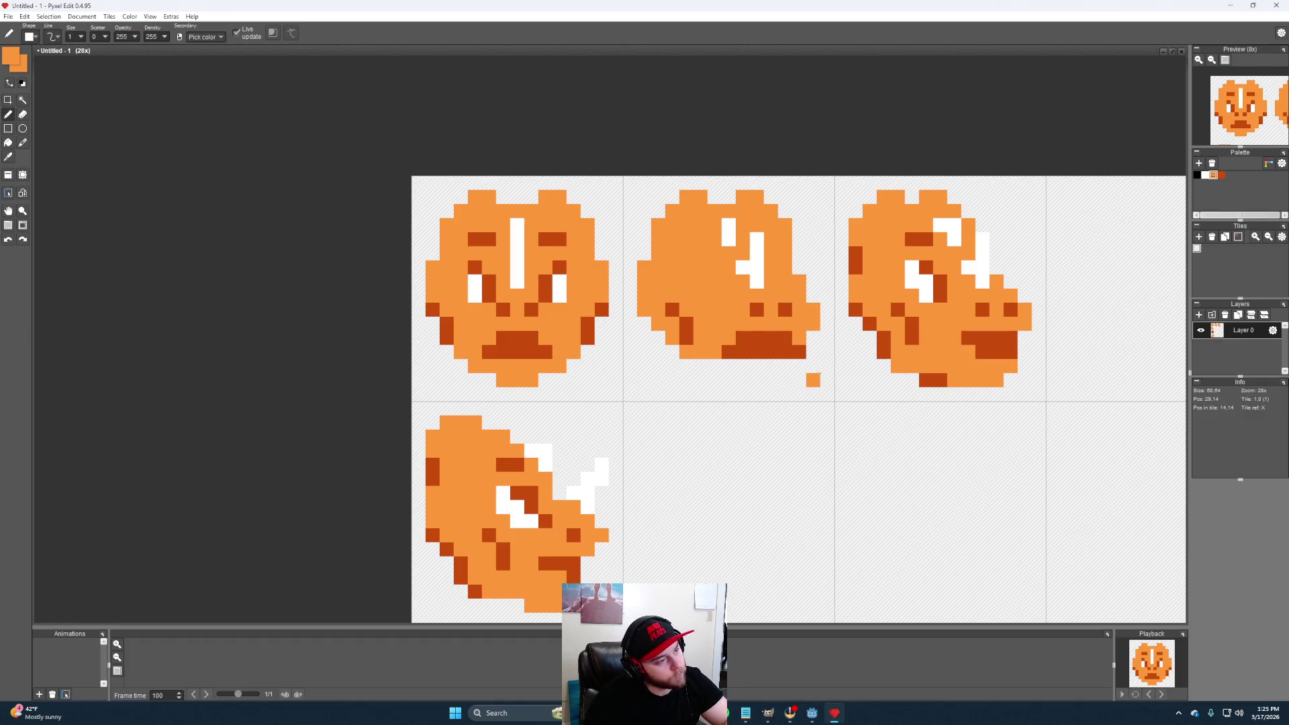
Paint light orange over the mouth to narrow it and fill out the chin below
right_click(797, 338)
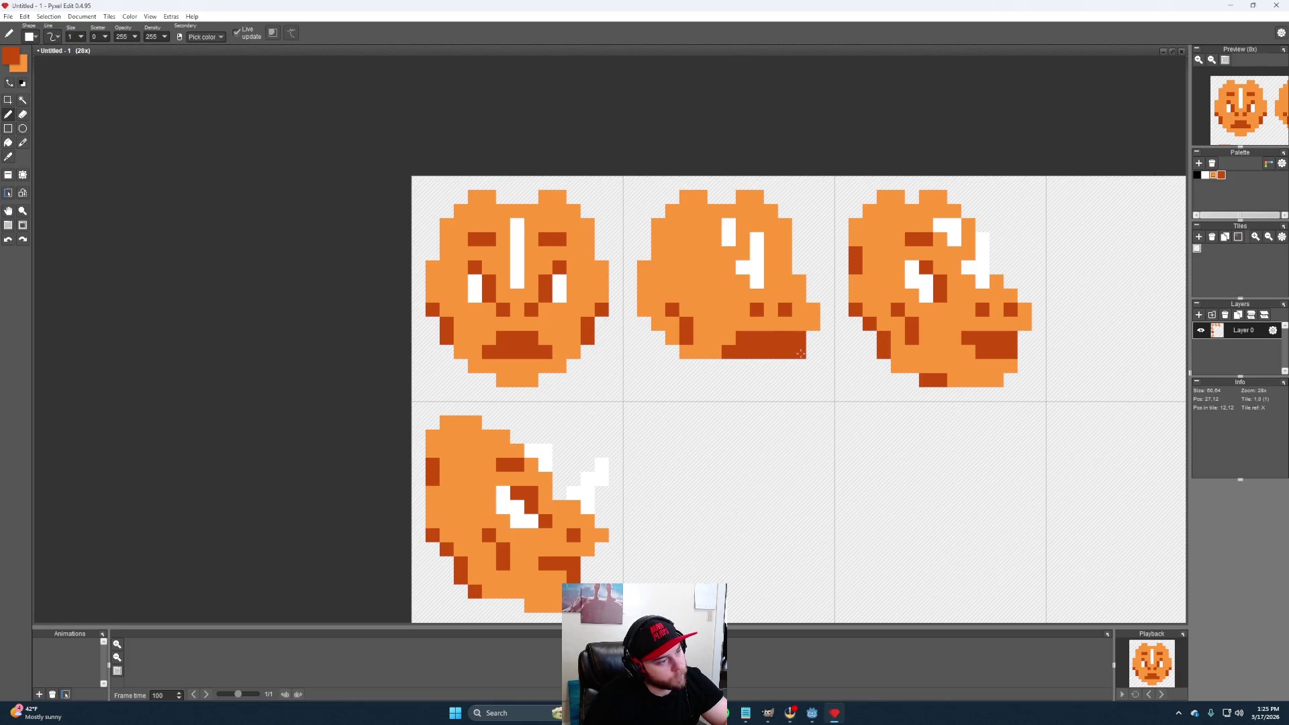
right_click(751, 326)
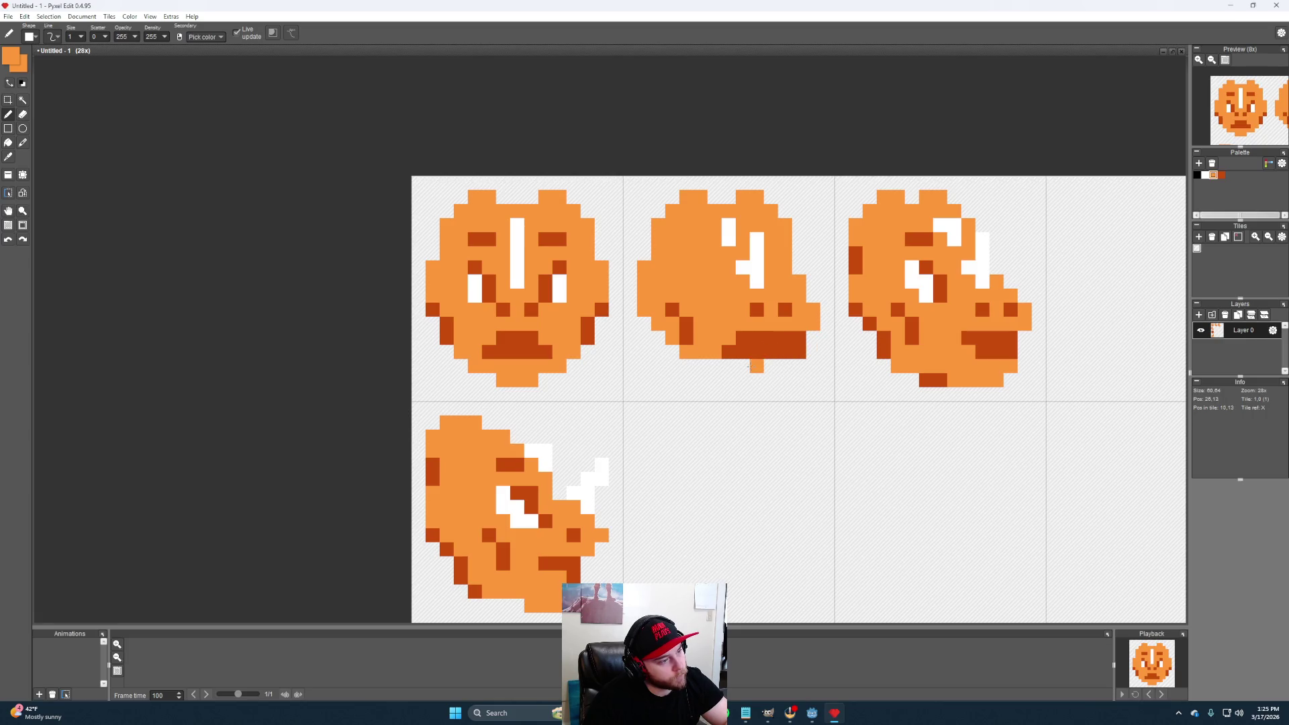
mouse_move(800, 352)
mouse_down()
mouse_move(716, 368)
mouse_move(744, 379)
mouse_up()
click(716, 380)
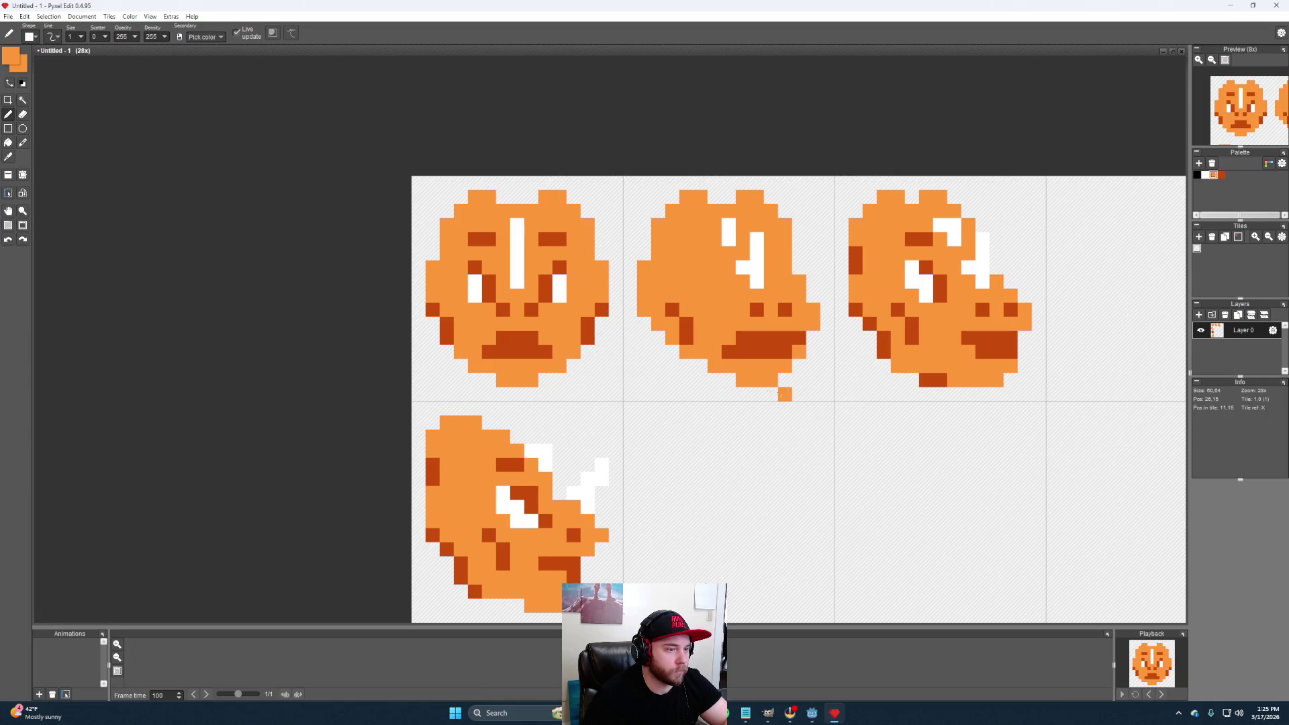
key(ctrl+z)
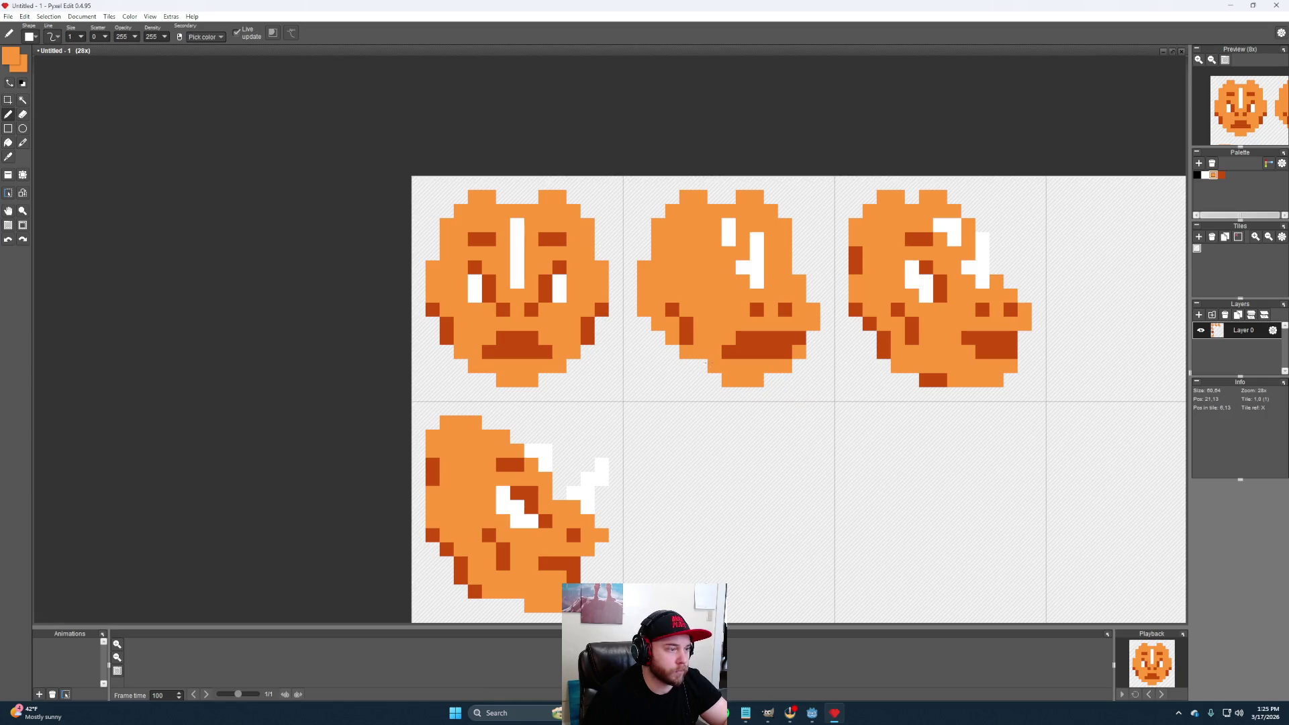
click(715, 380)
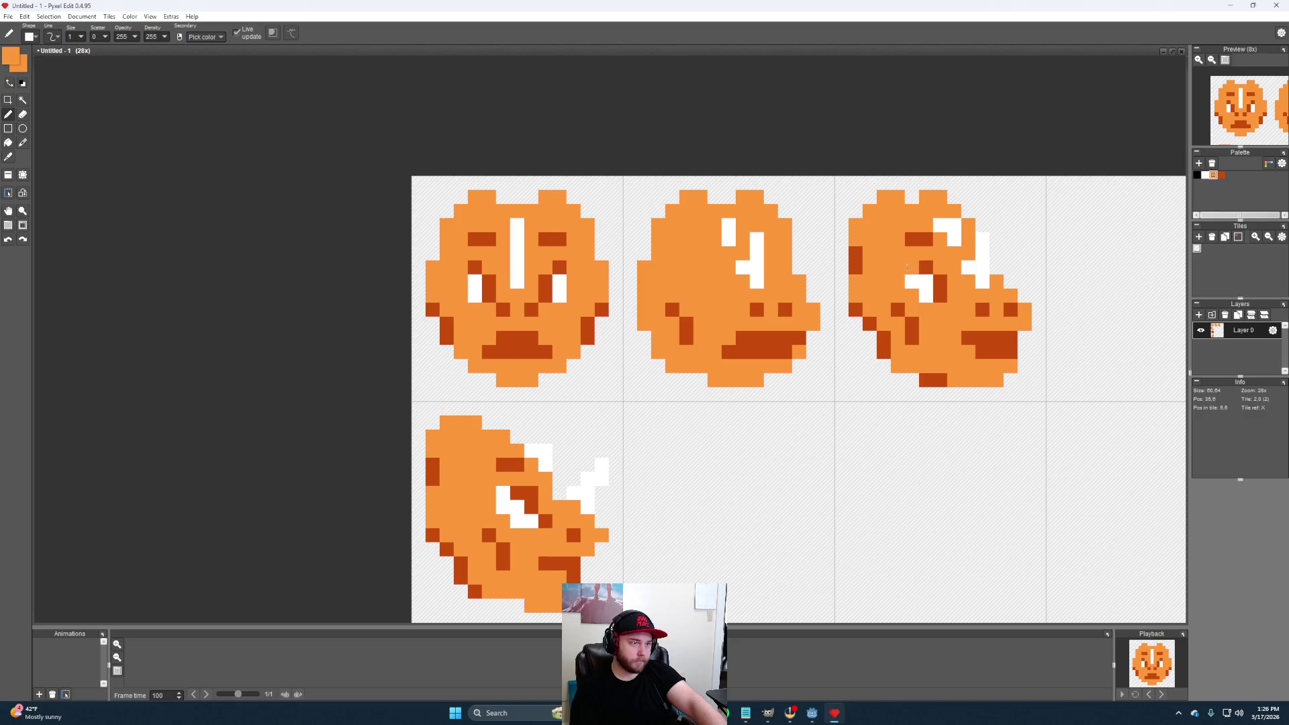
Draw a dark orange left eye on the second head and darken the cells around it
key(super)
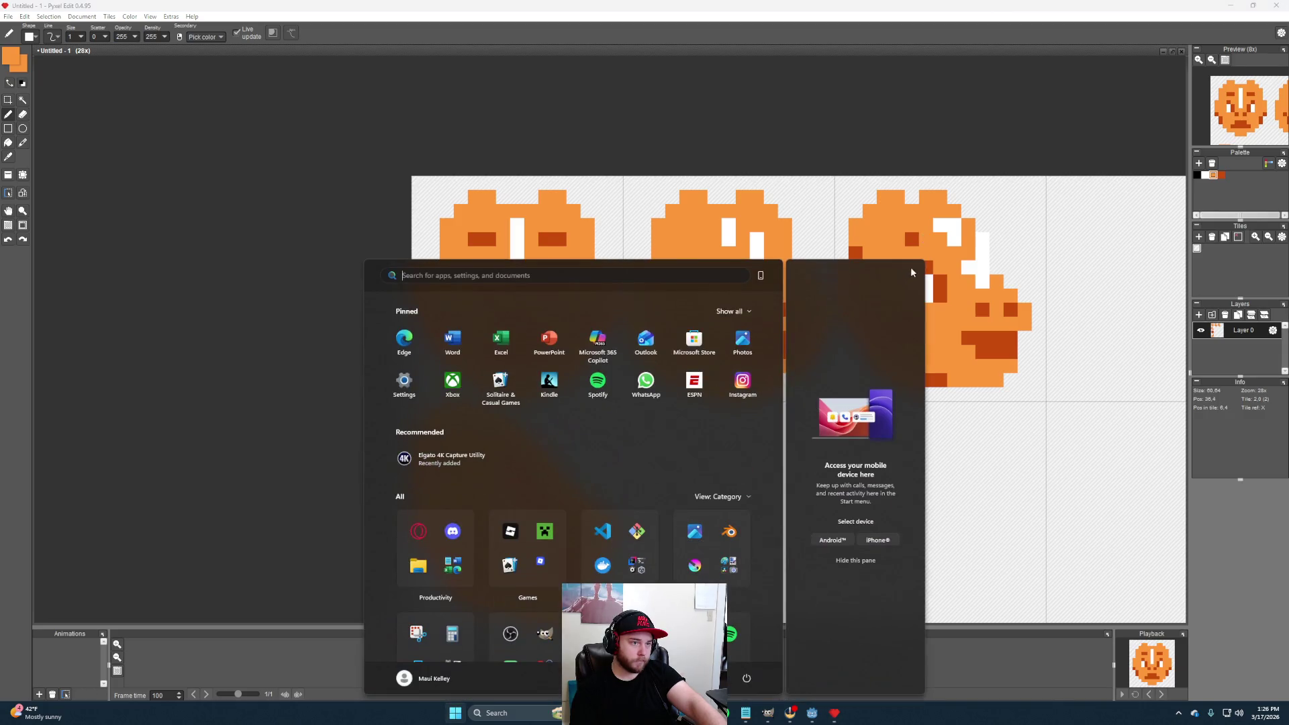
key(super)
key(super)
key(super)
alt+click(925, 238)
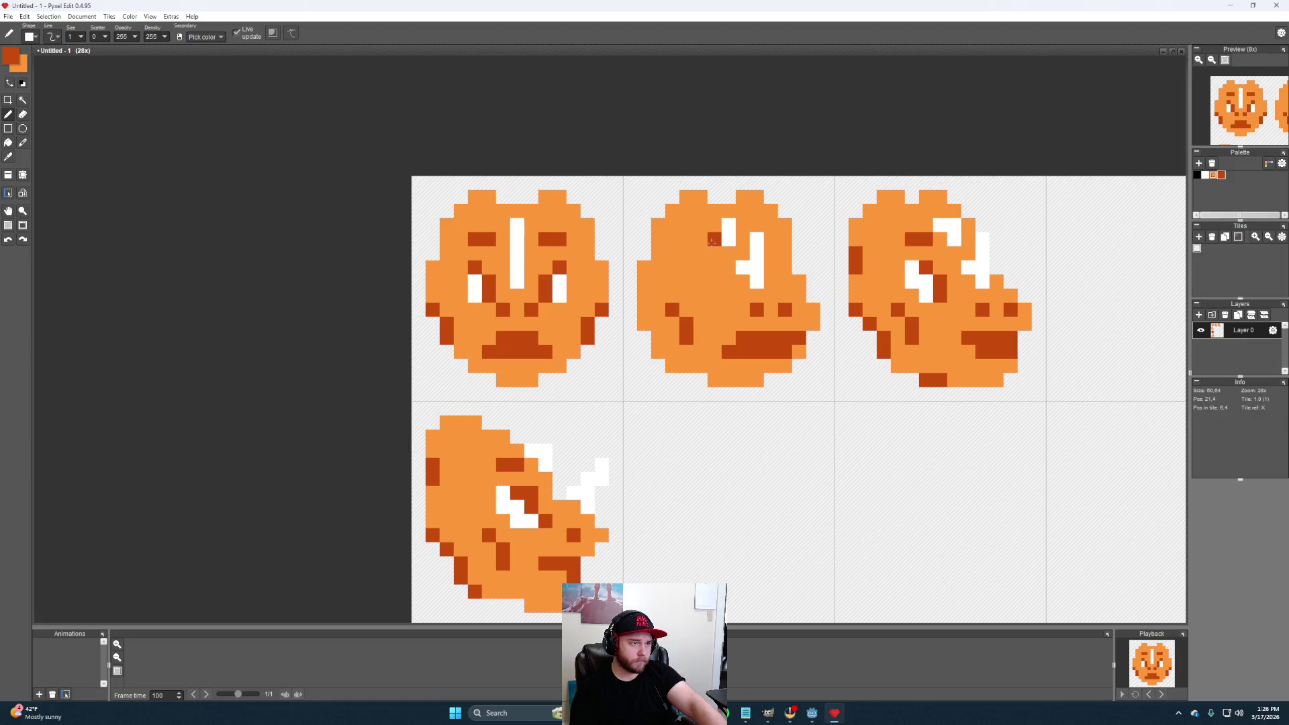
drag(699, 239, 686, 239)
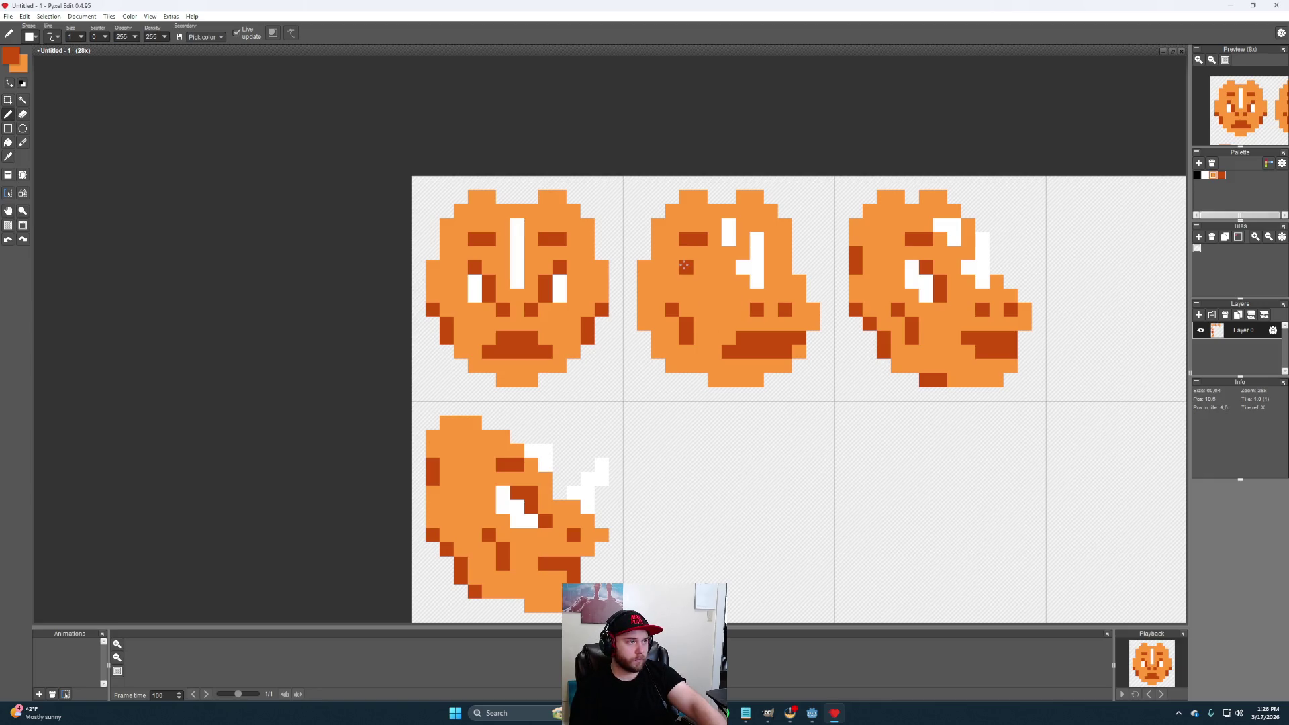
click(698, 268)
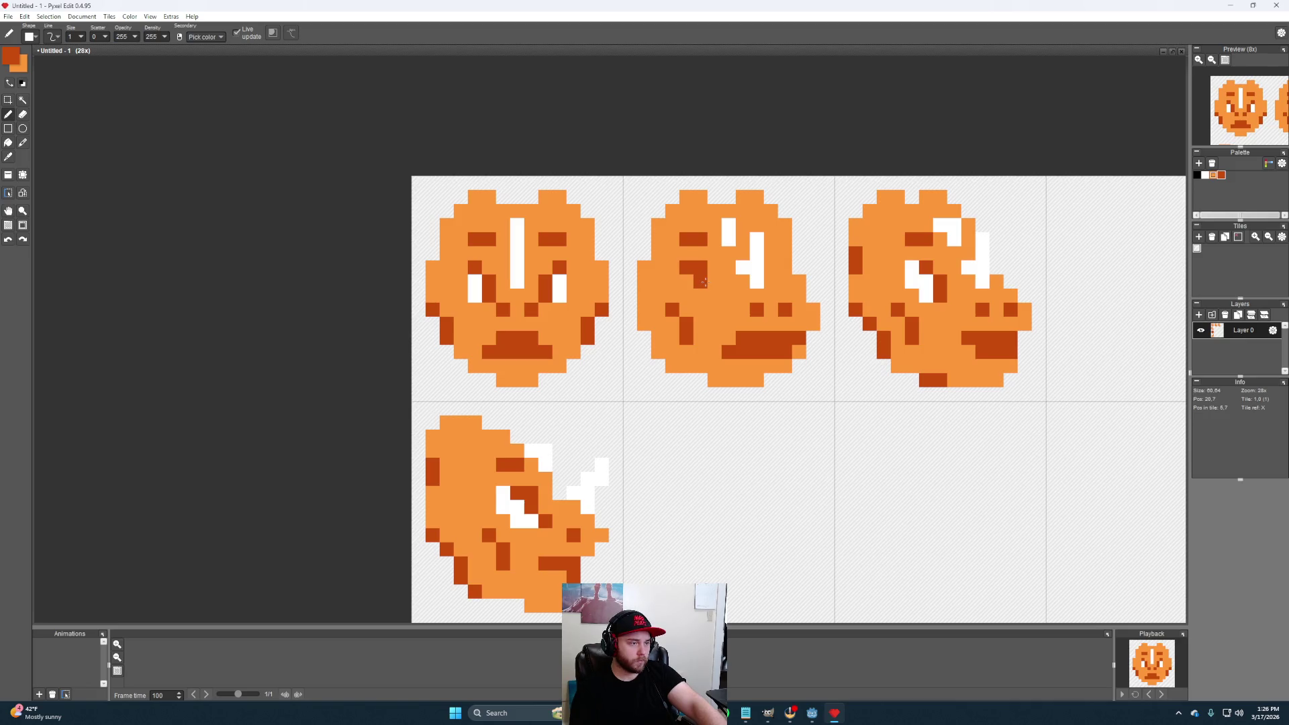
click(711, 284)
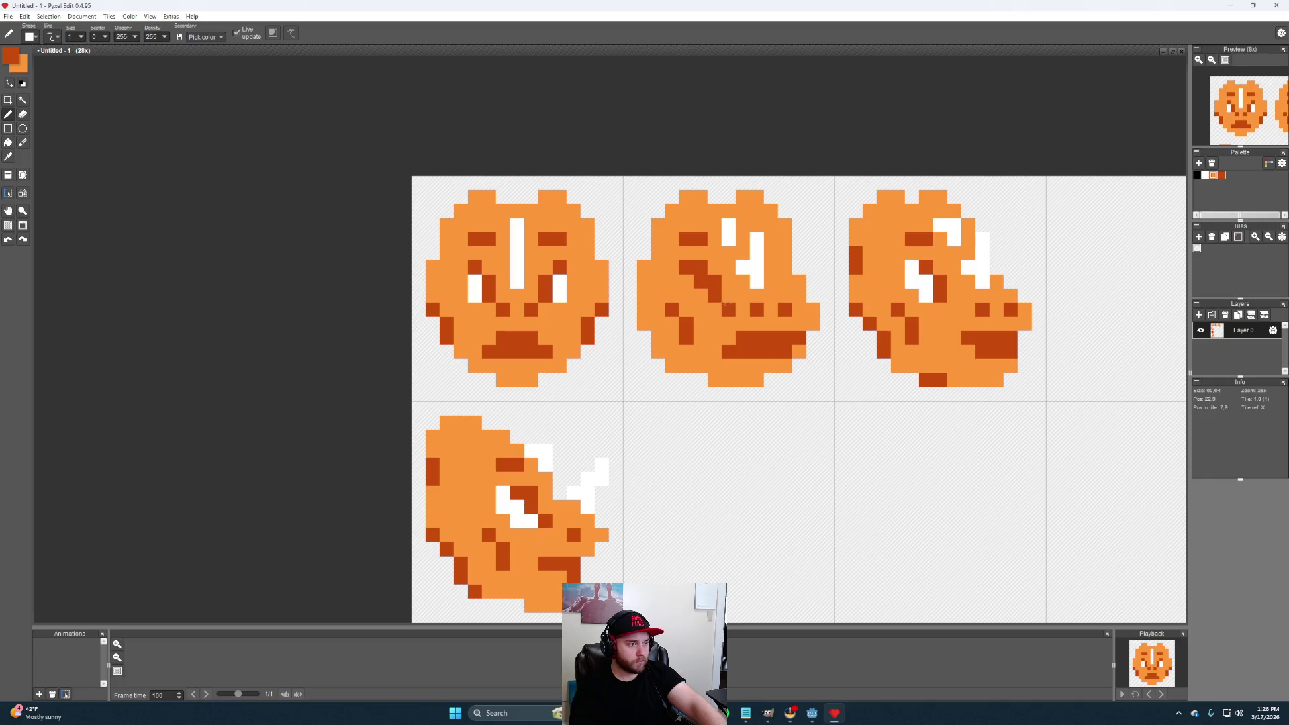
drag(772, 268, 758, 268)
click(746, 268)
Add white highlights in and below the left eye, plus one dark orange cell
key(super)
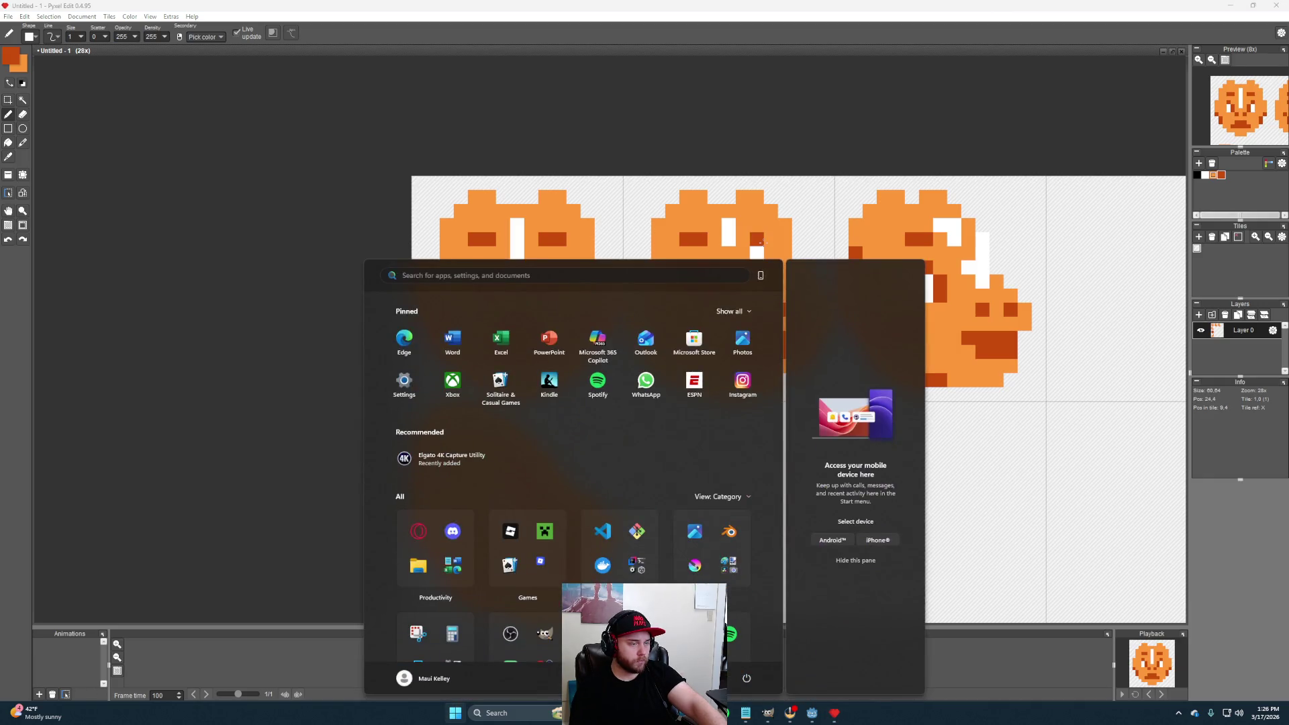
key(super)
alt+click(755, 248)
click(685, 268)
click(701, 295)
click(869, 310)
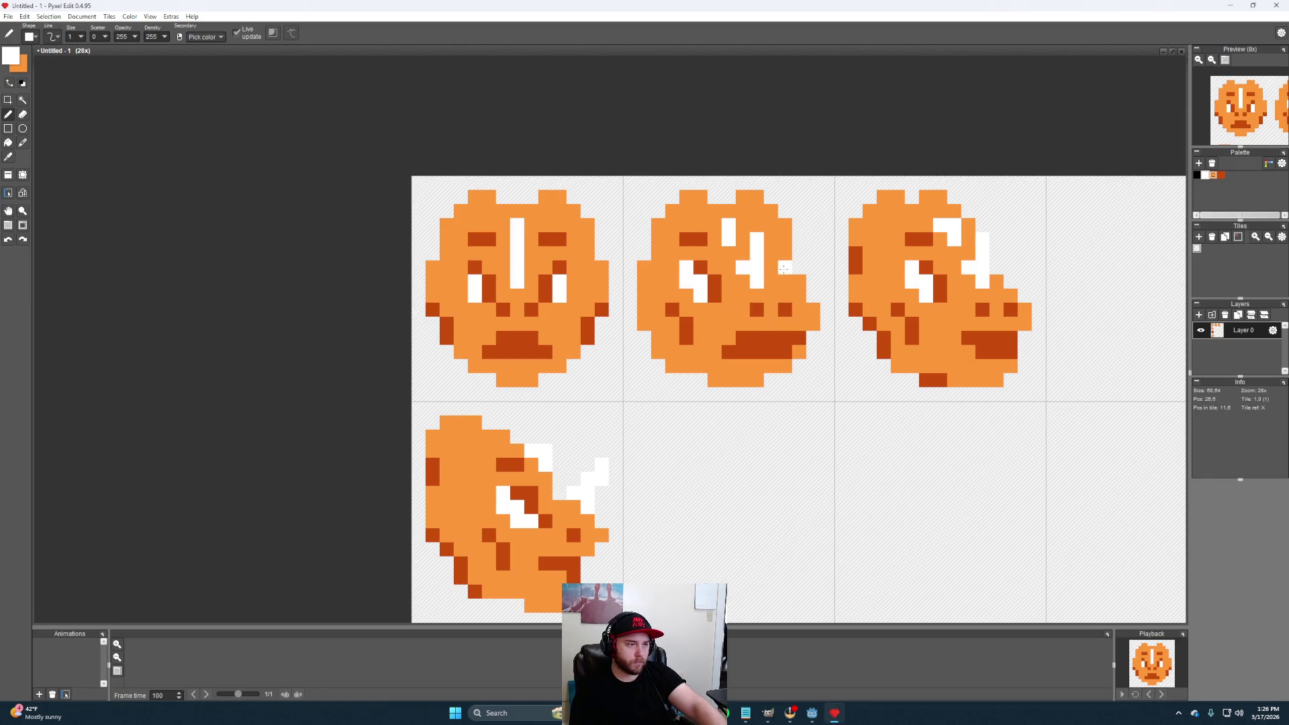
key(super)
key(super)
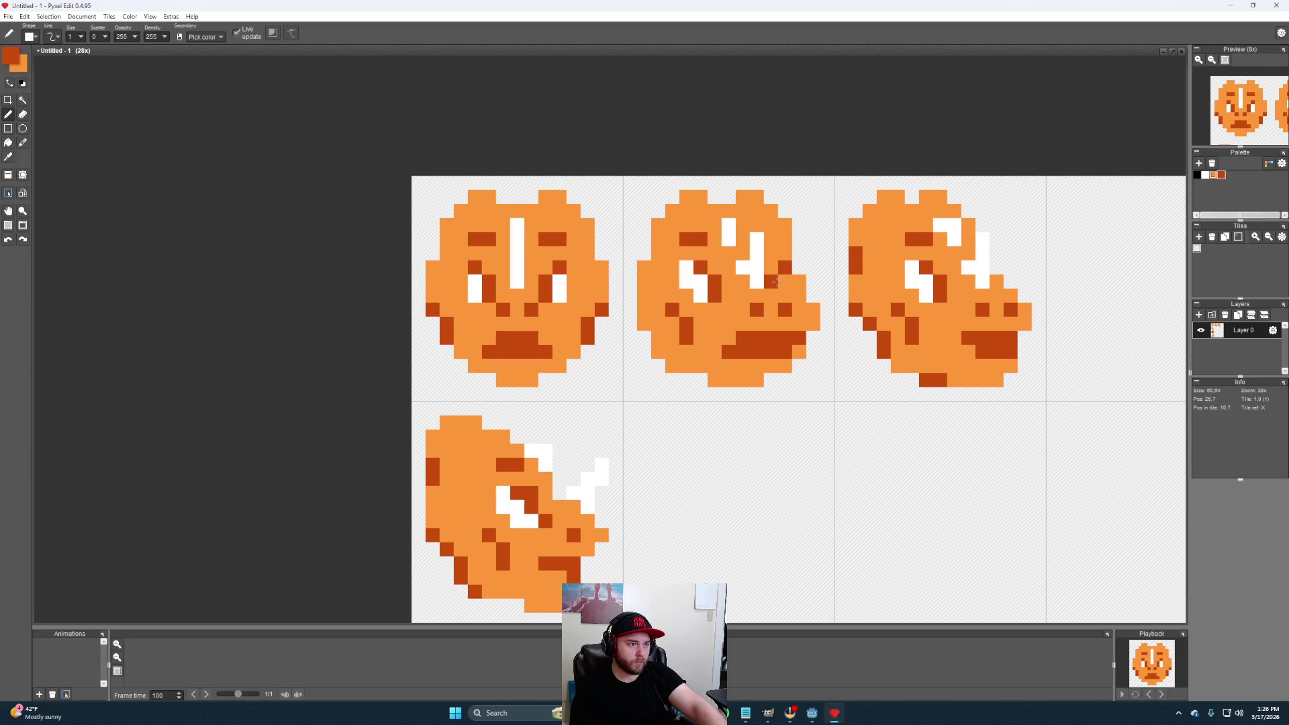
click(782, 266)
Add a white fang pixel at the head's right edge and darken a pixel near the right eye
key(super)
key(super)
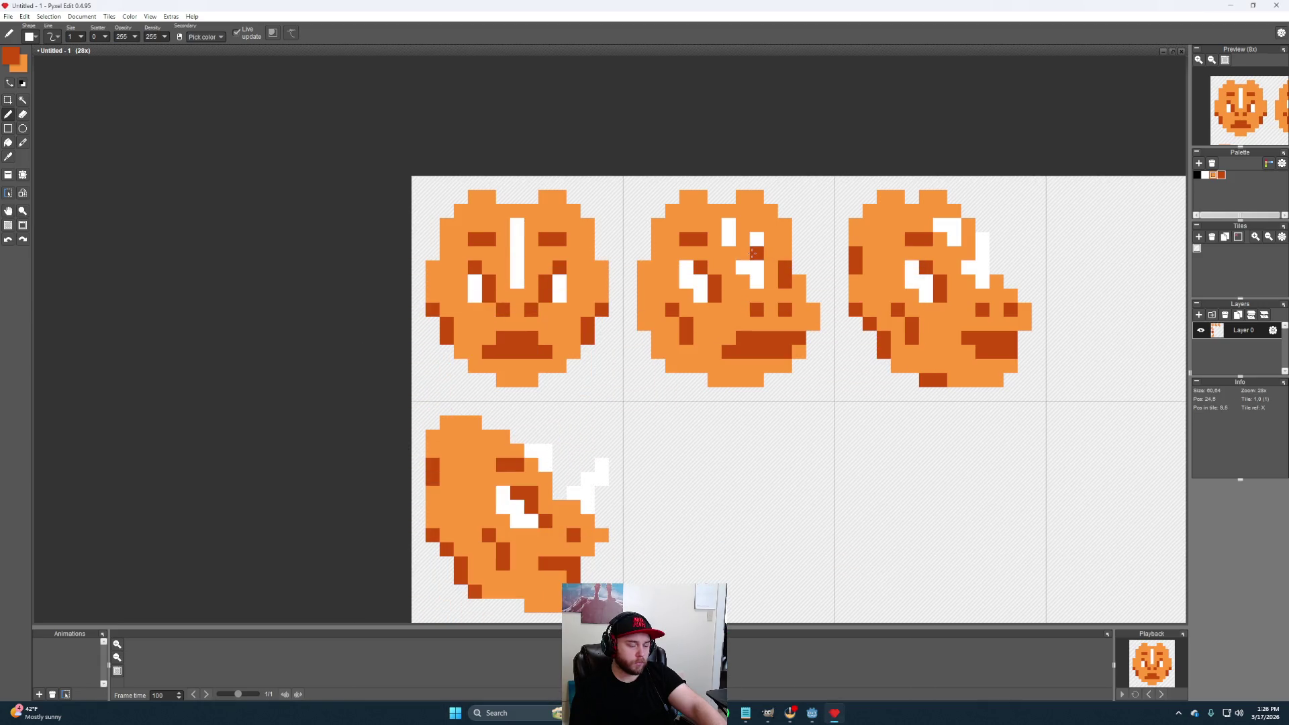
alt+click(756, 253)
click(801, 282)
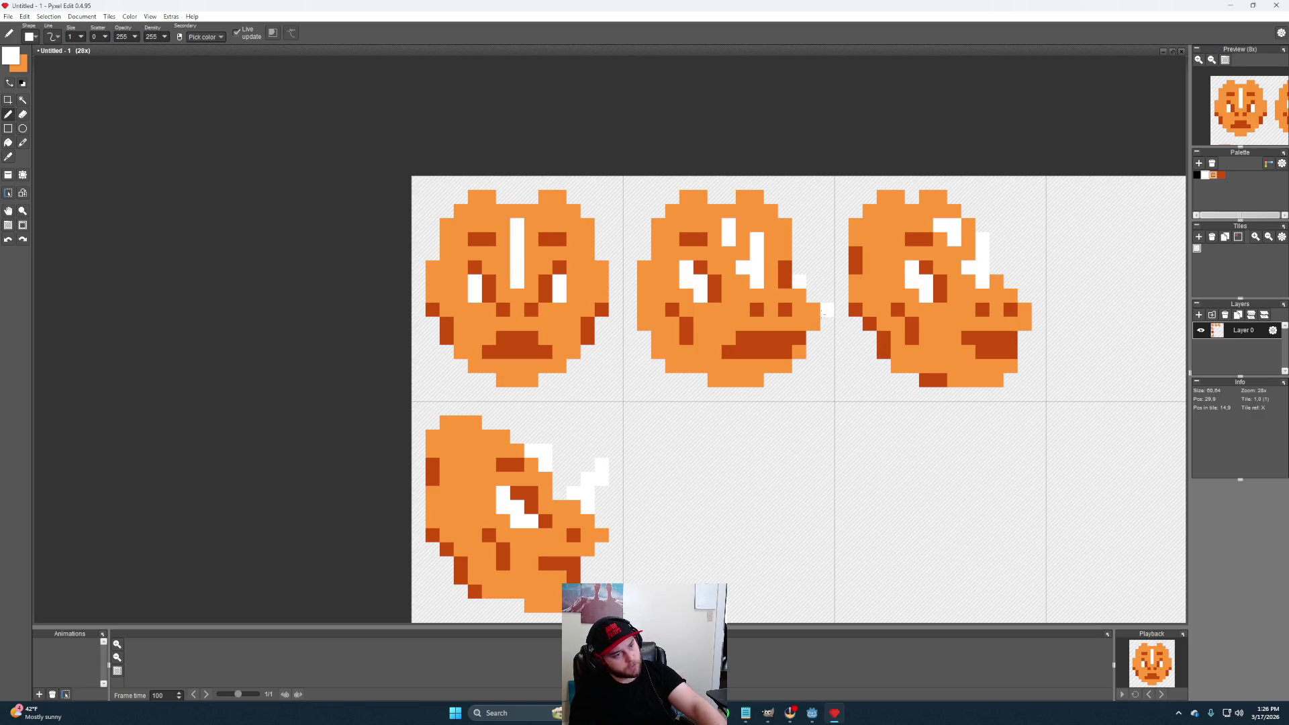
alt+click(774, 281)
click(771, 294)
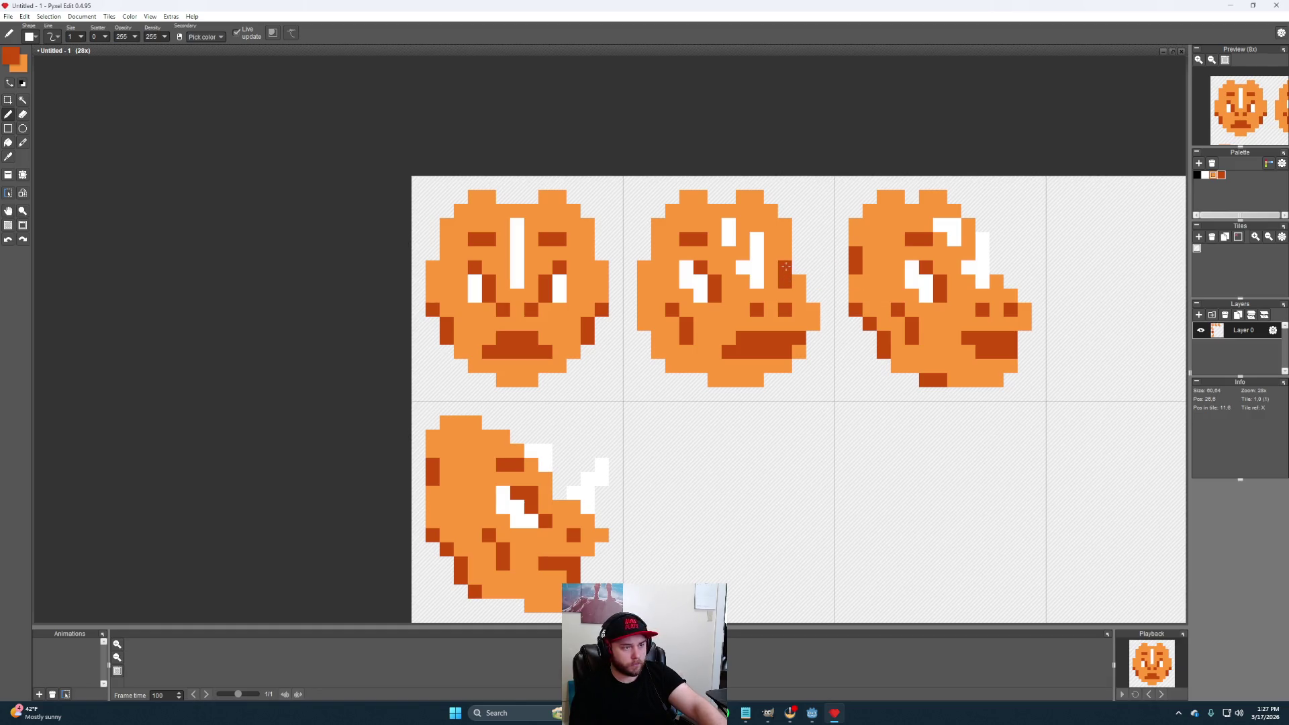
key(alt)
alt+click(912, 274)
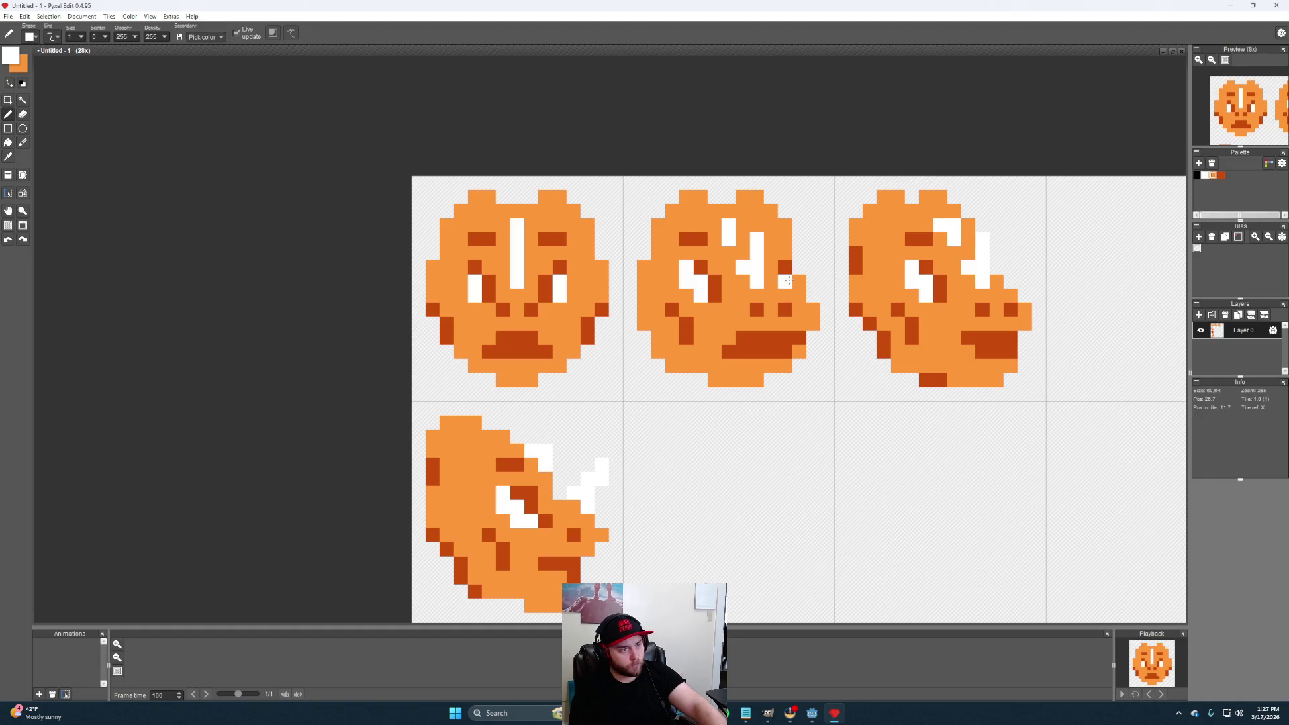
alt+click(803, 295)
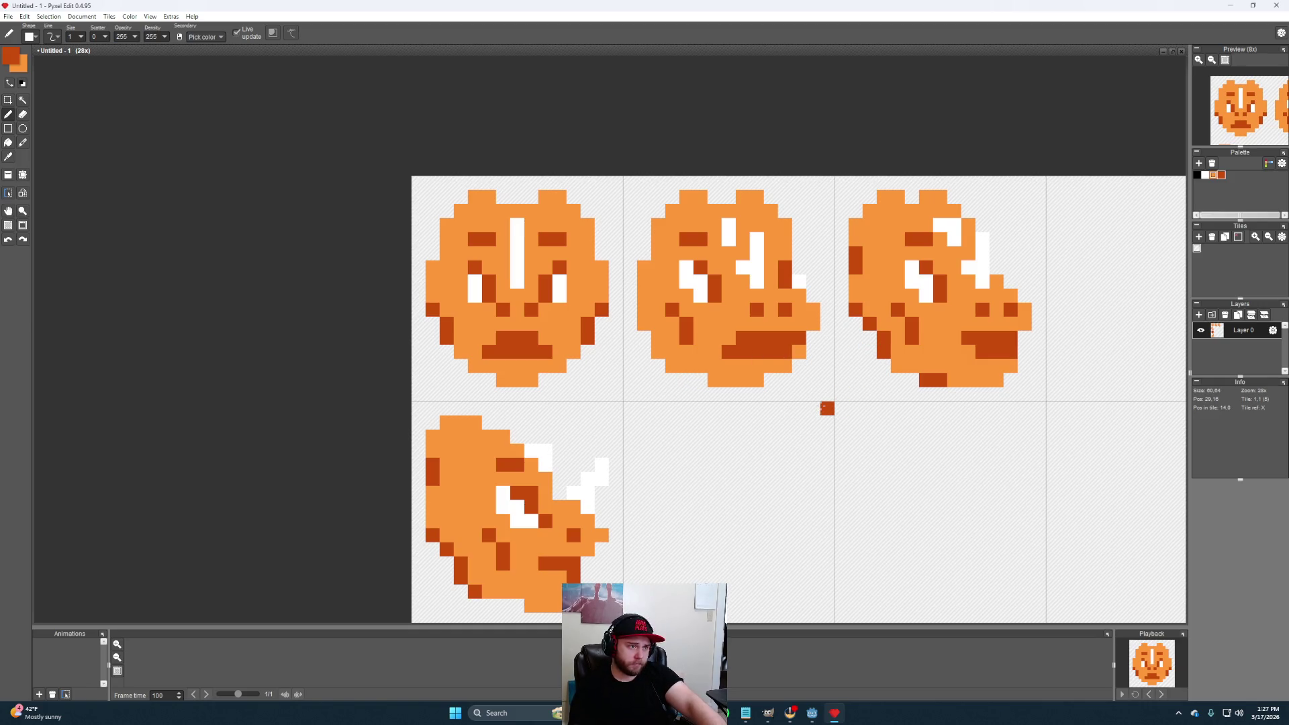
scroll(777, 372, down, 2)
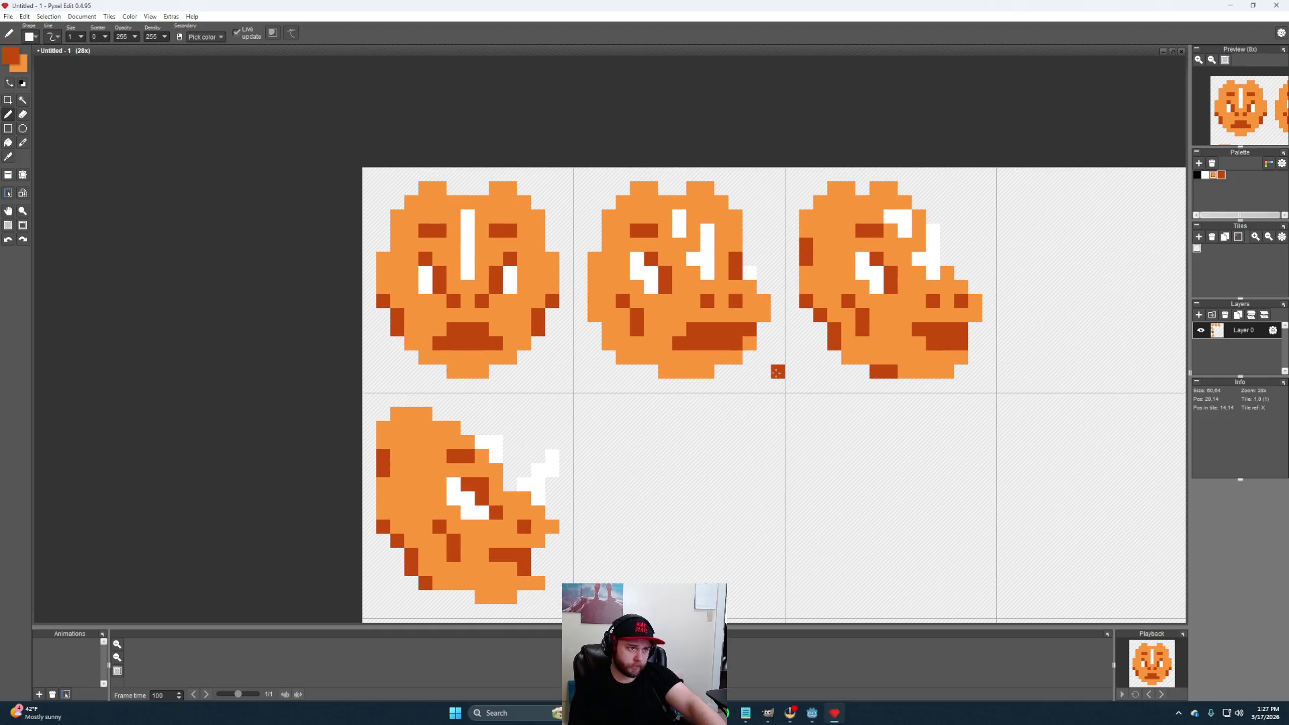
key(e)
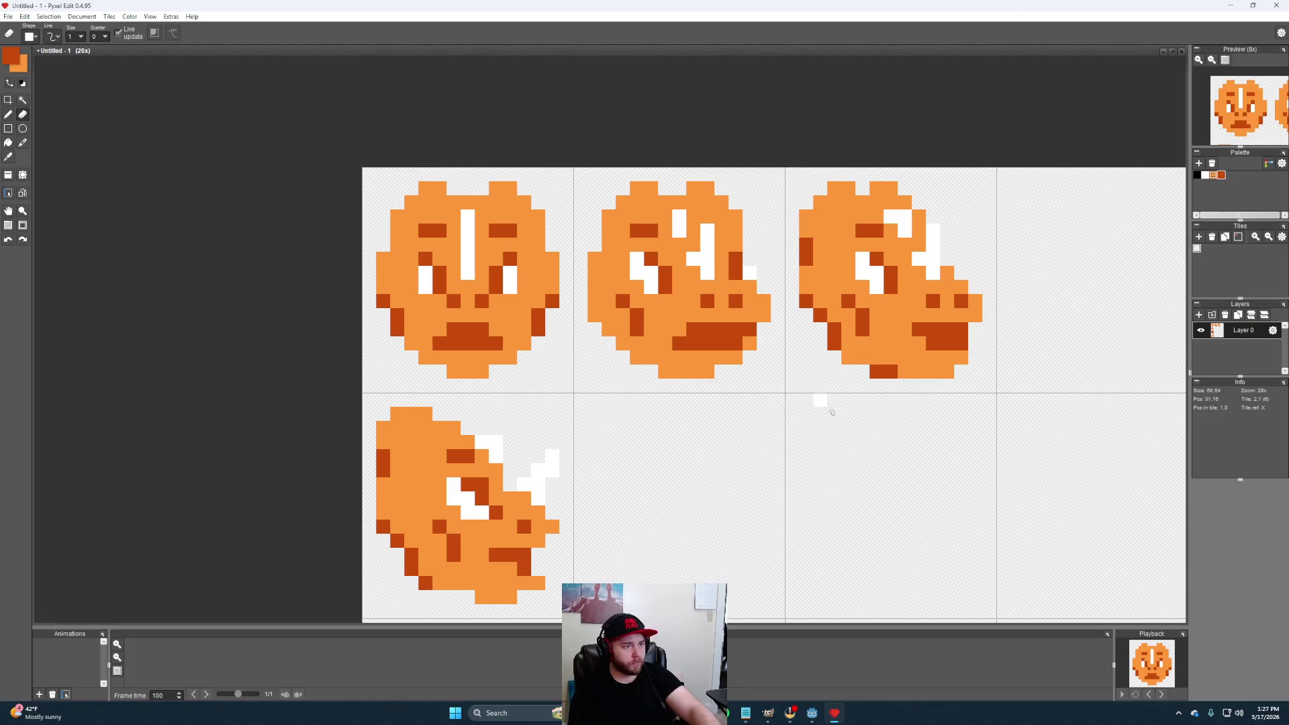
scroll(826, 419, right, 1)
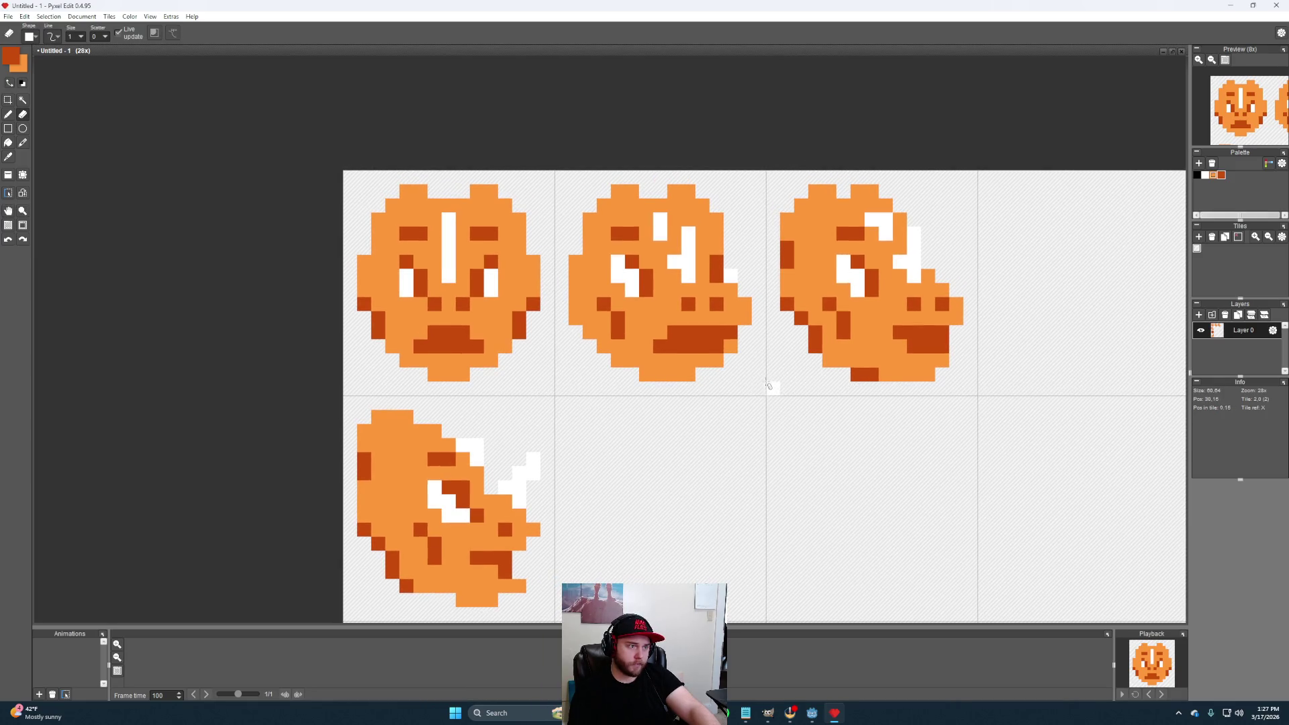
drag(870, 404, 893, 437)
scroll(893, 437, down, 1)
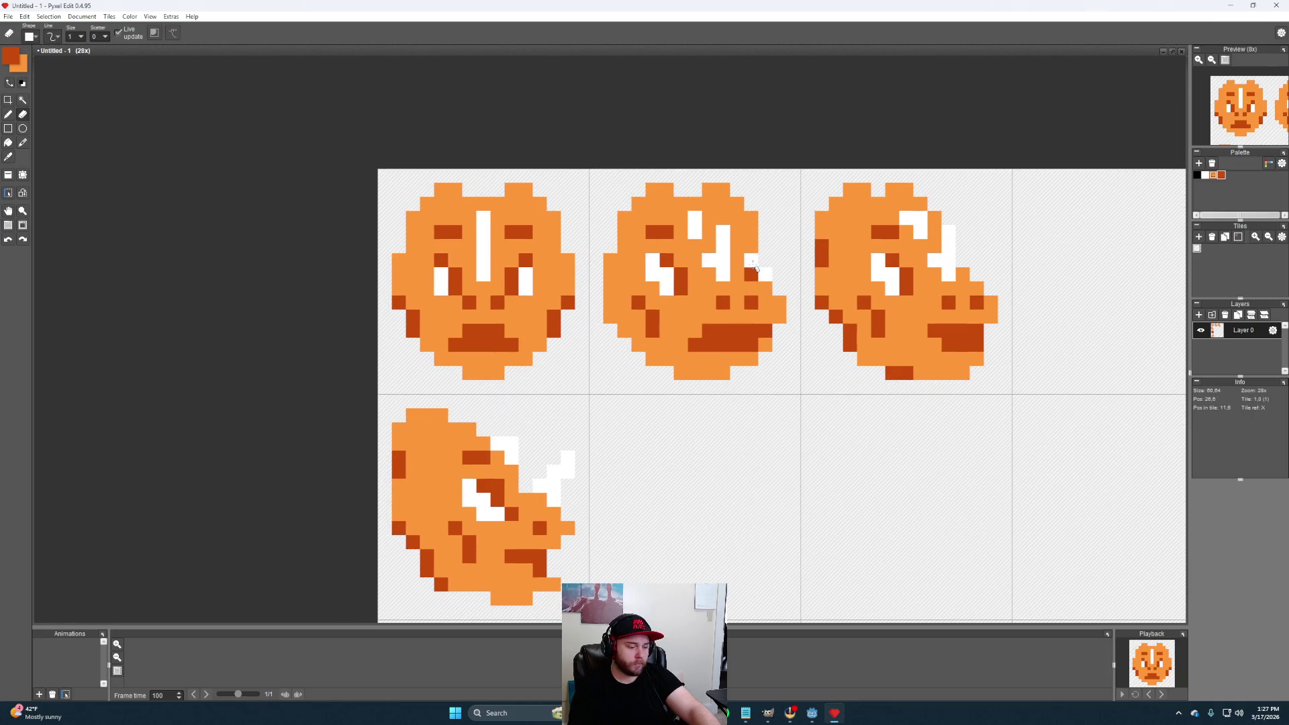
key(b)
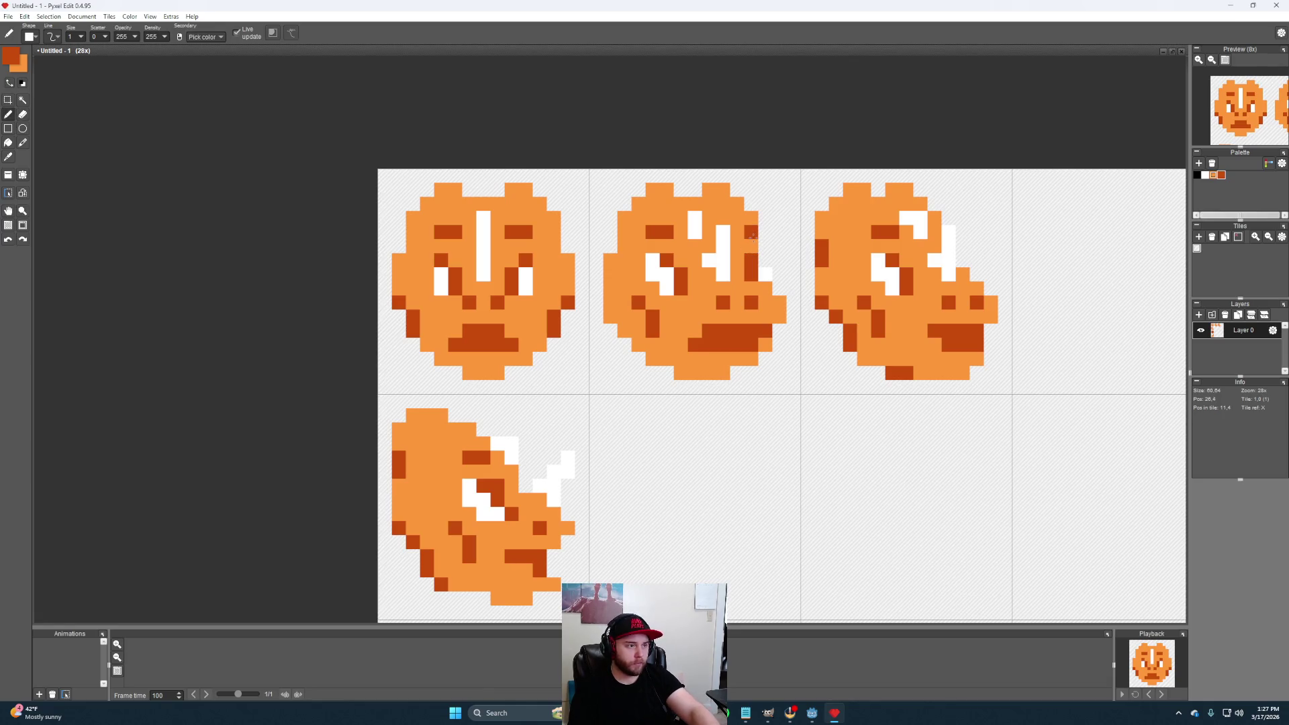
scroll(853, 397, down, 2)
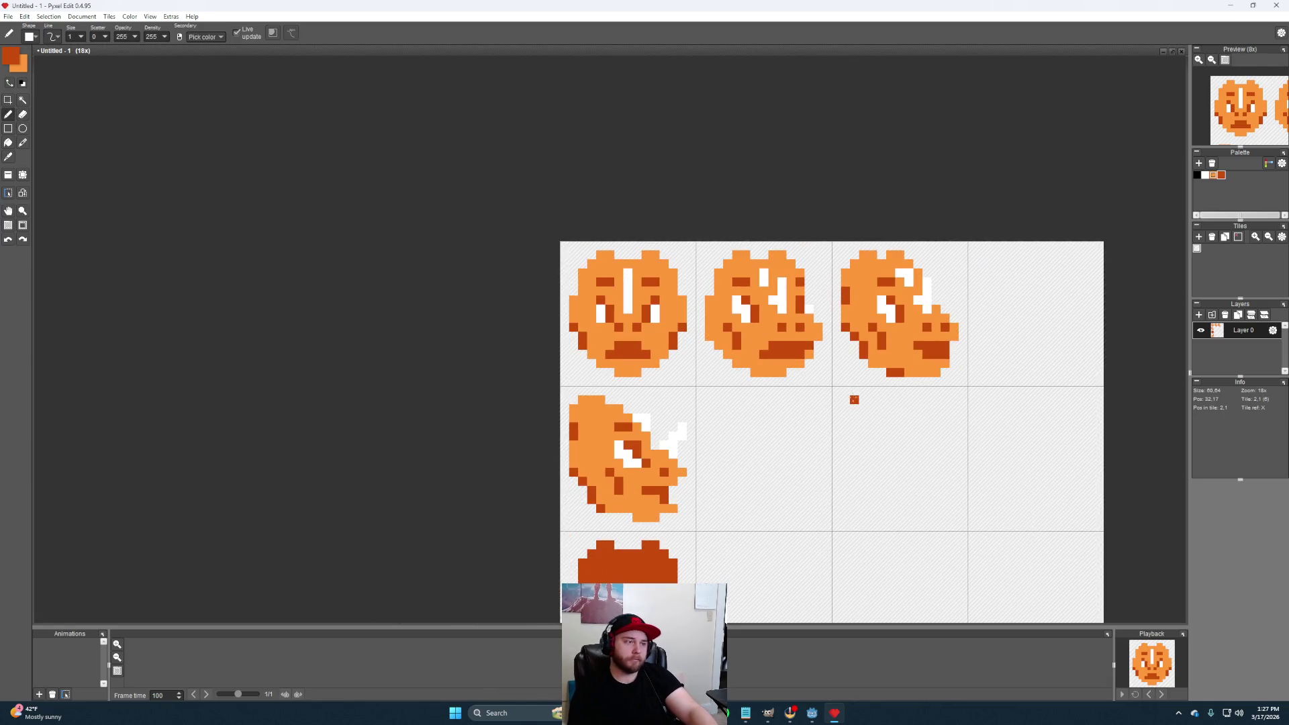
scroll(797, 292, up, 2)
scroll(797, 292, up, 1)
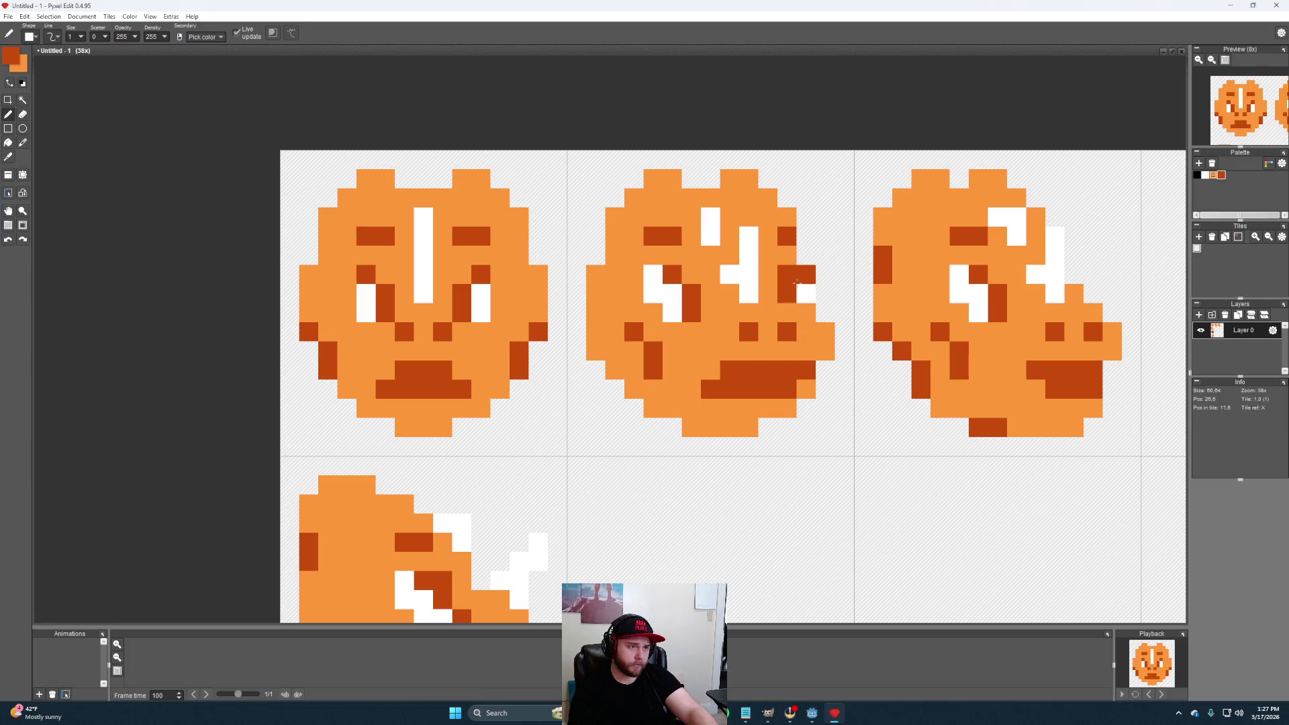
Recolour the second head's top-right pixels with dark and light orange
key(i)
click(806, 275)
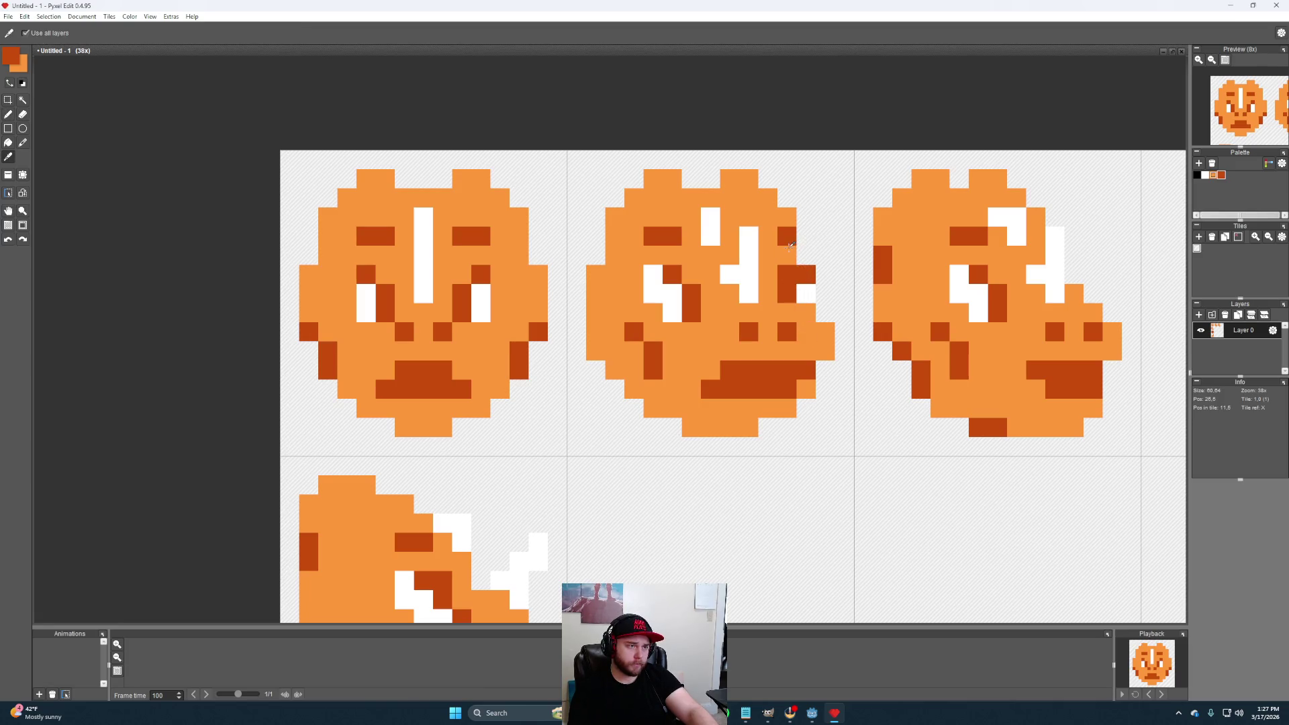
click(806, 237)
alt+click(787, 235)
alt+click(793, 211)
drag(807, 198, 787, 198)
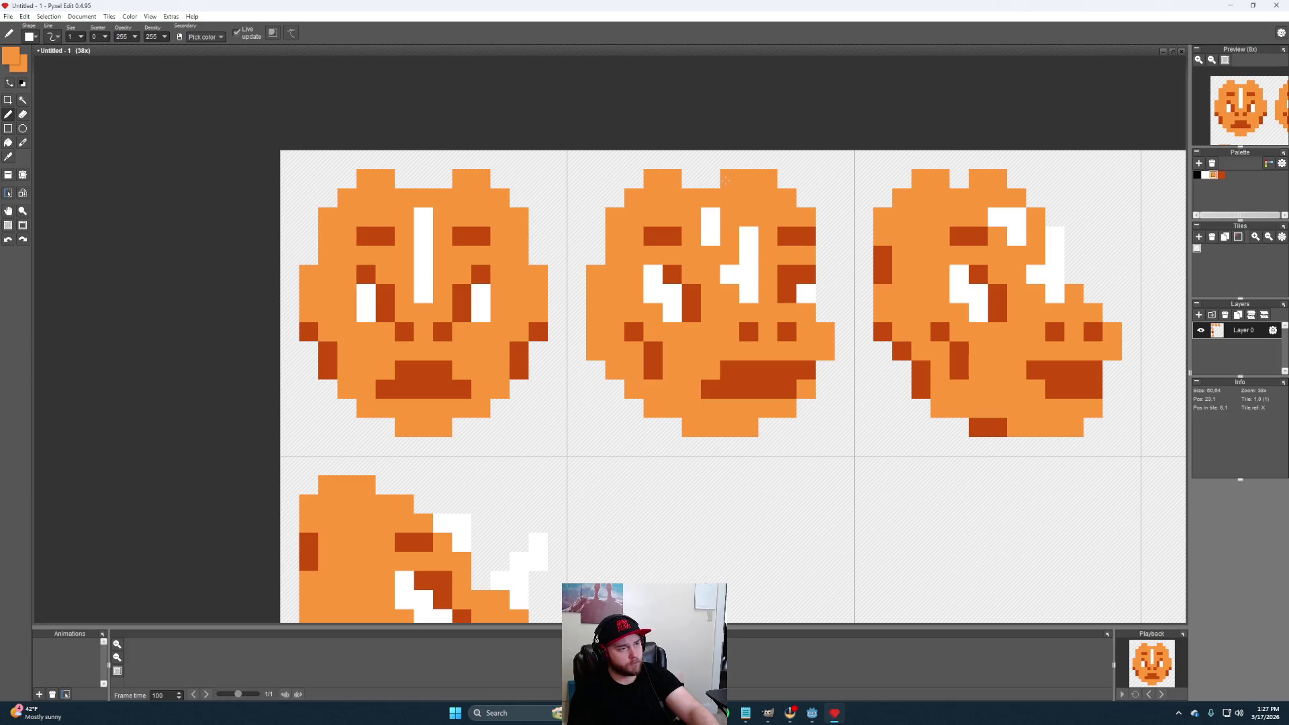
Erase stray pixels along the ear and right edge of the second head
key(e)
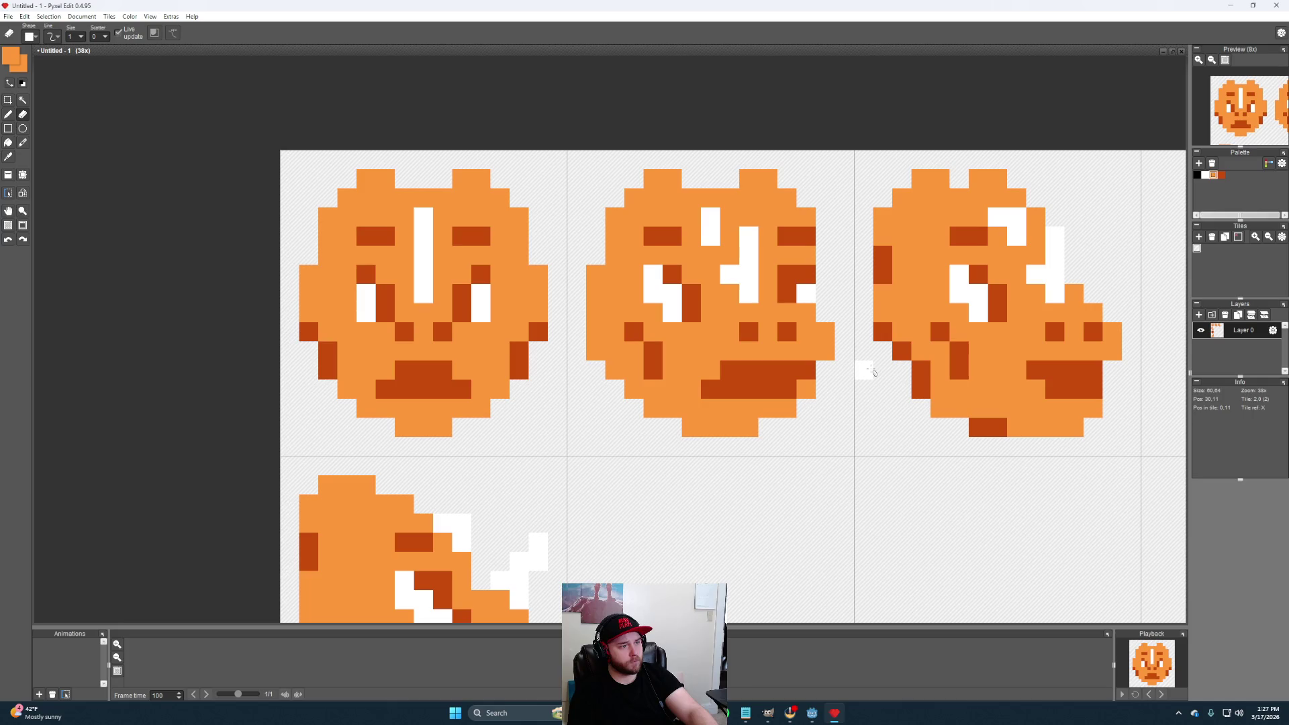
drag(729, 179, 806, 255)
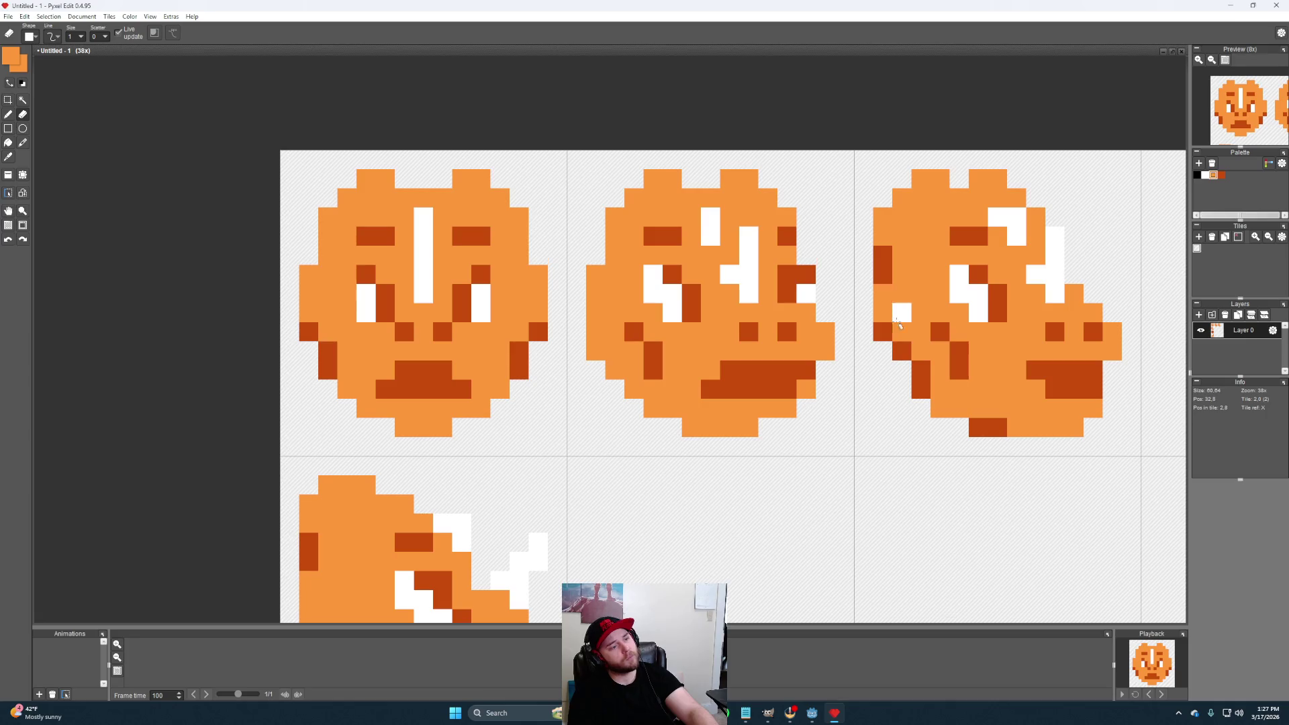
click(806, 274)
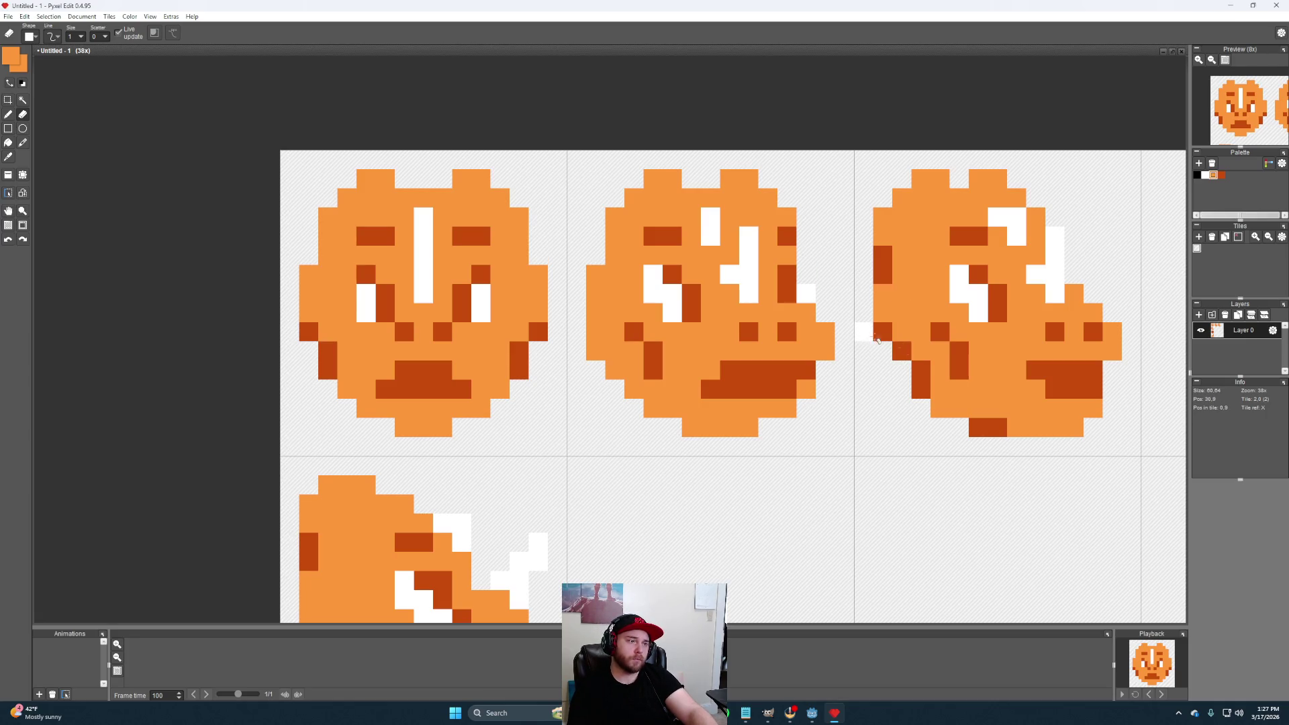
key(h)
scroll(858, 381, down, 3)
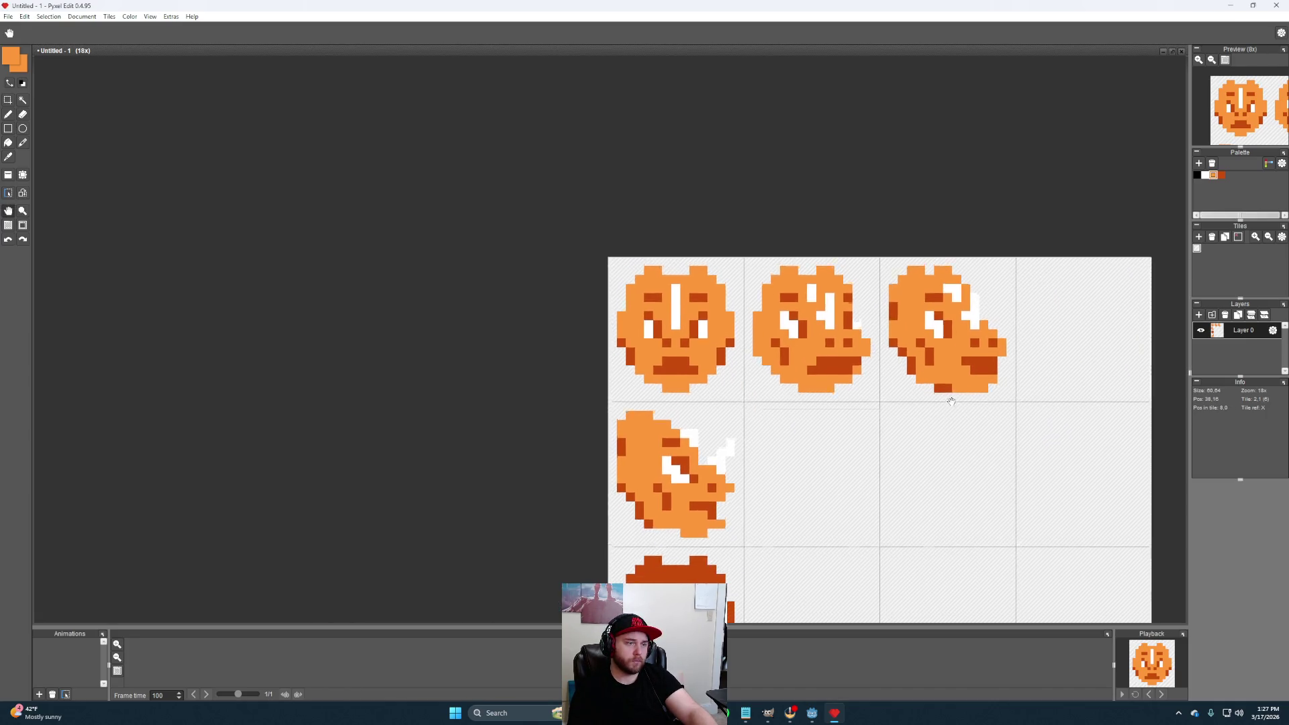
scroll(851, 287, up, 1)
Sample between the sprite's oranges and place a dark orange pixel on the second head's right edge
alt+click(851, 284)
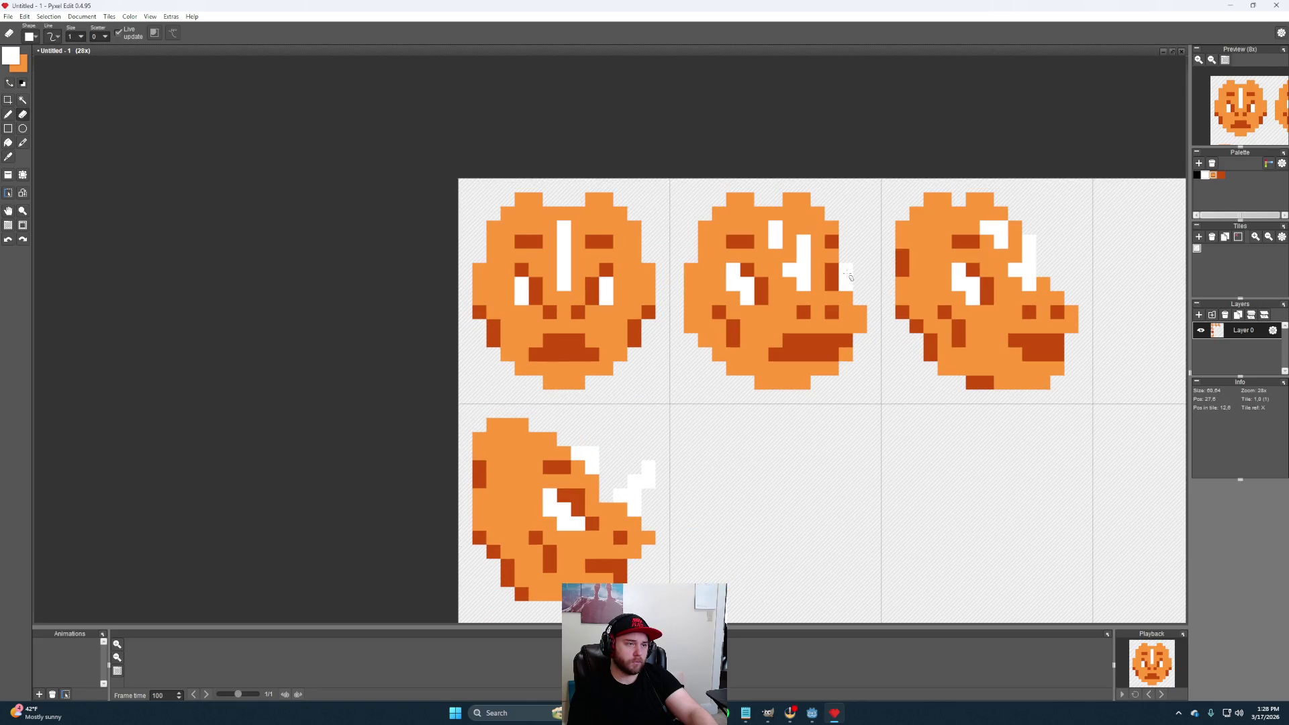
key(b)
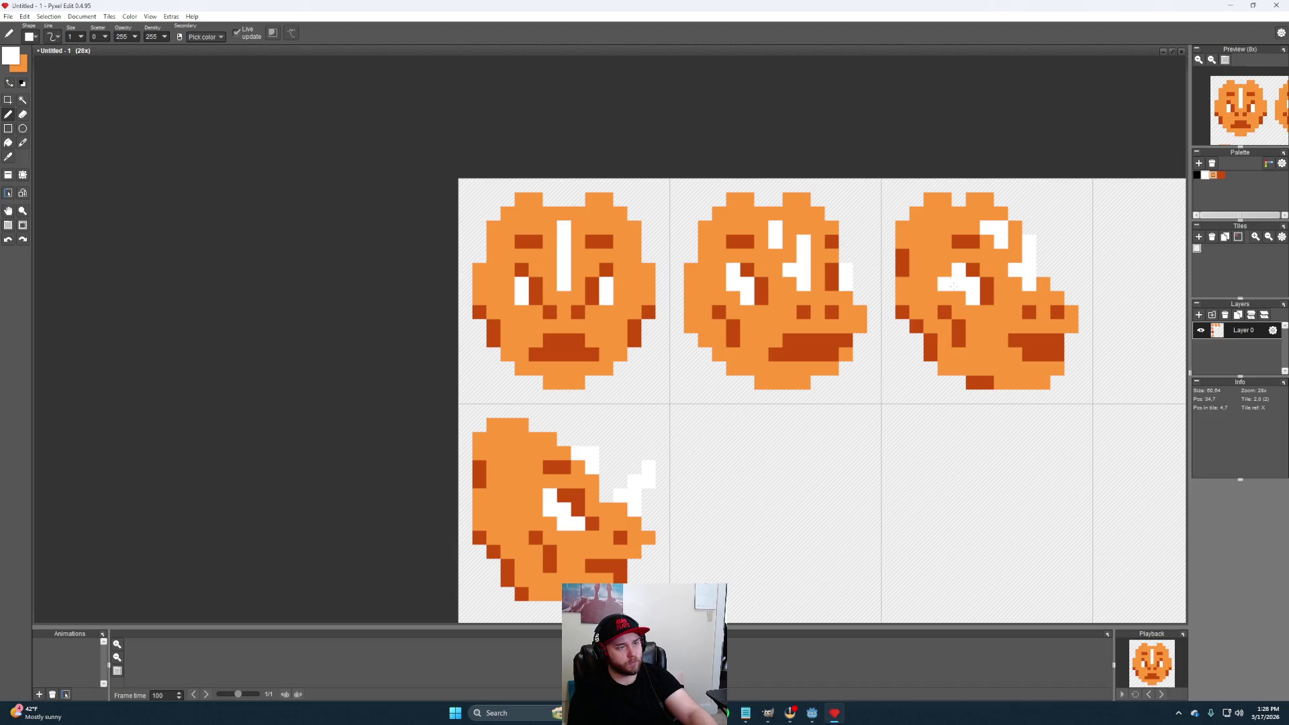
scroll(958, 341, down, 3)
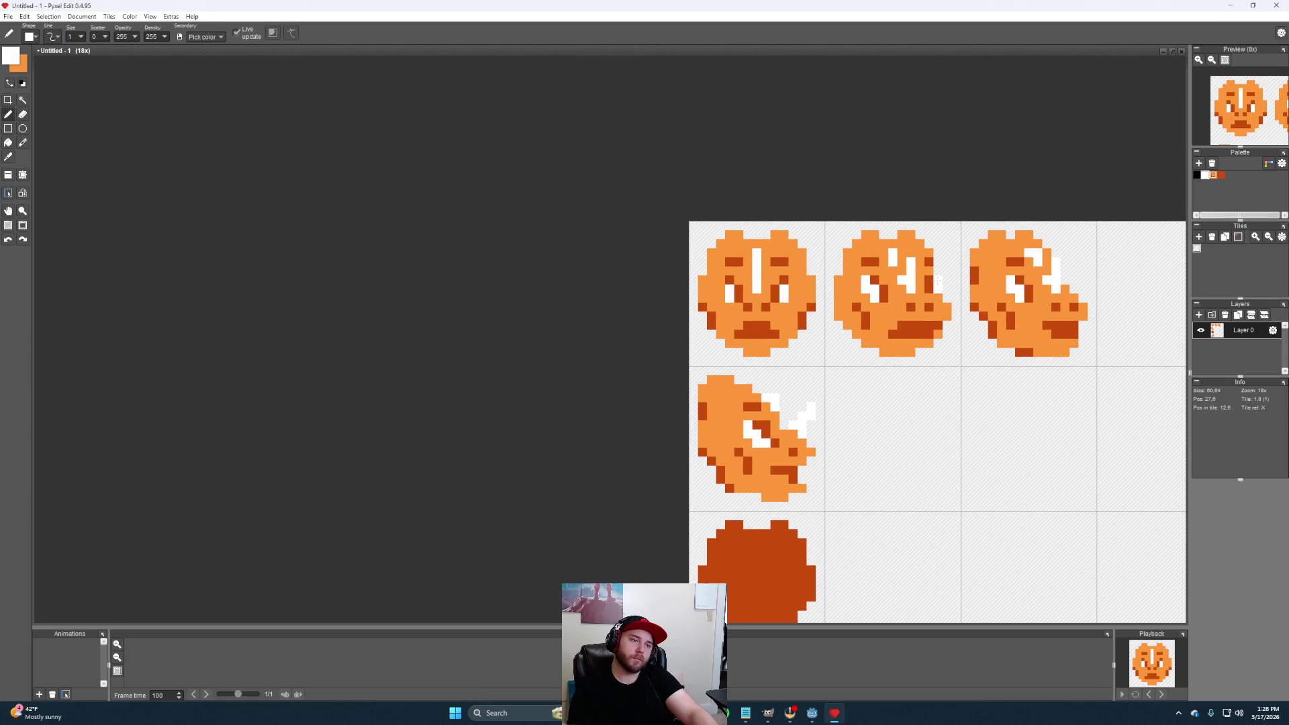
alt+click(929, 282)
alt+click(927, 287)
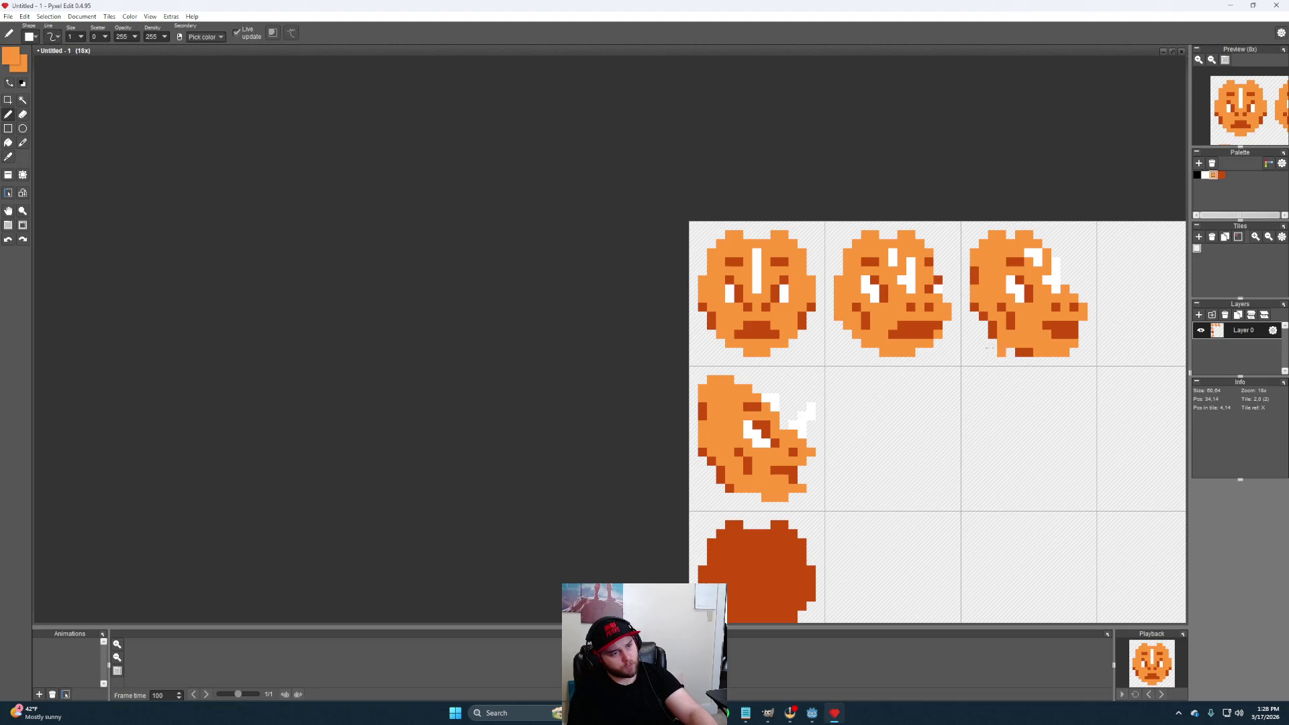
alt+click(910, 307)
alt+click(922, 306)
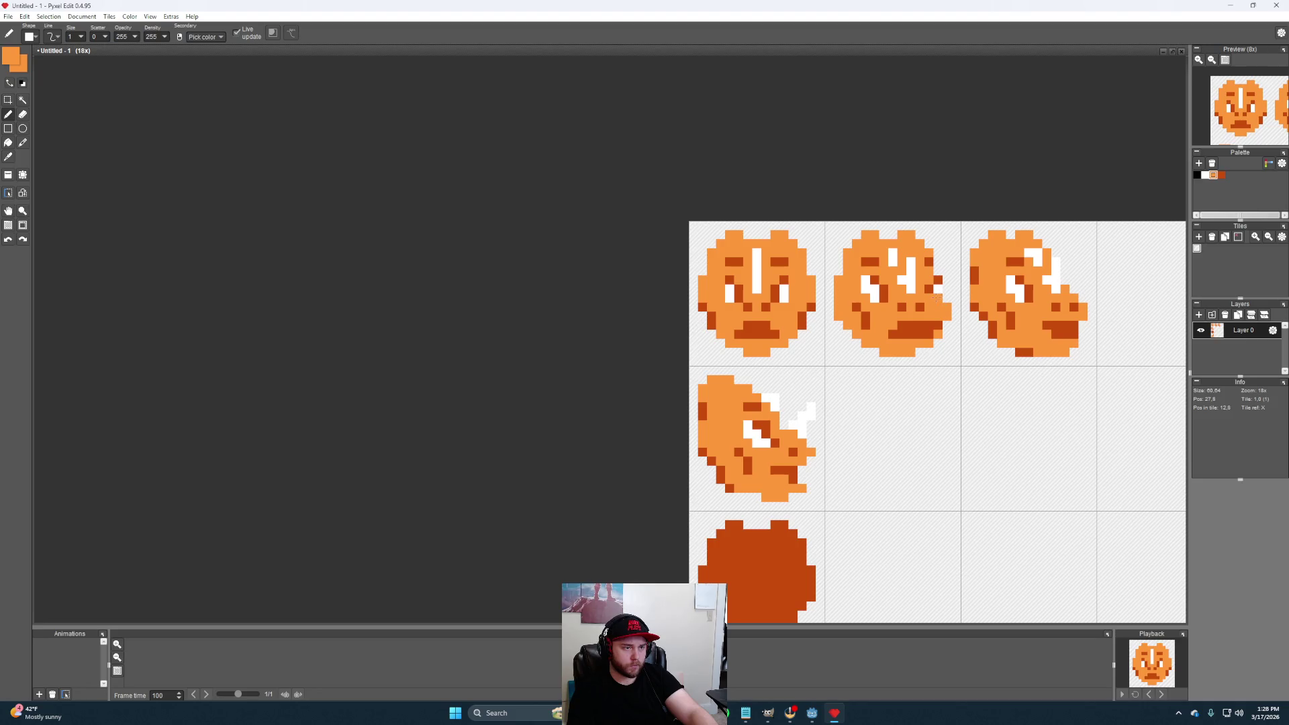
alt+click(918, 288)
alt+click(929, 290)
click(947, 326)
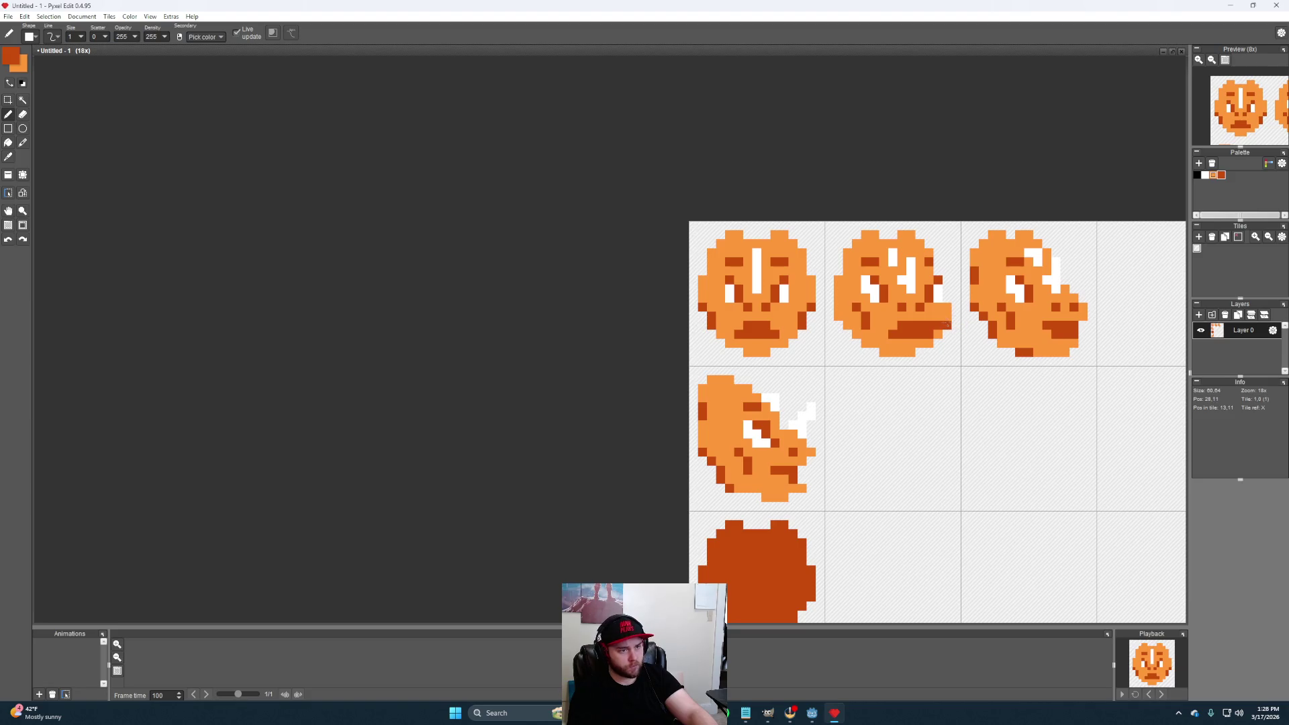
Add a light orange pixel at the second head's lower-right edge
key(e)
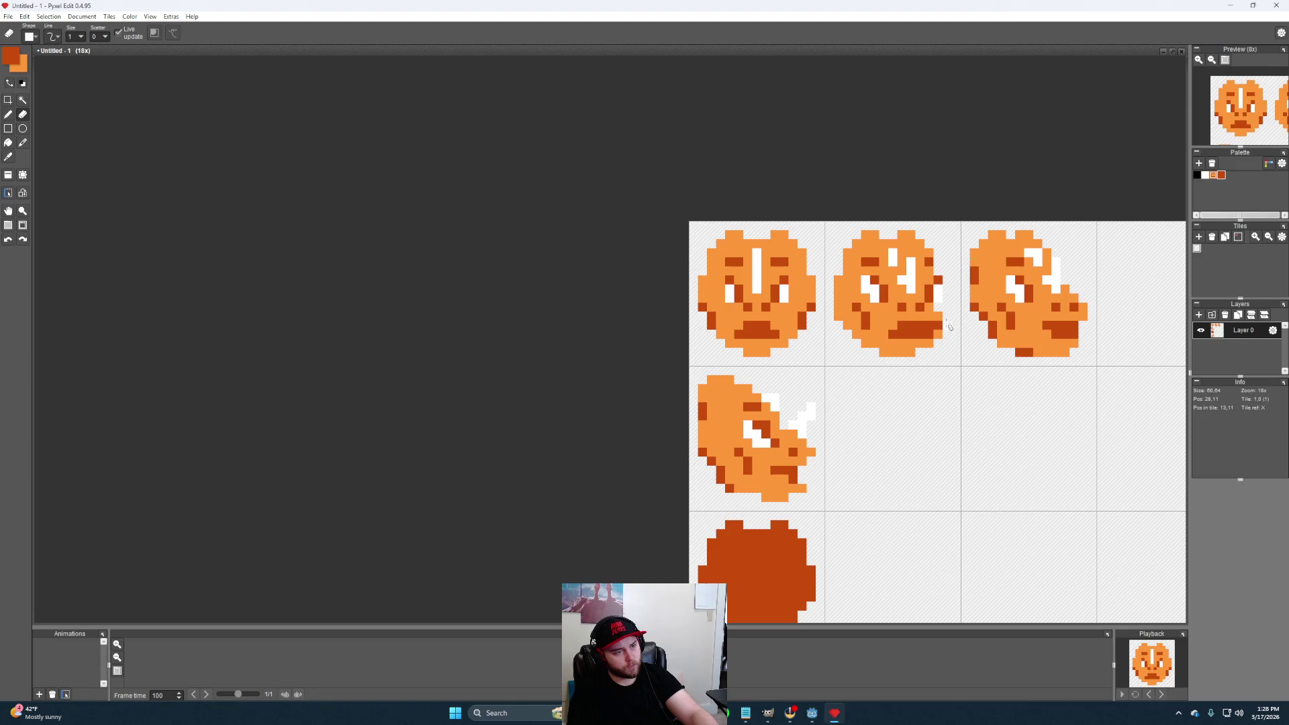
key(b)
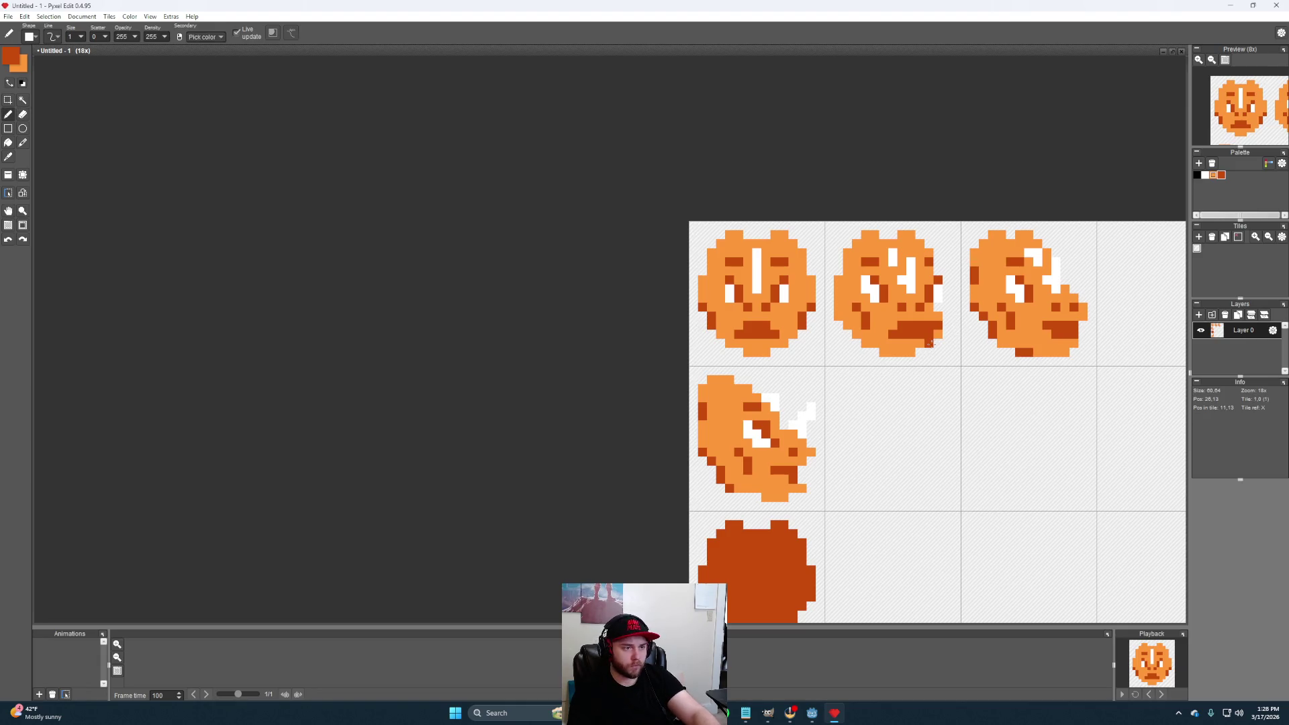
right_click(934, 318)
click(948, 335)
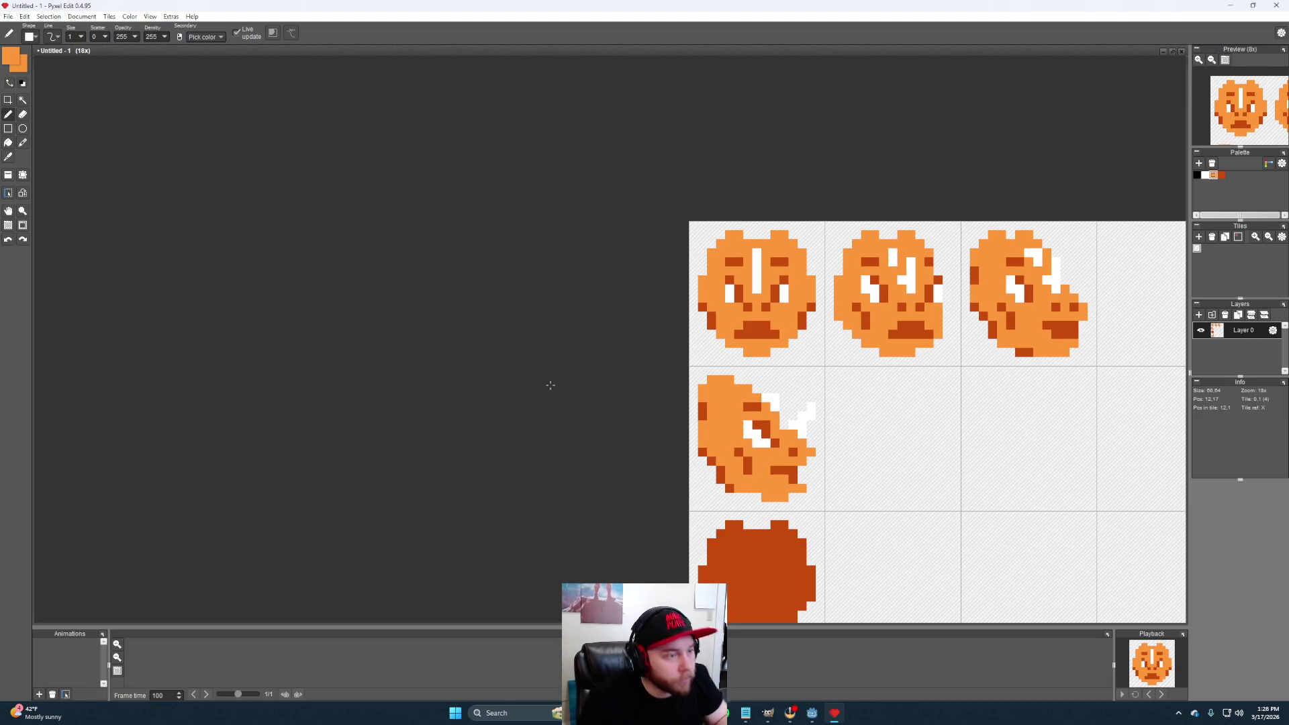
scroll(916, 366, down, 2)
scroll(932, 315, up, 2)
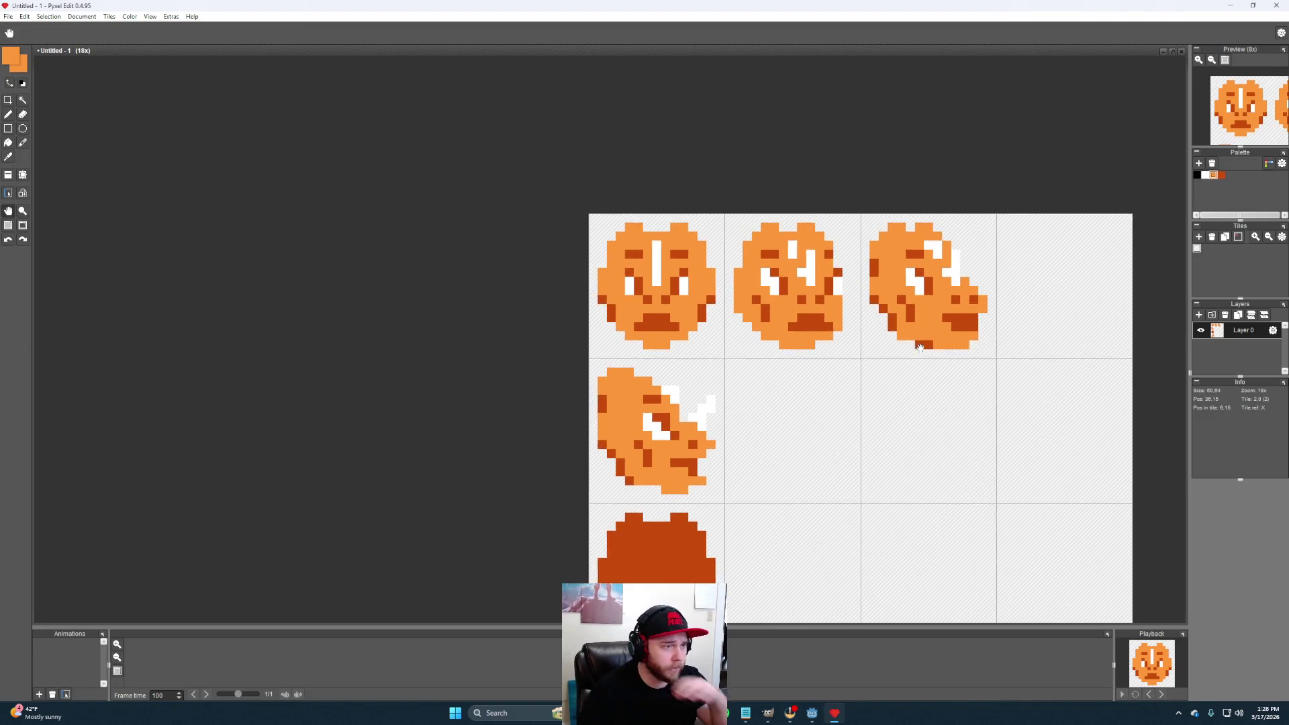
Recolour the dark pixel near the tilted fourth head's bottom to light orange
drag(932, 316, 828, 360)
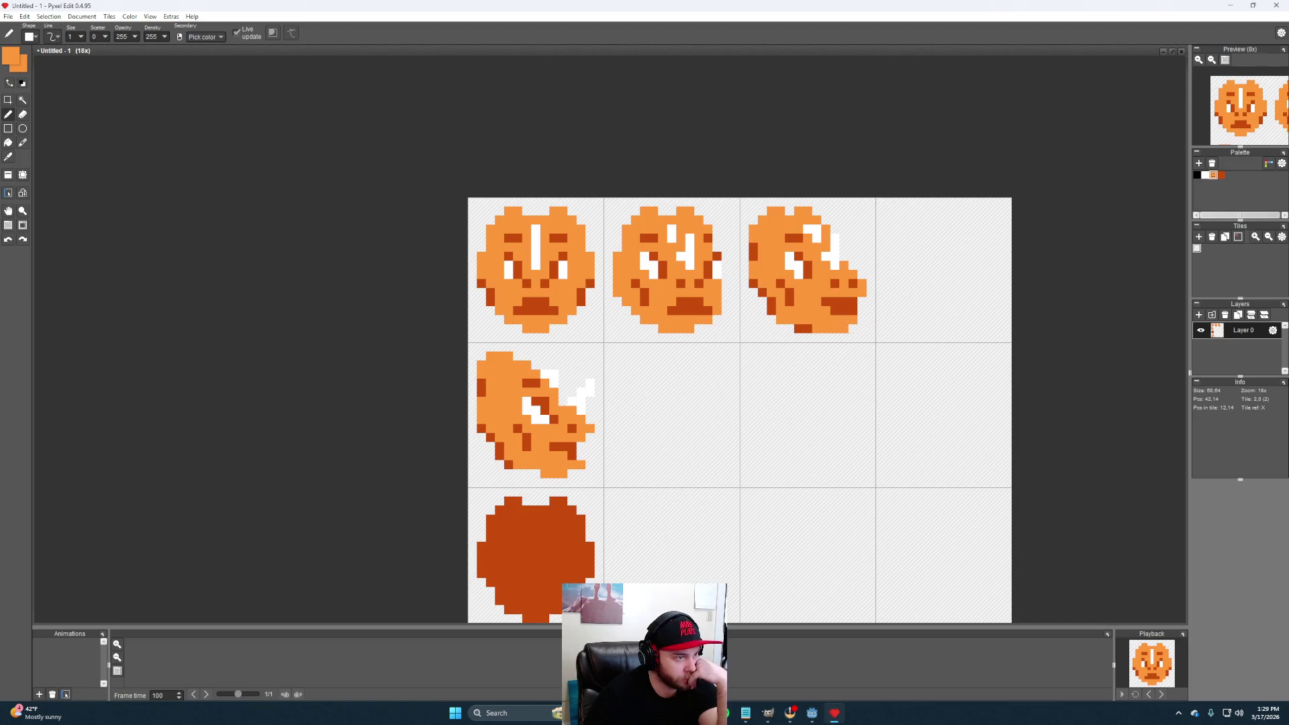
right_click(826, 311)
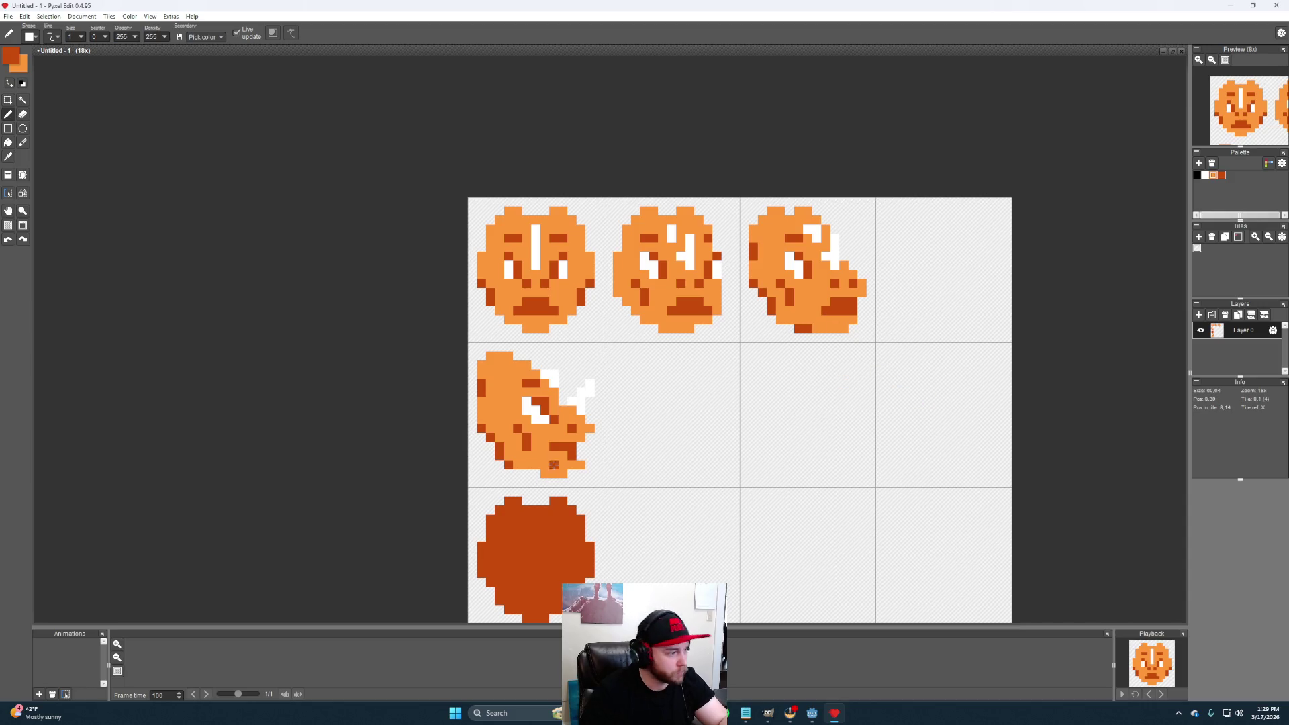
right_click(560, 425)
click(564, 446)
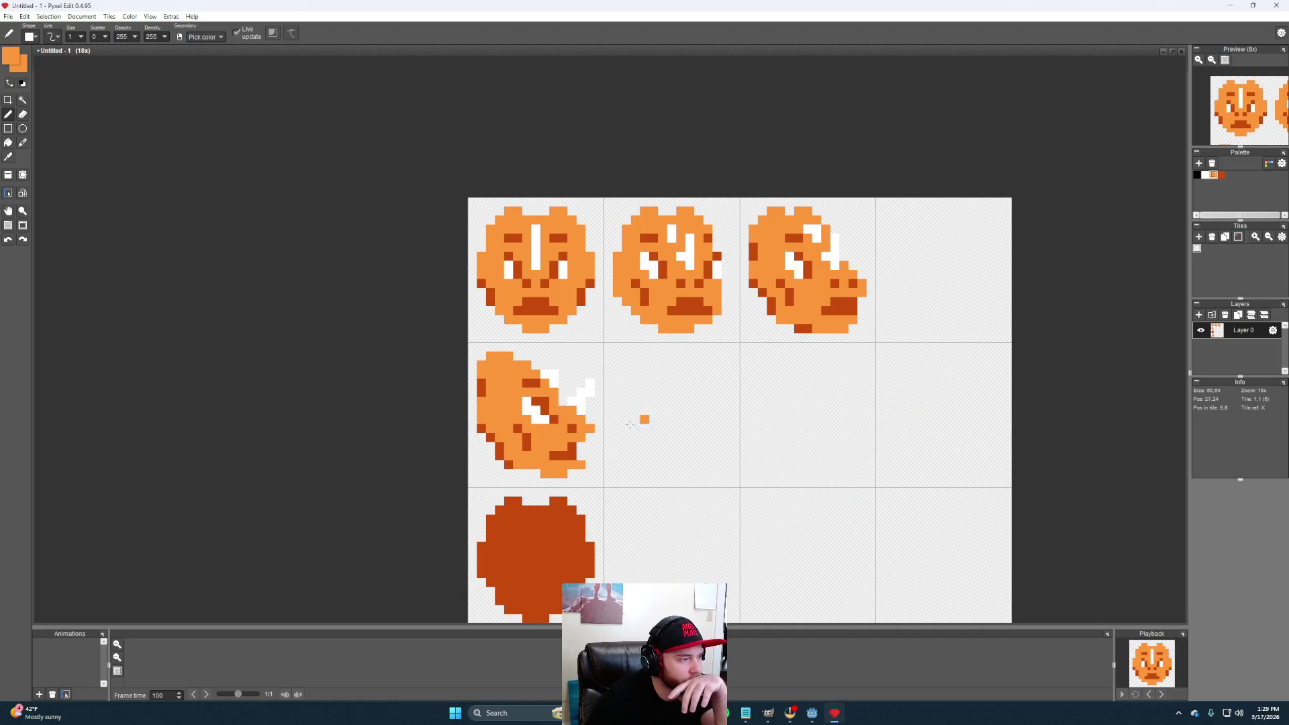
right_click(565, 454)
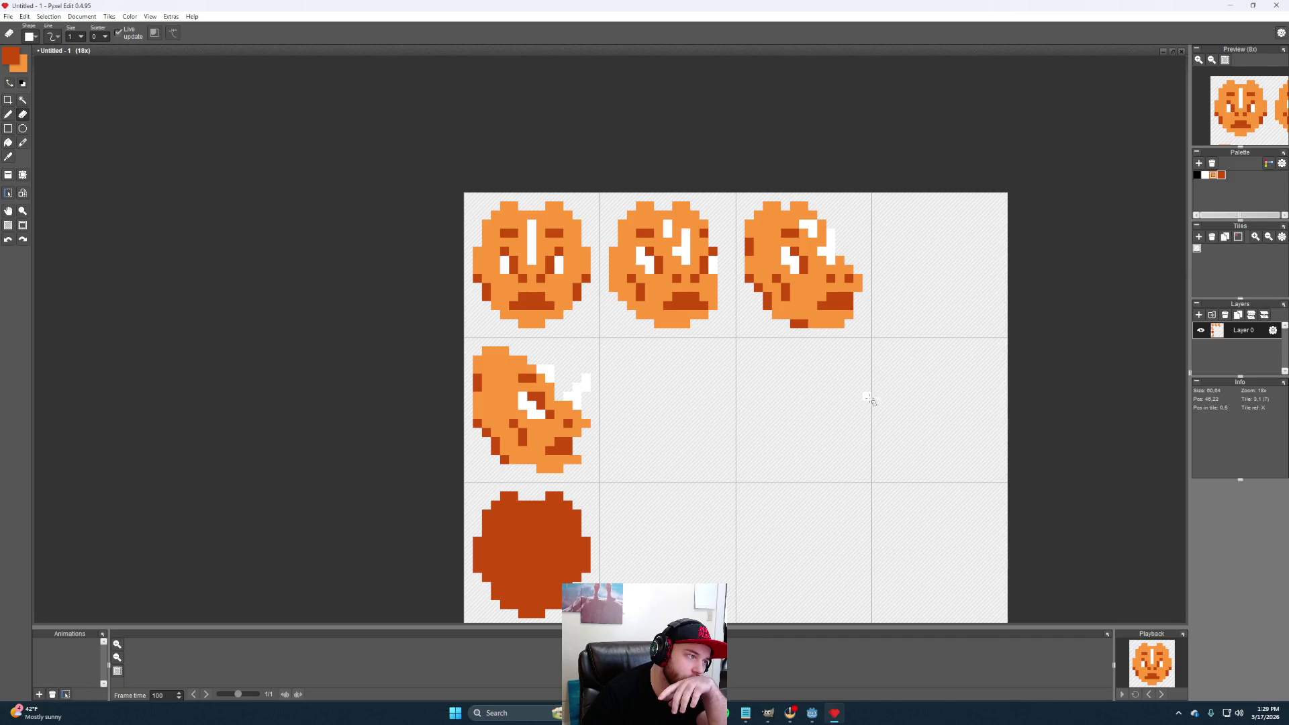
drag(850, 408, 759, 401)
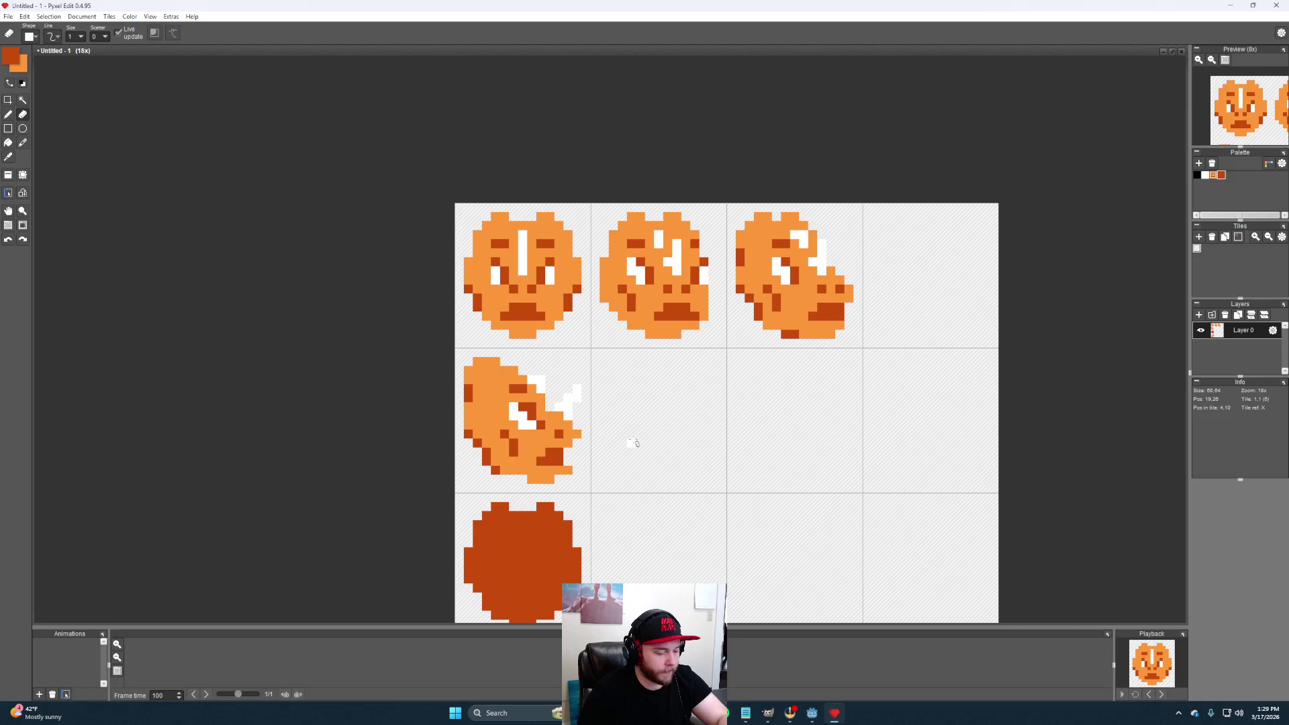
Copy the tilted head's tile and place the copy in the top row's empty last tile
key(m)
drag(454, 351, 591, 494)
key(ctrl+c)
key(ctrl+v)
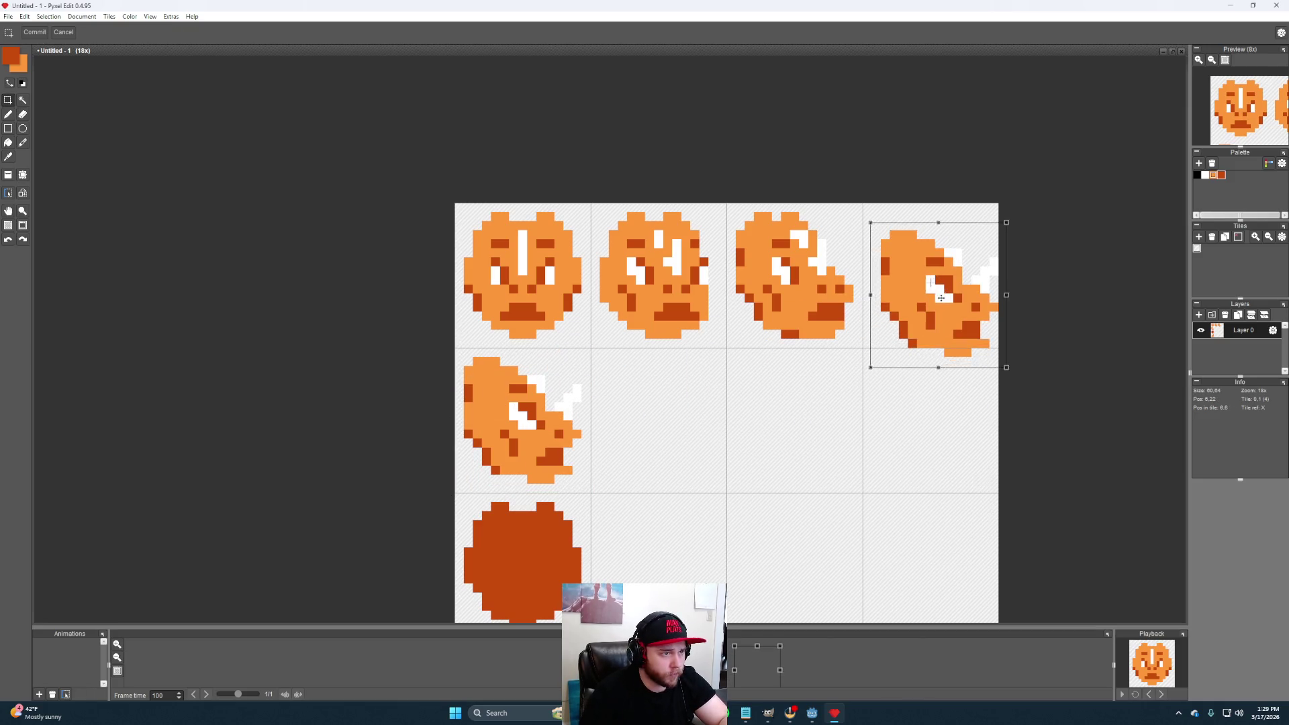
click(929, 277)
drag(930, 277, 934, 280)
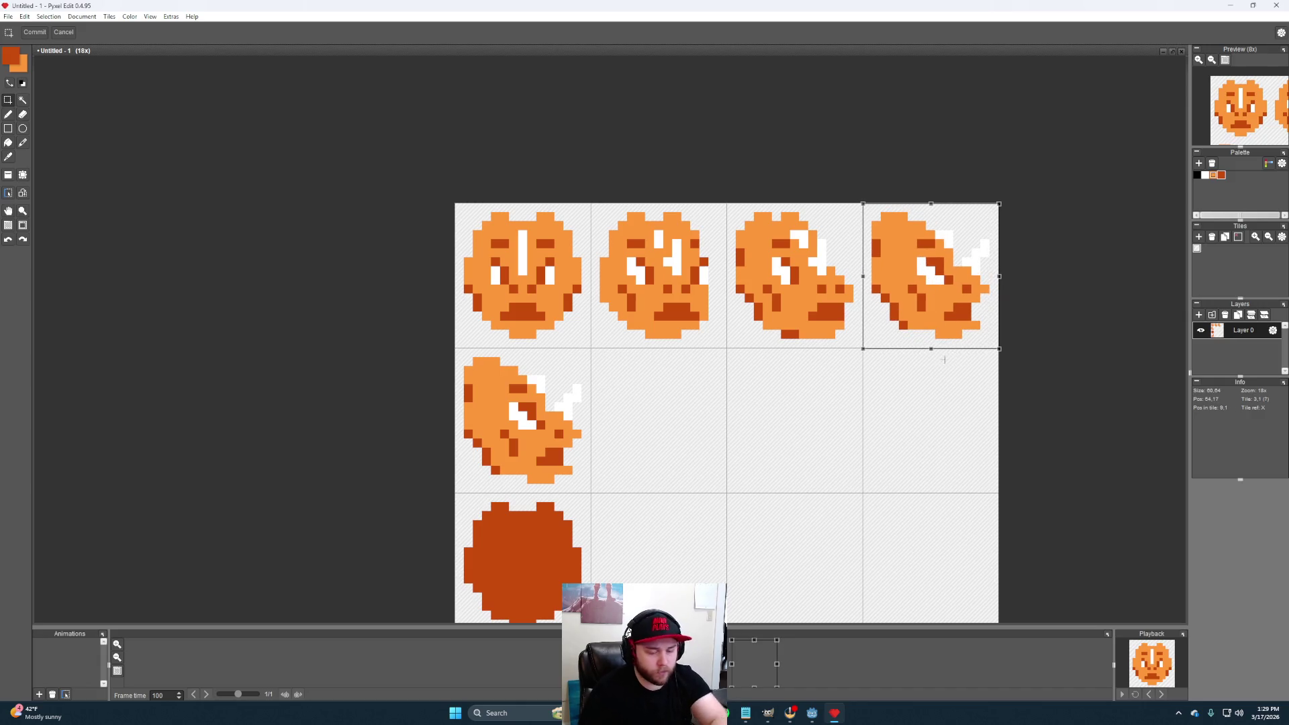
scroll(900, 395, up, 2)
scroll(858, 351, up, 3)
scroll(782, 452, up, 1)
scroll(756, 413, down, 2)
scroll(718, 354, down, 1)
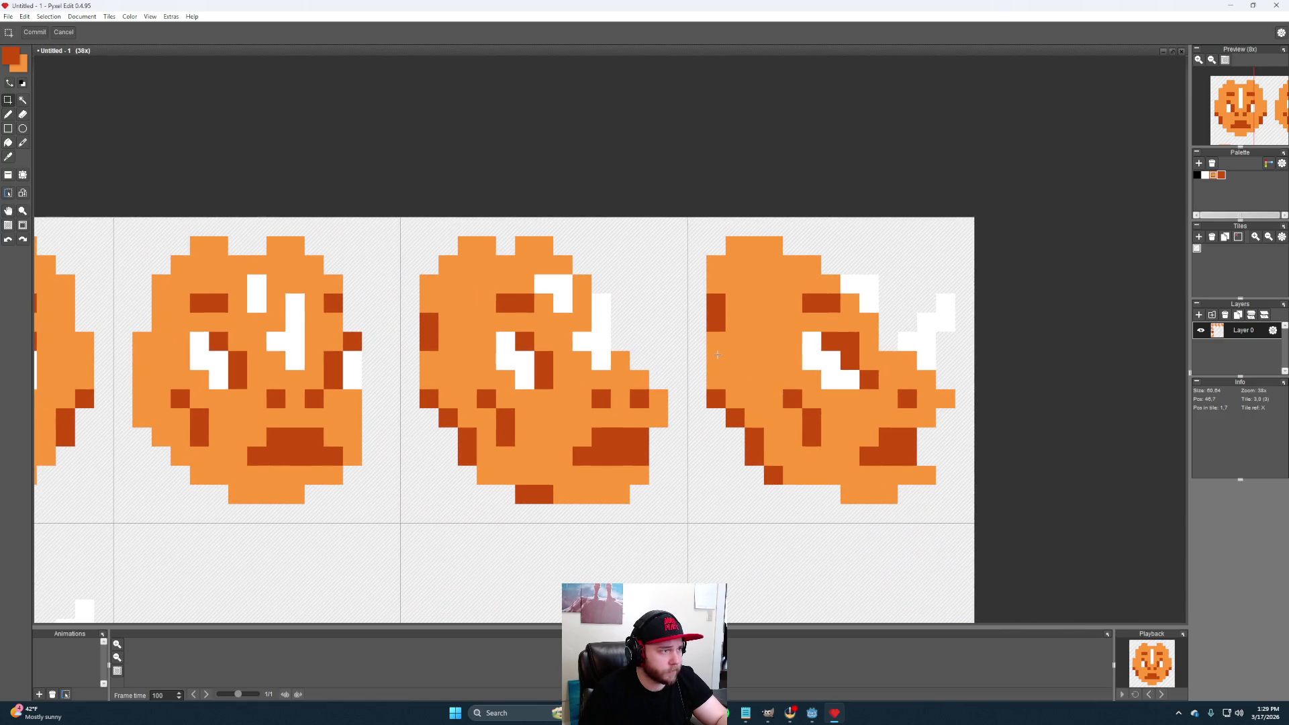
key(Return)
Reshape the copied head's eye with more white and a smaller dark orange pupil
key(b)
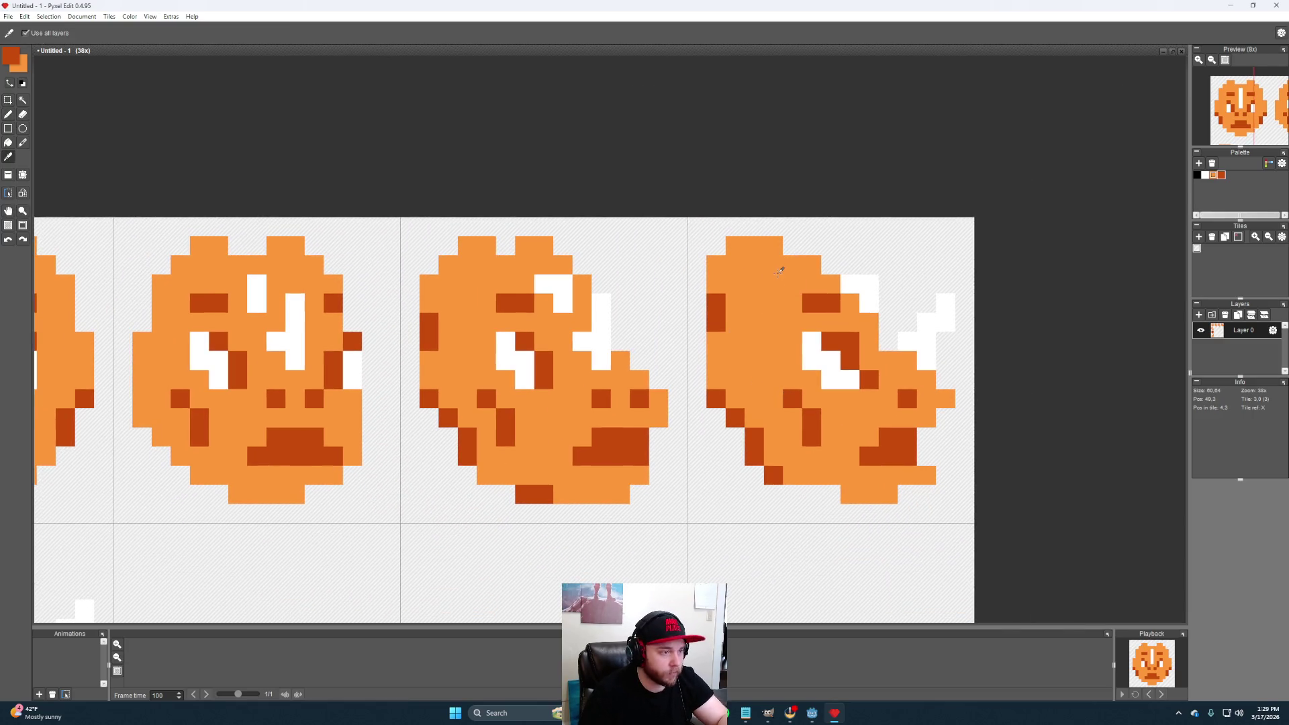
alt+click(779, 272)
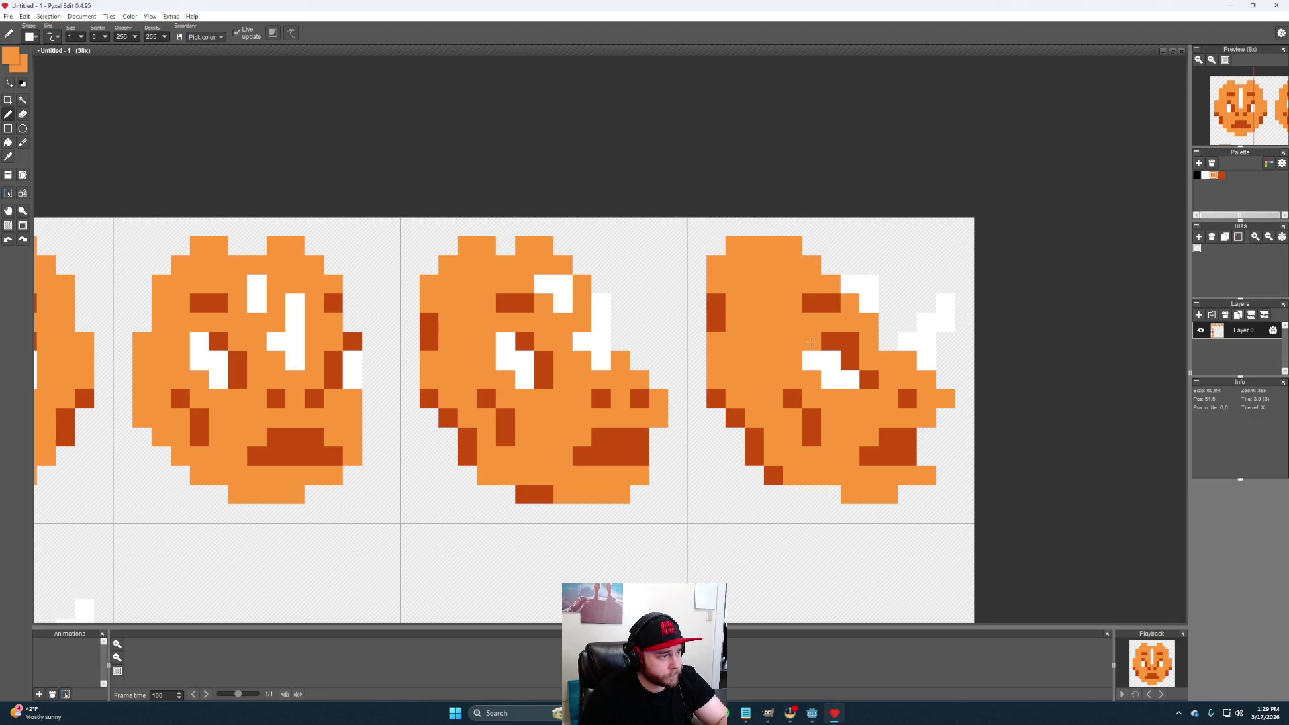
key(alt)
click(811, 346)
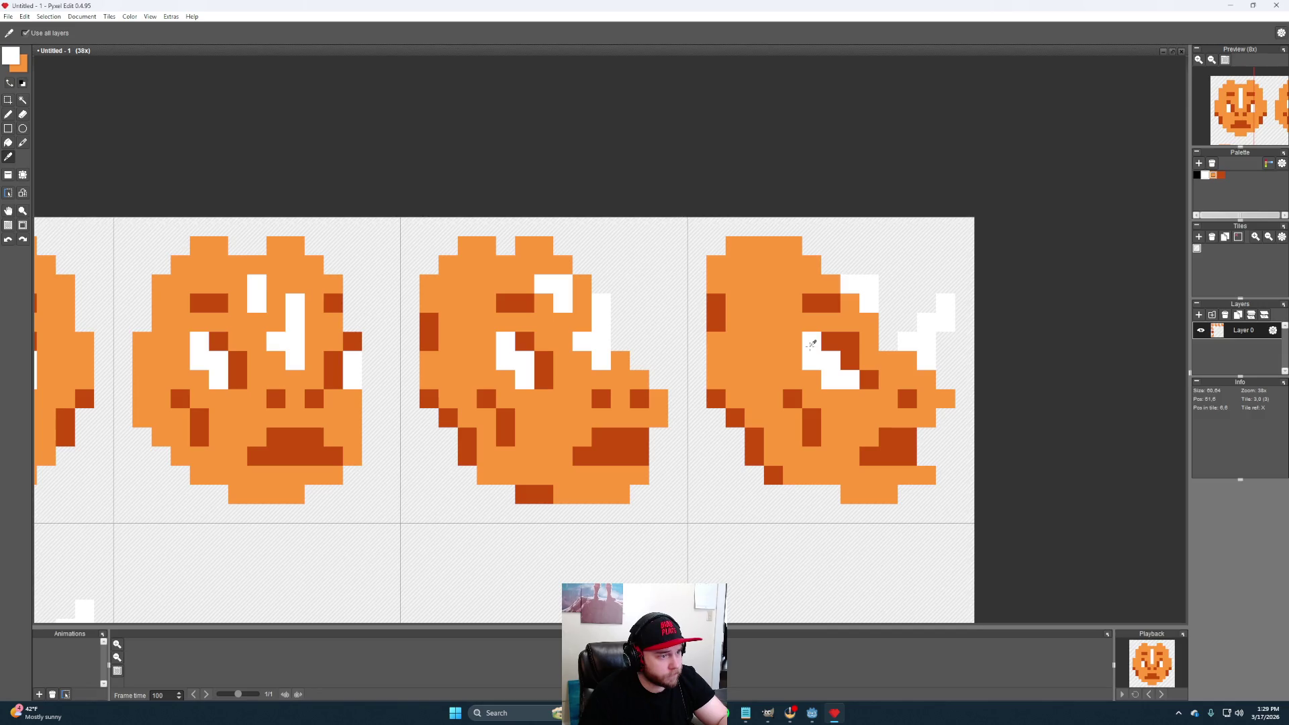
click(793, 362)
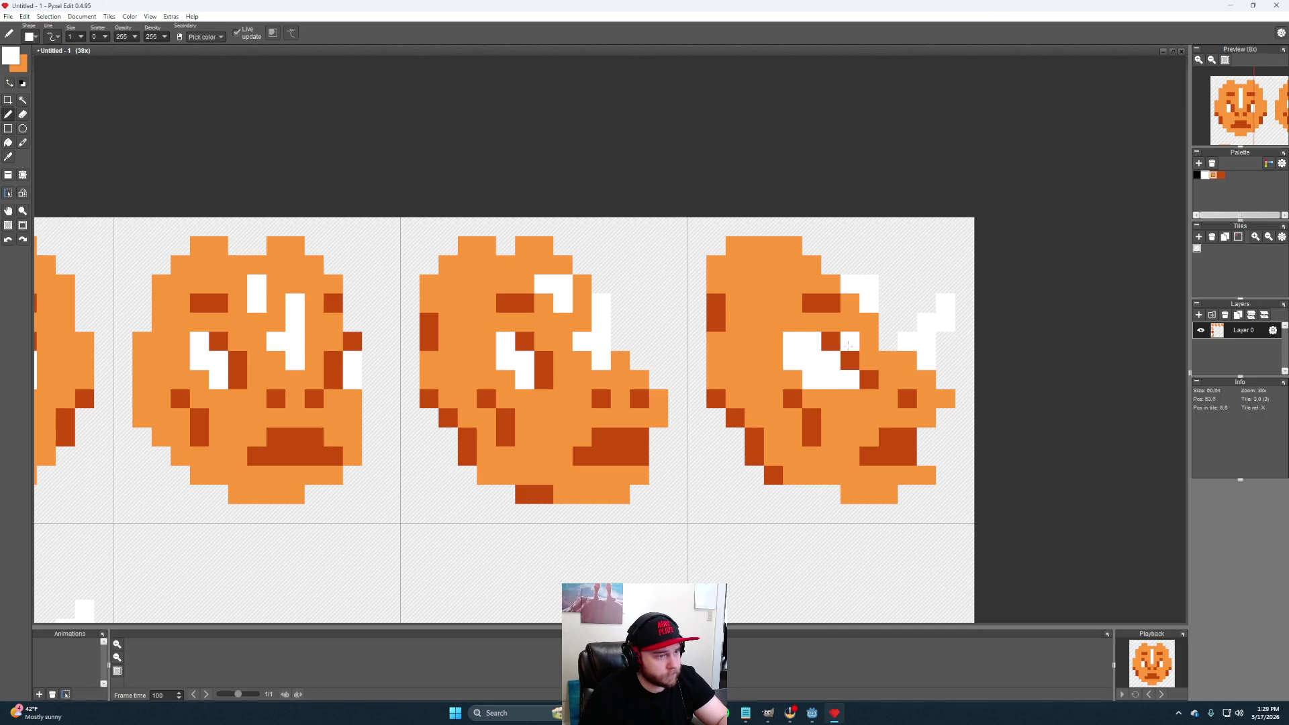
alt+click(849, 342)
click(849, 379)
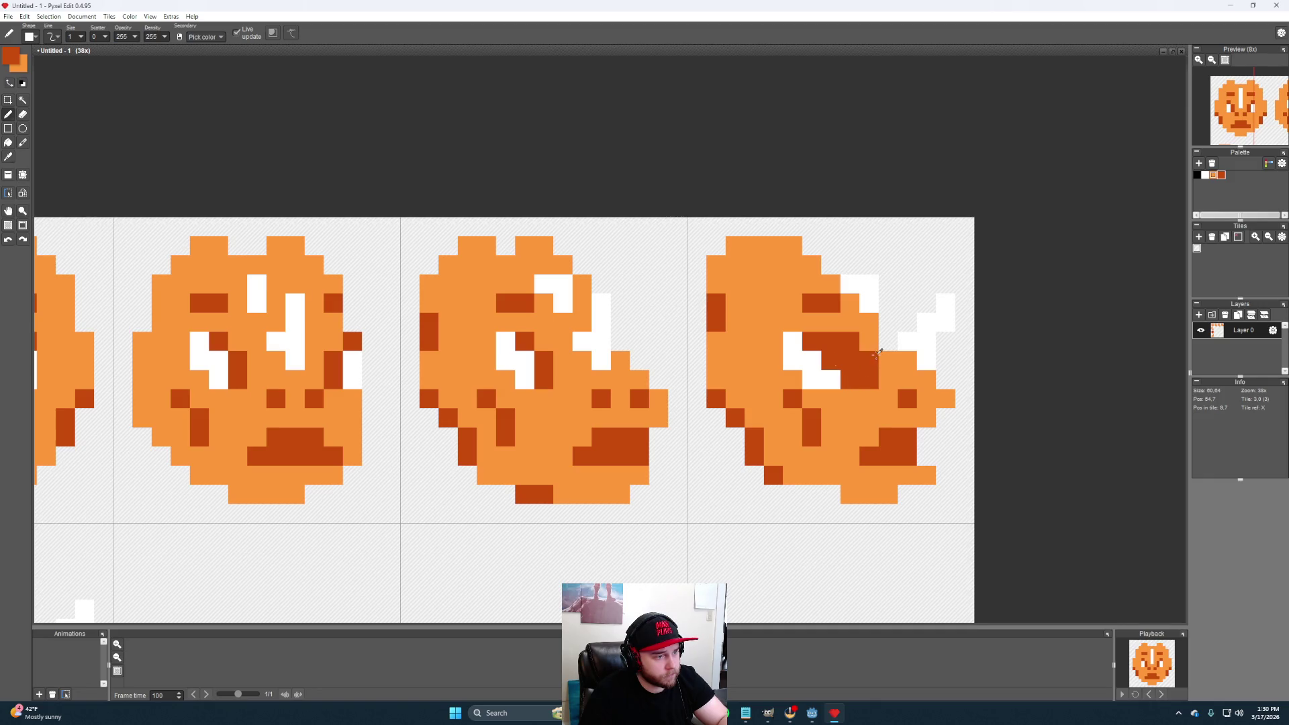
alt+click(869, 361)
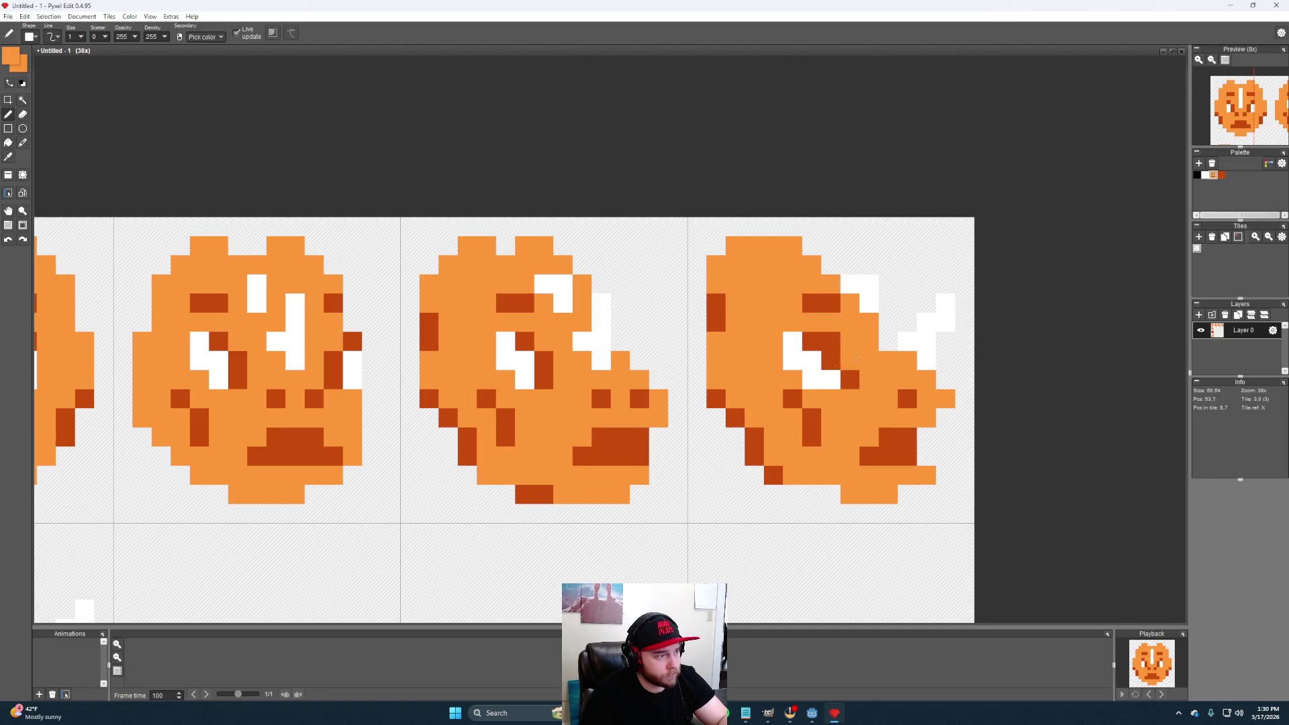
scroll(716, 417, down, 5)
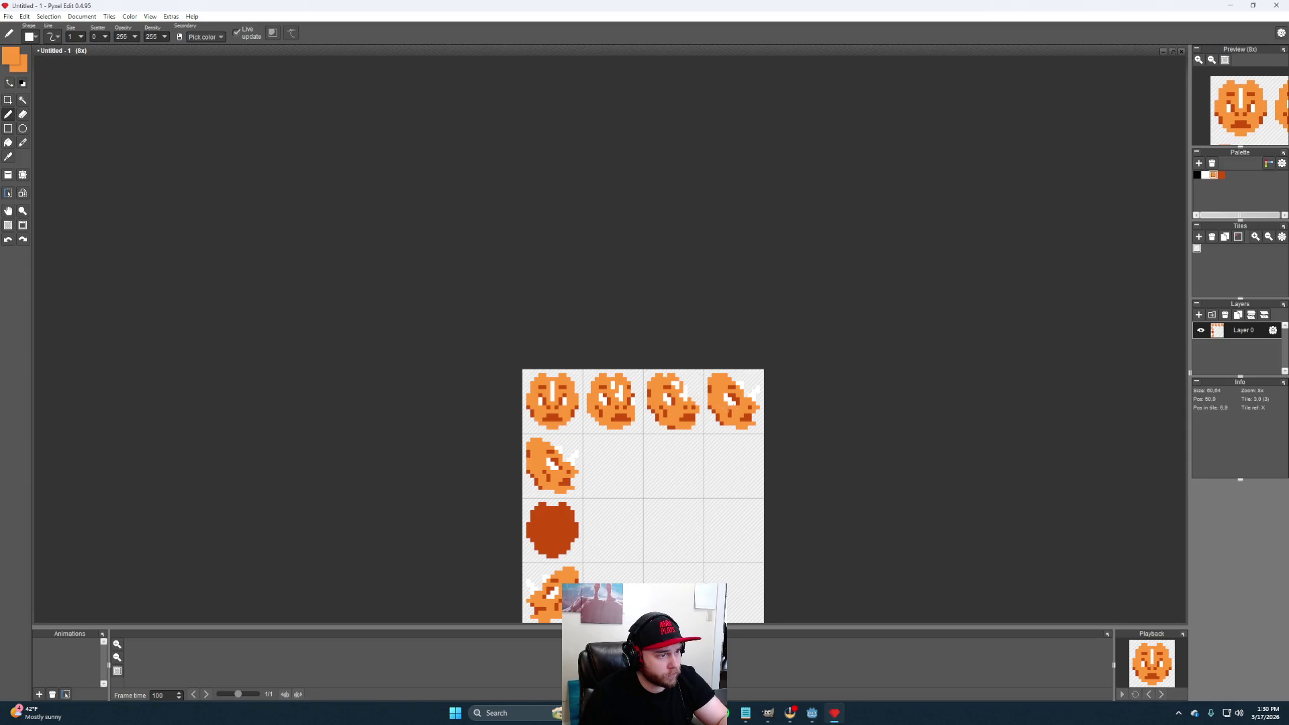
scroll(732, 409, up, 4)
scroll(732, 407, up, 2)
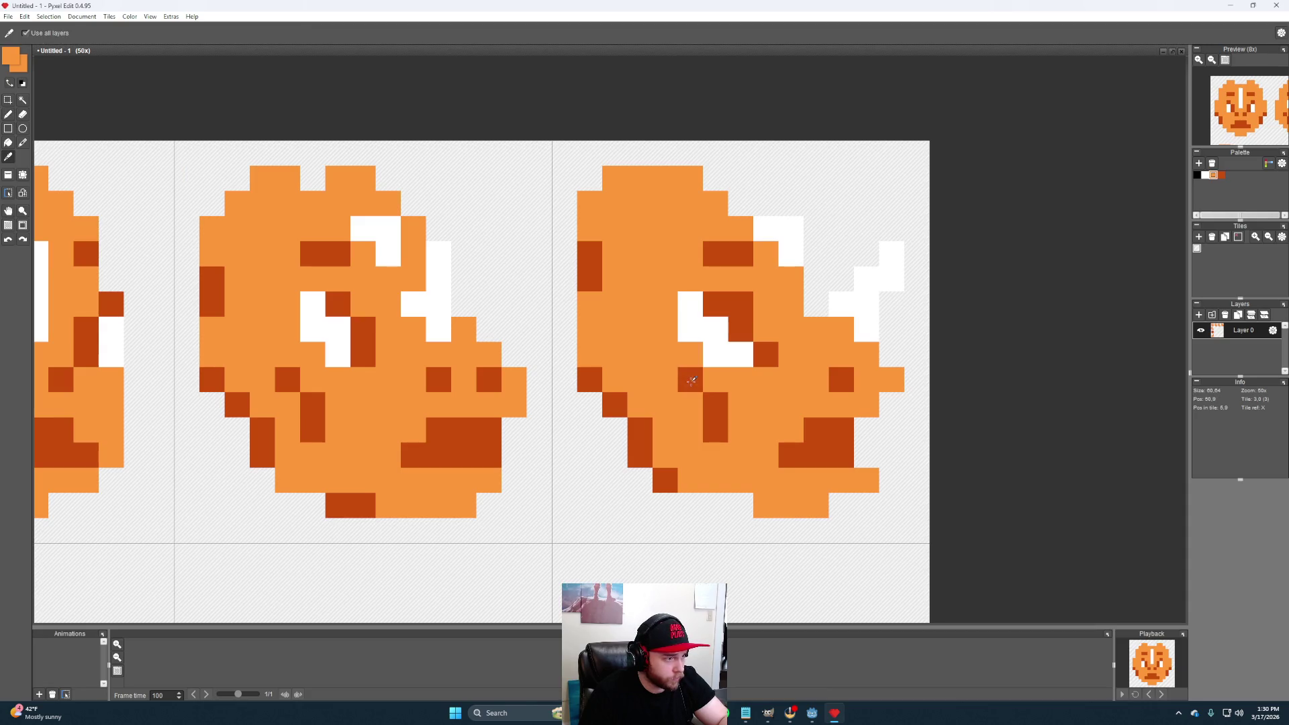
Recolour a few dark and orange pixels on the lower part of the fourth head
alt+click(690, 380)
click(689, 427)
click(690, 380)
click(716, 405)
click(717, 430)
drag(756, 398, 696, 442)
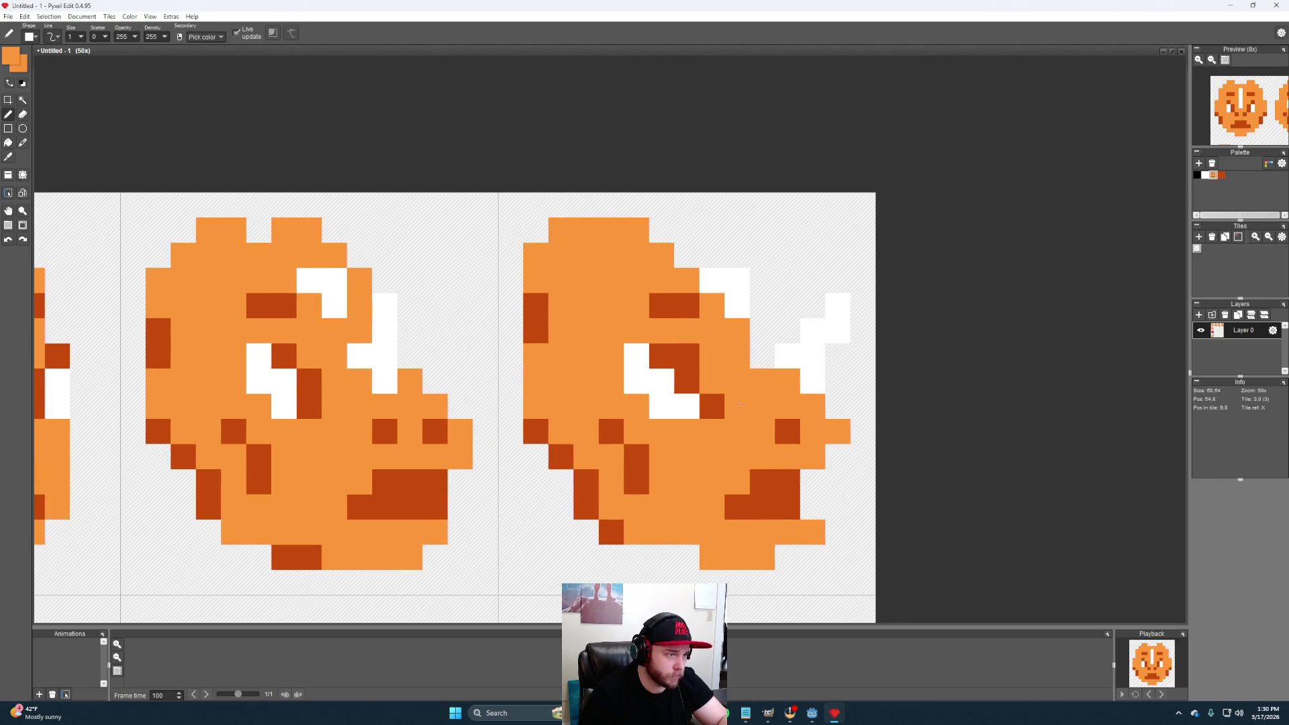
Reshape the white spikes, adding four white pixels and erasing two, then save the sheet
alt+click(781, 349)
click(781, 375)
click(756, 349)
click(781, 323)
click(804, 292)
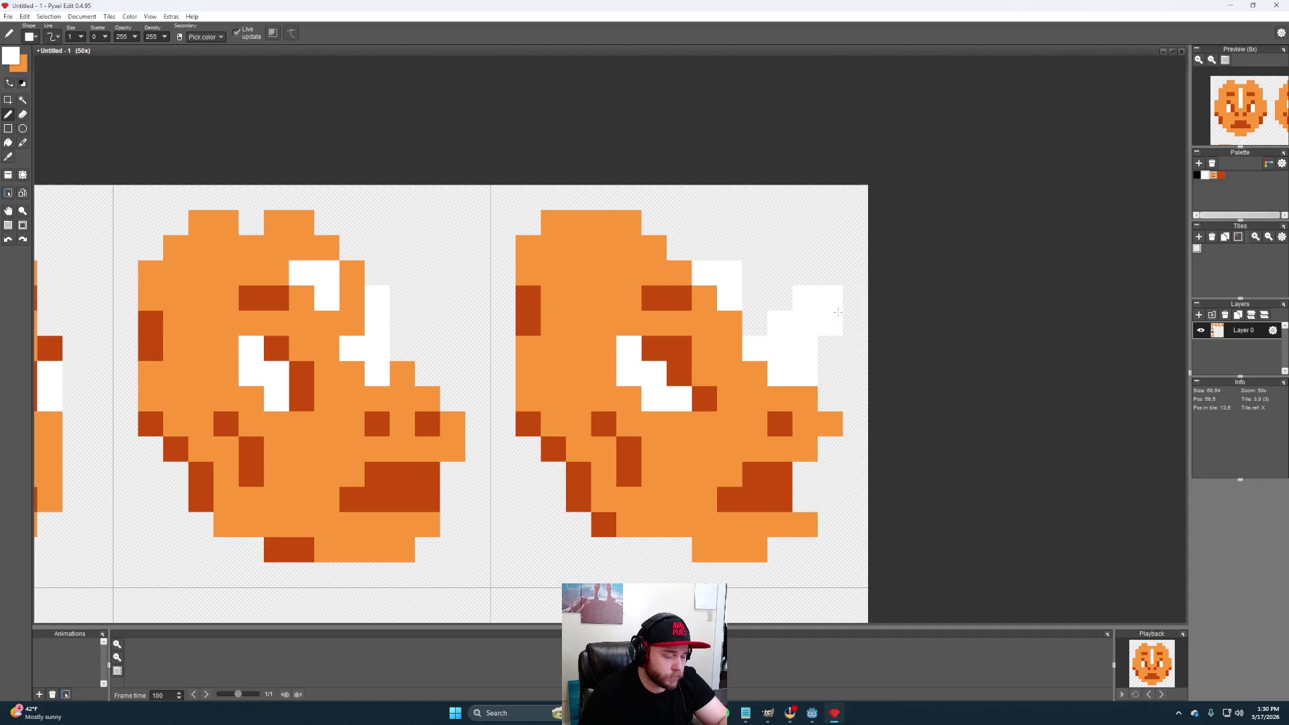
key(e)
drag(835, 299, 834, 325)
key(ctrl+s)
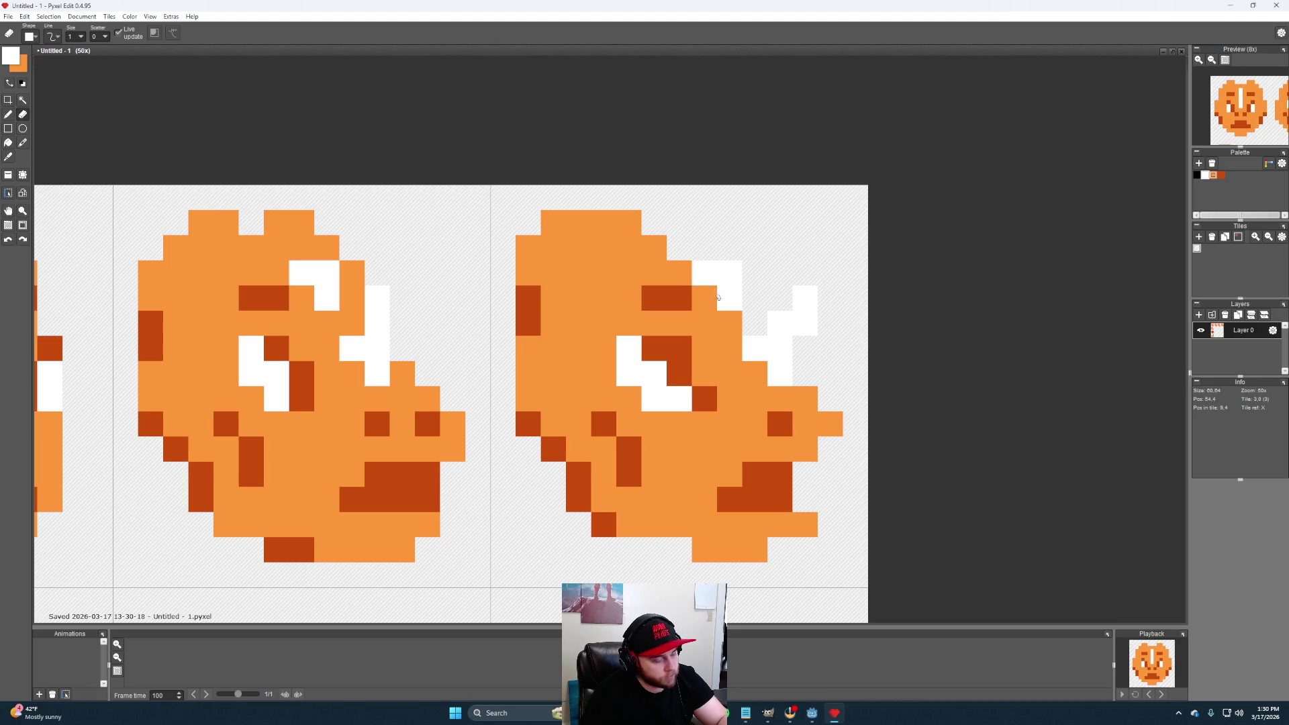
Repaint the eye area of the fourth head in light orange
key(i)
click(660, 296)
click(630, 297)
click(680, 323)
alt+click(605, 323)
click(680, 297)
click(730, 297)
Redraw the white eye pixels, erasing the misplaced ones and undoing one erase
alt+click(725, 272)
click(731, 298)
click(705, 298)
click(681, 272)
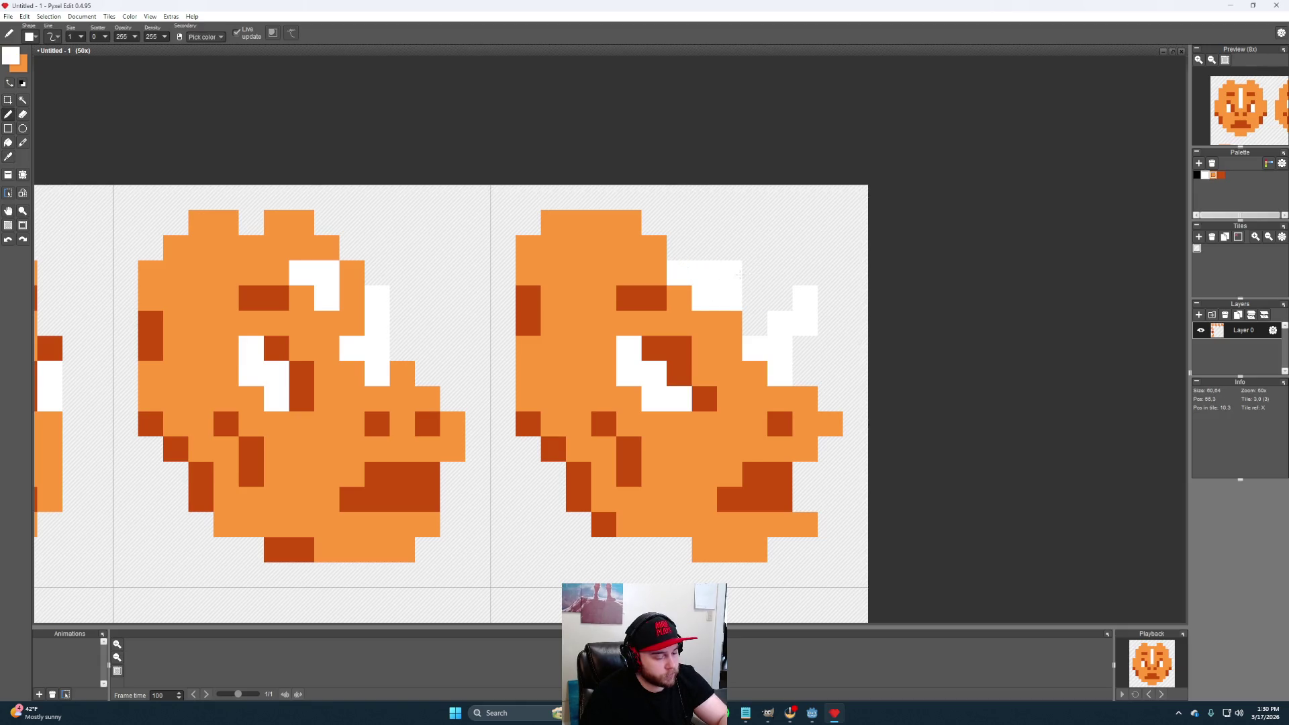
key(e)
click(730, 272)
click(730, 297)
click(680, 272)
key(ctrl+z)
Turn leftover white pixels beside the eye back to orange
key(i)
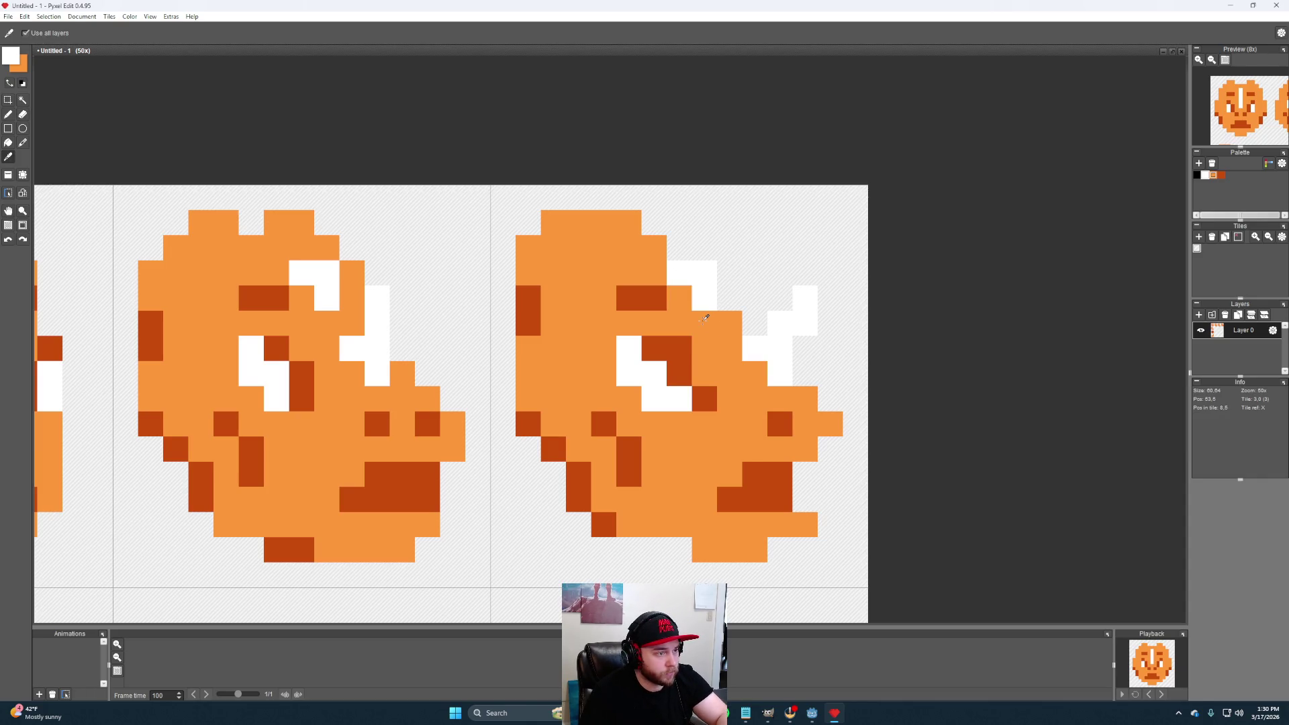
click(705, 318)
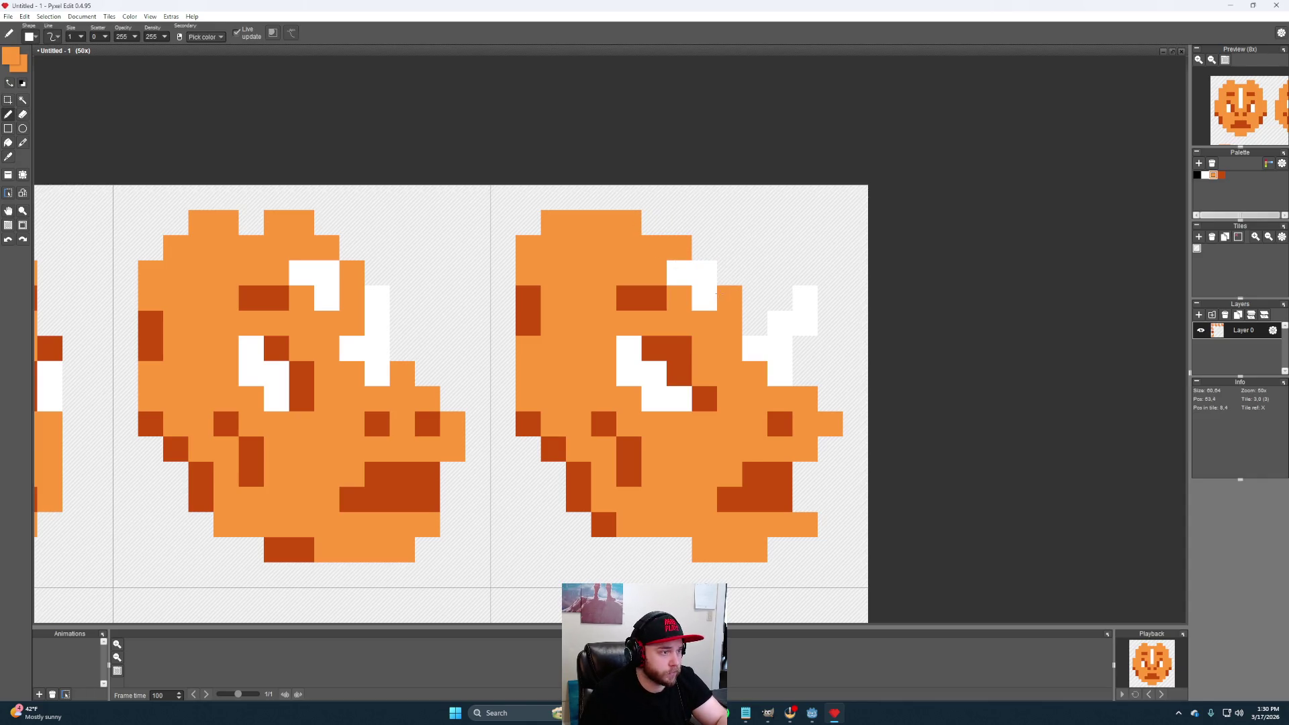
drag(757, 323, 757, 348)
key(ctrl+z)
click(756, 322)
click(780, 373)
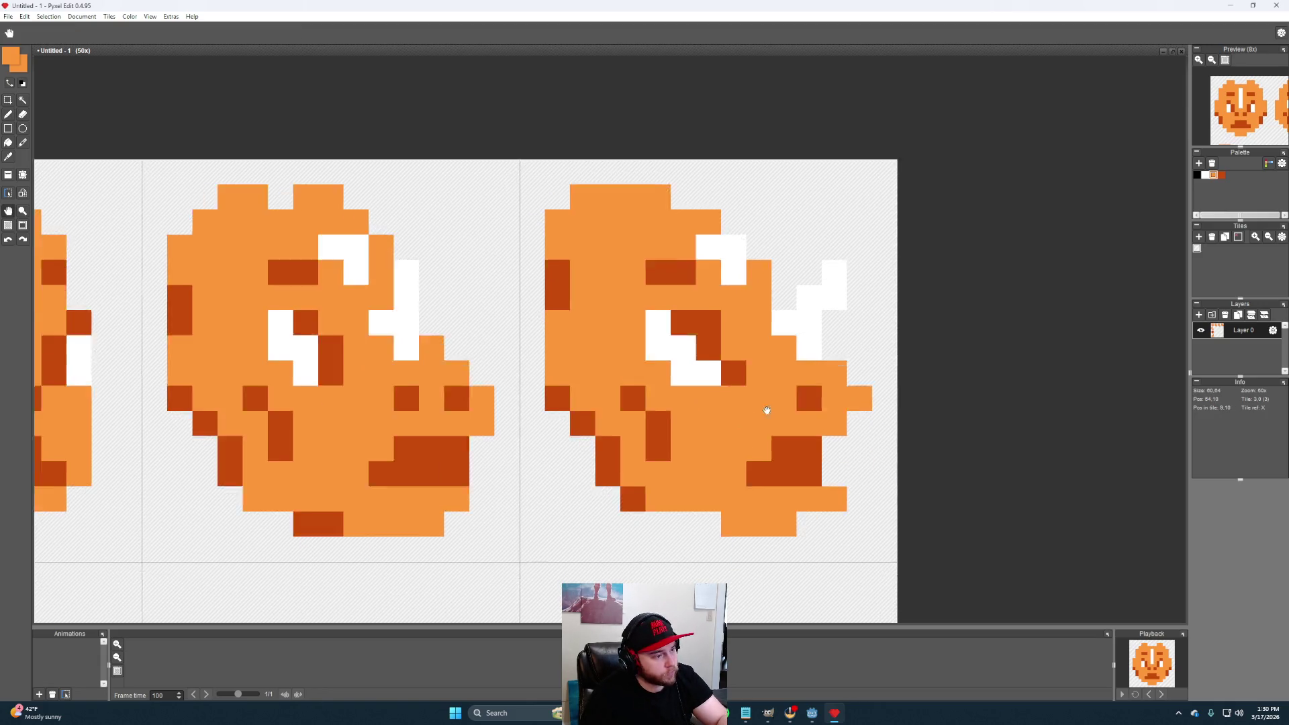
Paint two dark brown mouth pixels on the fourth head
drag(786, 435, 781, 370)
alt+click(779, 414)
click(778, 364)
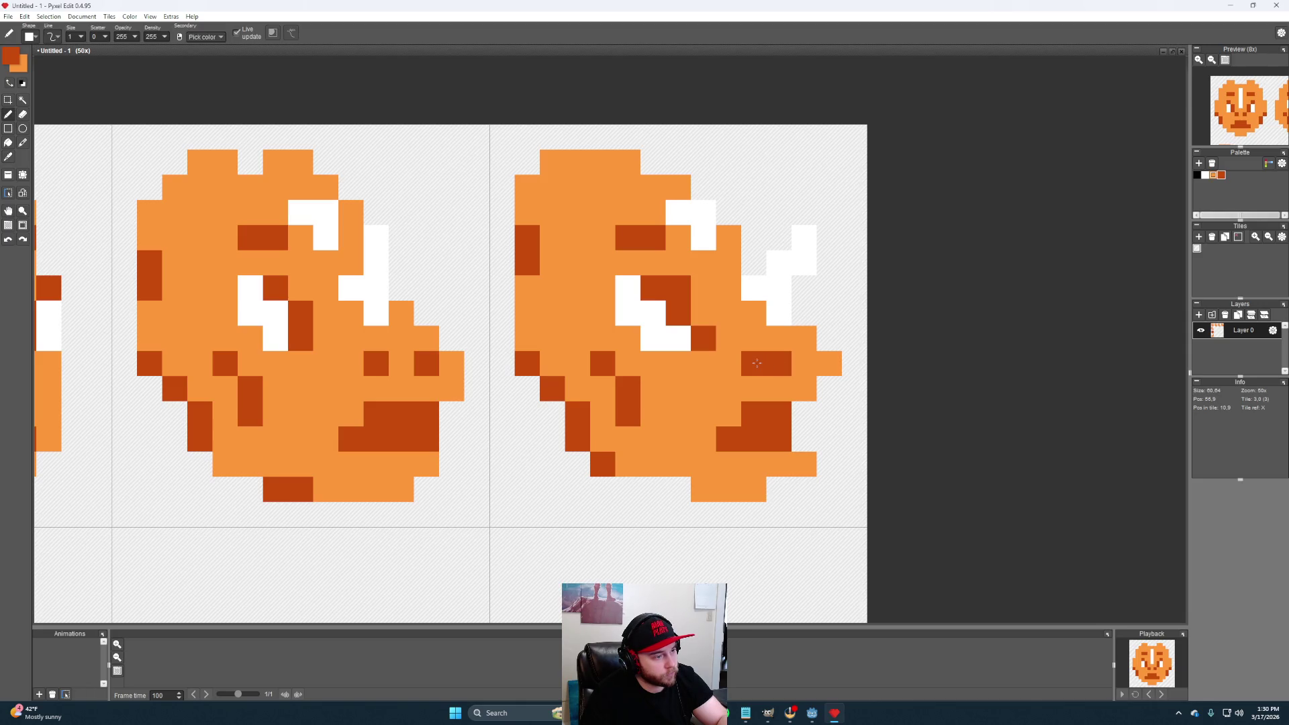
click(804, 364)
key(alt)
alt+click(785, 381)
scroll(766, 388, down, 4)
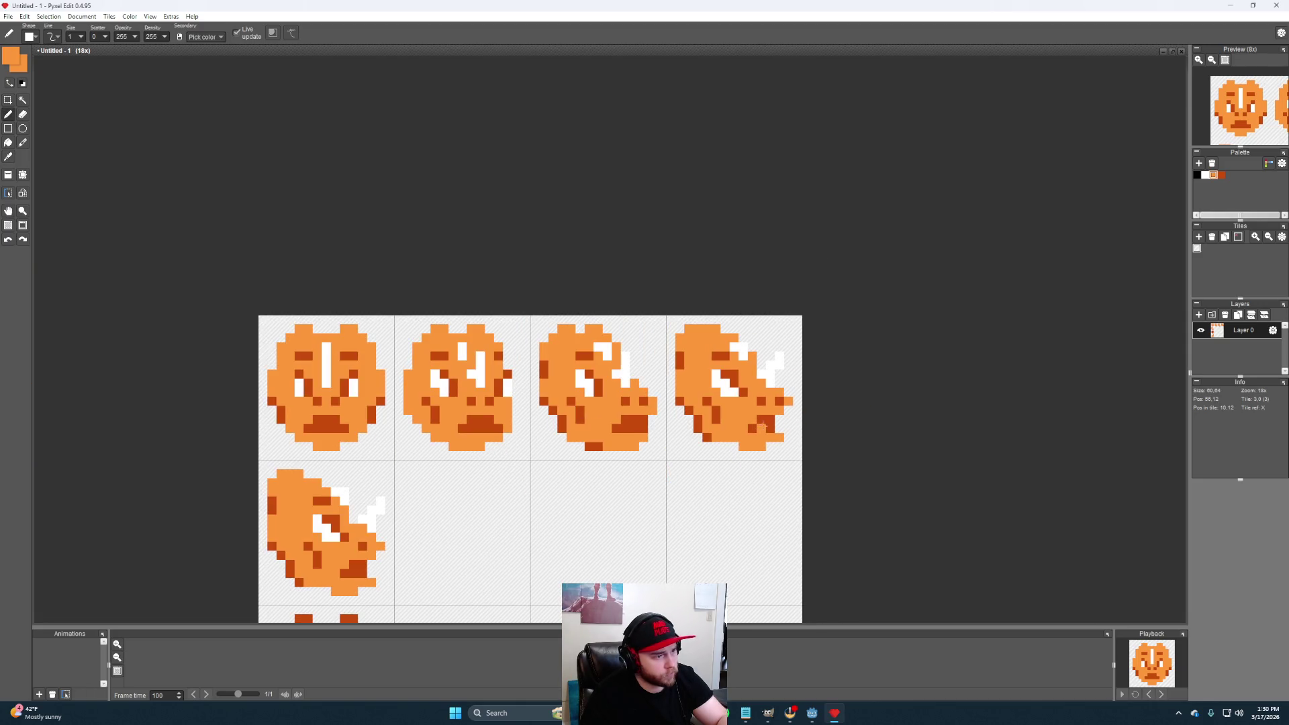
scroll(740, 400, up, 1)
scroll(739, 408, up, 2)
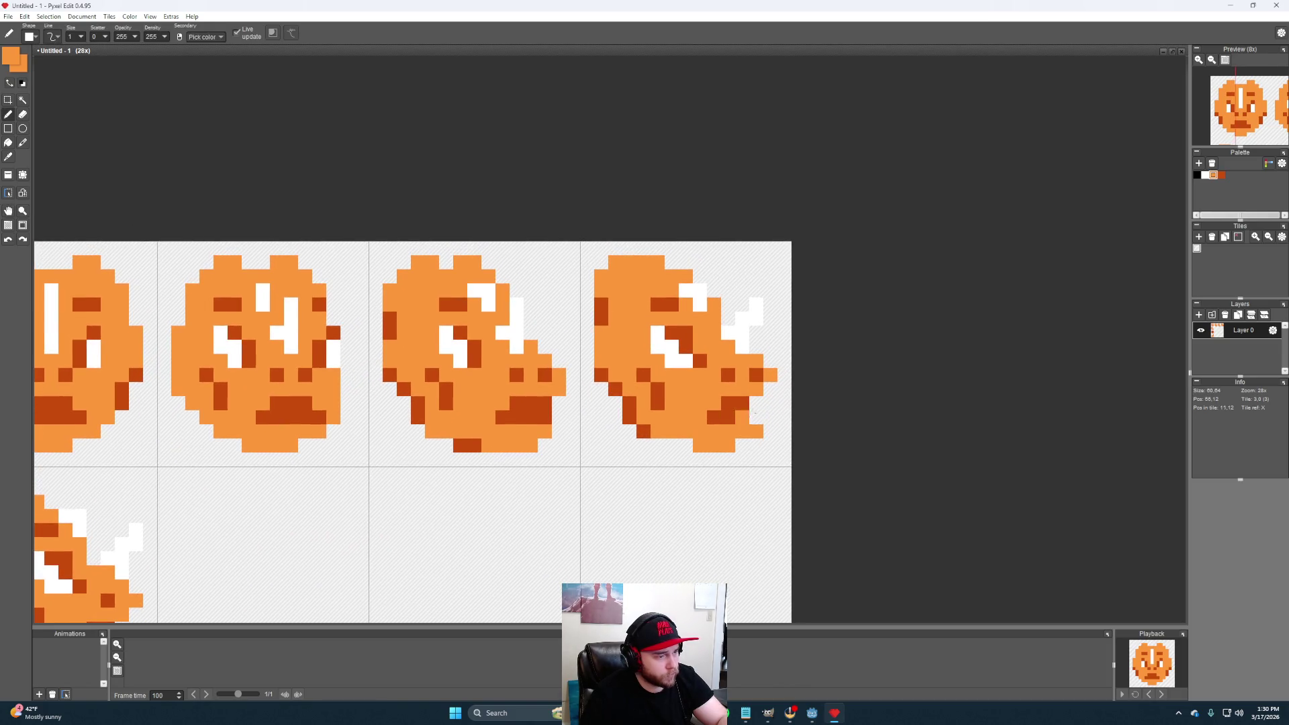
scroll(735, 418, up, 1)
scroll(731, 431, up, 1)
Add dark brown jaw pixels and erase the stray ones below the head
alt+click(723, 413)
click(666, 431)
click(743, 469)
right_click(743, 468)
right_click(723, 468)
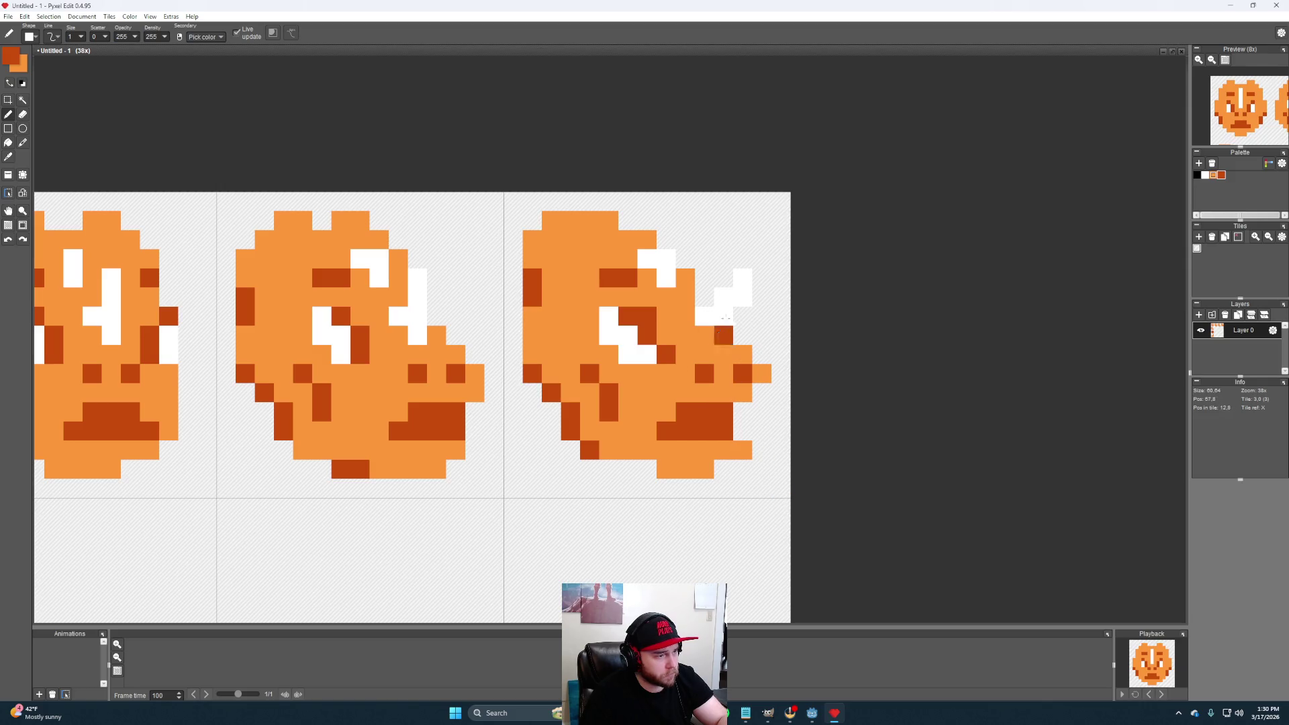
click(642, 400)
drag(642, 400, 666, 390)
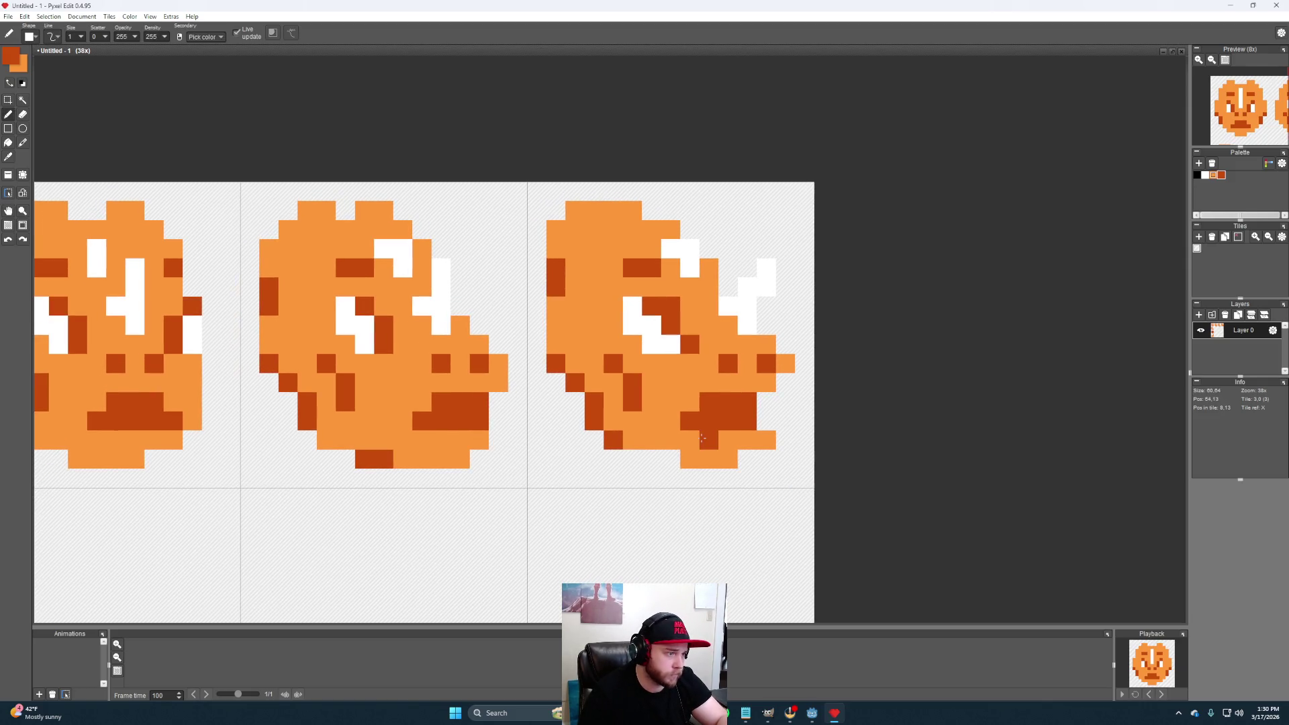
scroll(691, 443, down, 1)
alt+click(693, 452)
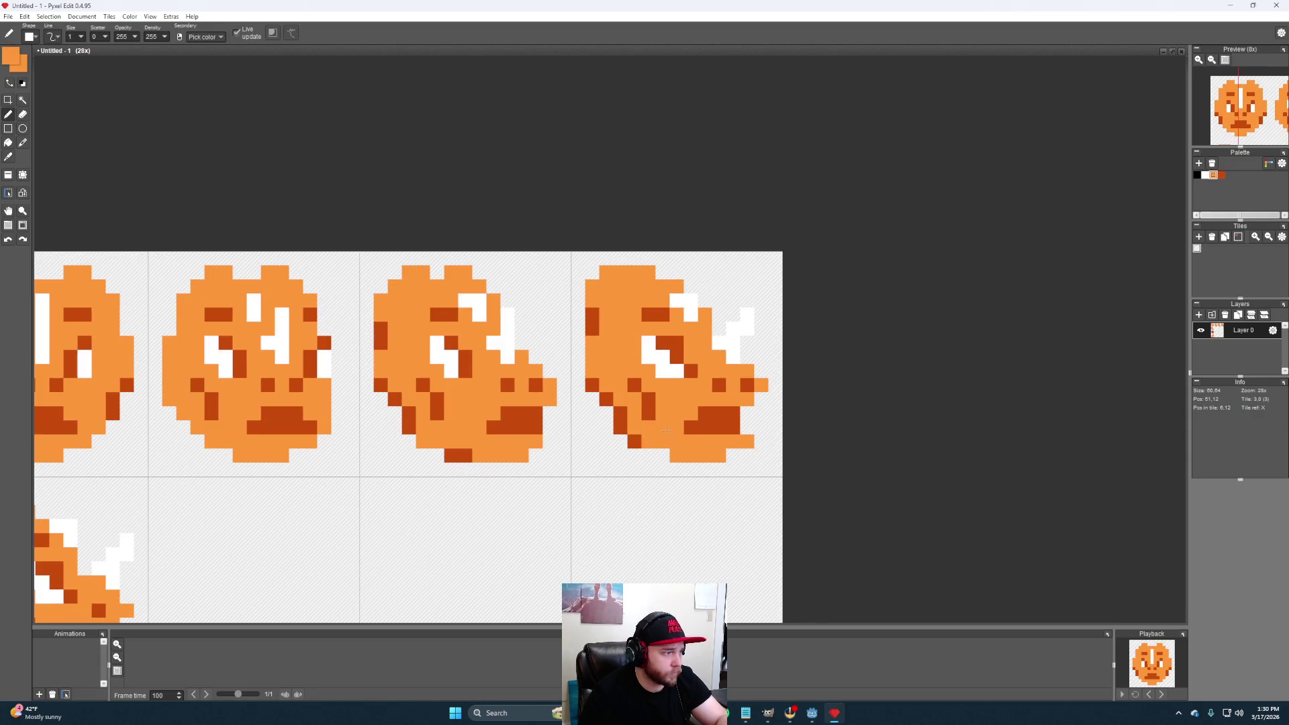
Lighten one dark pixel on the fourth head's jaw edge while reviewing the top row
drag(452, 434, 444, 453)
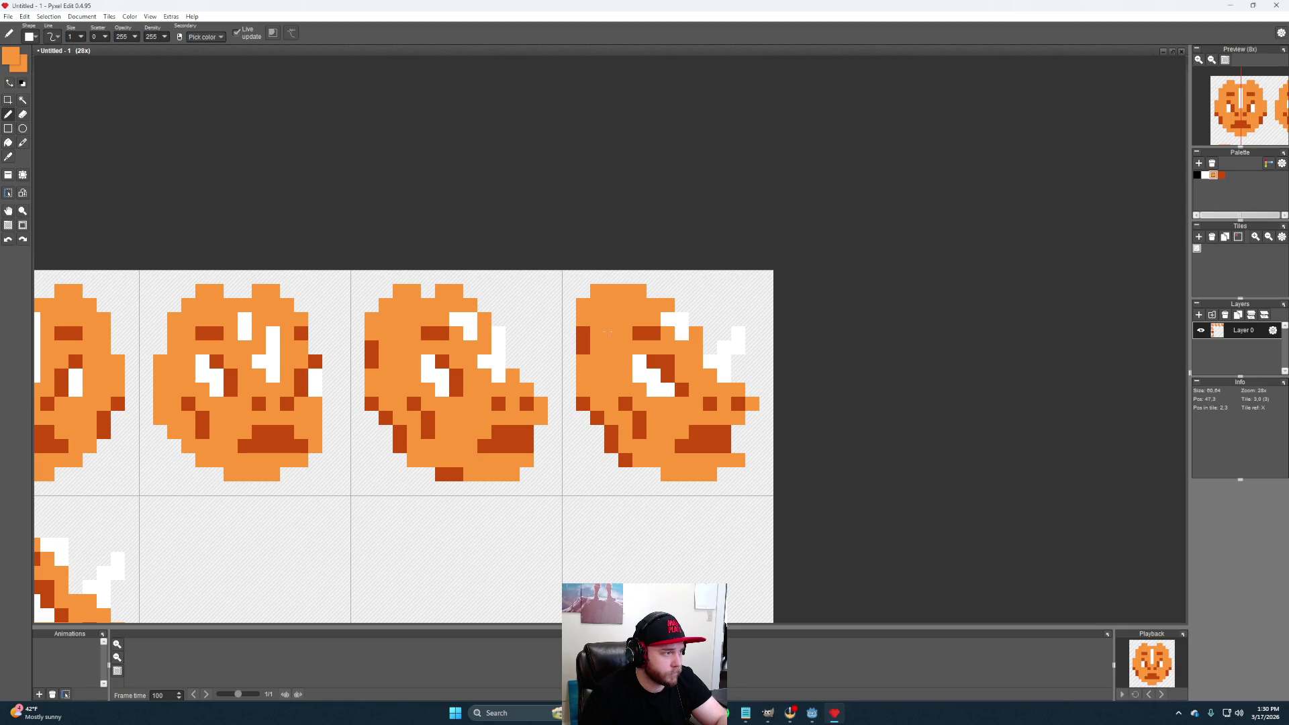
drag(606, 331, 686, 329)
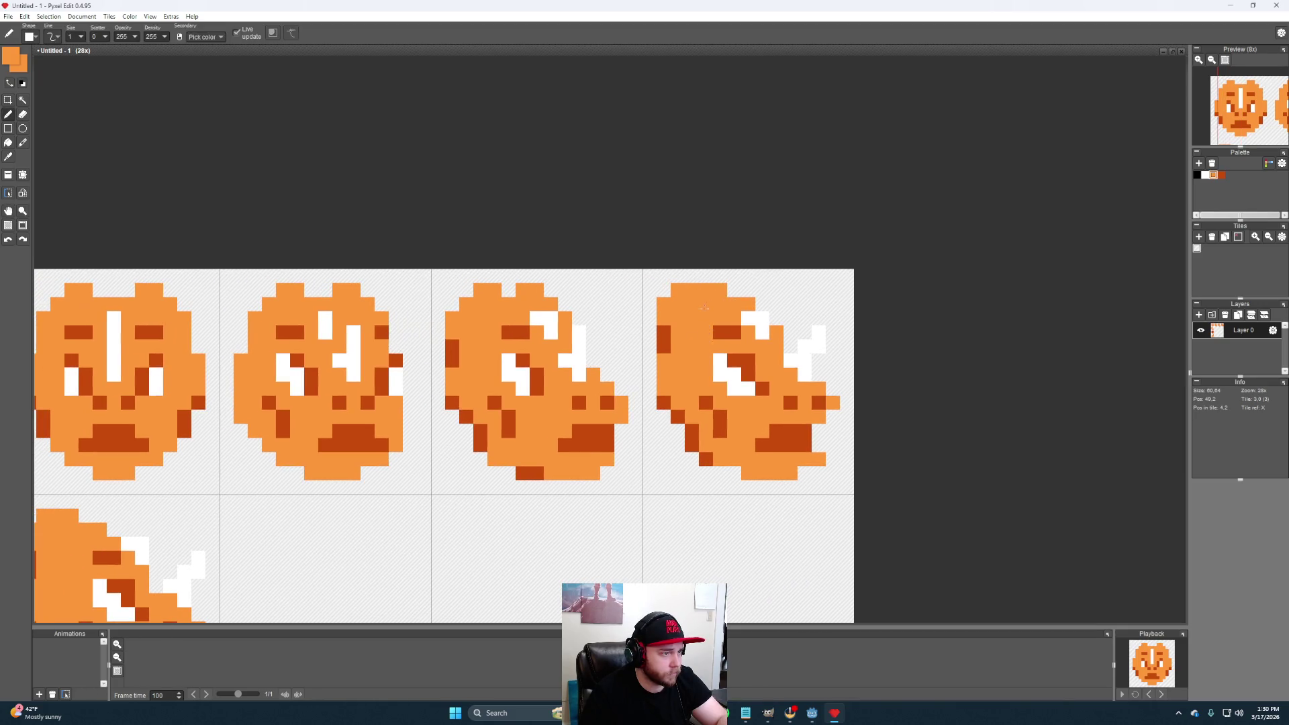
scroll(695, 403, down, 1)
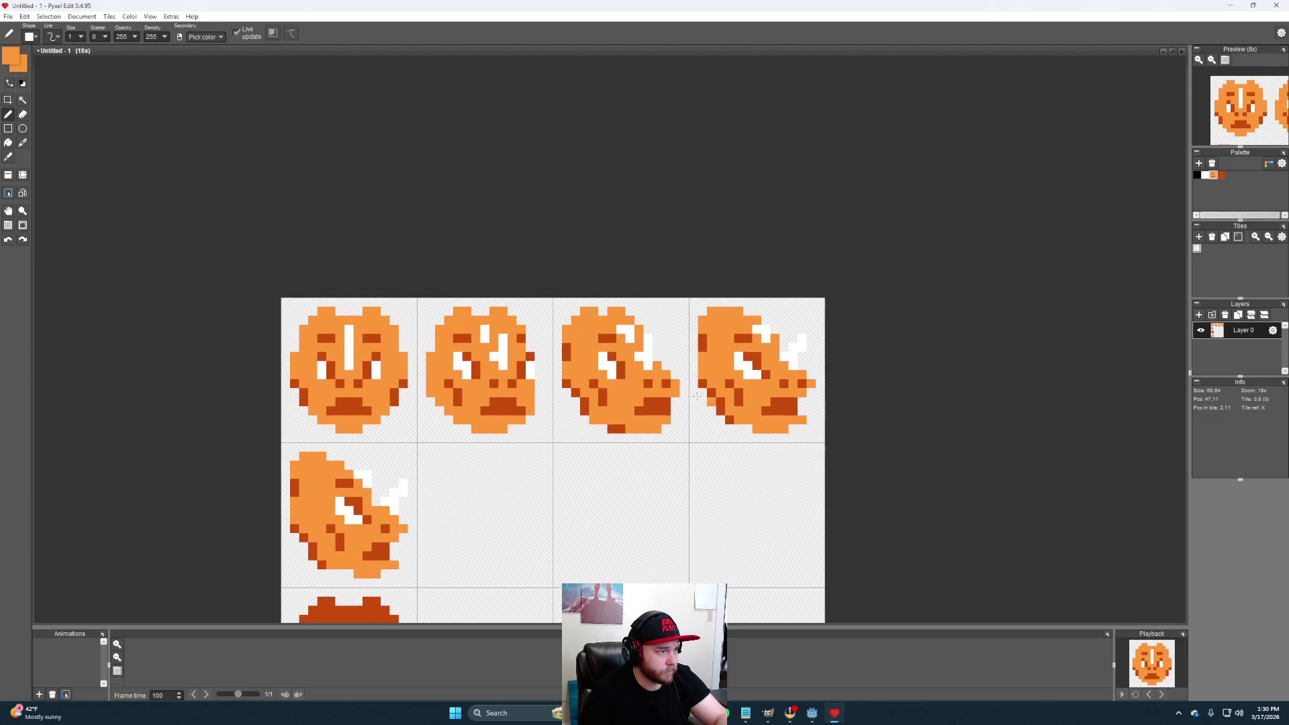
scroll(695, 403, up, 1)
drag(688, 380, 692, 420)
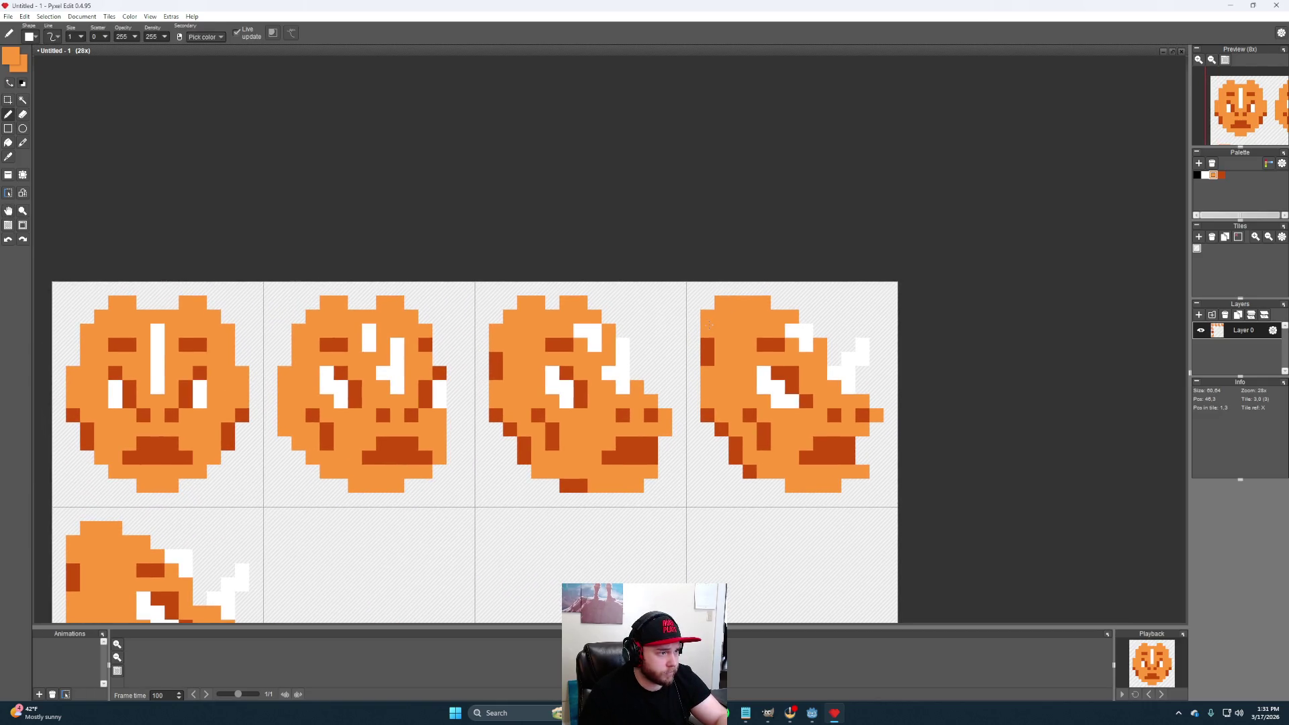
mouse_move(834, 404)
mouse_down()
mouse_move(736, 387)
mouse_move(737, 370)
mouse_up()
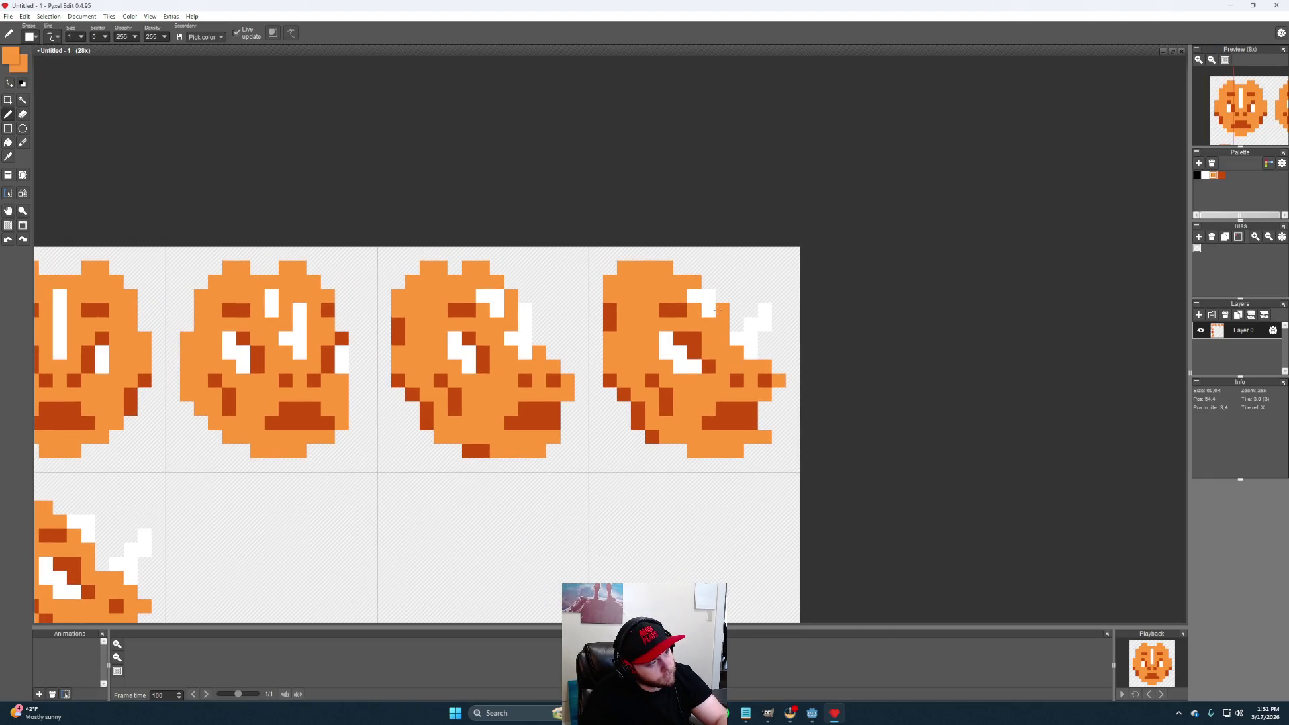
click(766, 380)
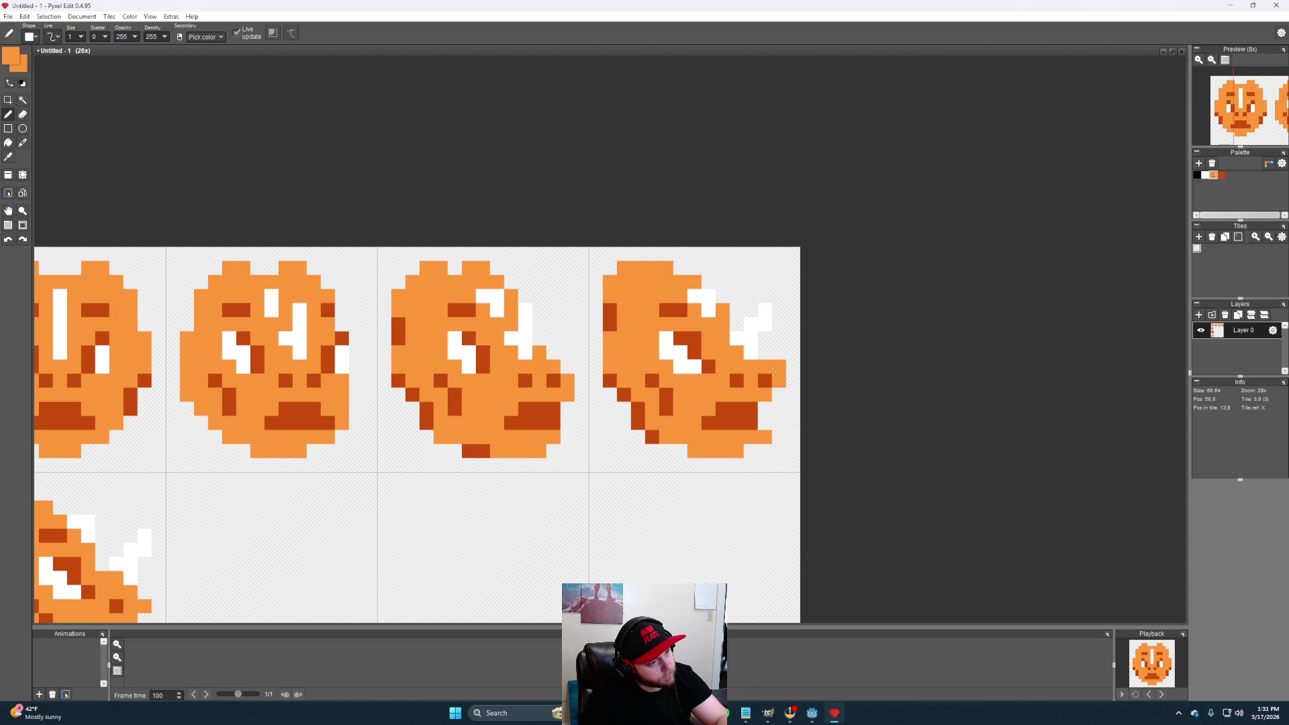
drag(744, 421, 770, 370)
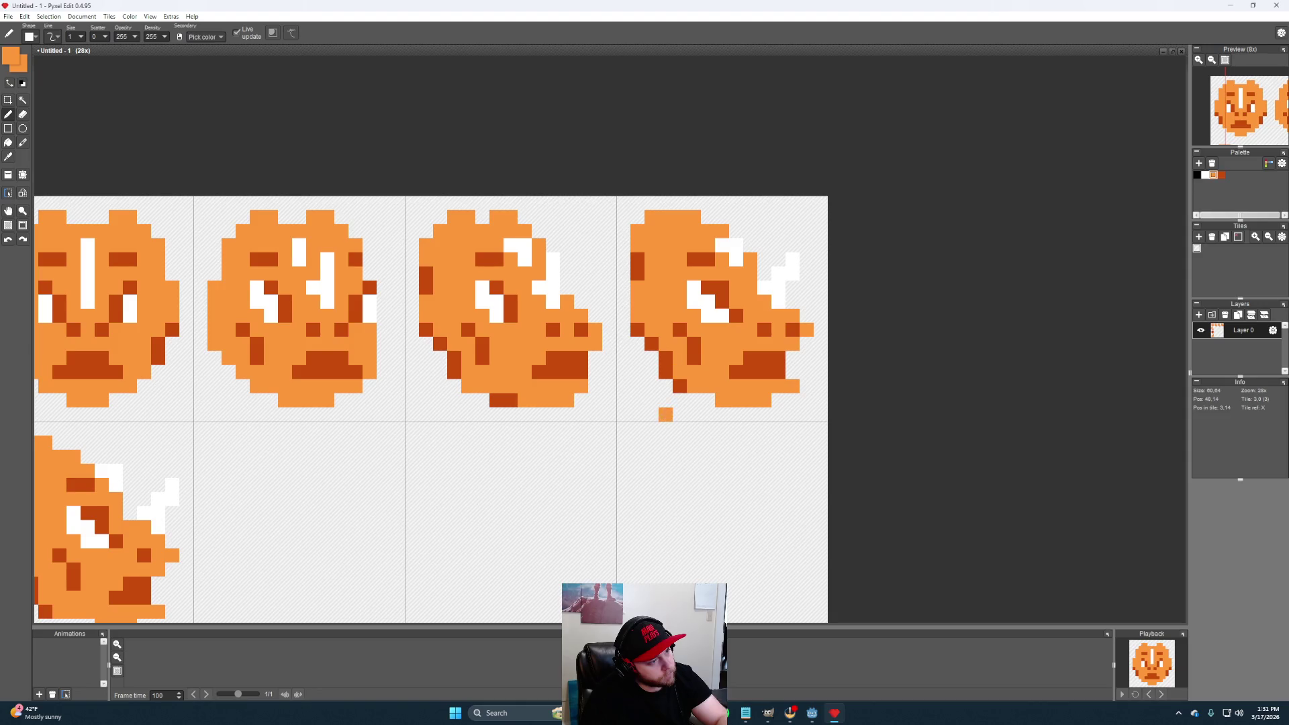
scroll(665, 413, down, 3)
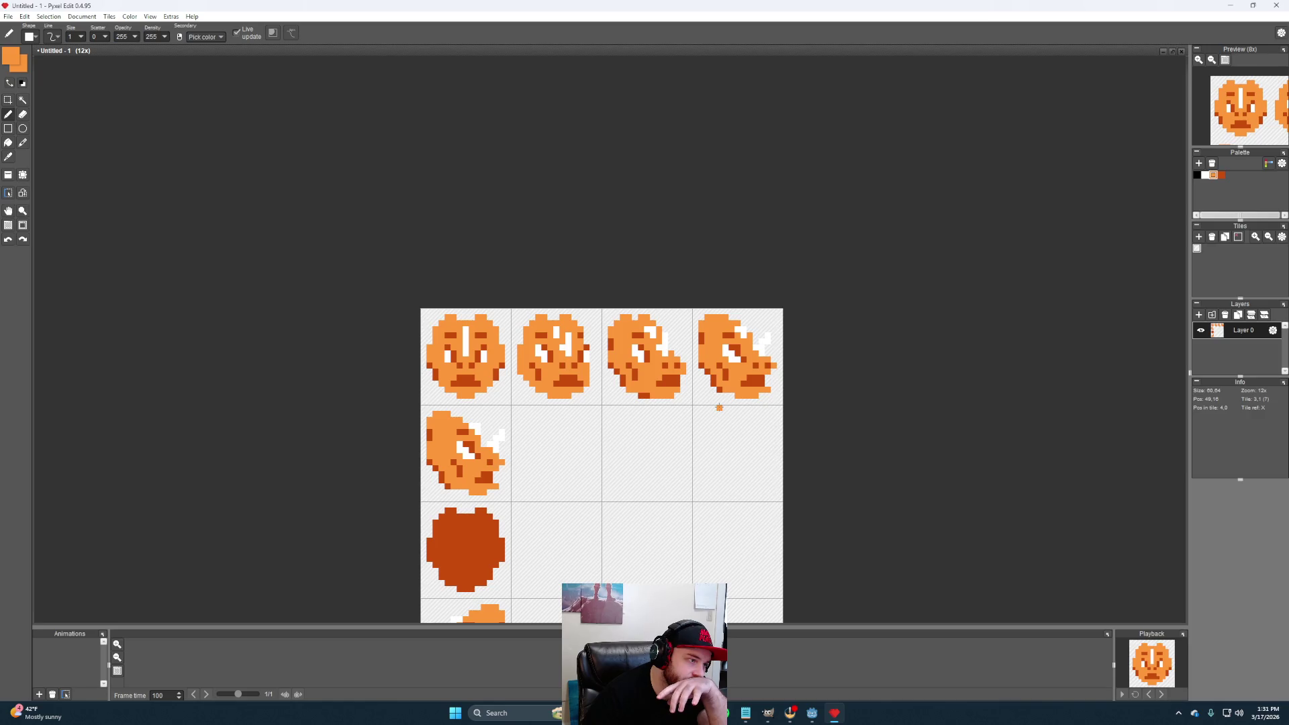
scroll(719, 407, up, 1)
drag(693, 381, 698, 400)
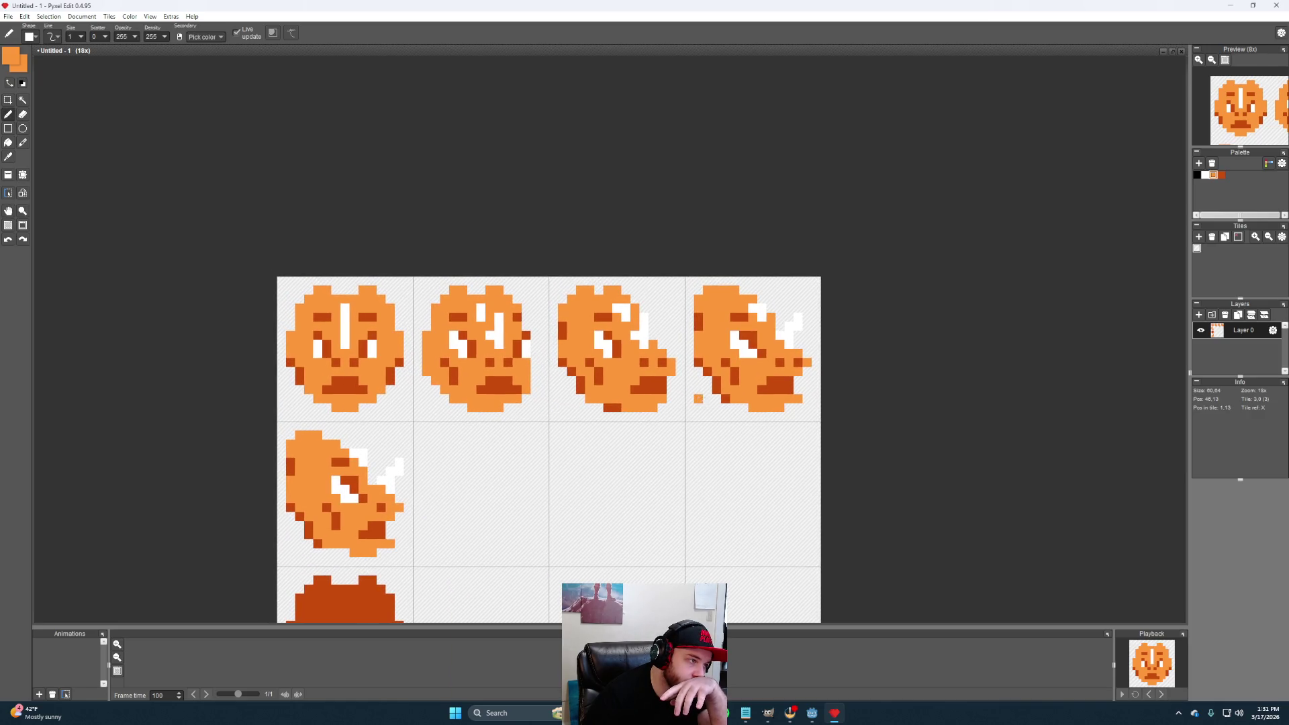
scroll(768, 311, up, 2)
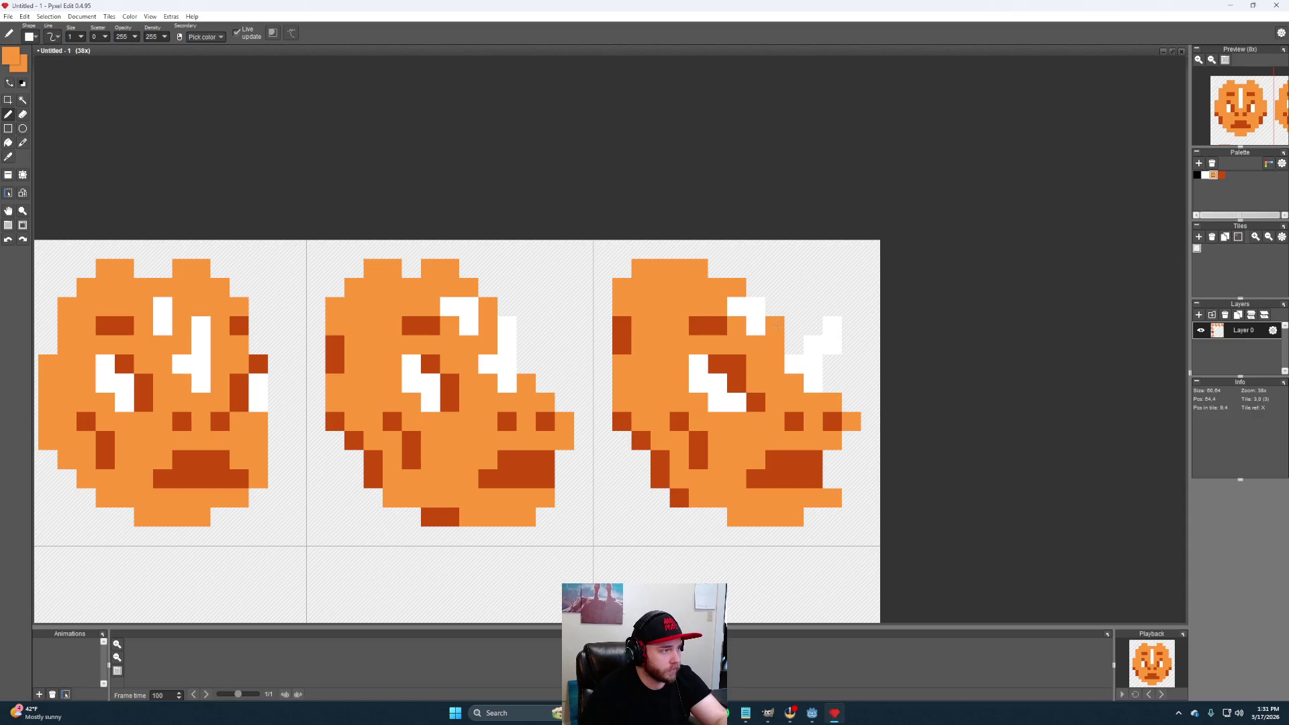
scroll(776, 323, down, 2)
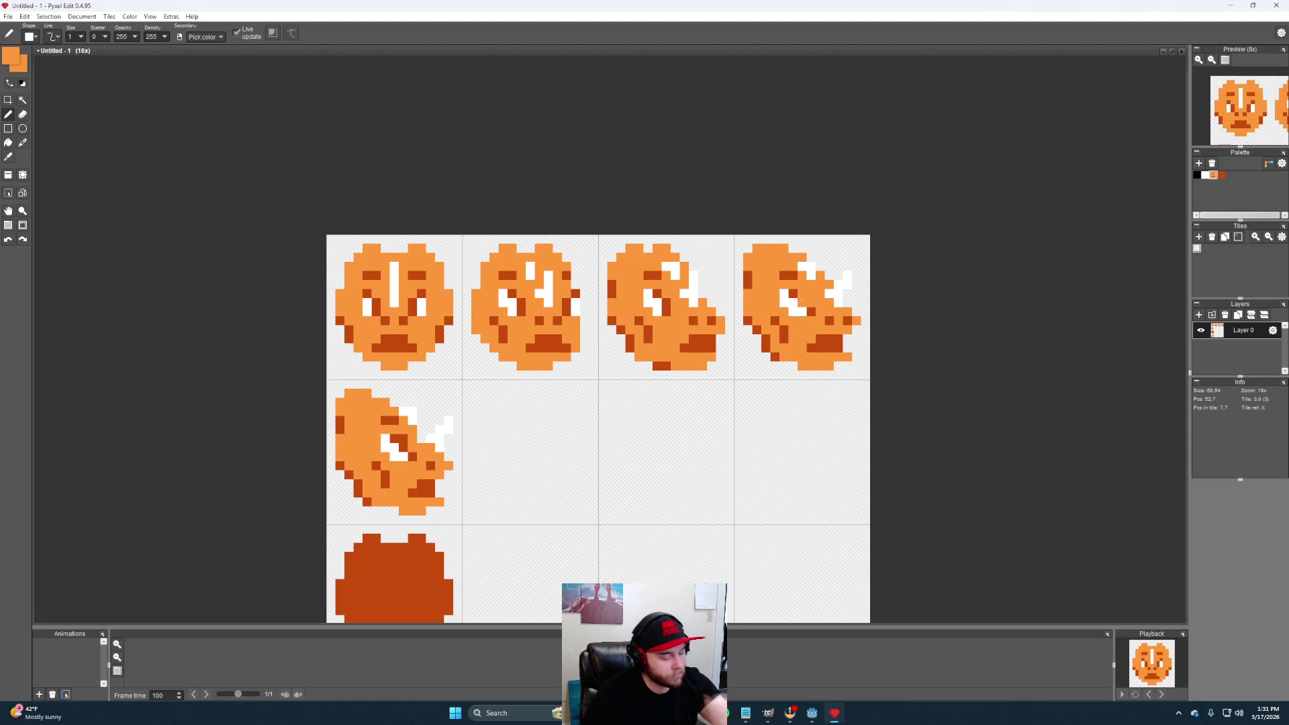
key(i)
click(802, 300)
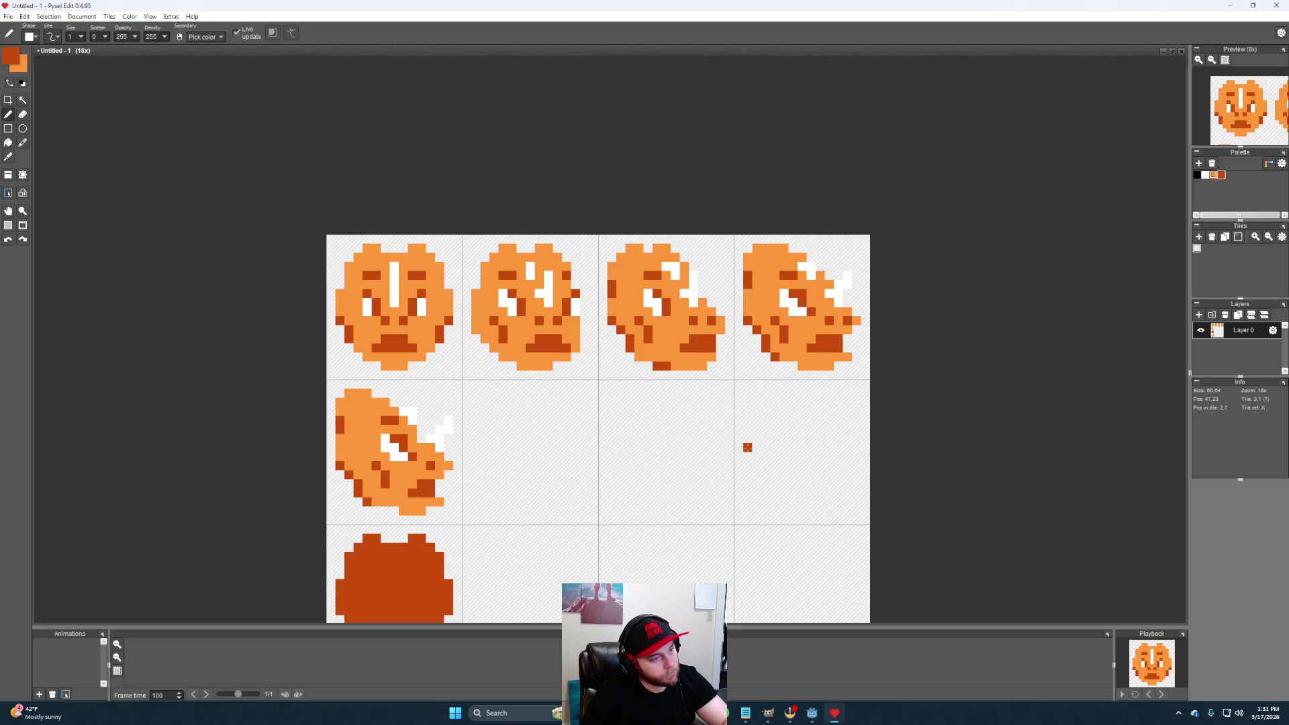
scroll(695, 454, down, 1)
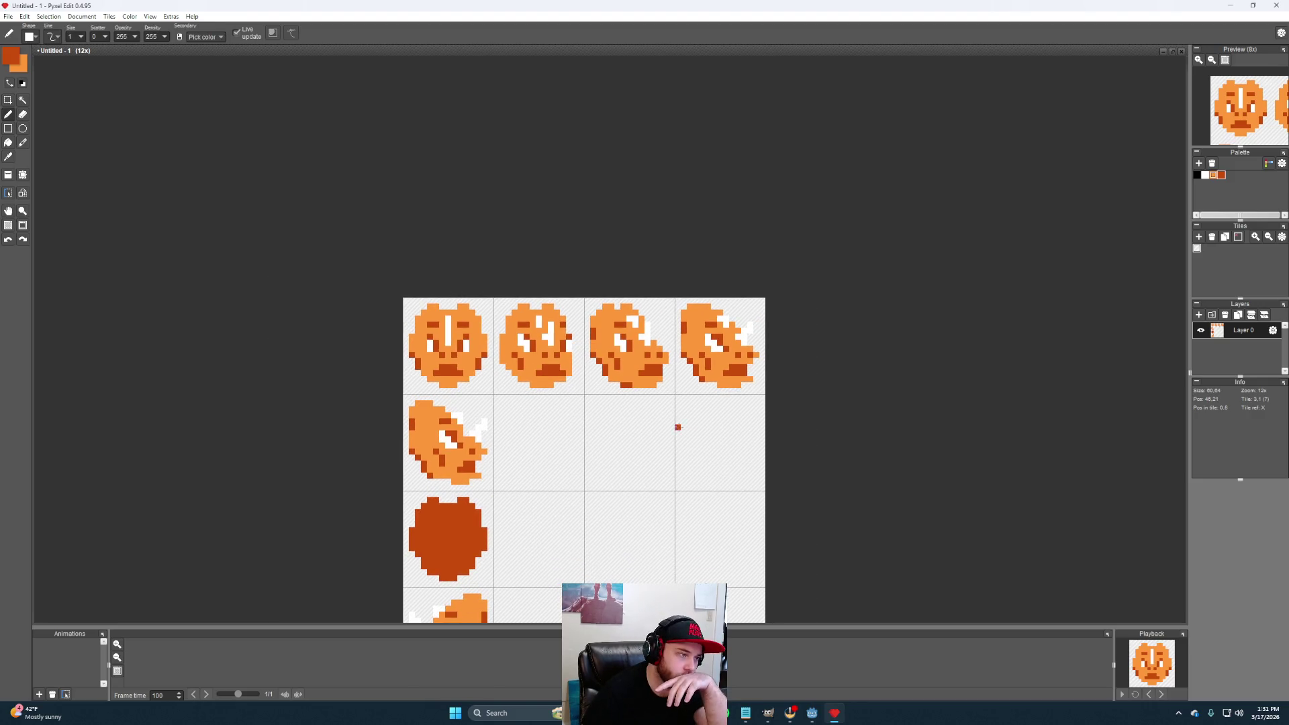
scroll(625, 428, up, 1)
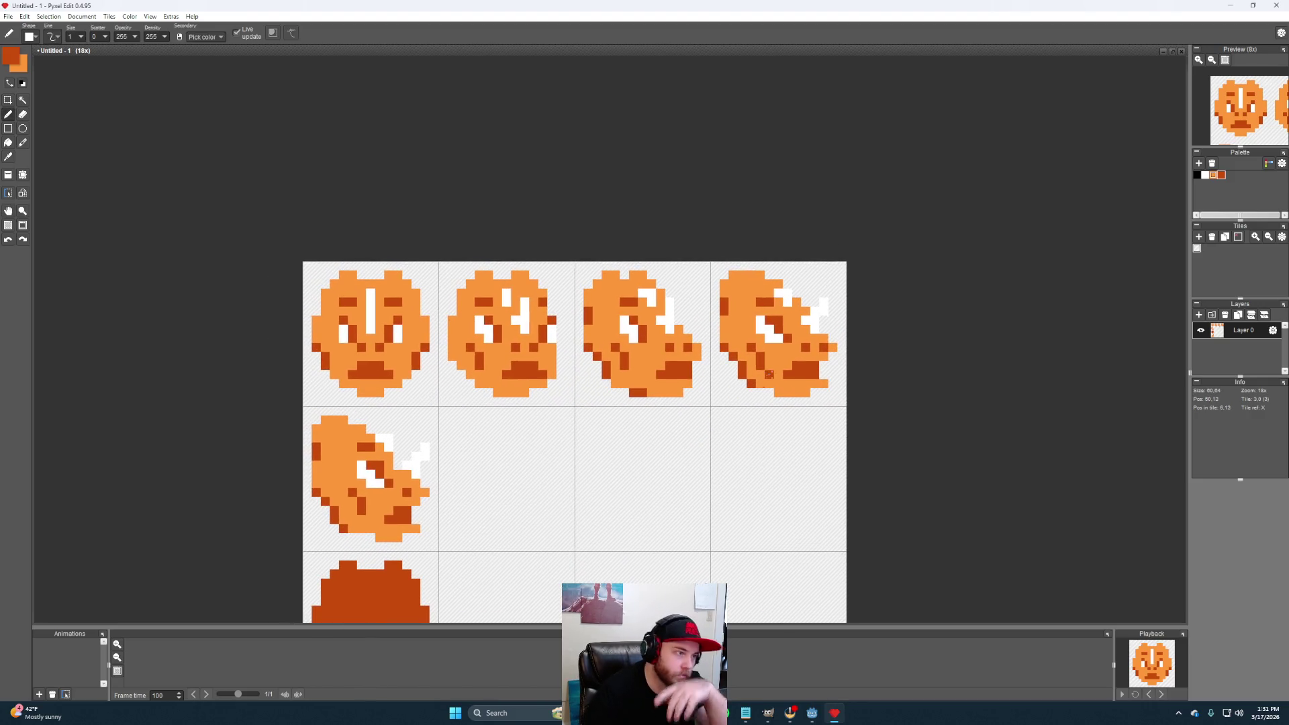
right_click(751, 379)
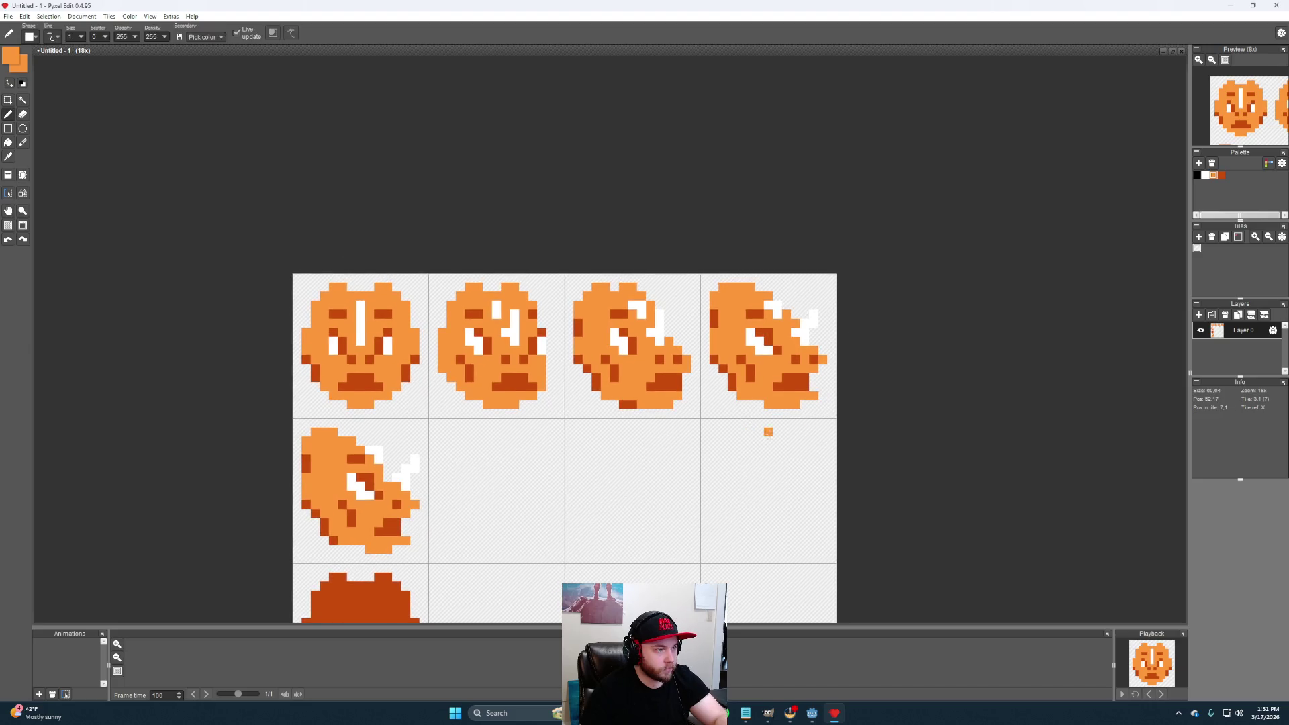
scroll(751, 415, down, 2)
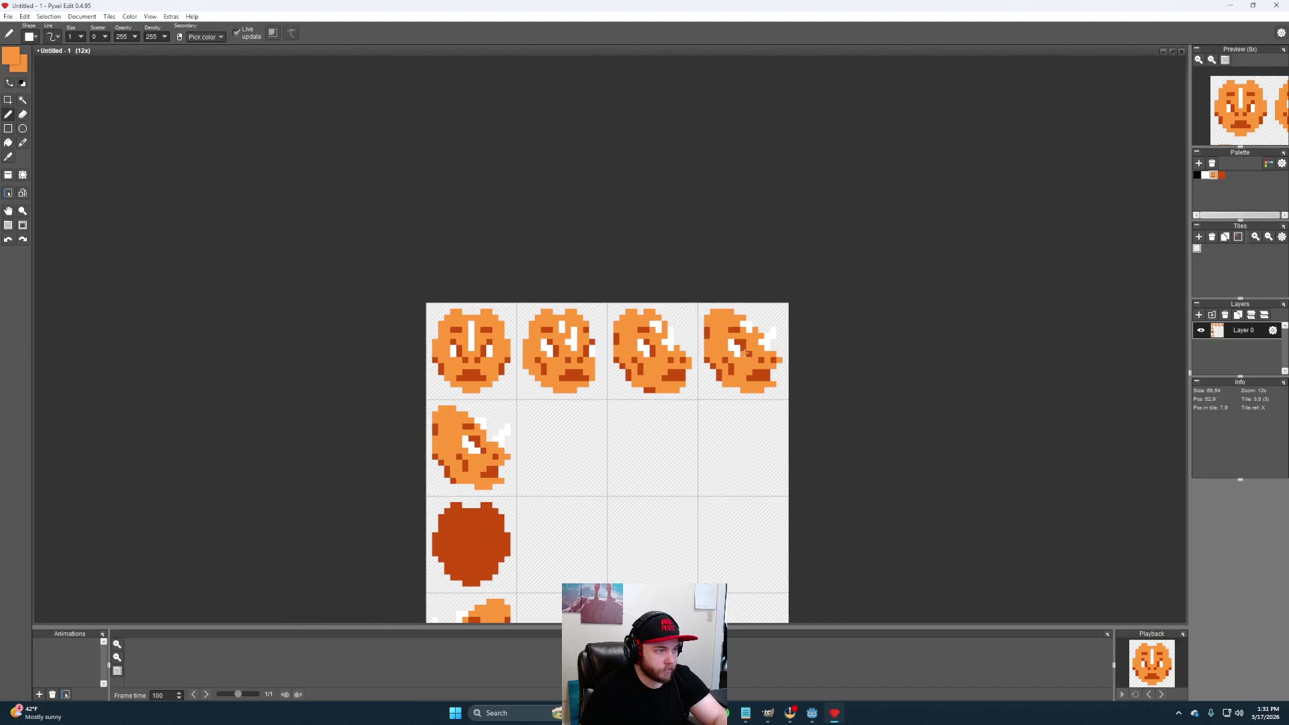
scroll(742, 380, up, 2)
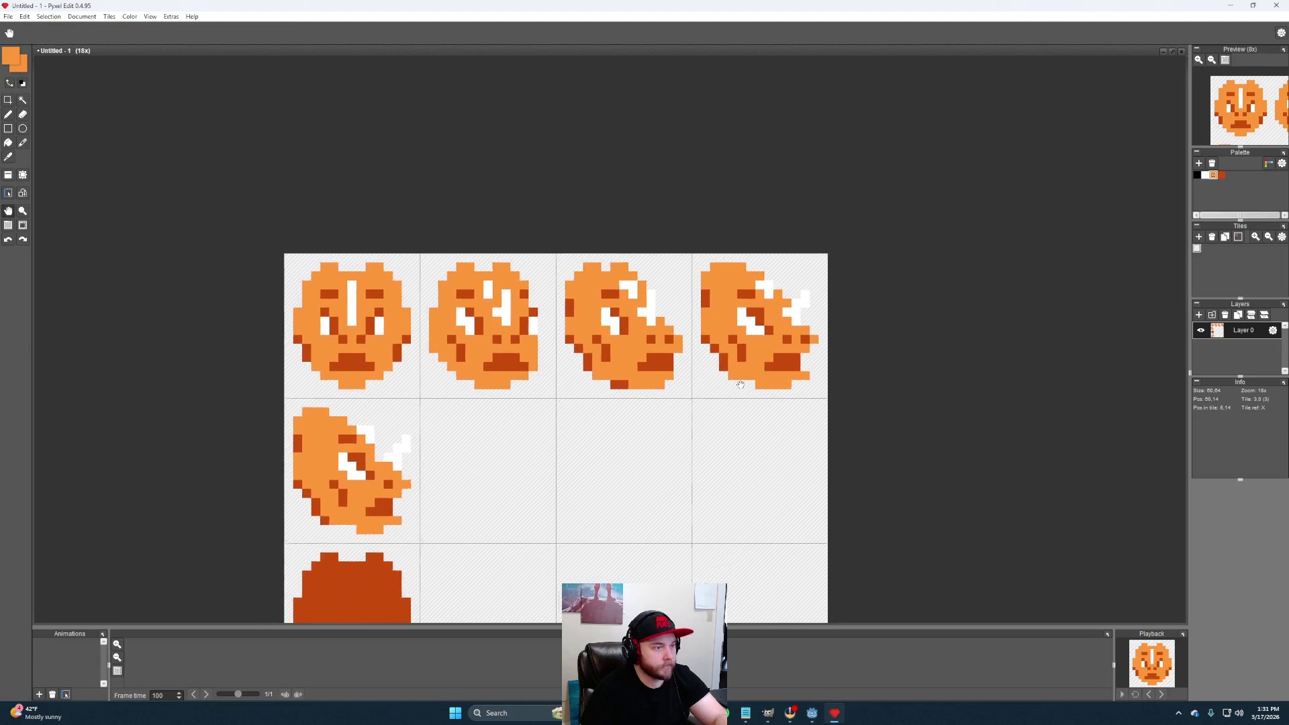
scroll(736, 407, down, 2)
scroll(735, 408, up, 1)
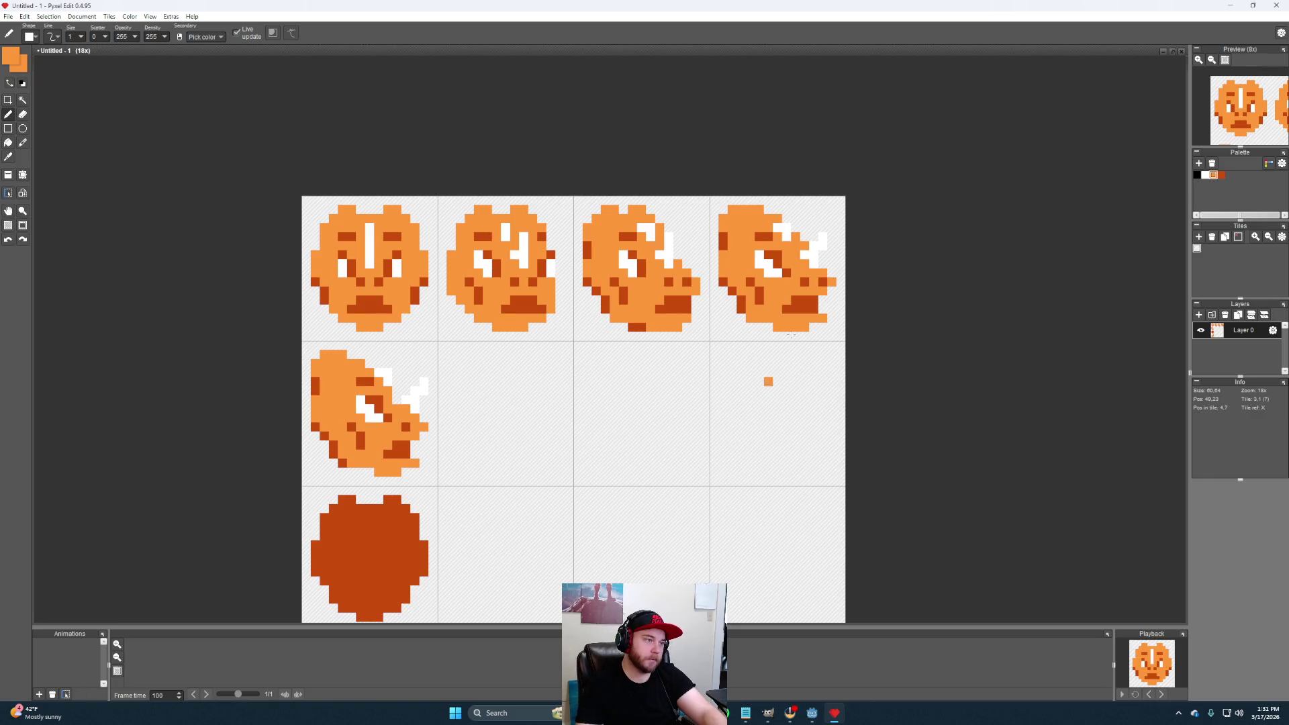
scroll(742, 302, down, 1)
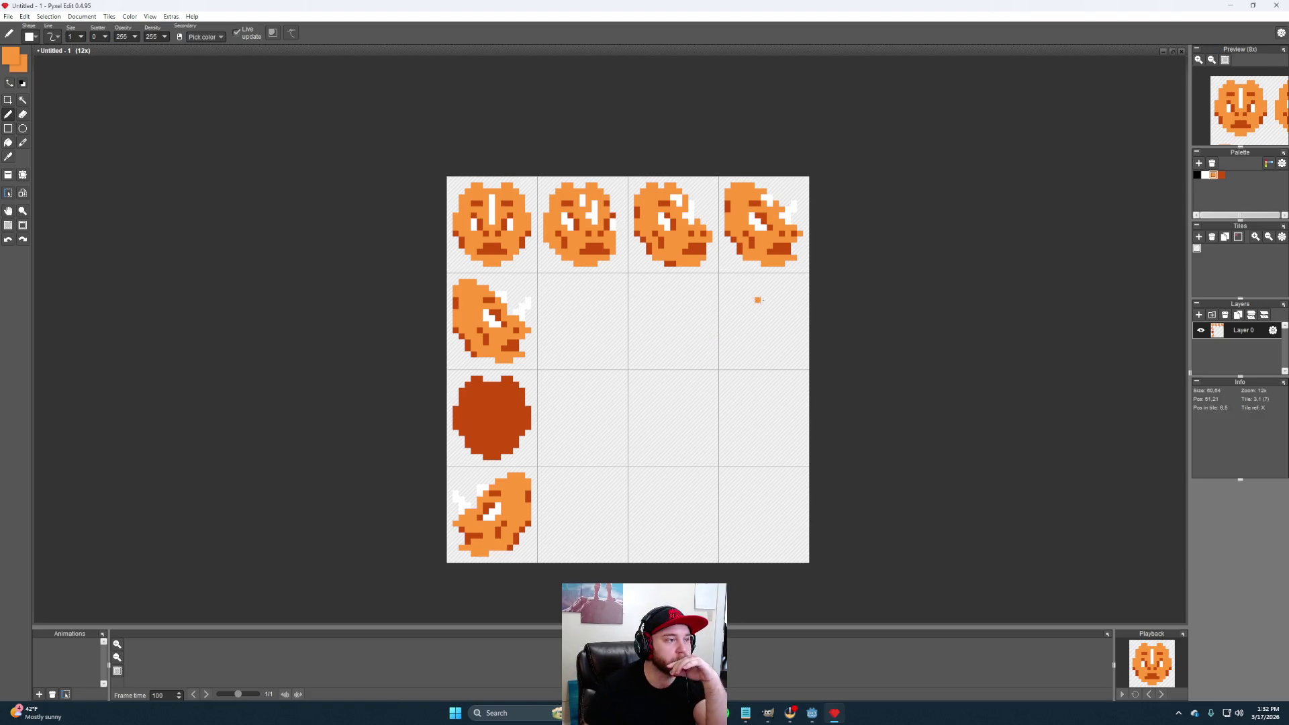
Copy the top-right head tile into the empty second-row tile and commit it
key(m)
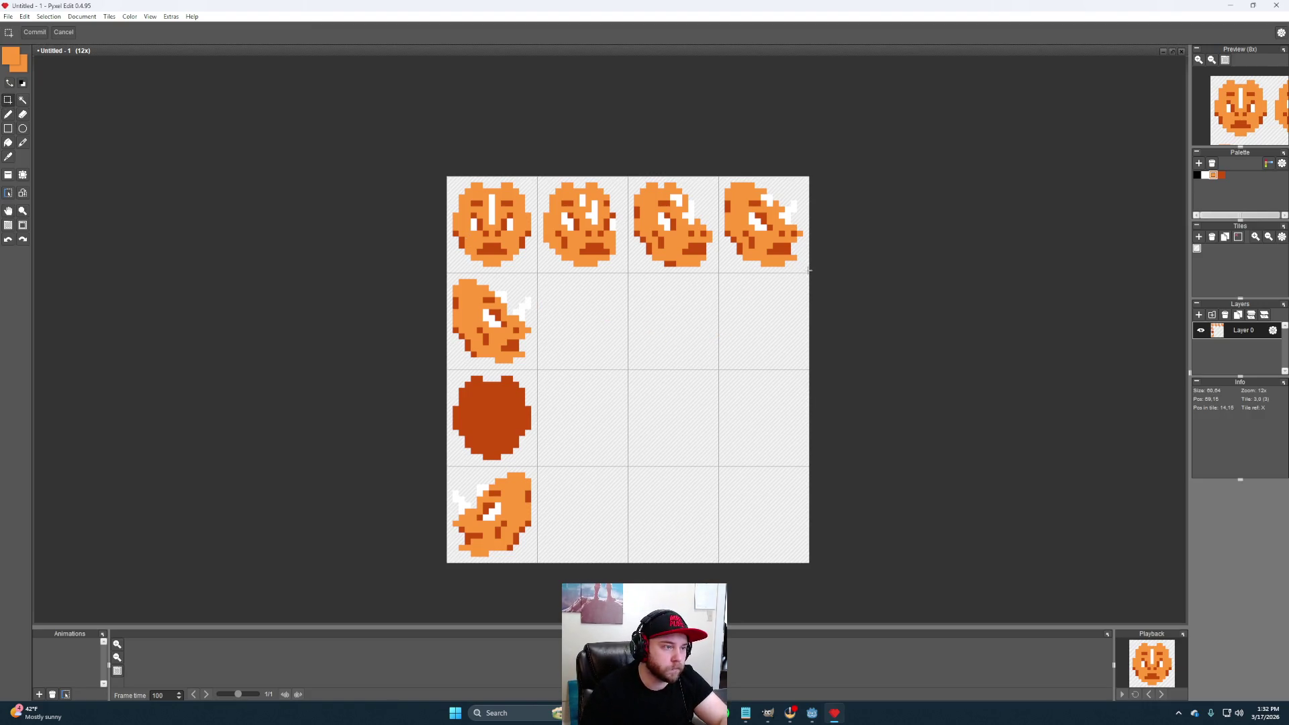
mouse_move(719, 177)
mouse_down()
mouse_move(808, 273)
mouse_move(597, 340)
mouse_up()
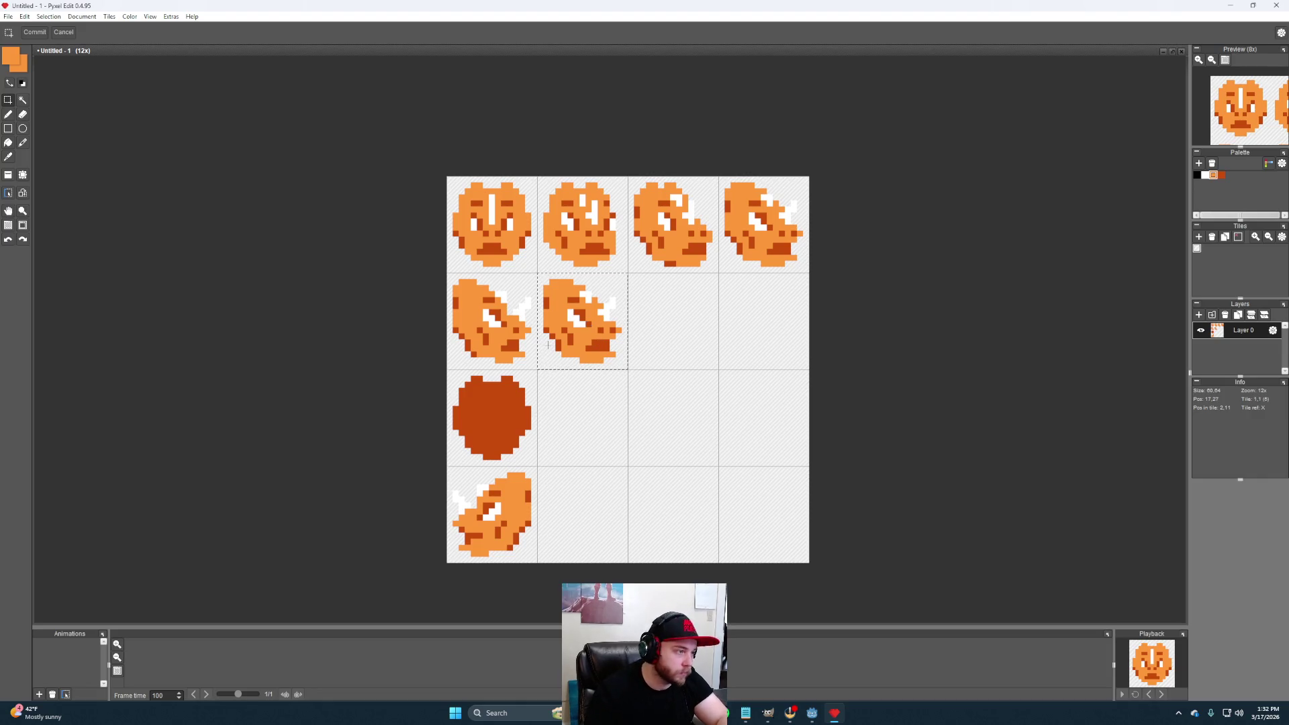
scroll(597, 341, up, 5)
scroll(670, 357, down, 2)
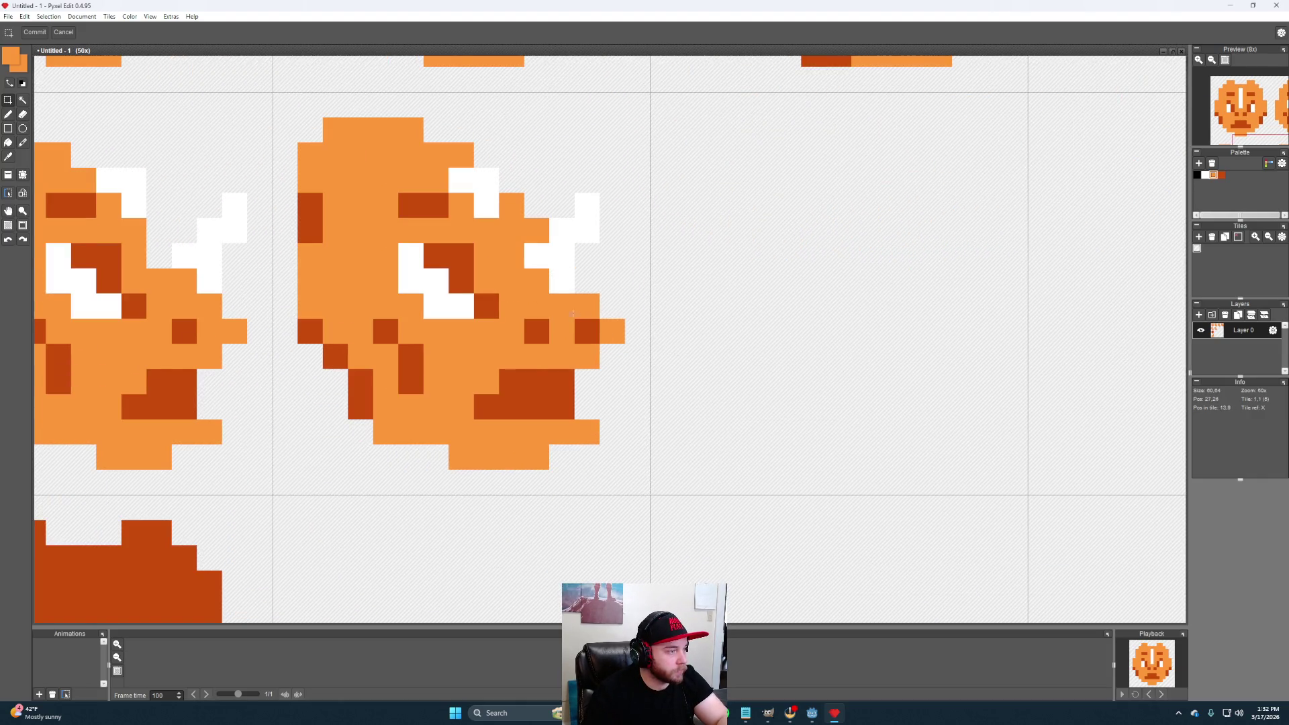
scroll(572, 314, down, 1)
scroll(604, 352, down, 2)
key(b)
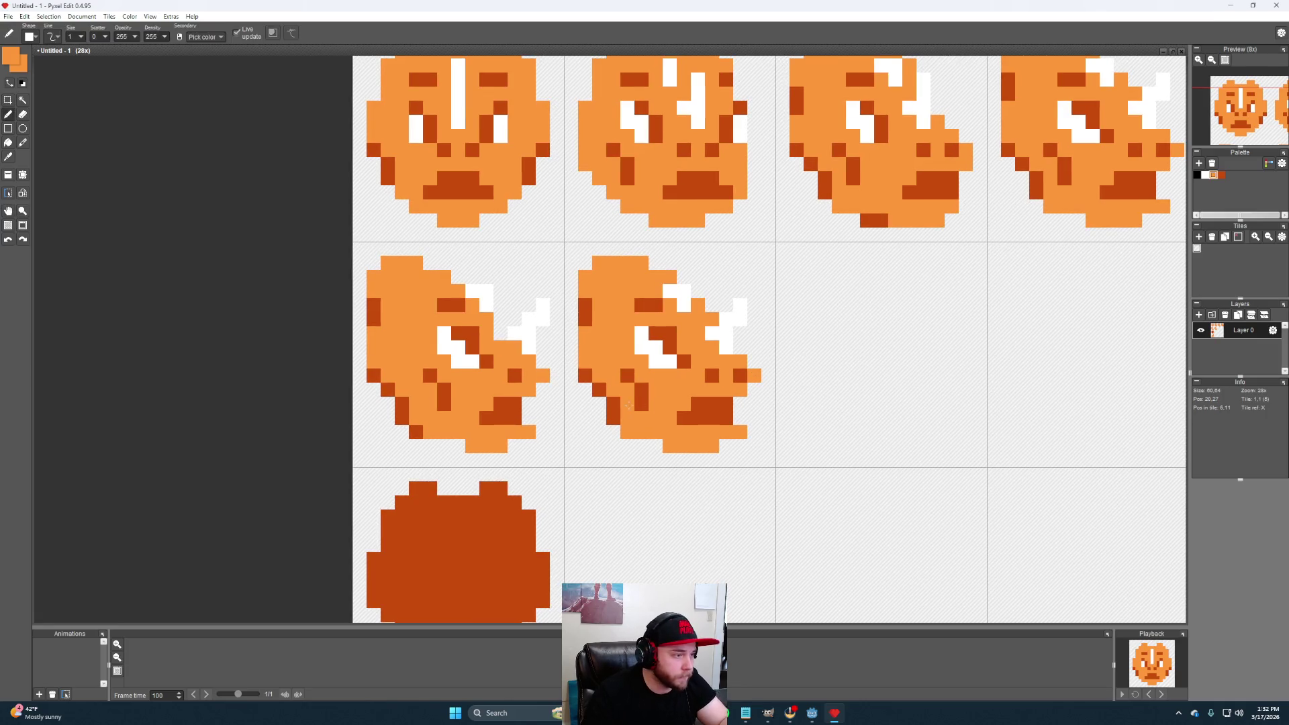
Shade the new head's left side and pixels beside the eye dark orange
alt+click(690, 416)
click(586, 276)
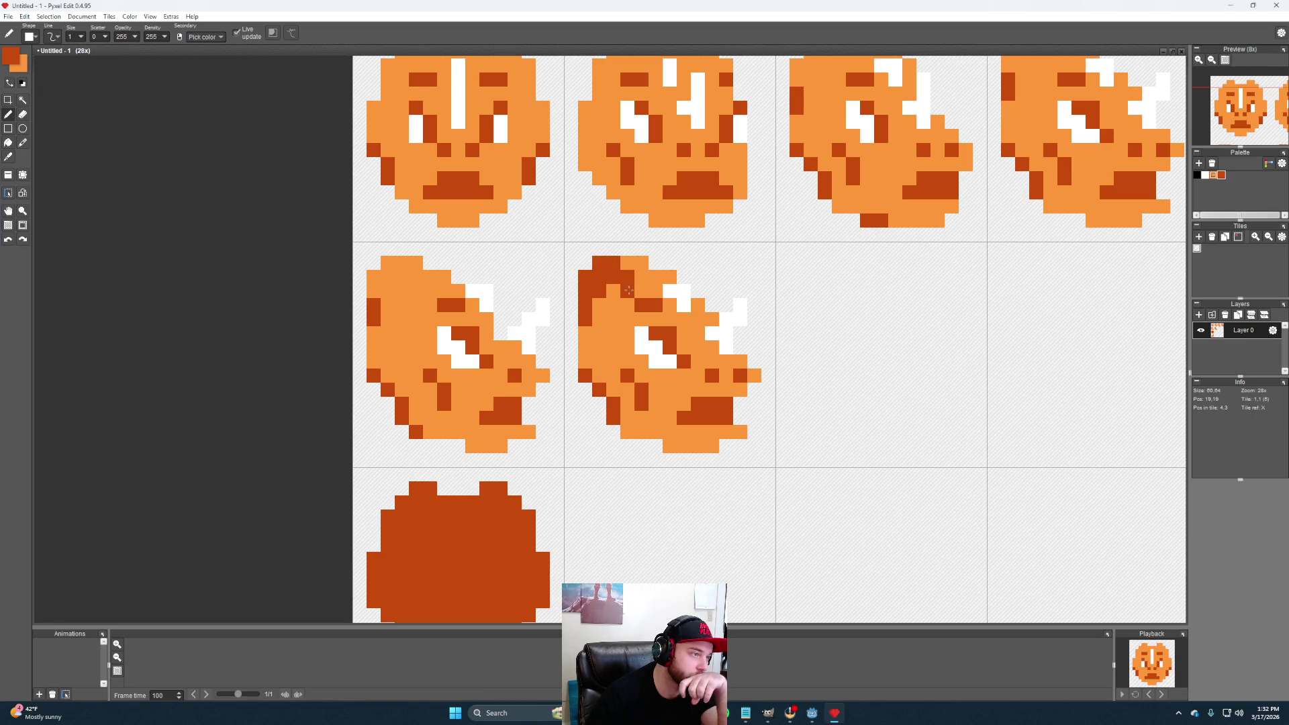
right_click(630, 262)
click(630, 277)
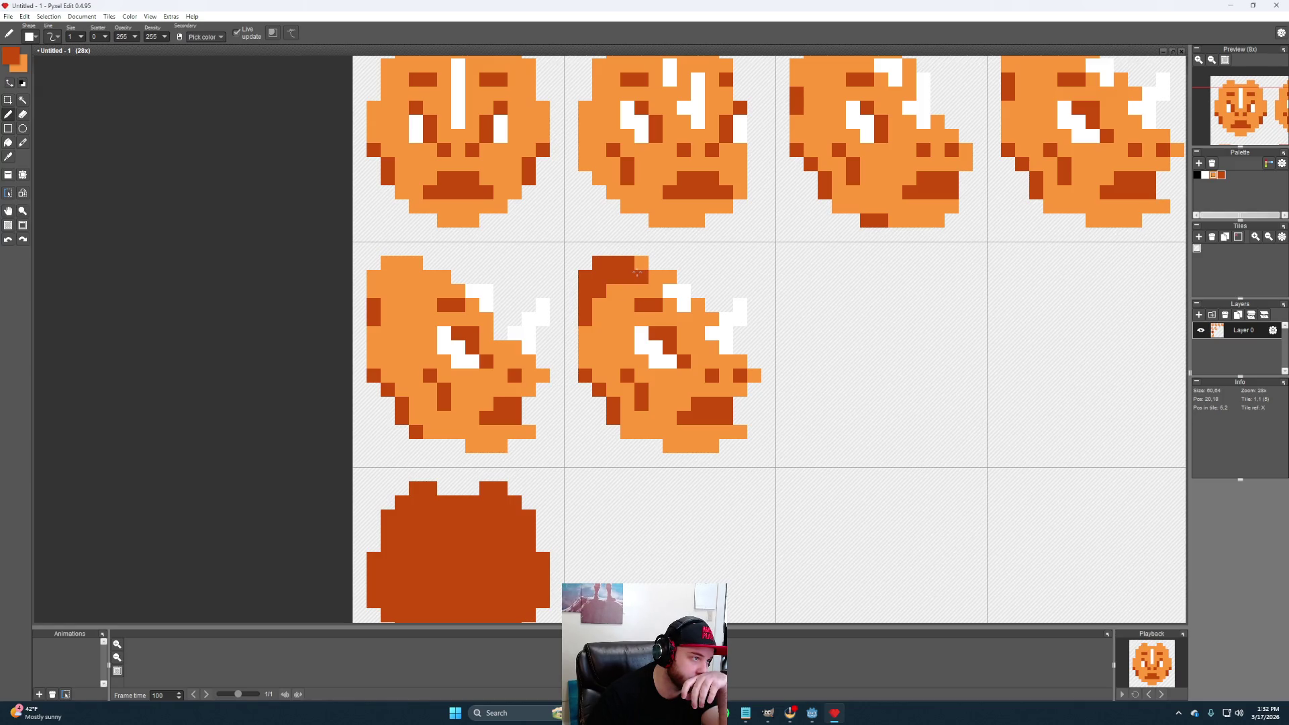
mouse_move(645, 321)
mouse_down()
mouse_move(614, 295)
mouse_move(607, 327)
mouse_move(628, 348)
mouse_move(587, 336)
mouse_move(635, 379)
mouse_move(624, 404)
mouse_move(642, 415)
mouse_up()
click(601, 375)
drag(653, 353, 655, 364)
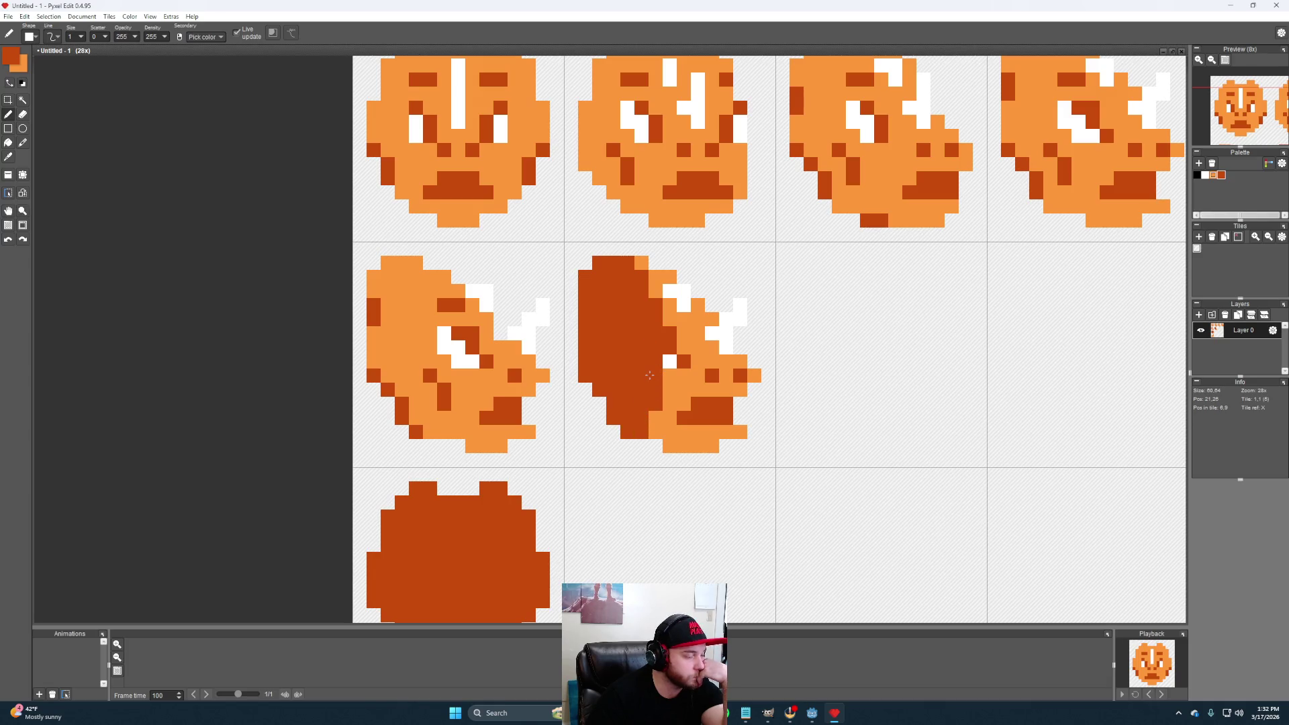
click(655, 417)
Undo stray dark pixels by the eye and repaint them light orange
drag(670, 361, 672, 370)
key(ctrl+z)
click(666, 392)
key(ctrl+z)
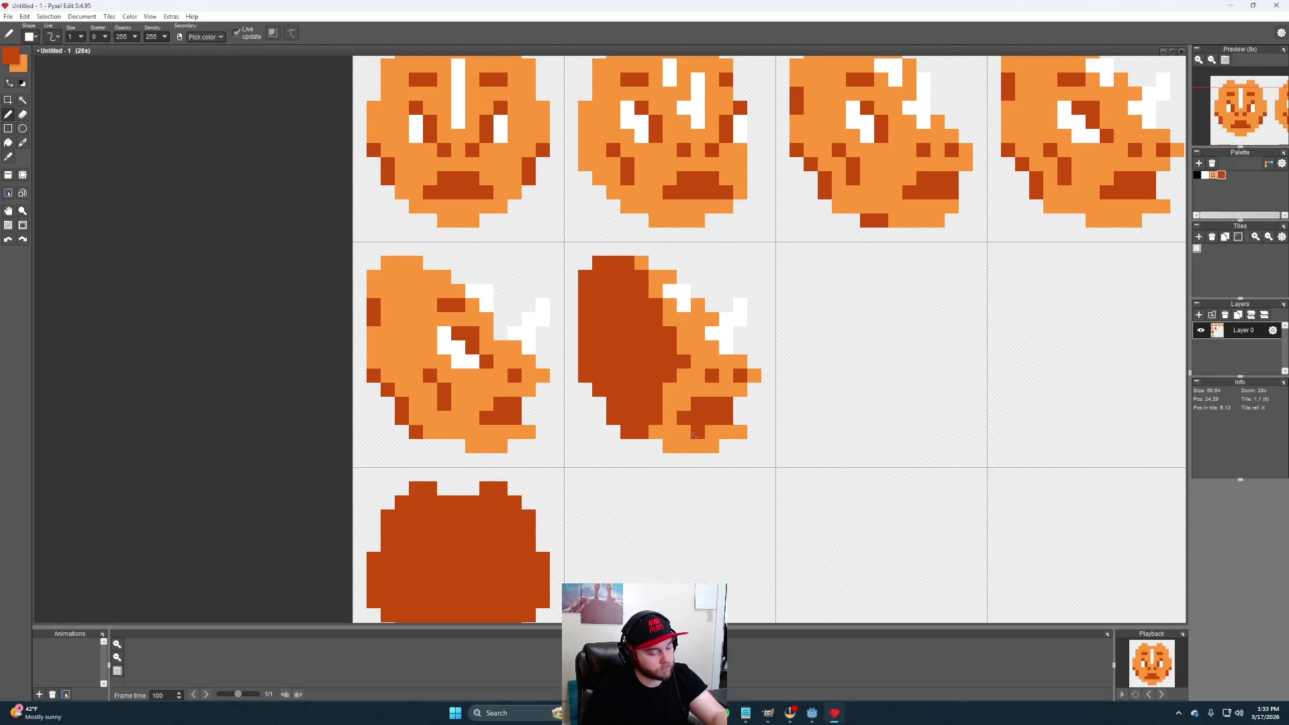
alt+click(700, 433)
drag(700, 419, 698, 403)
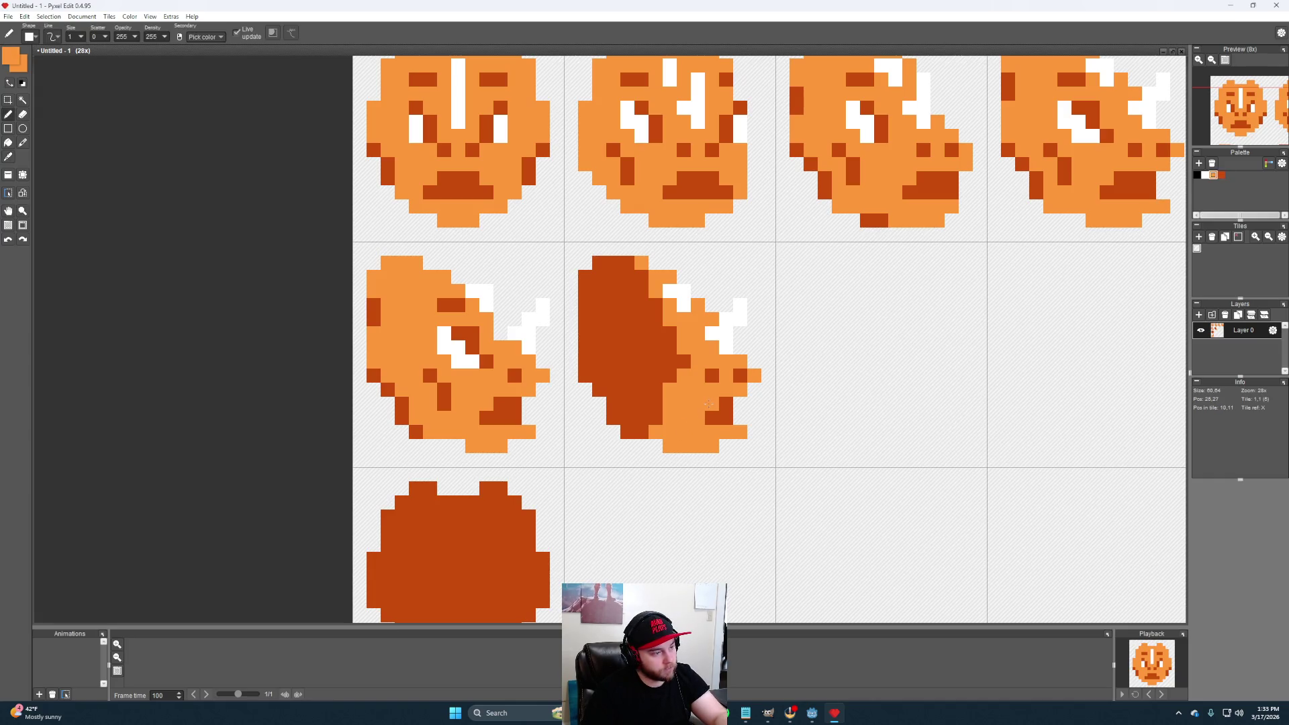
click(707, 422)
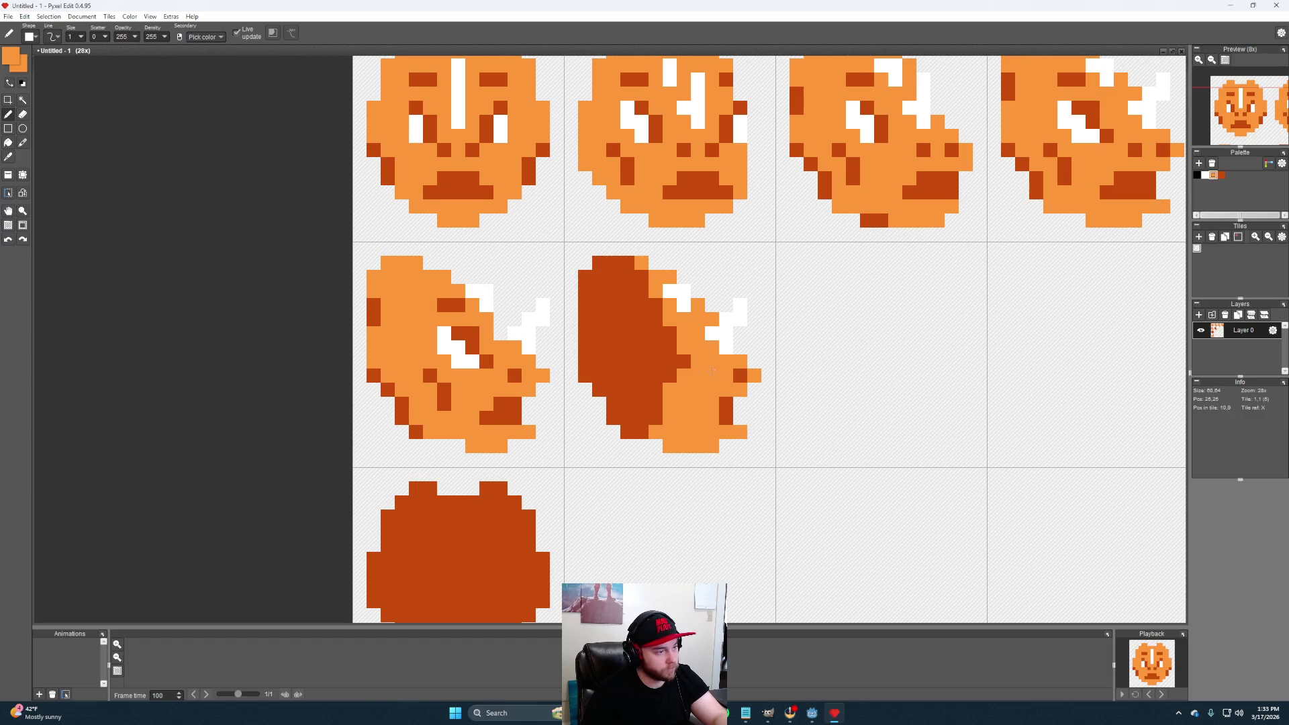
Paint over the white eye pixels in orange and lighten a dark pixel on the new head
drag(754, 419, 792, 424)
click(749, 339)
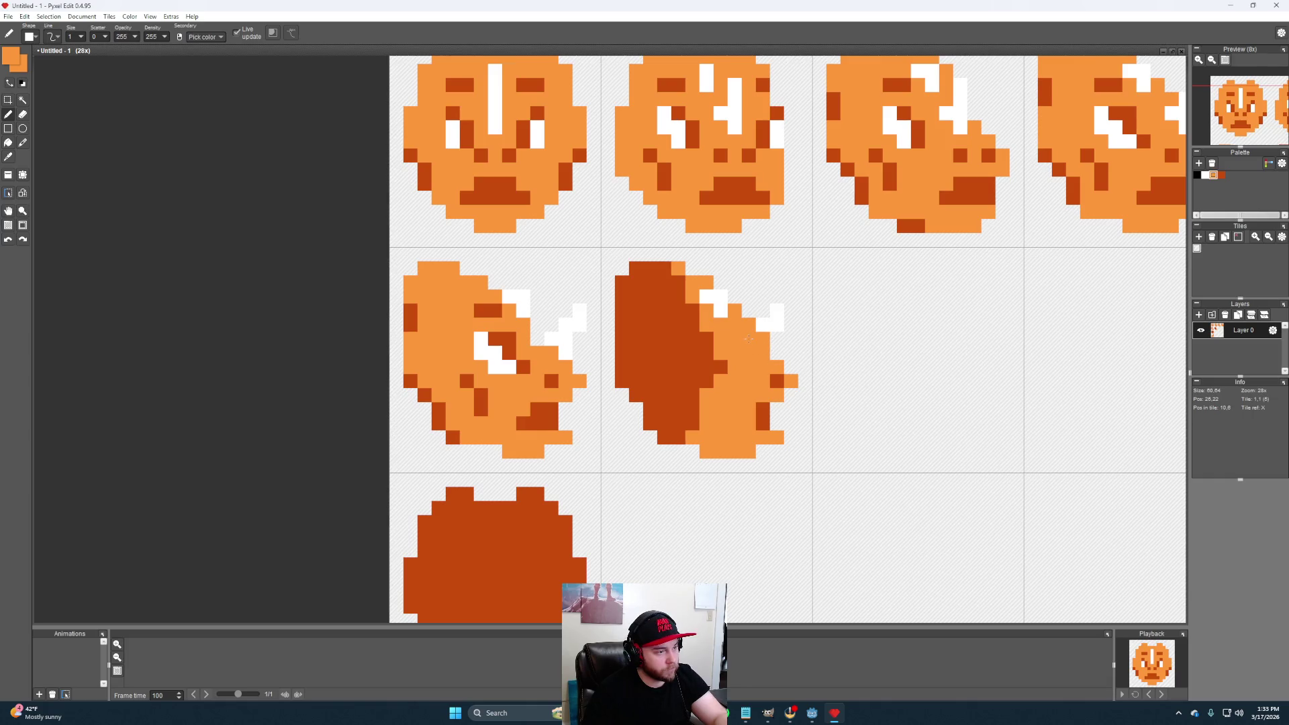
click(721, 311)
drag(707, 296, 775, 270)
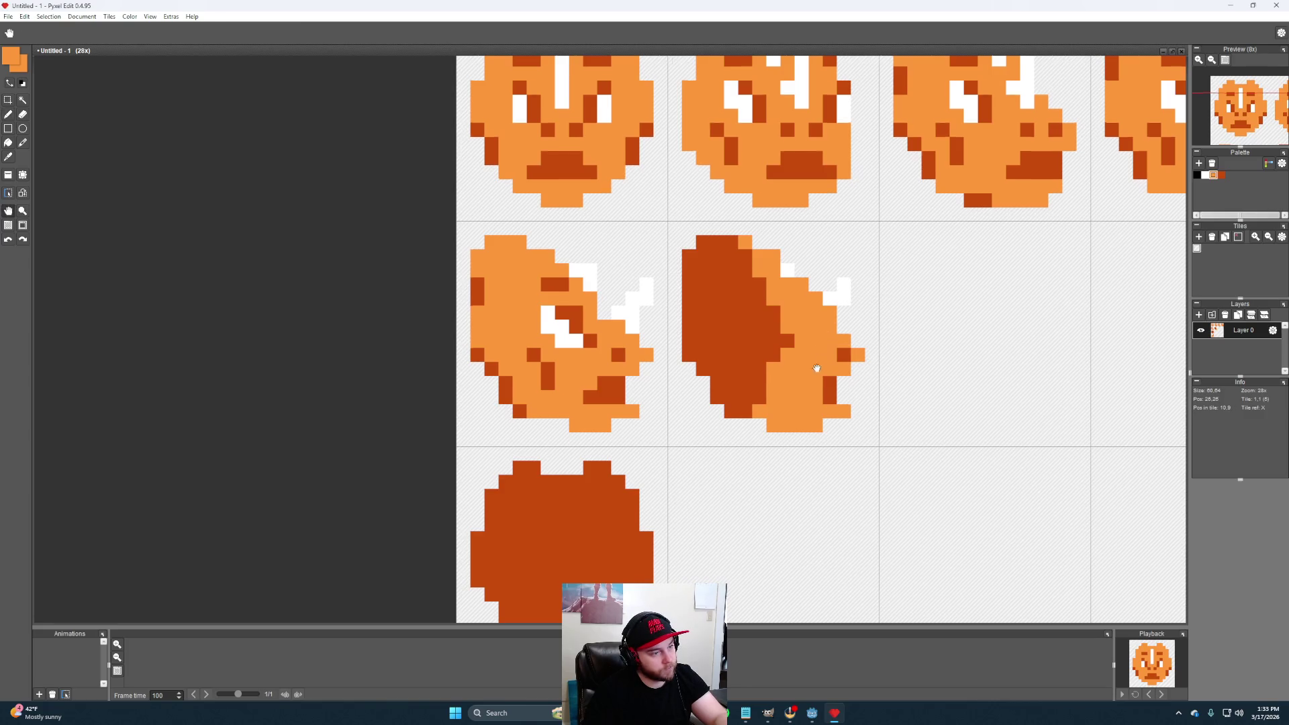
drag(834, 317, 879, 315)
click(818, 340)
mouse_move(848, 388)
mouse_down()
mouse_move(869, 388)
mouse_move(838, 395)
mouse_up()
Sample dark orange and place a dark pixel on the new head's right side
key(alt)
alt+click(892, 383)
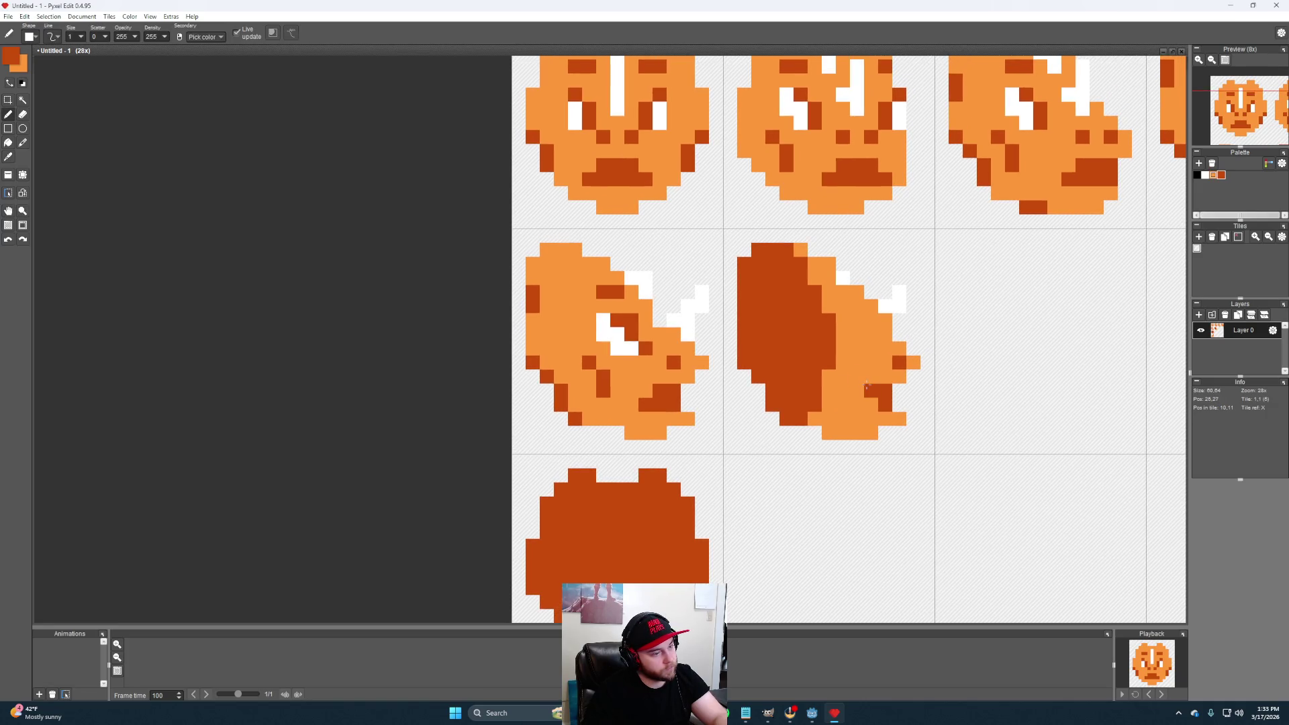
click(857, 390)
key(ctrl+z)
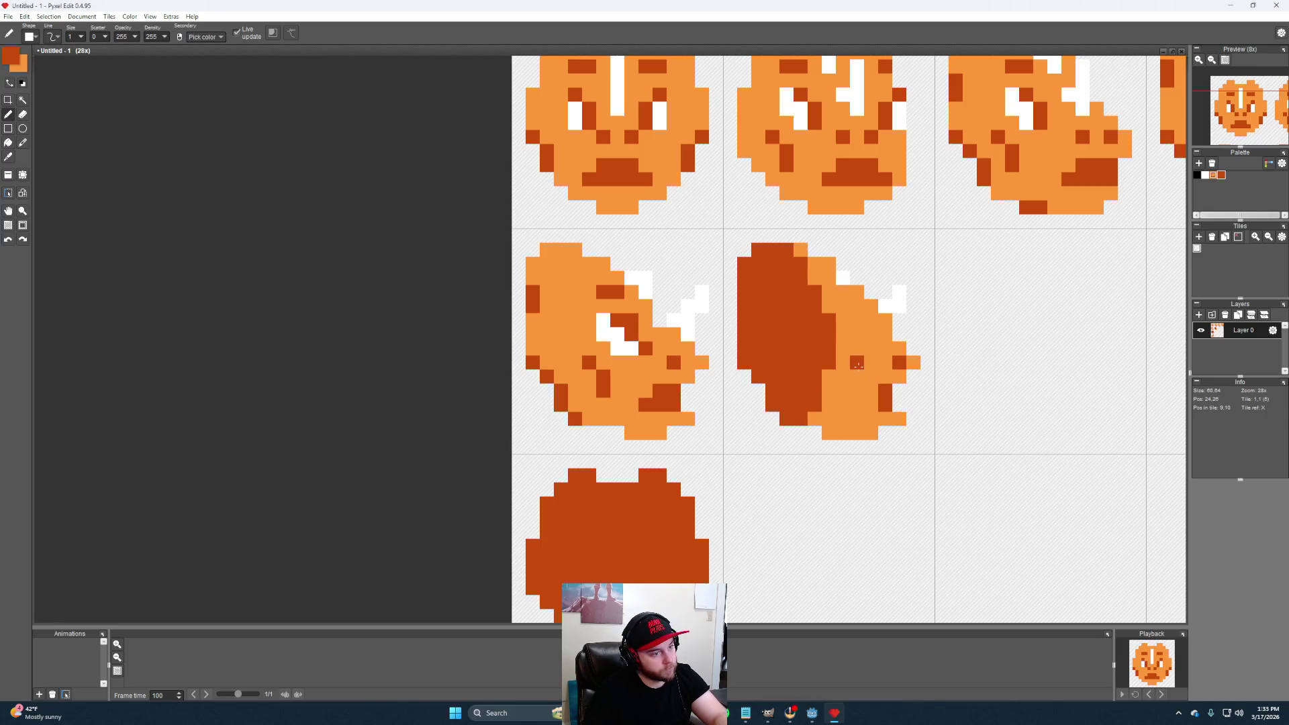
click(858, 362)
key(alt)
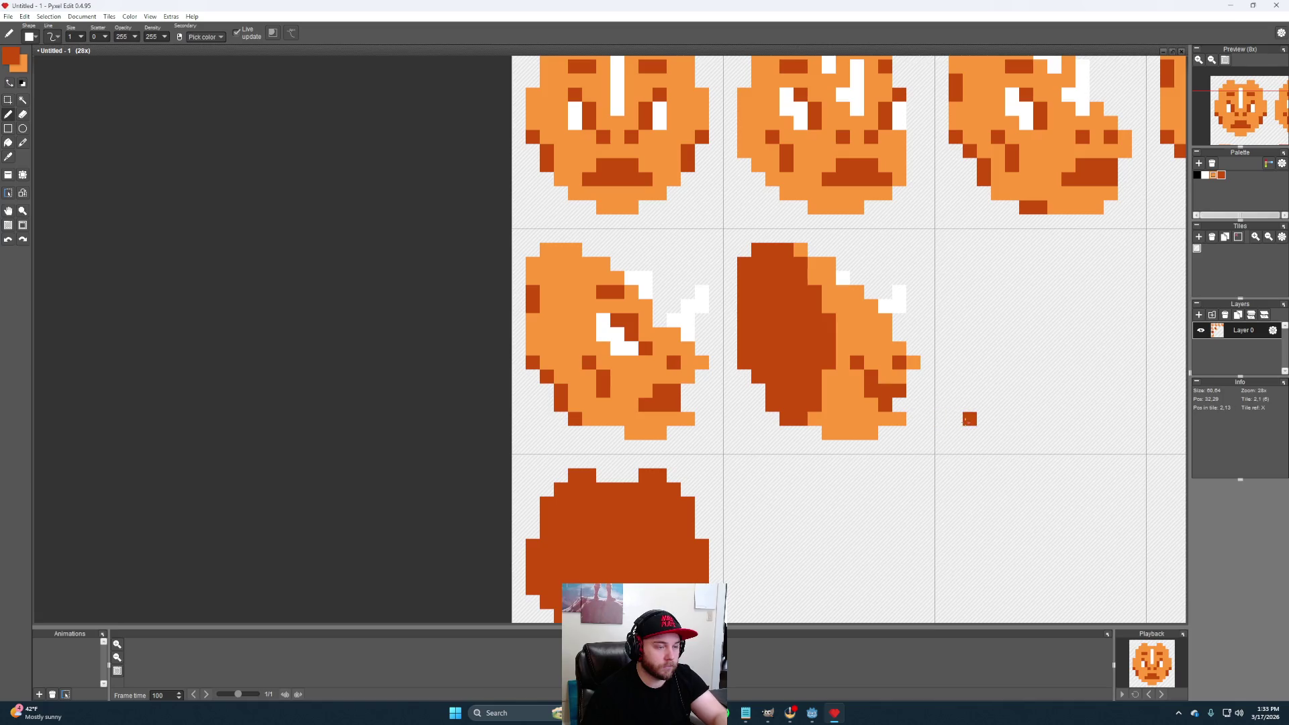
scroll(967, 417, down, 2)
scroll(854, 411, down, 1)
scroll(855, 421, up, 1)
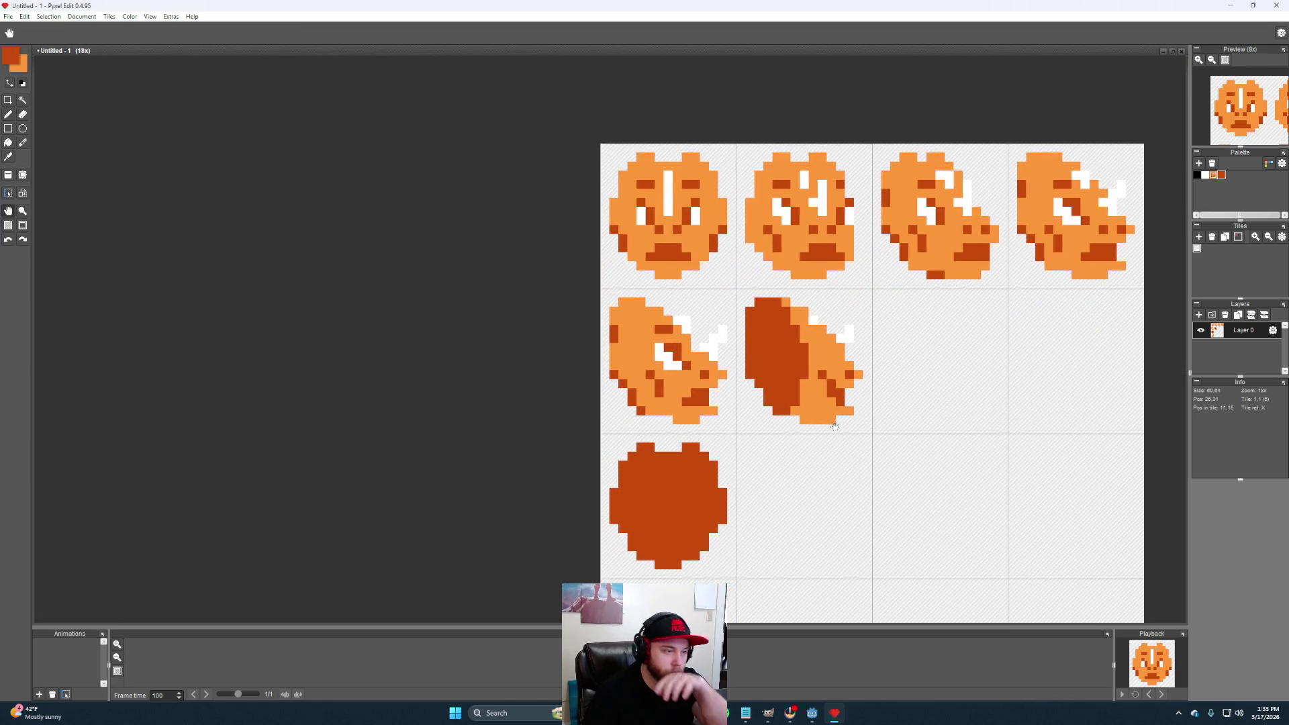
scroll(856, 421, up, 2)
Try light and dark orange pixels on the right edge, undoing the misplaced one
key(alt)
alt+click(841, 368)
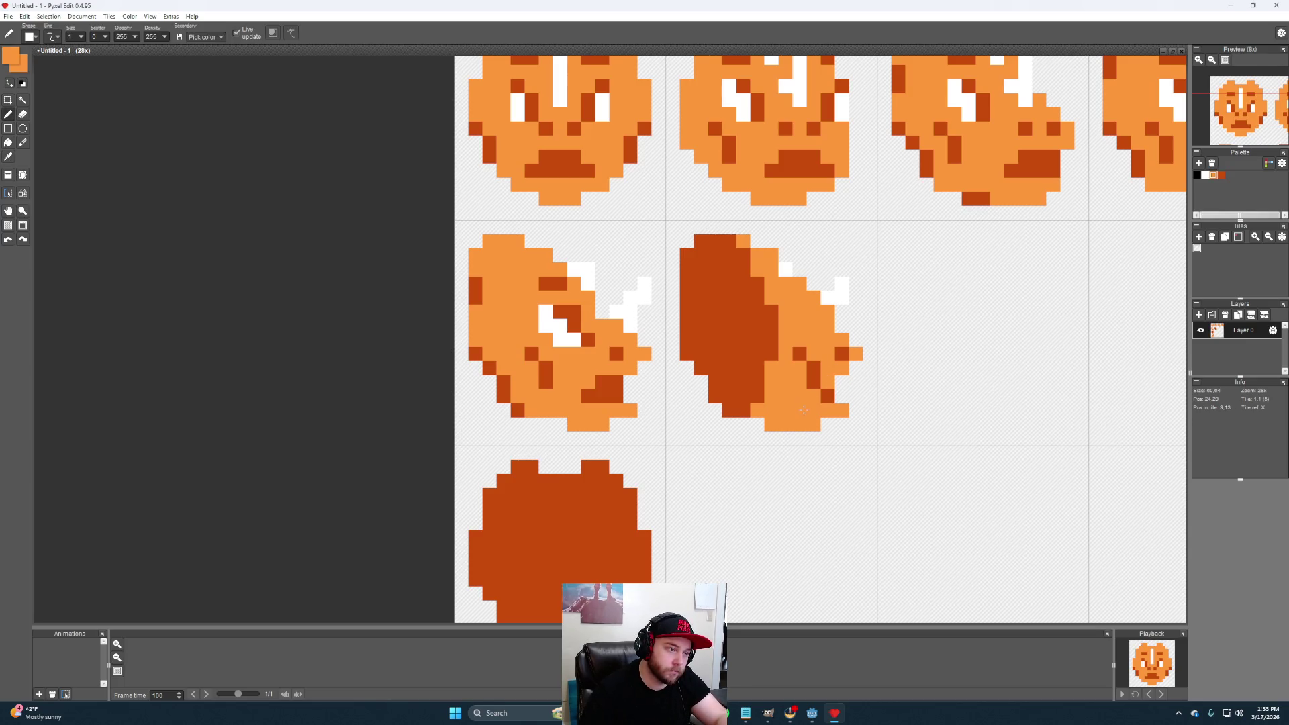
alt+click(842, 388)
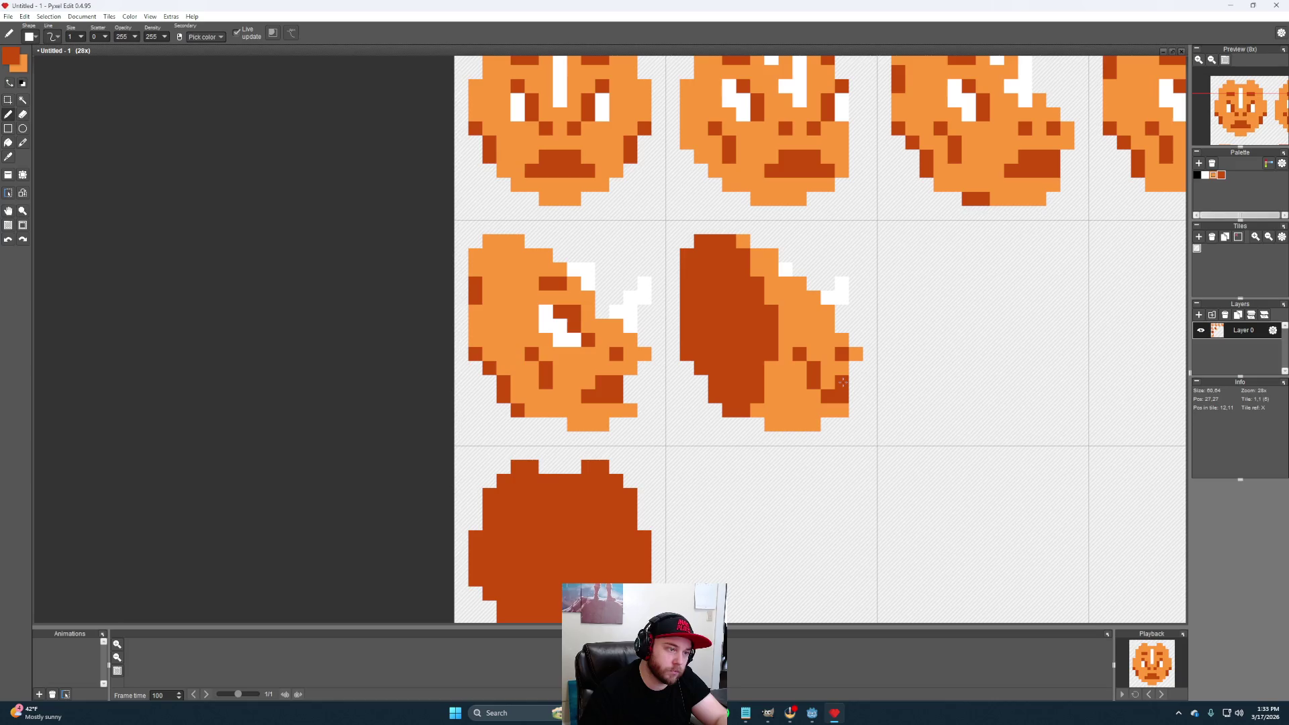
click(898, 397)
key(ctrl+z)
alt+click(855, 354)
mouse_move(825, 423)
mouse_down()
mouse_move(888, 425)
mouse_move(945, 475)
mouse_up()
scroll(886, 423, down, 2)
scroll(913, 442, up, 2)
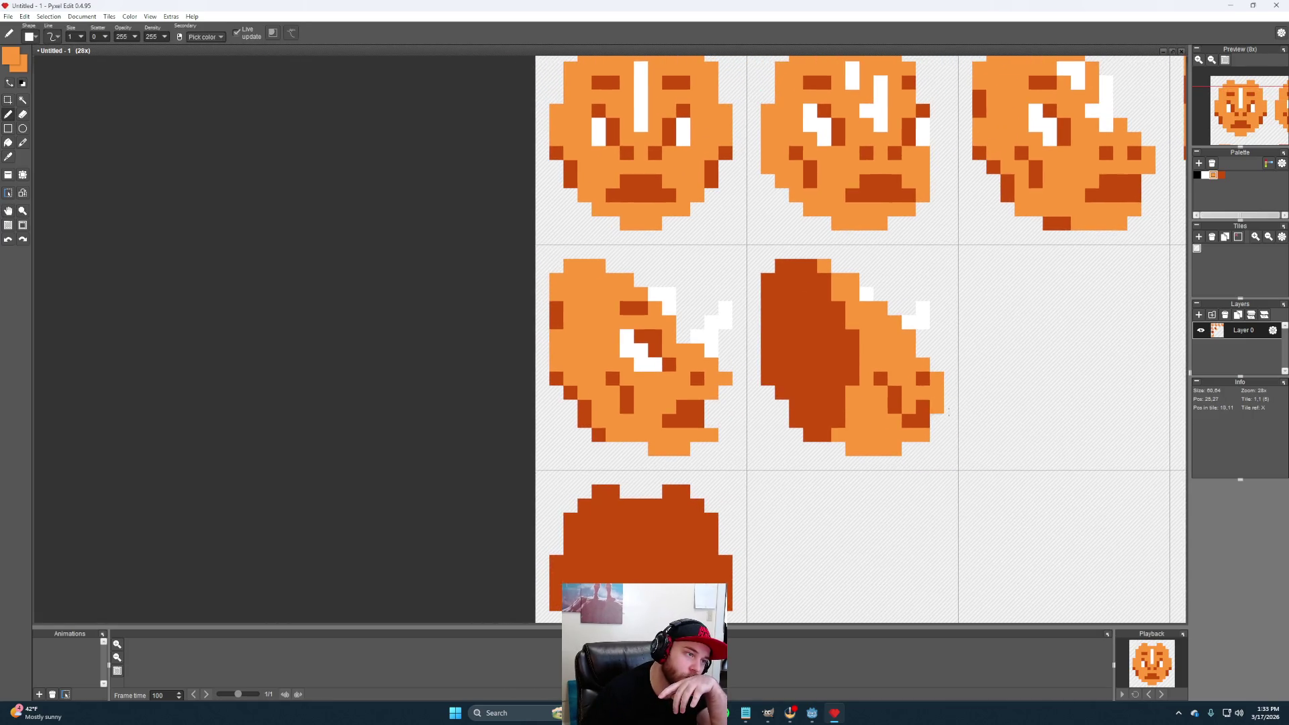
scroll(883, 423, down, 2)
Rework the white detail along the new head's right edge and recentre the sheet
mouse_move(882, 423)
mouse_down()
mouse_move(908, 424)
mouse_move(860, 450)
mouse_up()
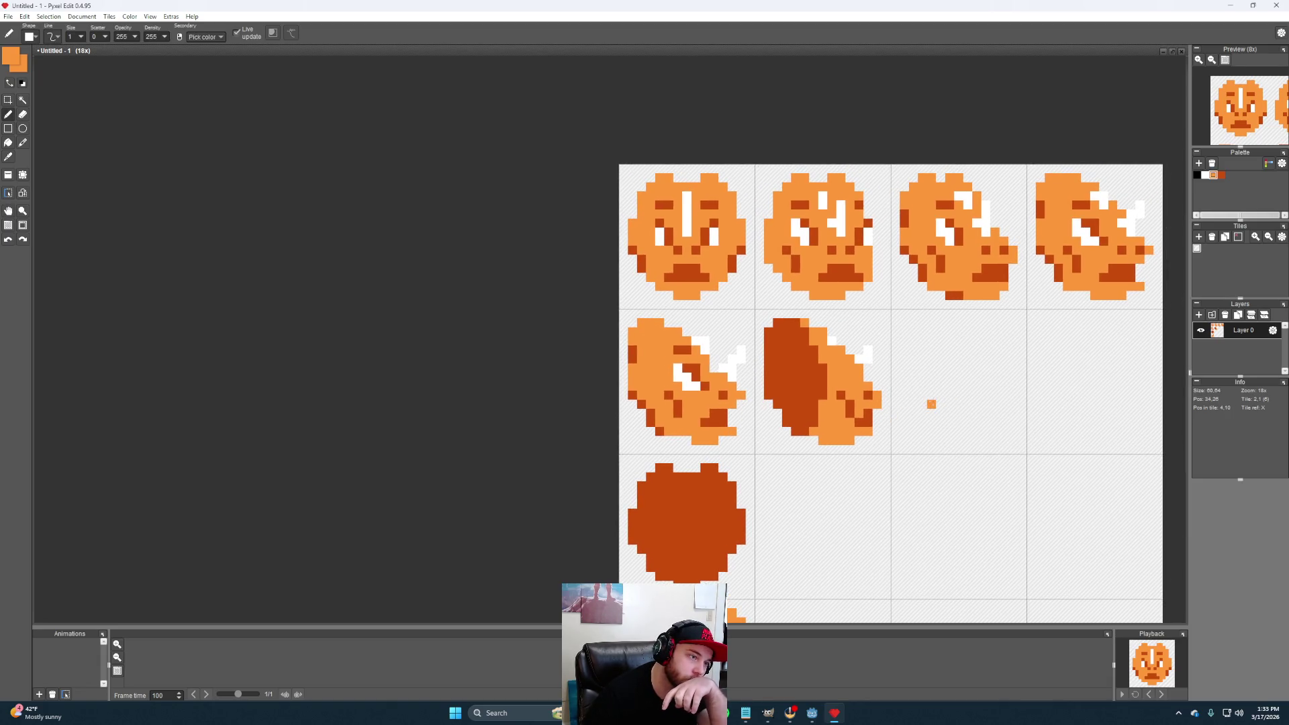
alt+click(868, 352)
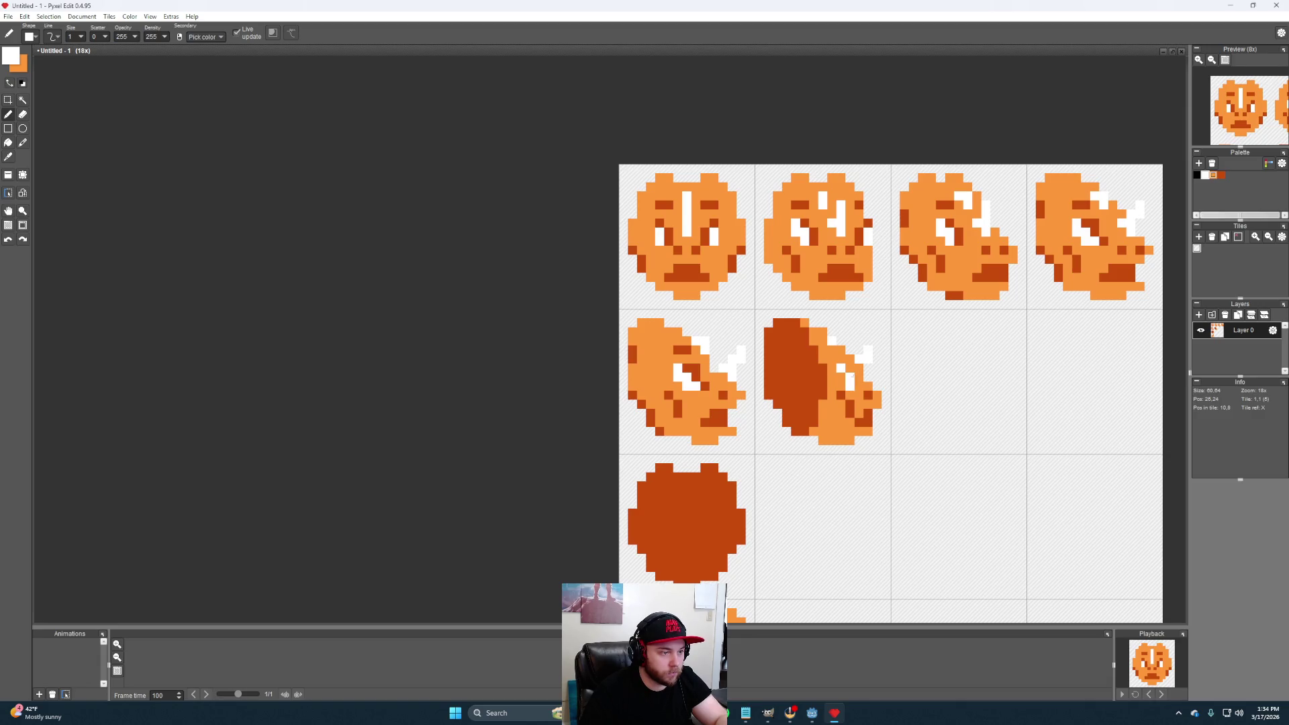
alt+click(871, 394)
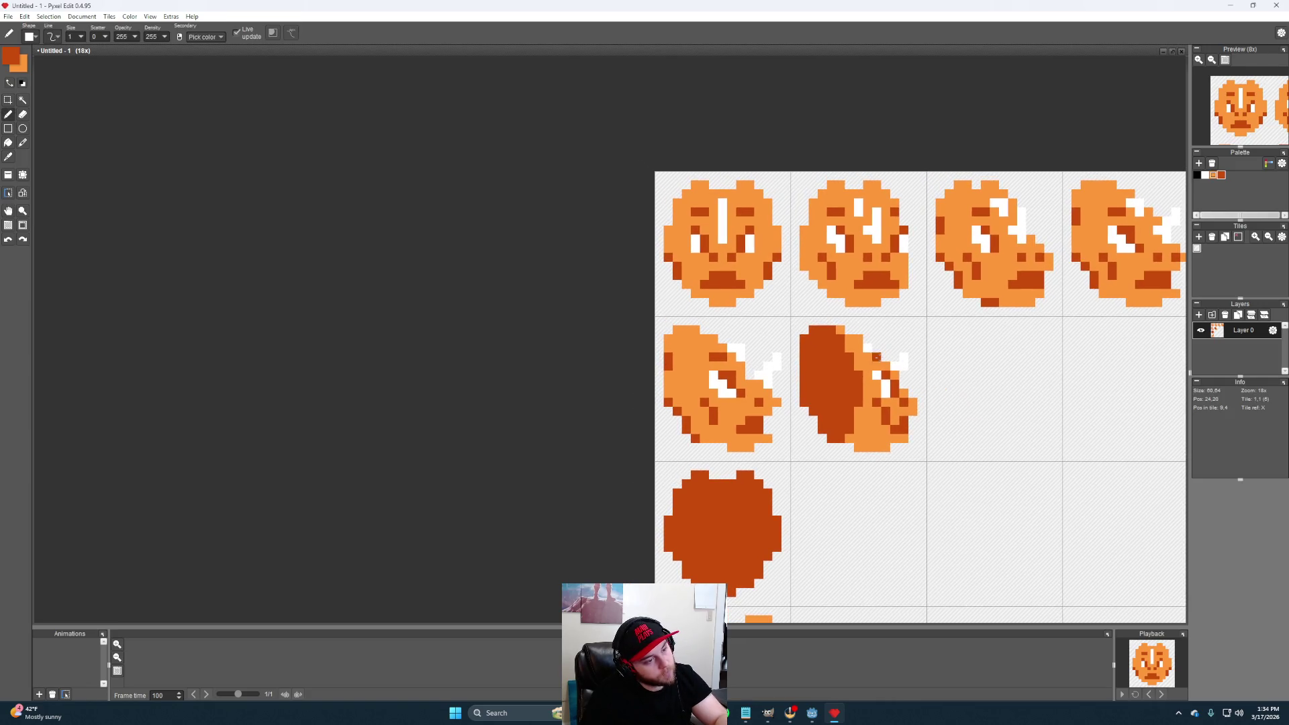
click(942, 408)
scroll(982, 434, up, 2)
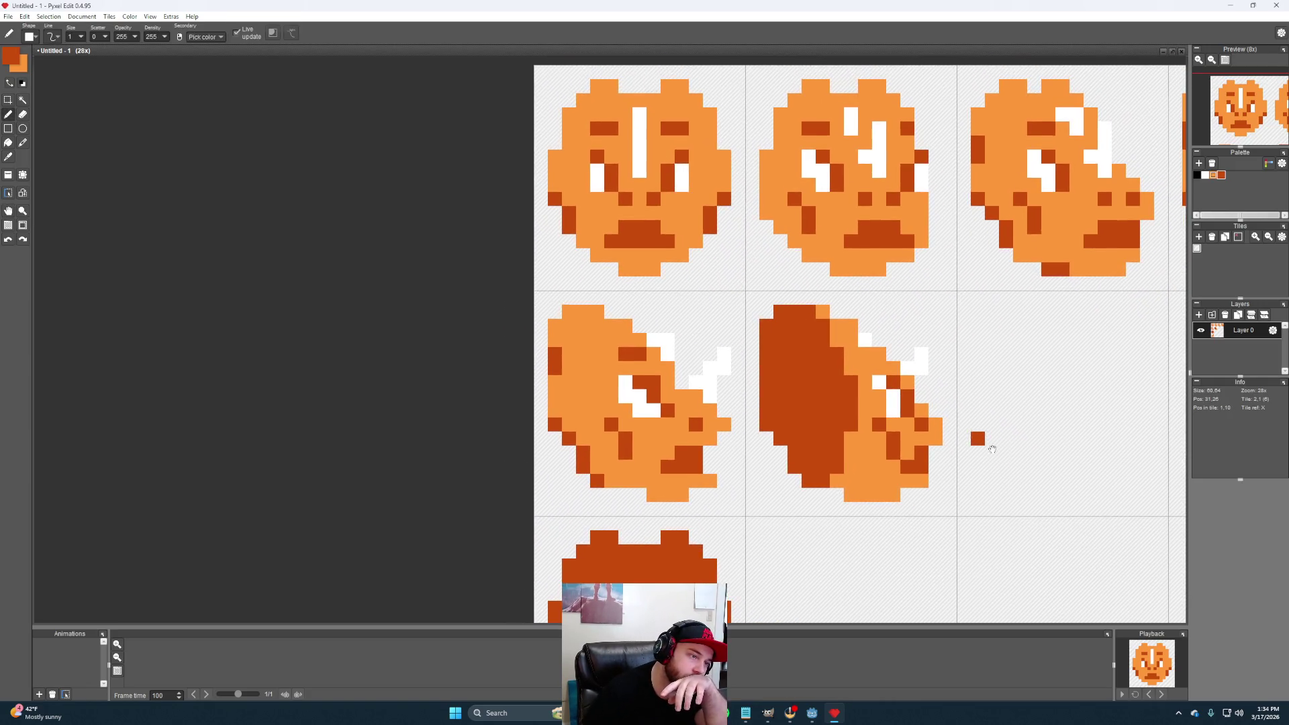
scroll(992, 450, down, 2)
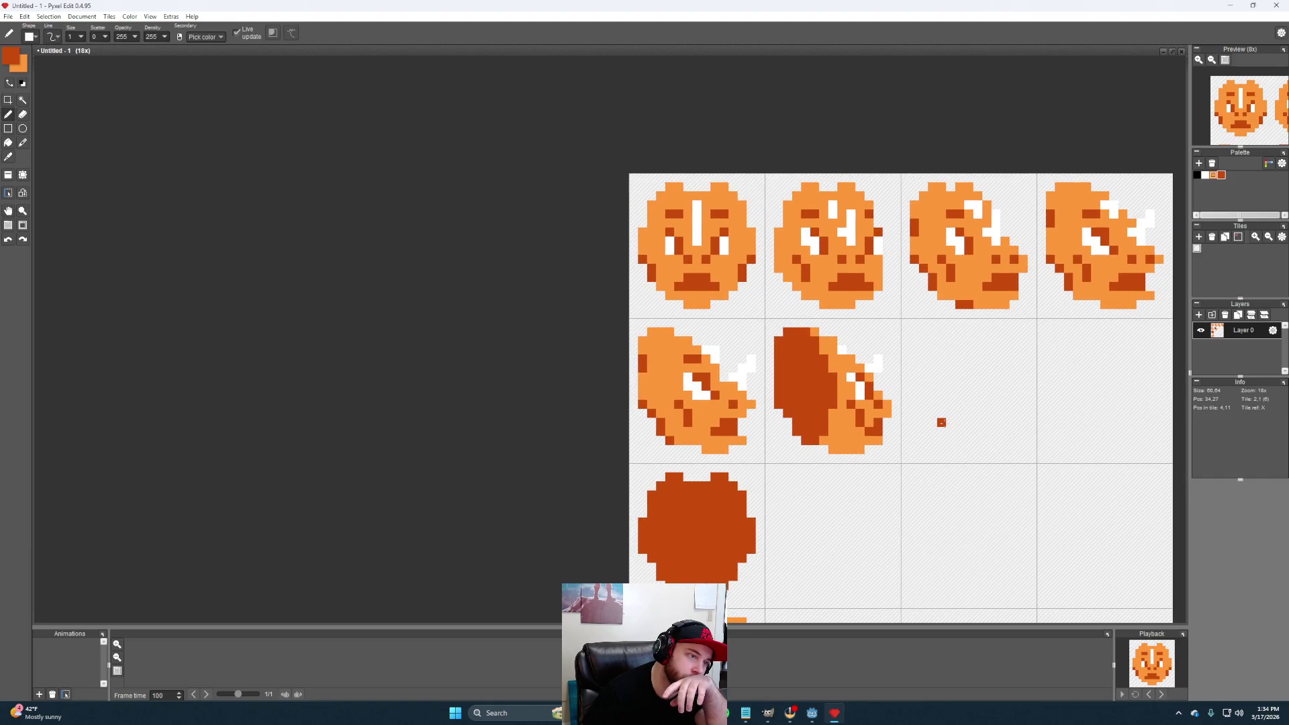
drag(942, 423, 841, 411)
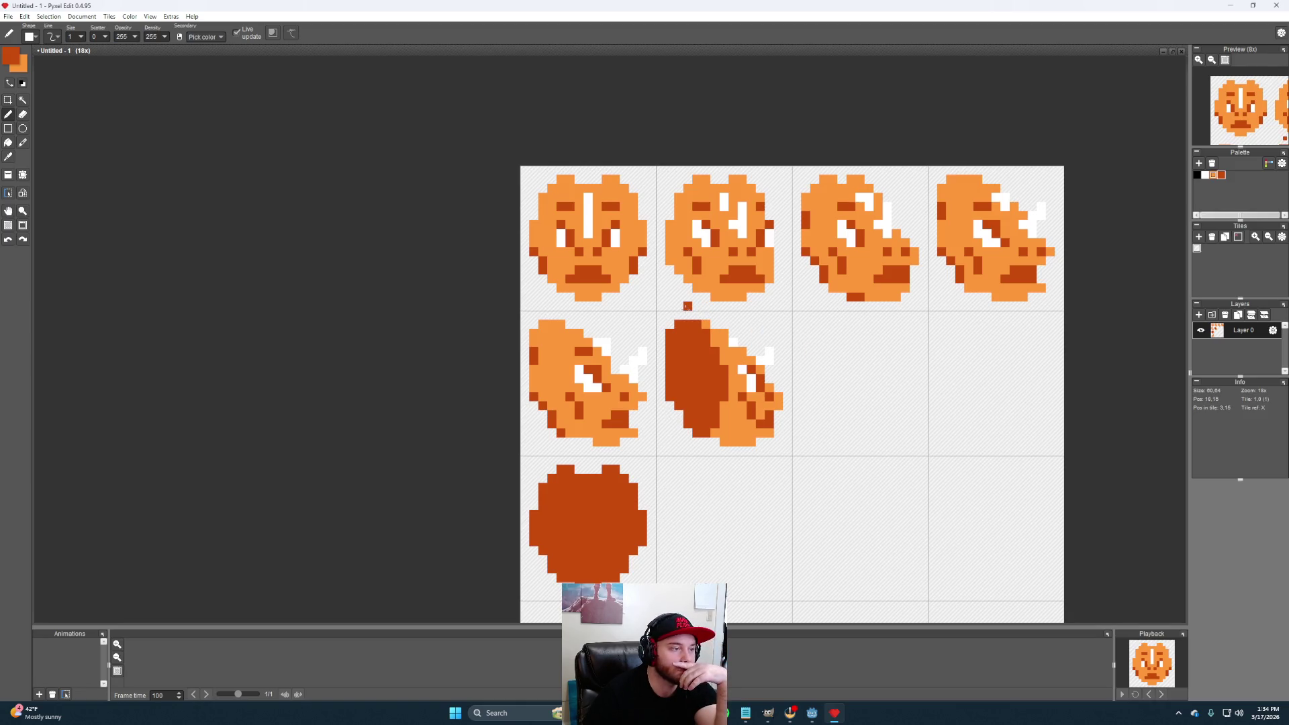
mouse_move(866, 407)
mouse_down()
mouse_move(853, 424)
mouse_move(840, 377)
mouse_up()
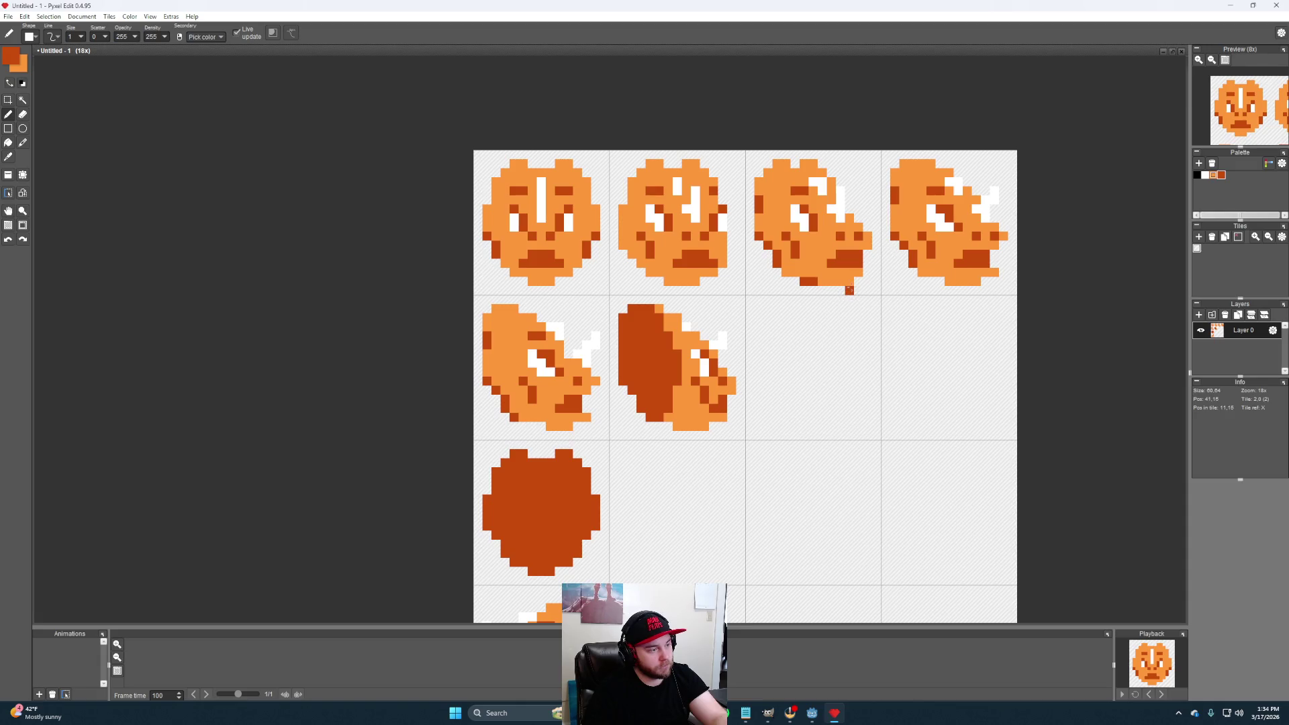
key(m)
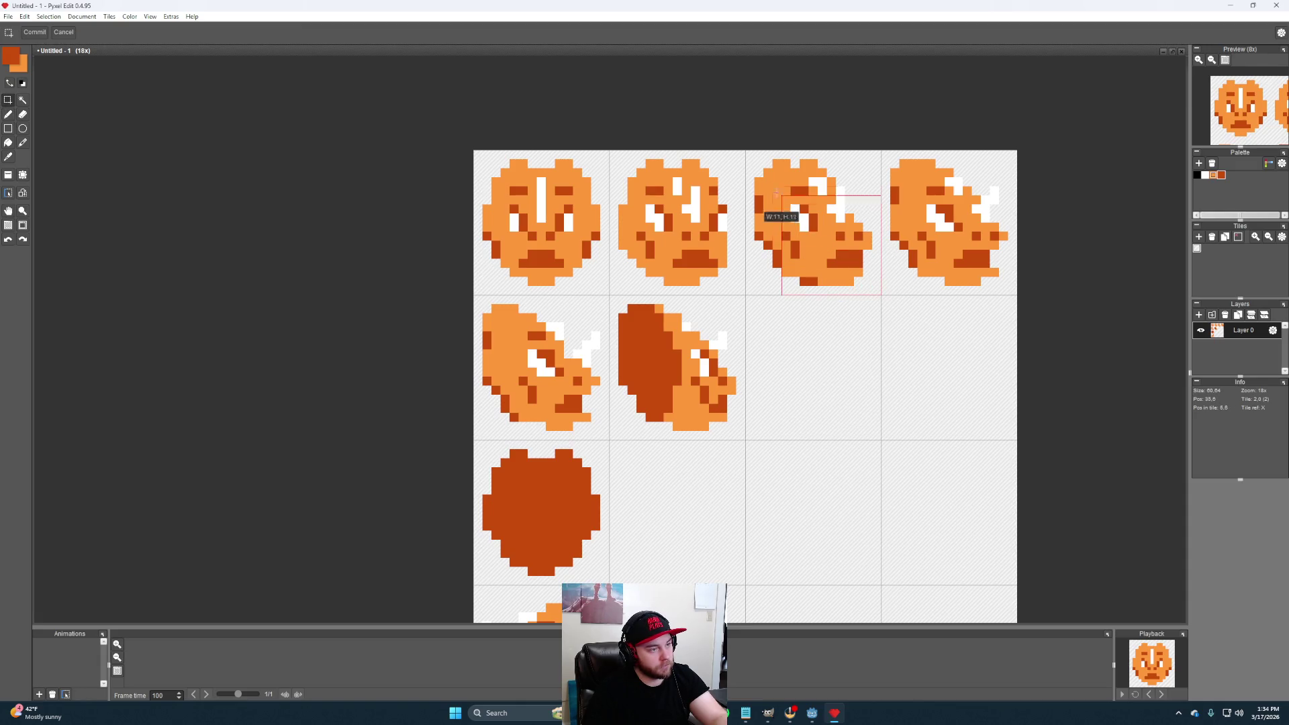
Copy the third top-row head into the third tile of row two and commit it
drag(880, 295, 746, 151)
key(ctrl+c)
key(ctrl+v)
drag(834, 249, 834, 397)
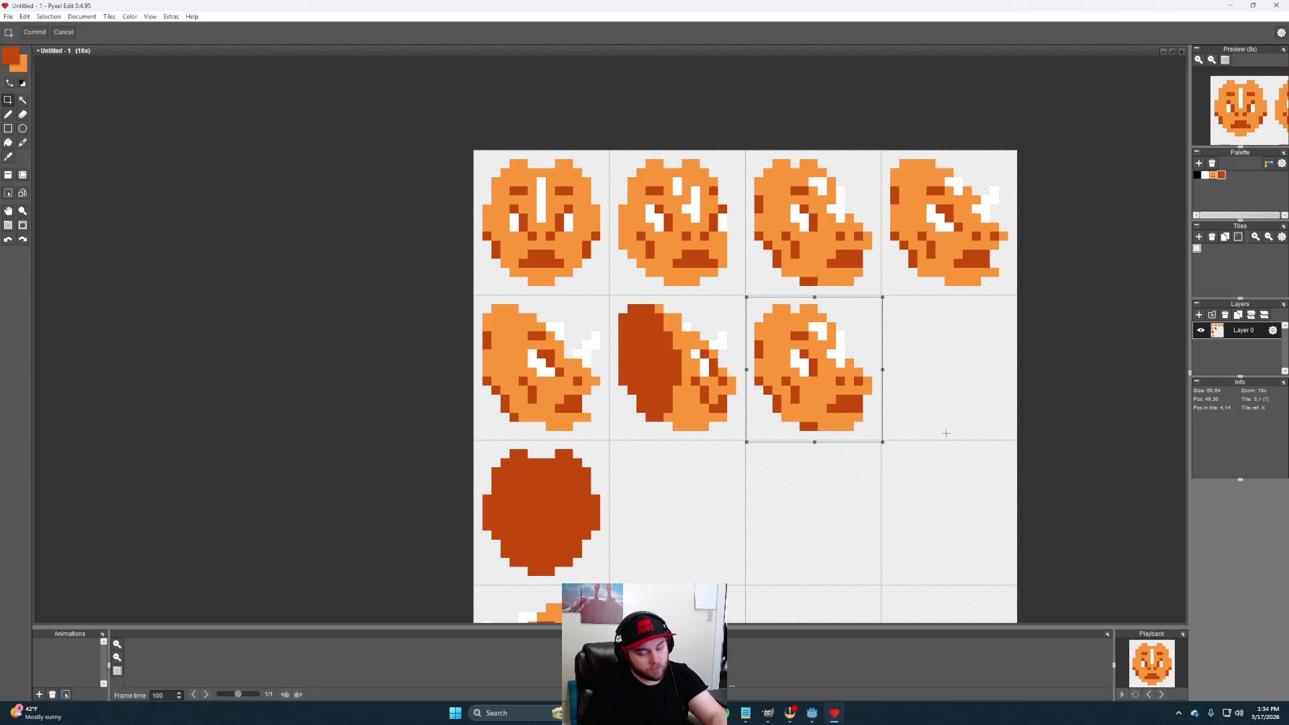
click(942, 383)
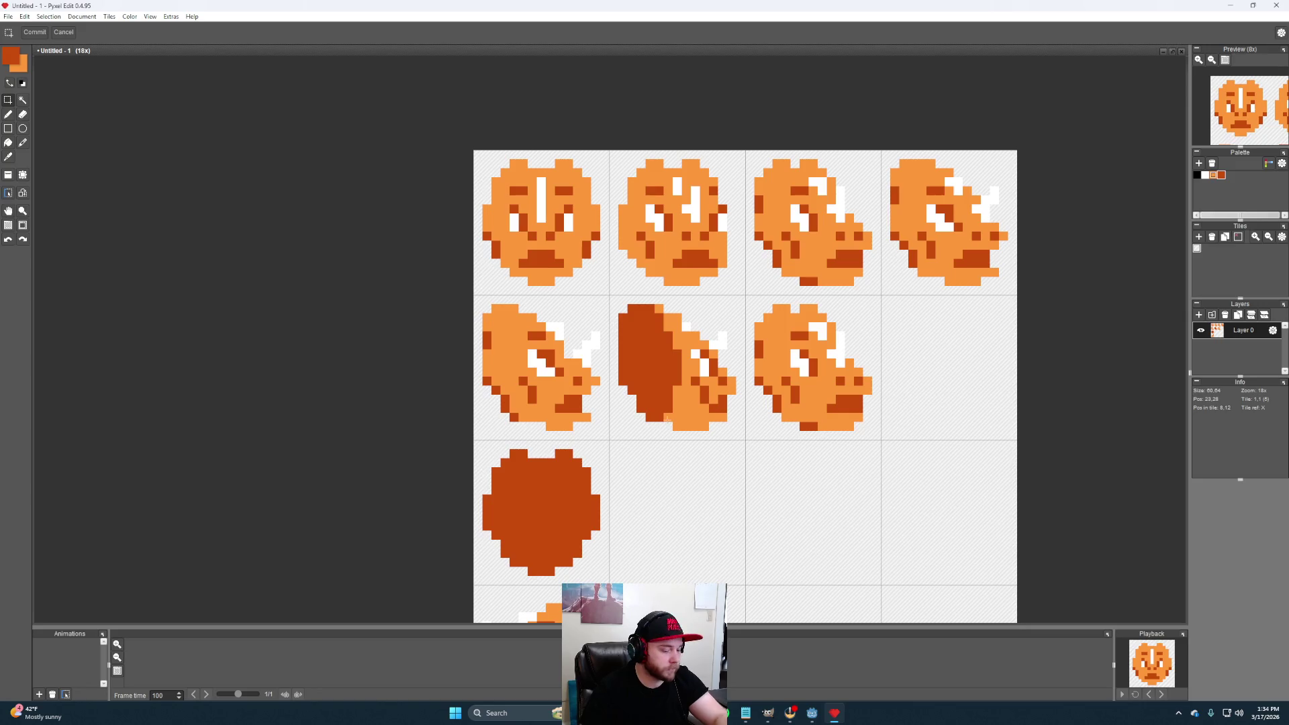
key(b)
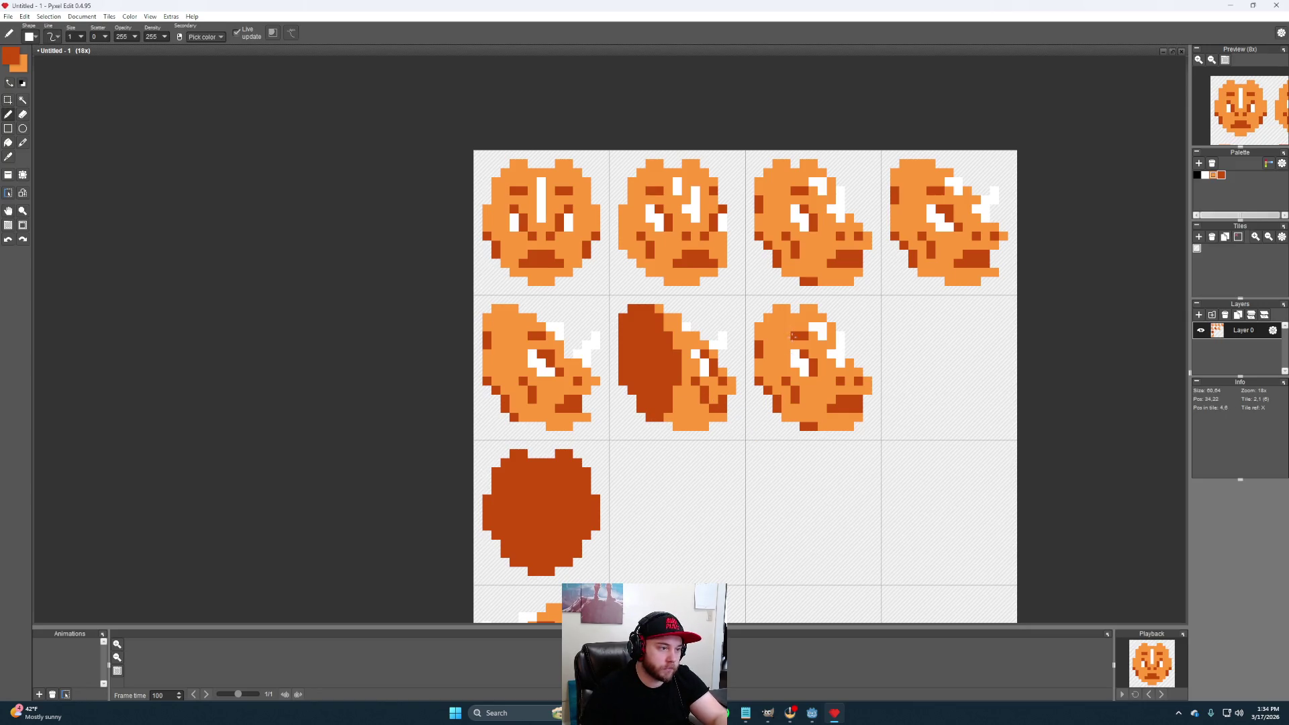
Paint most of the copied head dark orange, leaving a light orange pixel on the face
mouse_move(785, 313)
mouse_down()
mouse_move(768, 319)
mouse_move(788, 333)
mouse_move(806, 315)
mouse_up()
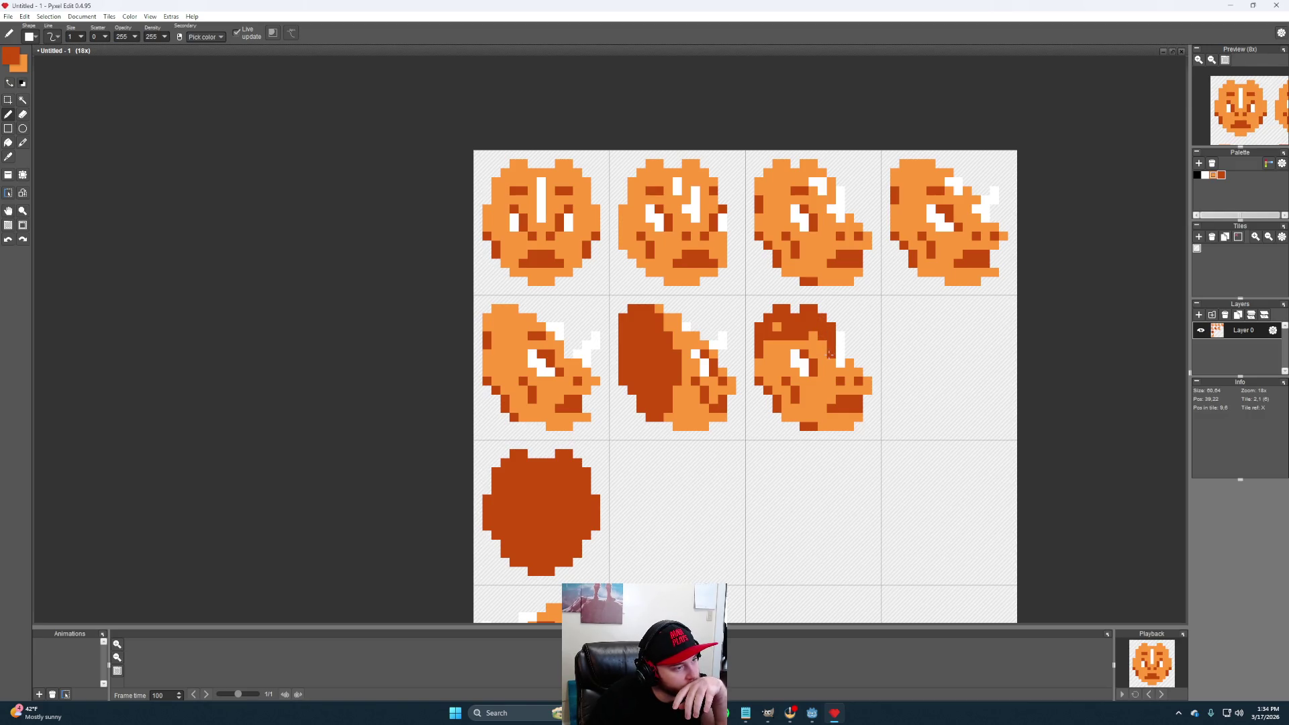
alt+click(841, 357)
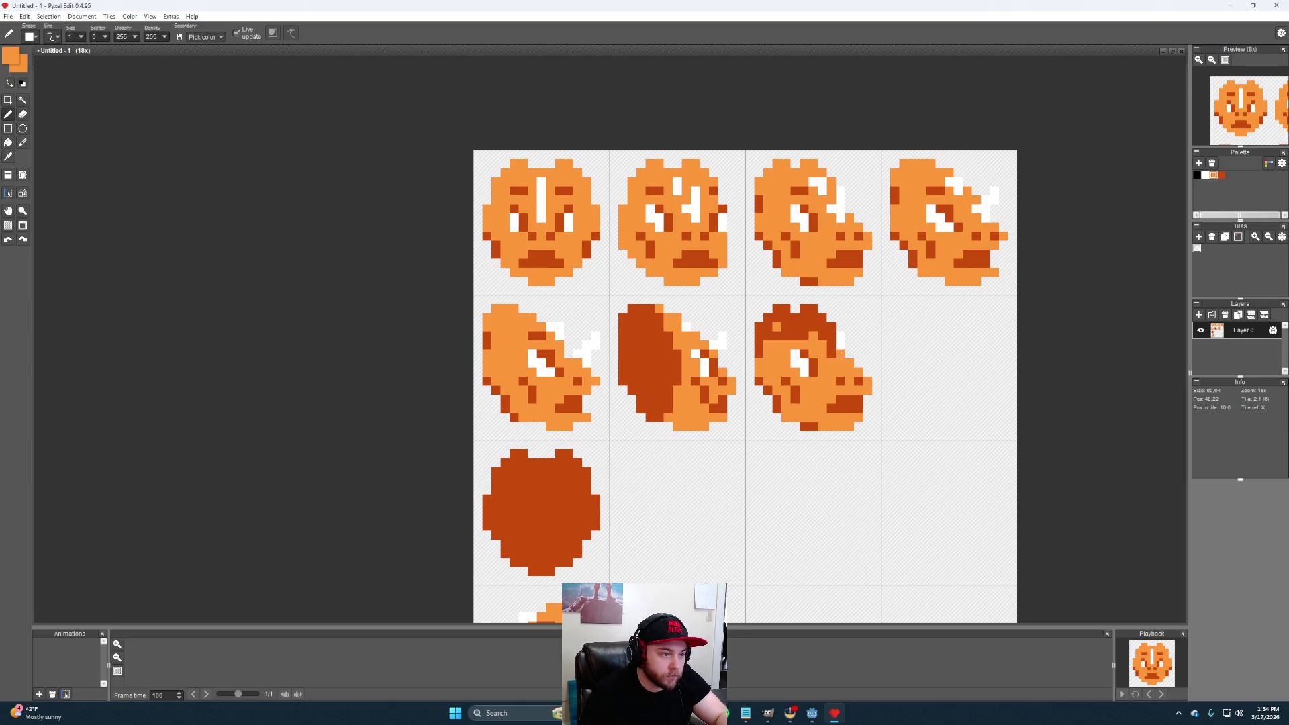
click(836, 357)
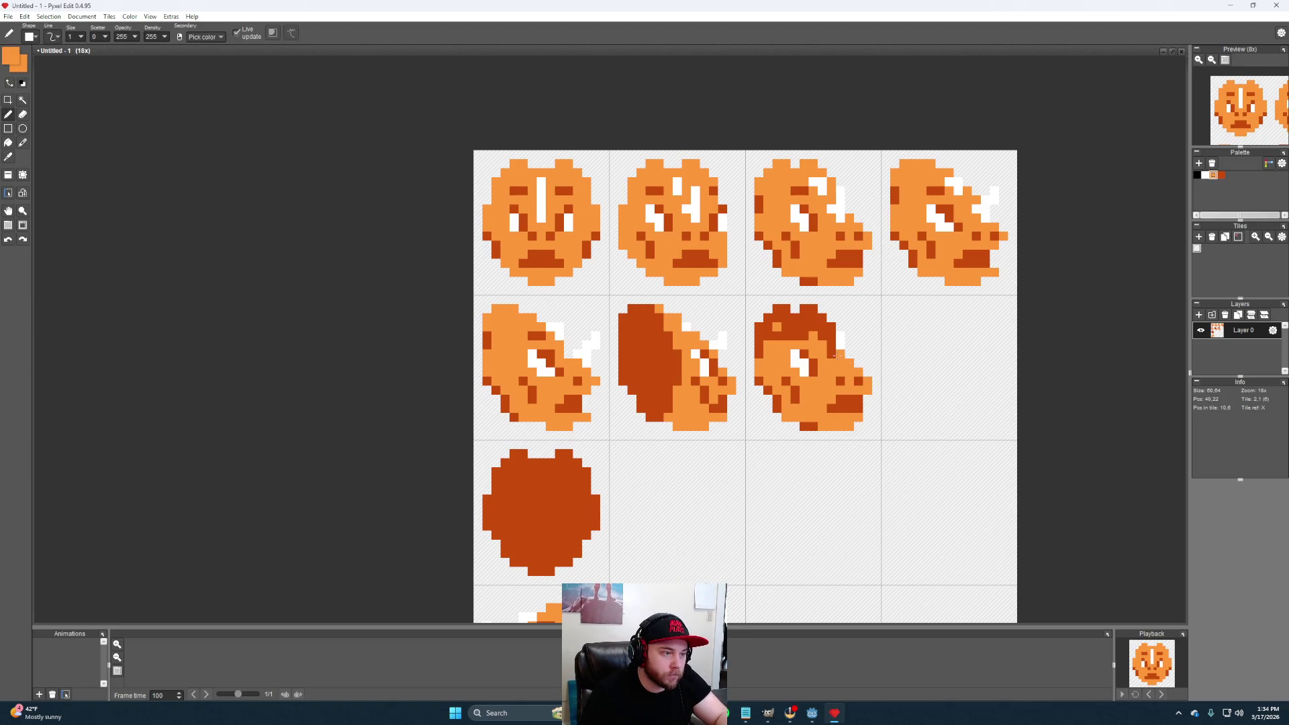
alt+click(826, 351)
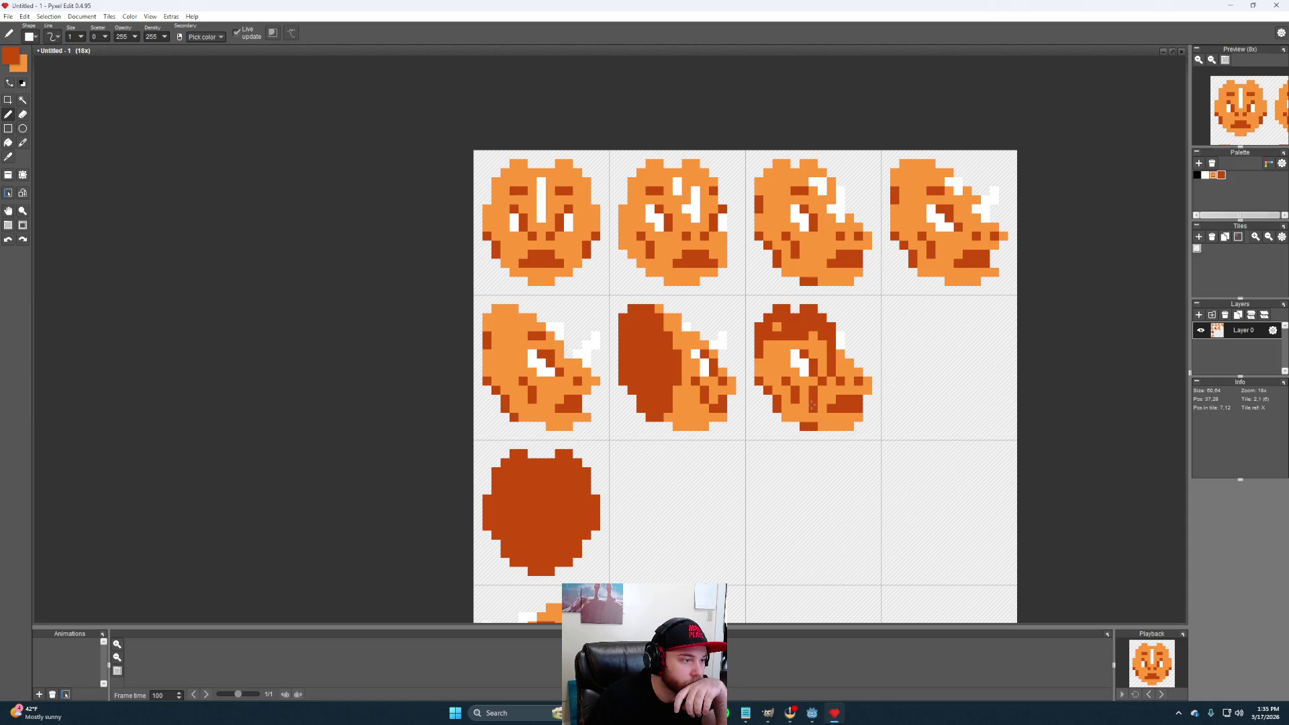
mouse_move(812, 386)
mouse_down()
mouse_move(782, 342)
mouse_move(814, 342)
mouse_move(818, 366)
mouse_move(769, 346)
mouse_move(759, 371)
mouse_move(769, 382)
mouse_move(777, 364)
mouse_up()
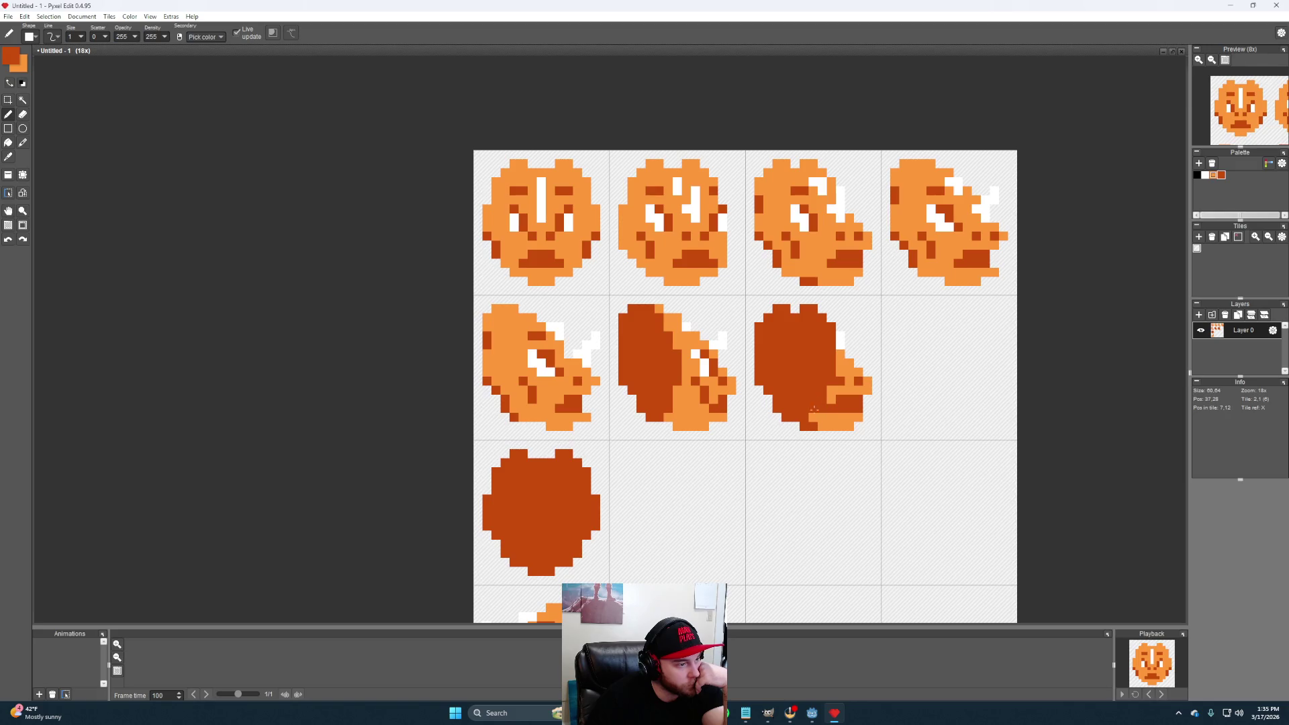
drag(817, 399, 824, 404)
Sample light and dark orange for the right-edge touch-up, then pick white from the palette
alt+click(834, 415)
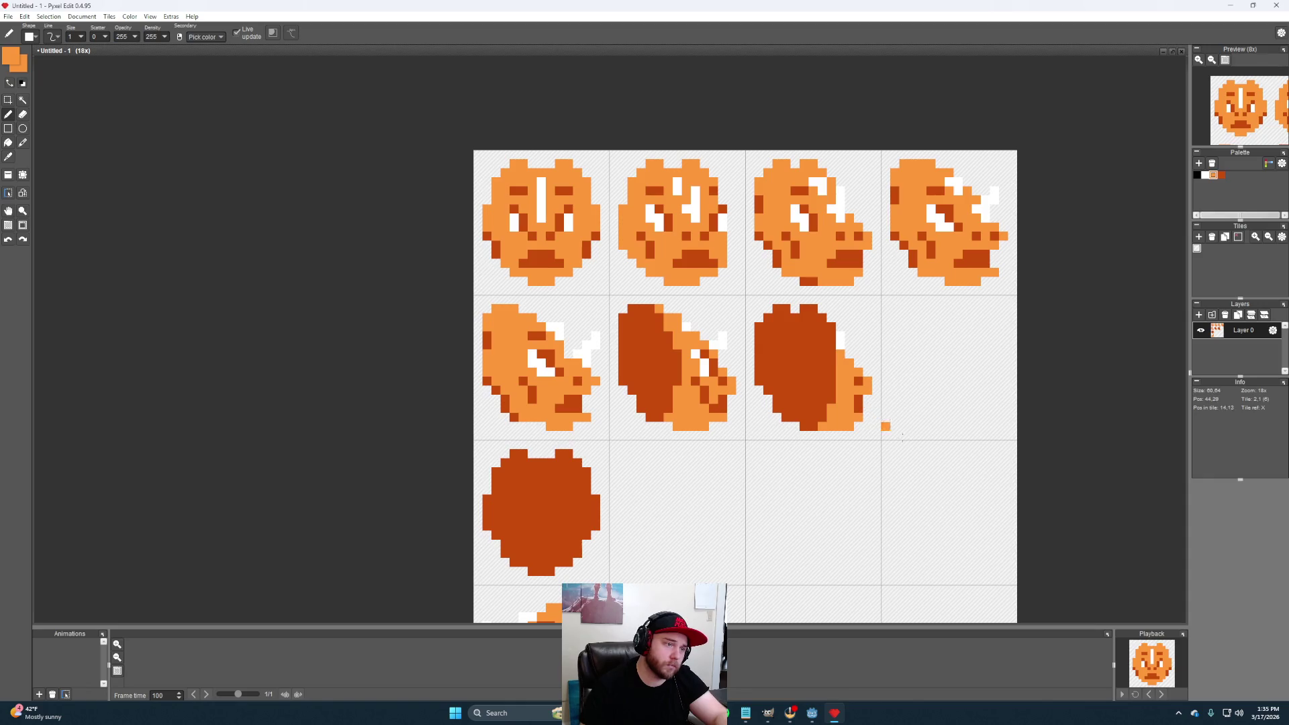
right_click(824, 414)
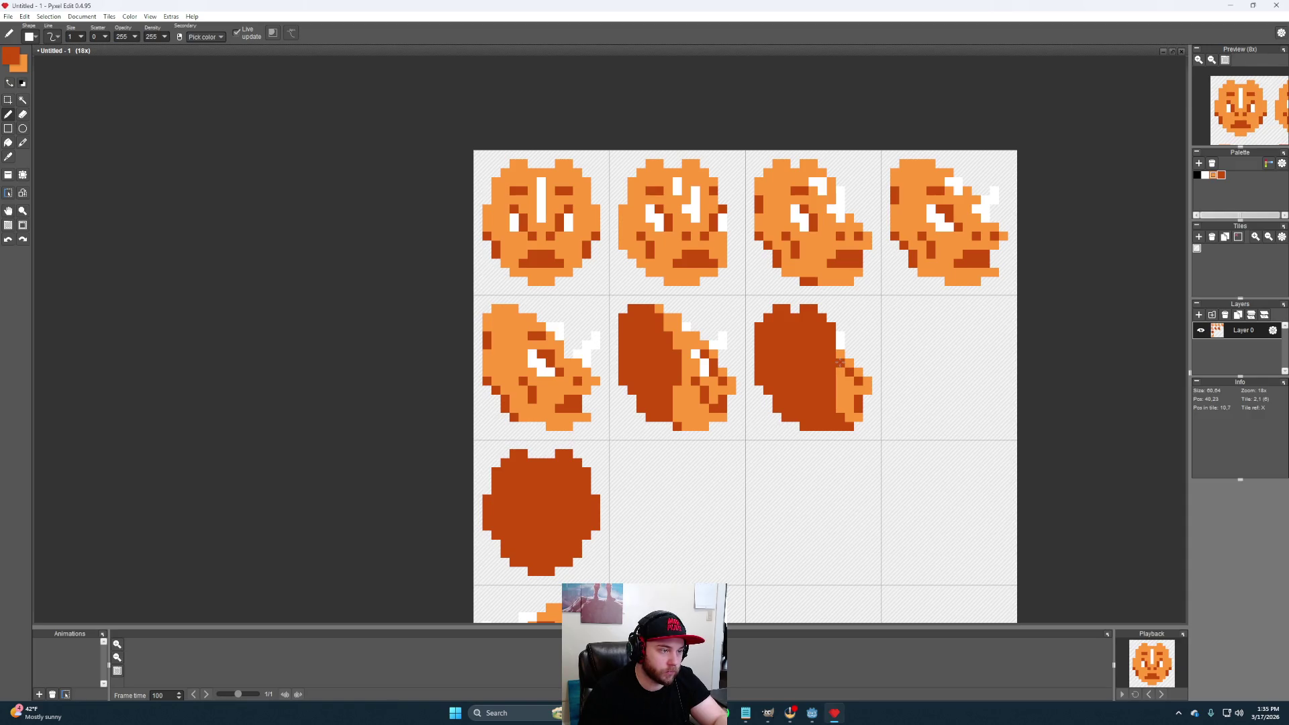
click(1205, 175)
drag(948, 452, 1008, 443)
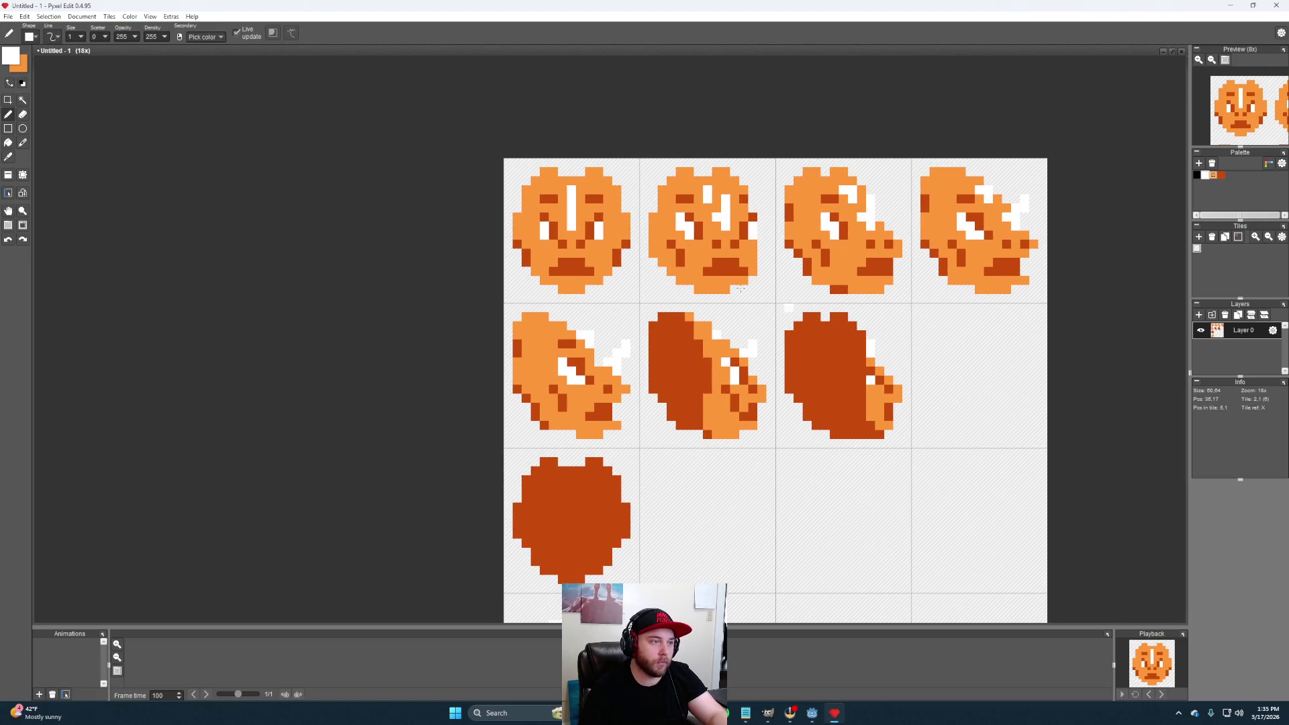
Copy the second top-row head into row two's last tile and commit it
key(m)
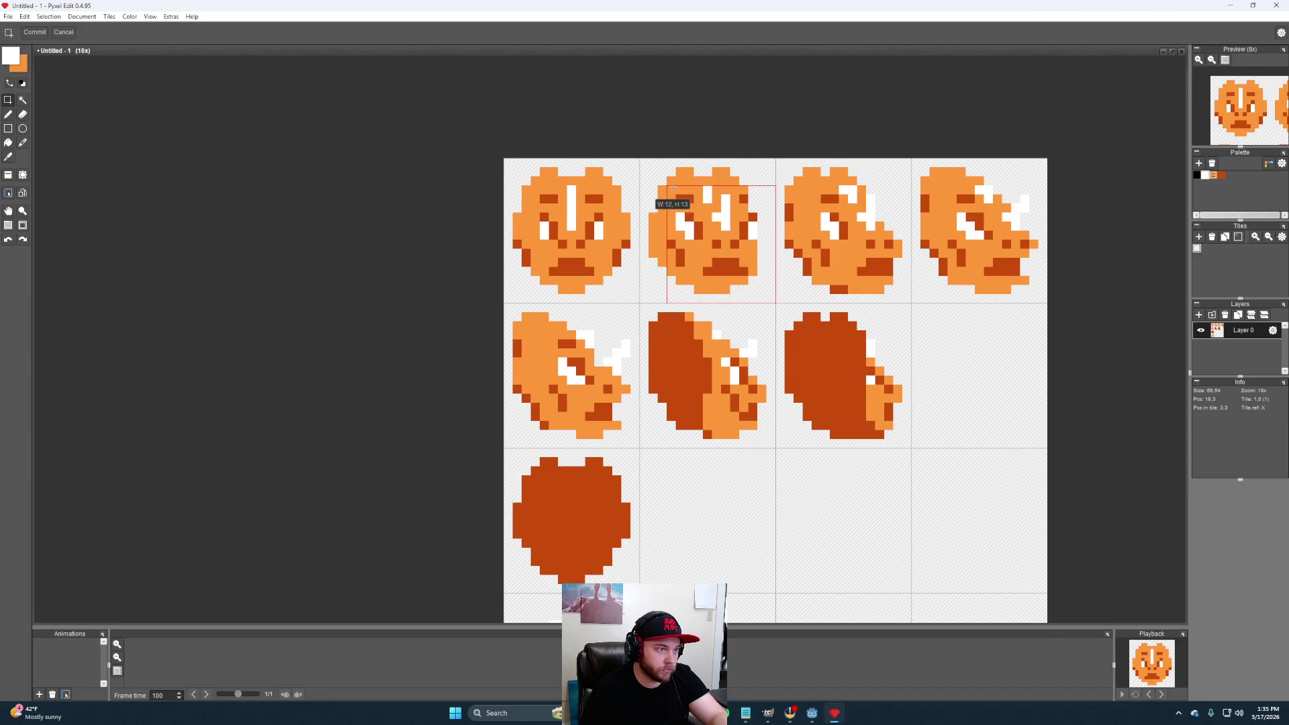
drag(775, 301, 641, 180)
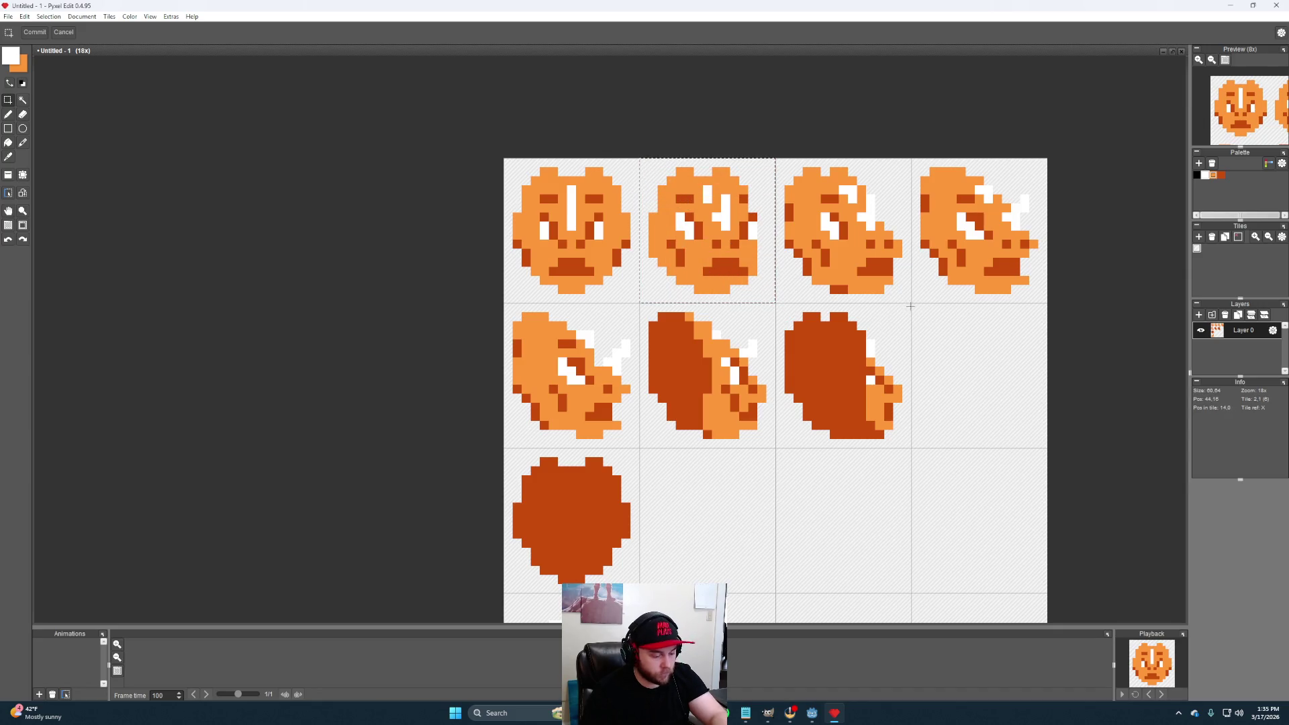
key(ctrl+c)
key(ctrl+v)
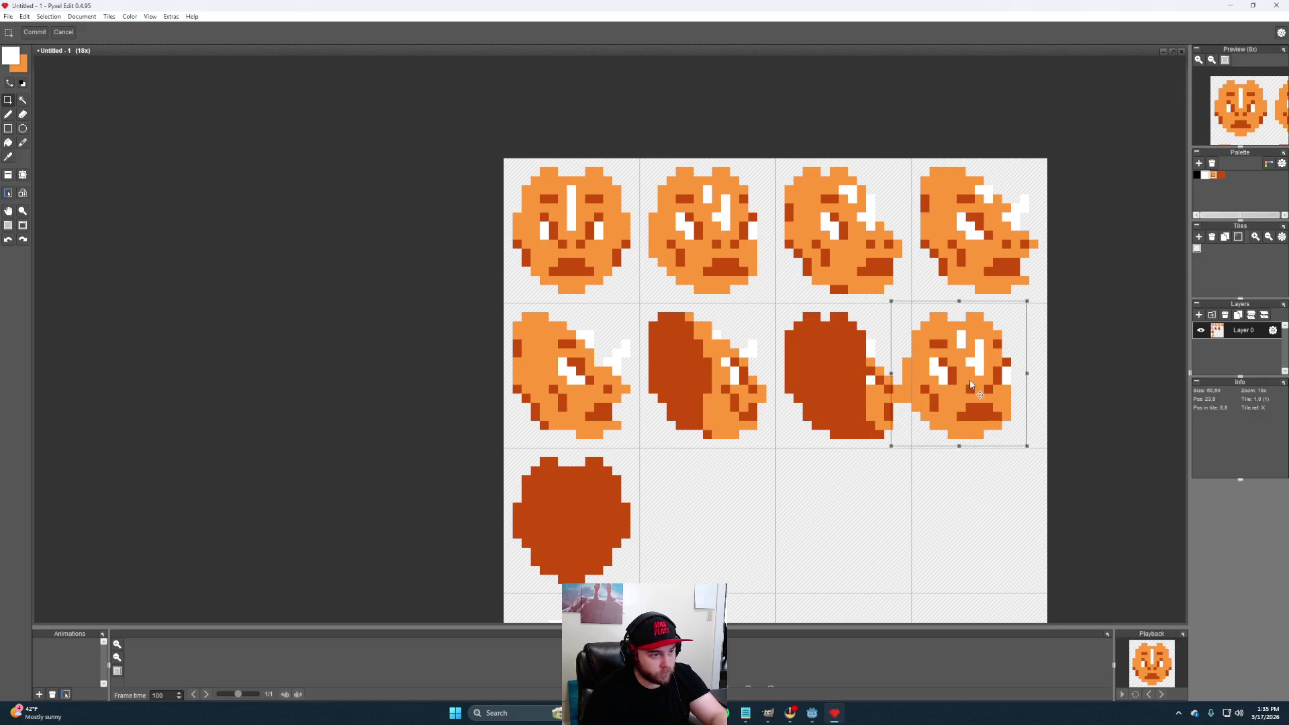
drag(952, 434, 993, 386)
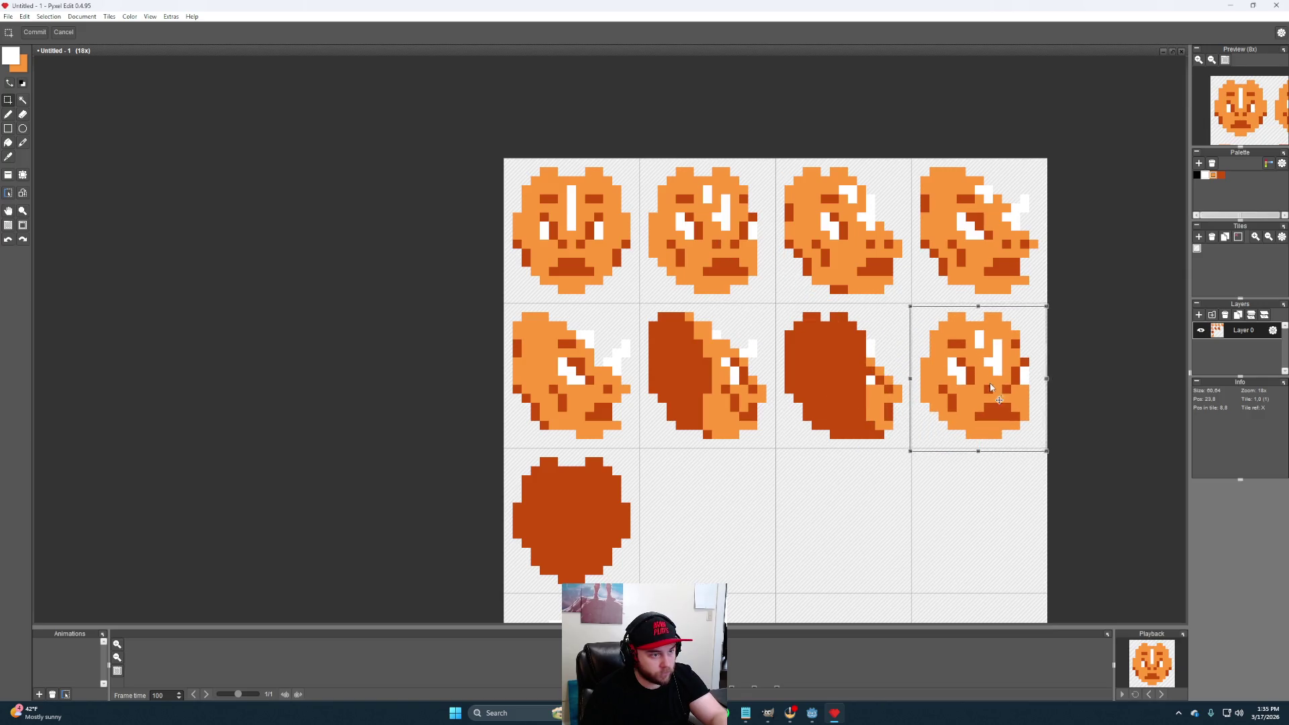
click(1096, 440)
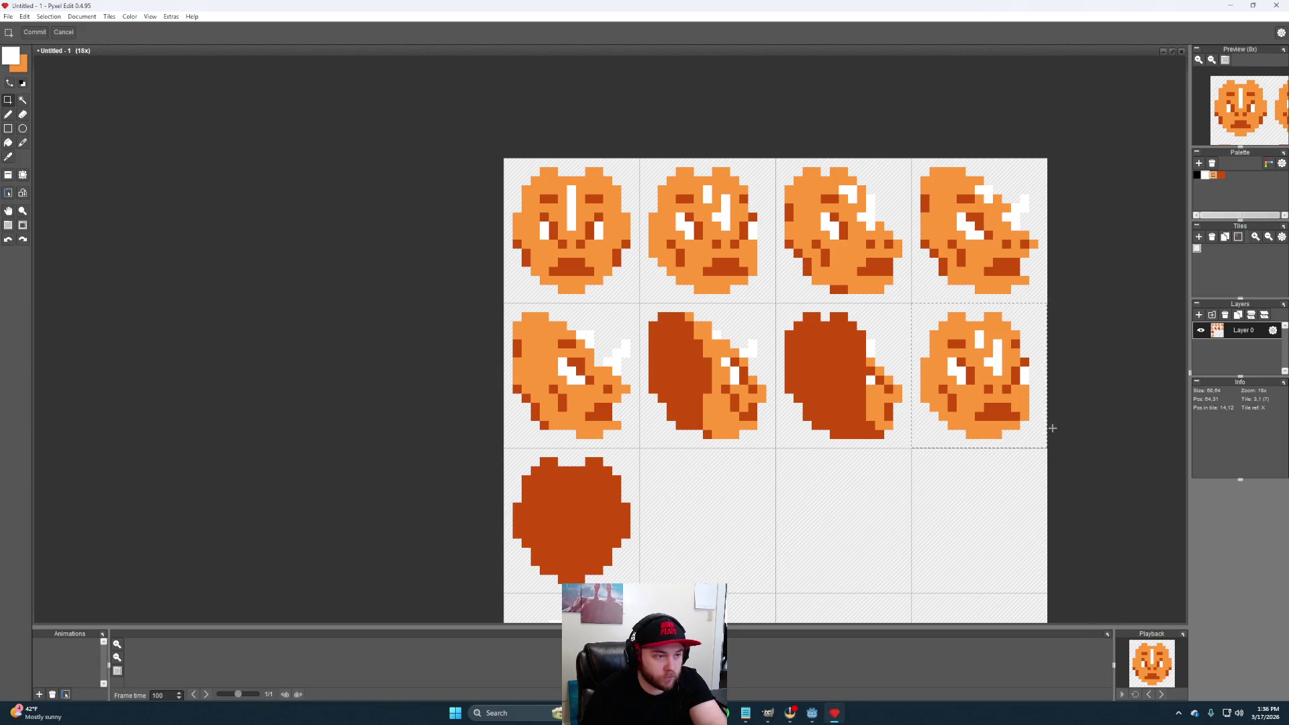
Bucket-fill the copied head's light orange area dark orange
click(8, 114)
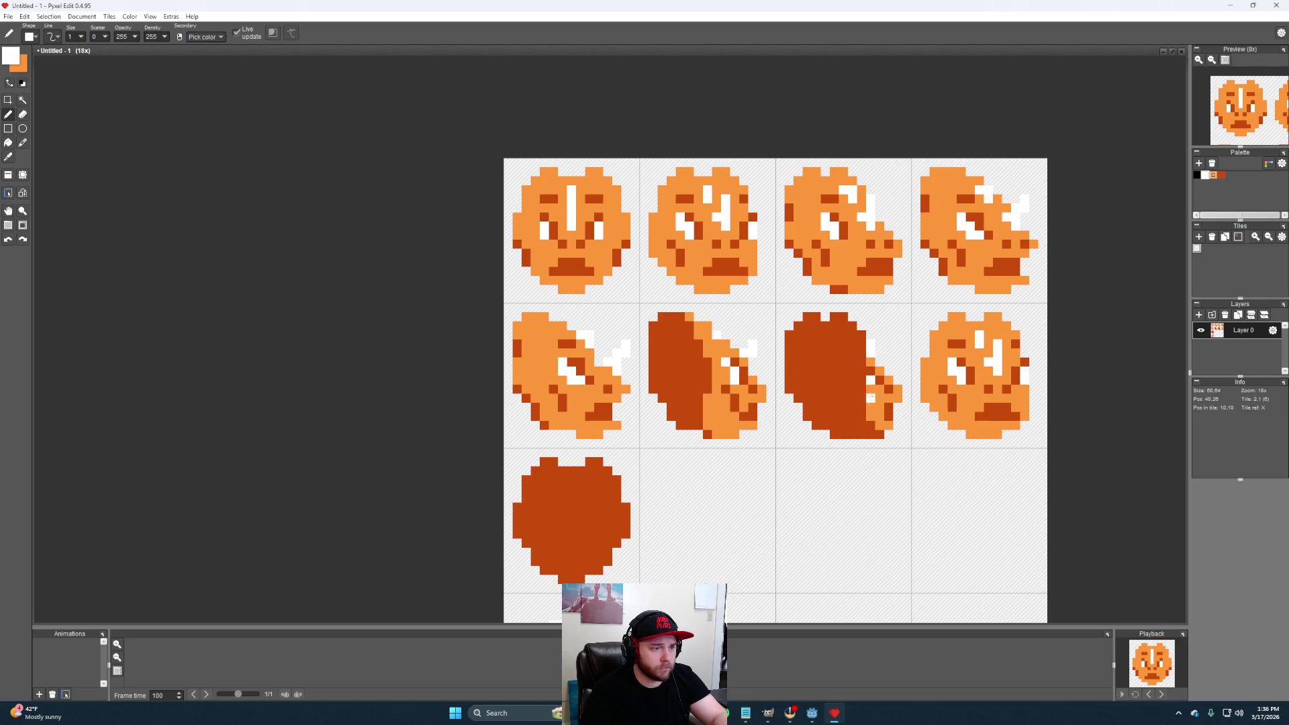
scroll(978, 407, up, 3)
alt+click(916, 438)
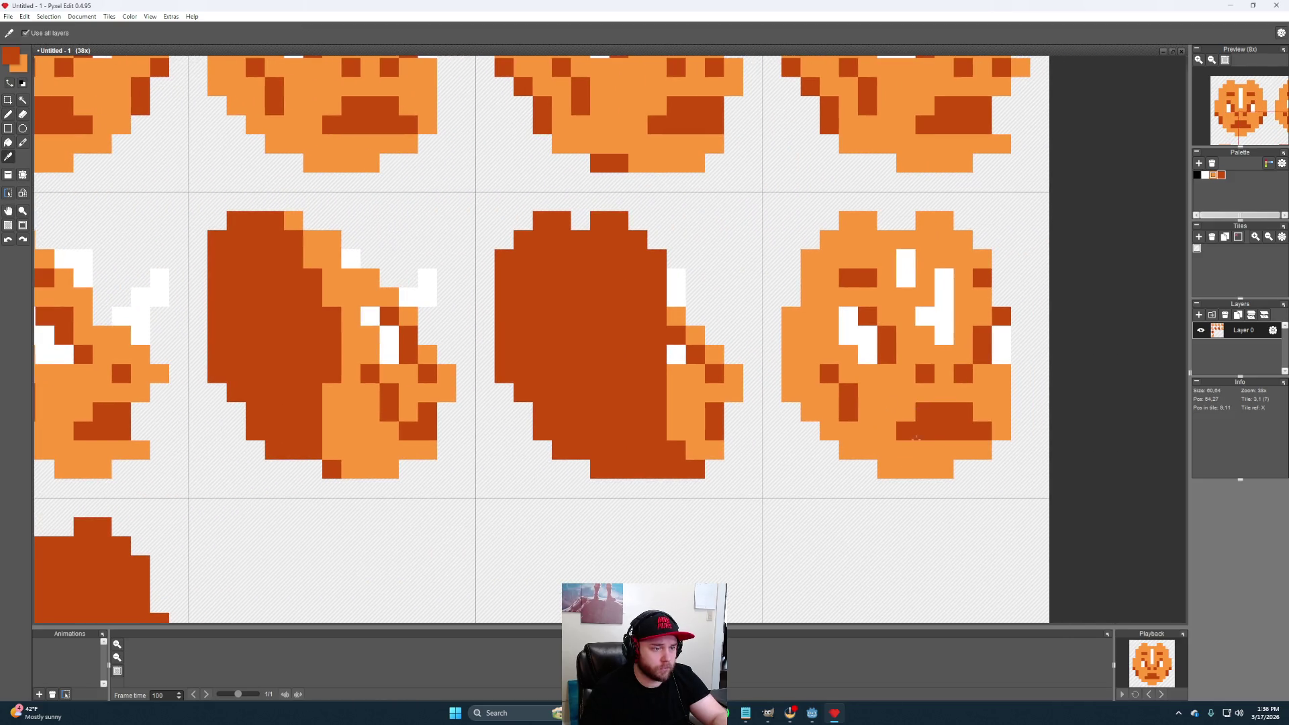
click(863, 289)
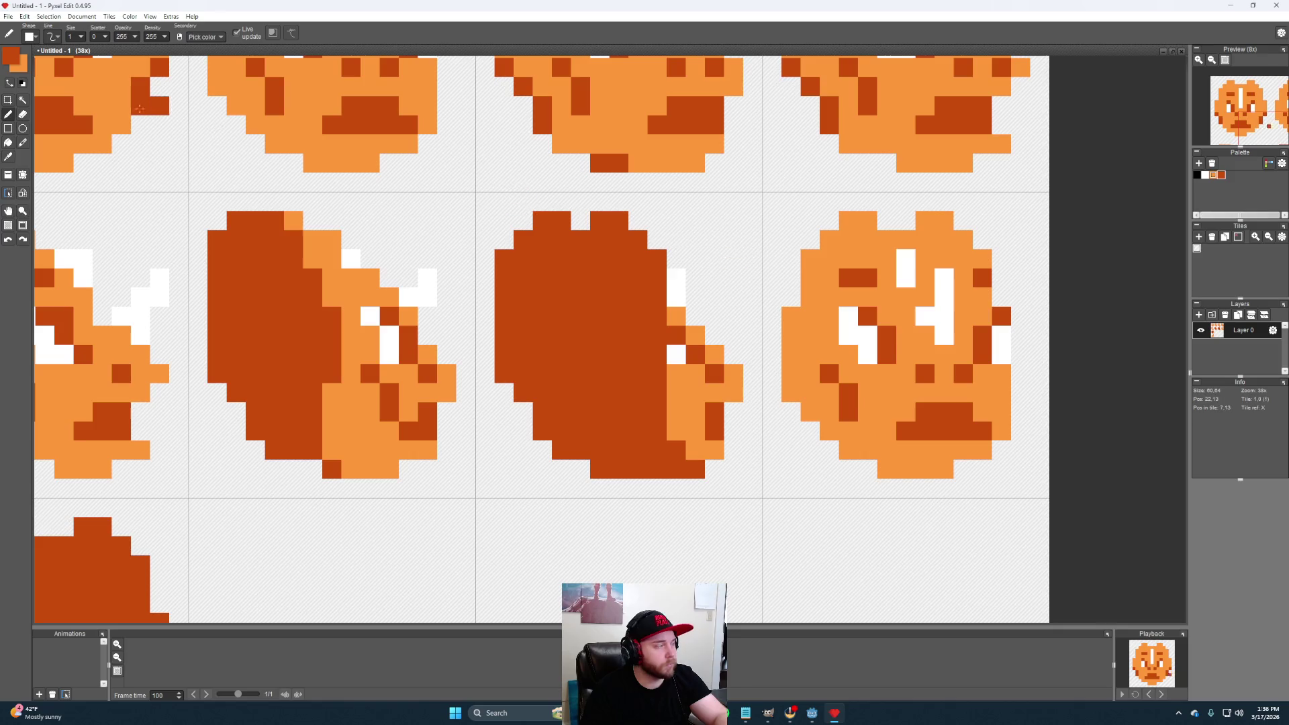
click(8, 147)
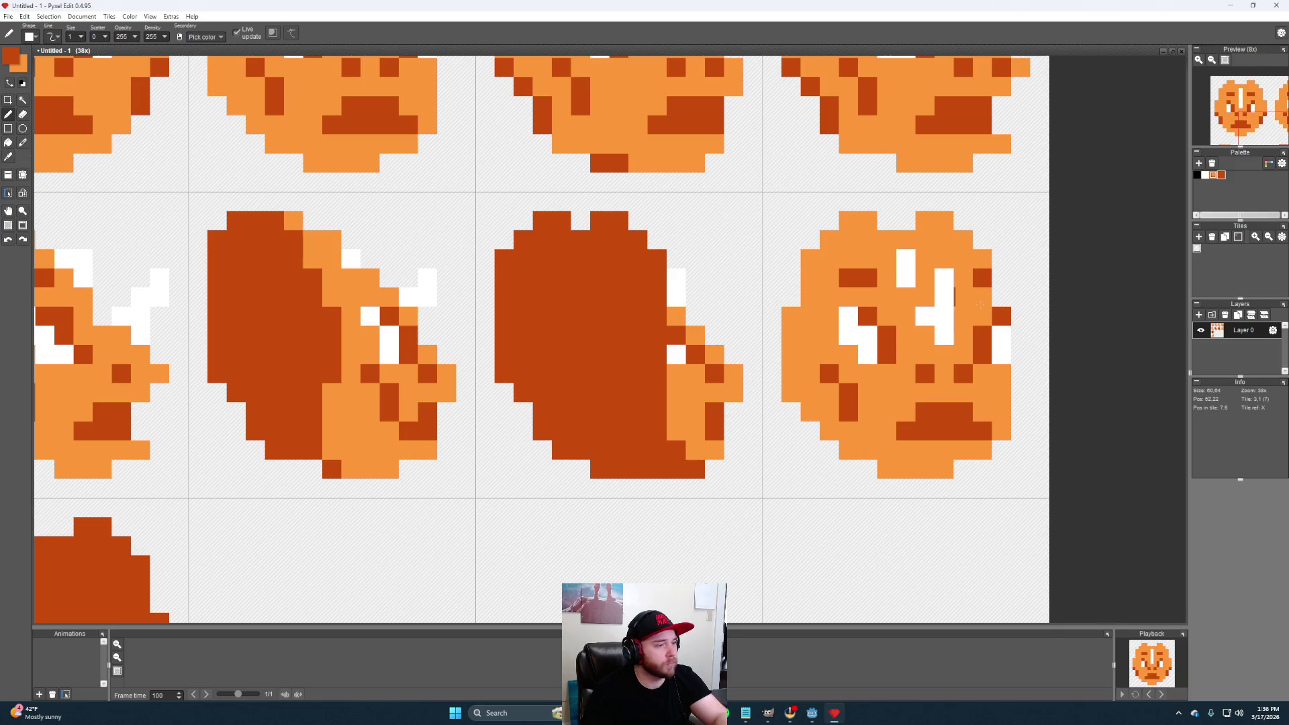
click(865, 287)
Cover the remaining white face and edge pixels dark orange, undoing a light orange strip
key(b)
mouse_move(868, 335)
mouse_down()
mouse_move(869, 355)
mouse_move(850, 317)
mouse_up()
mouse_move(926, 327)
mouse_down()
mouse_move(942, 290)
mouse_move(912, 263)
mouse_up()
click(996, 332)
click(998, 351)
scroll(992, 353, down, 2)
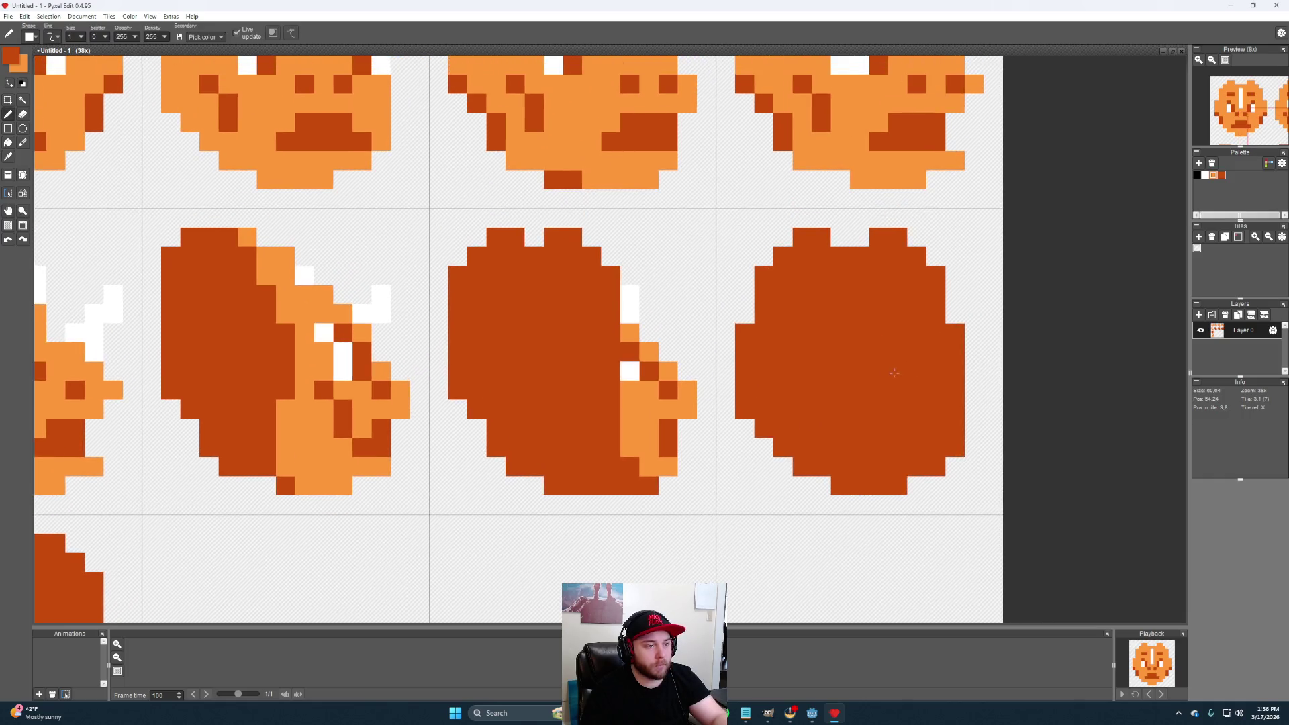
scroll(937, 368, down, 1)
scroll(884, 383, down, 2)
alt+click(886, 227)
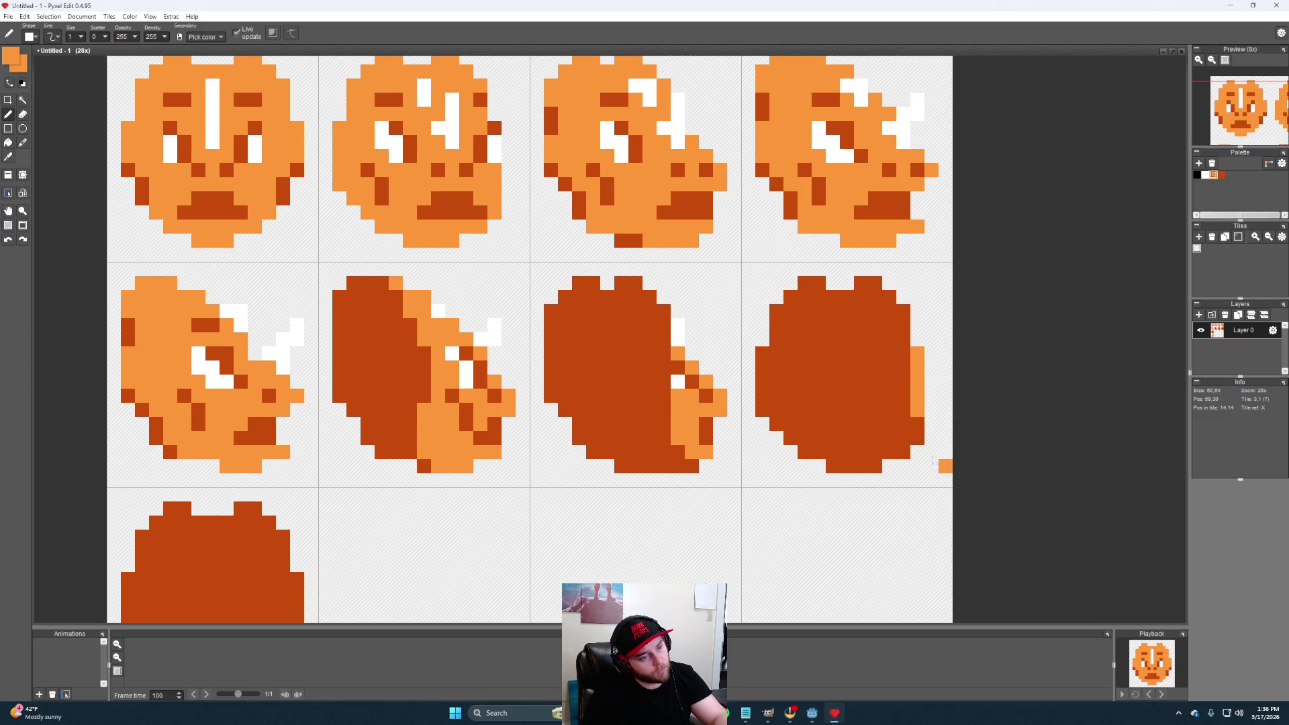
key(ctrl+z)
key(ctrl+z)
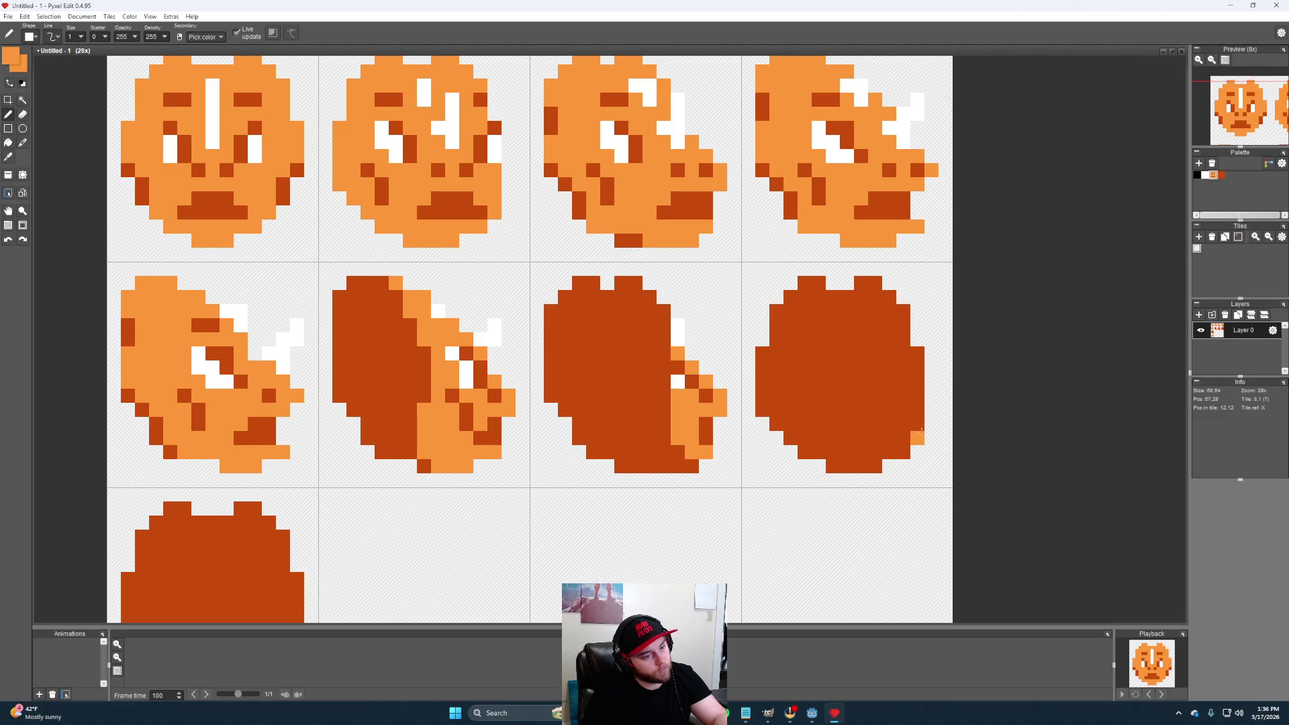
drag(947, 425, 1039, 440)
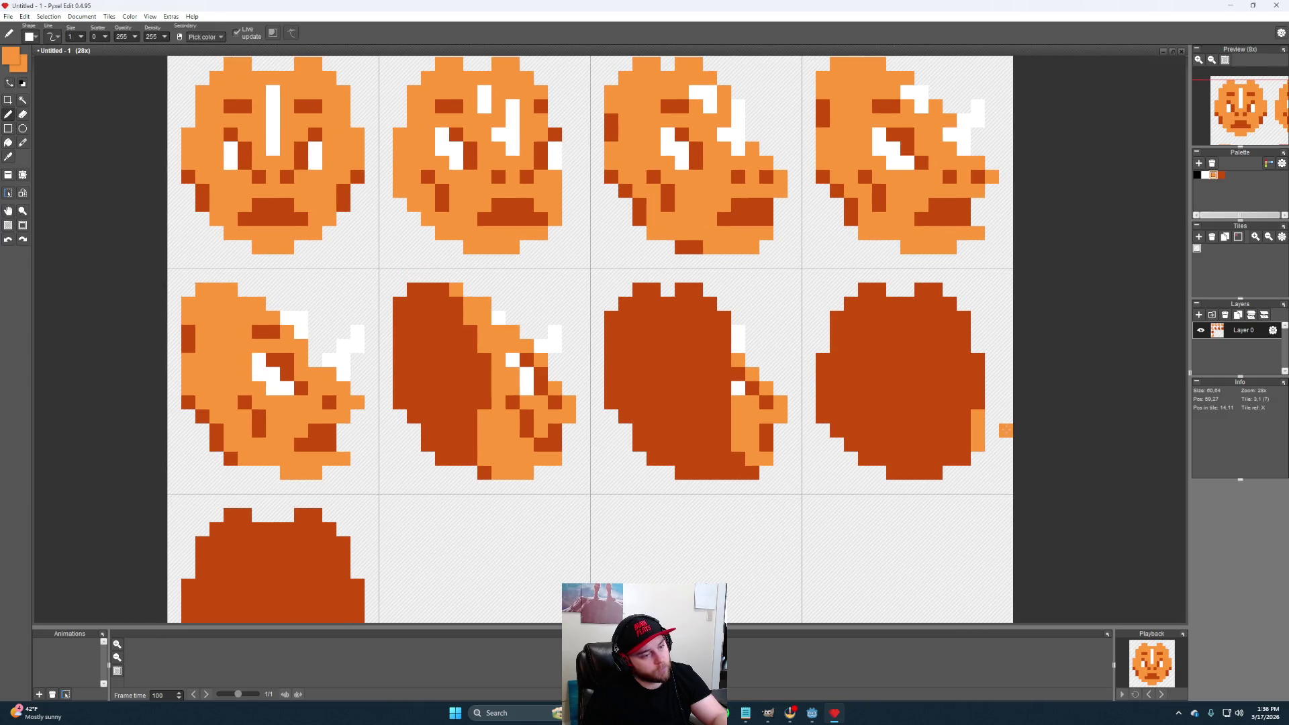
scroll(1006, 430, down, 3)
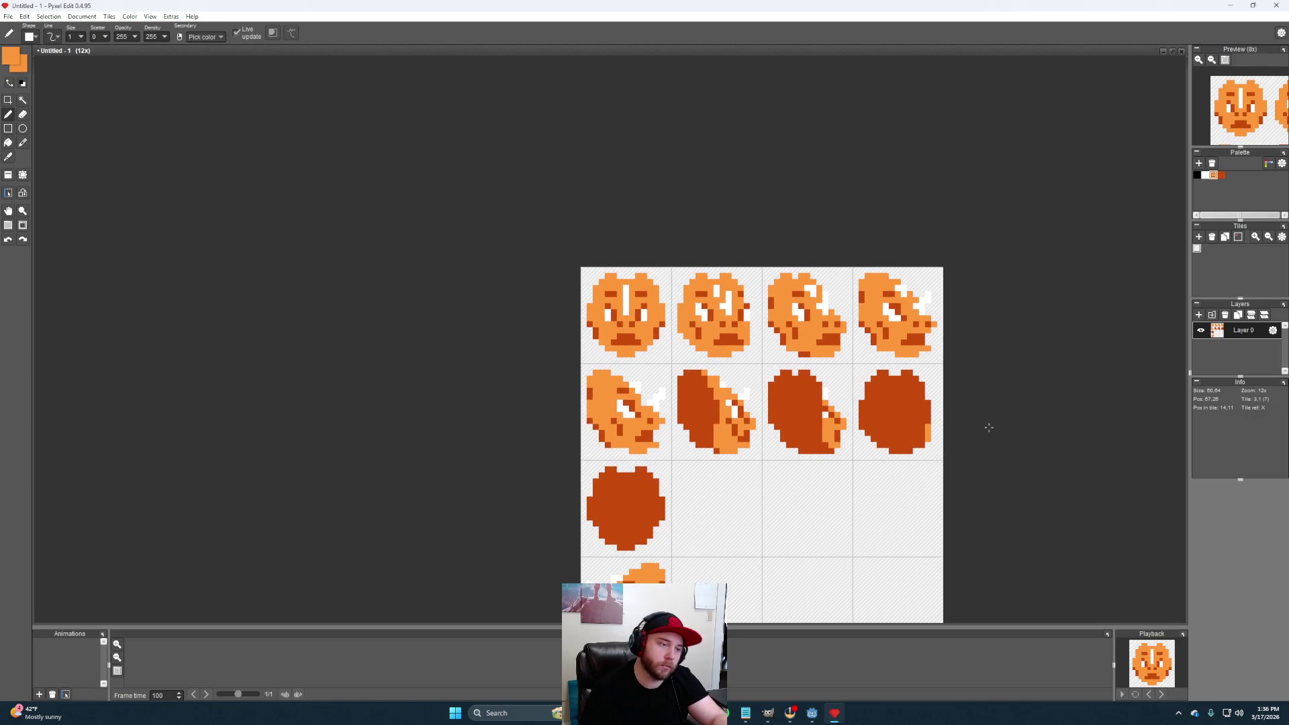
Copy the last three row-two heads into row three and mirror them horizontally
mouse_move(888, 366)
mouse_down()
mouse_move(910, 369)
mouse_move(947, 343)
mouse_move(931, 346)
mouse_up()
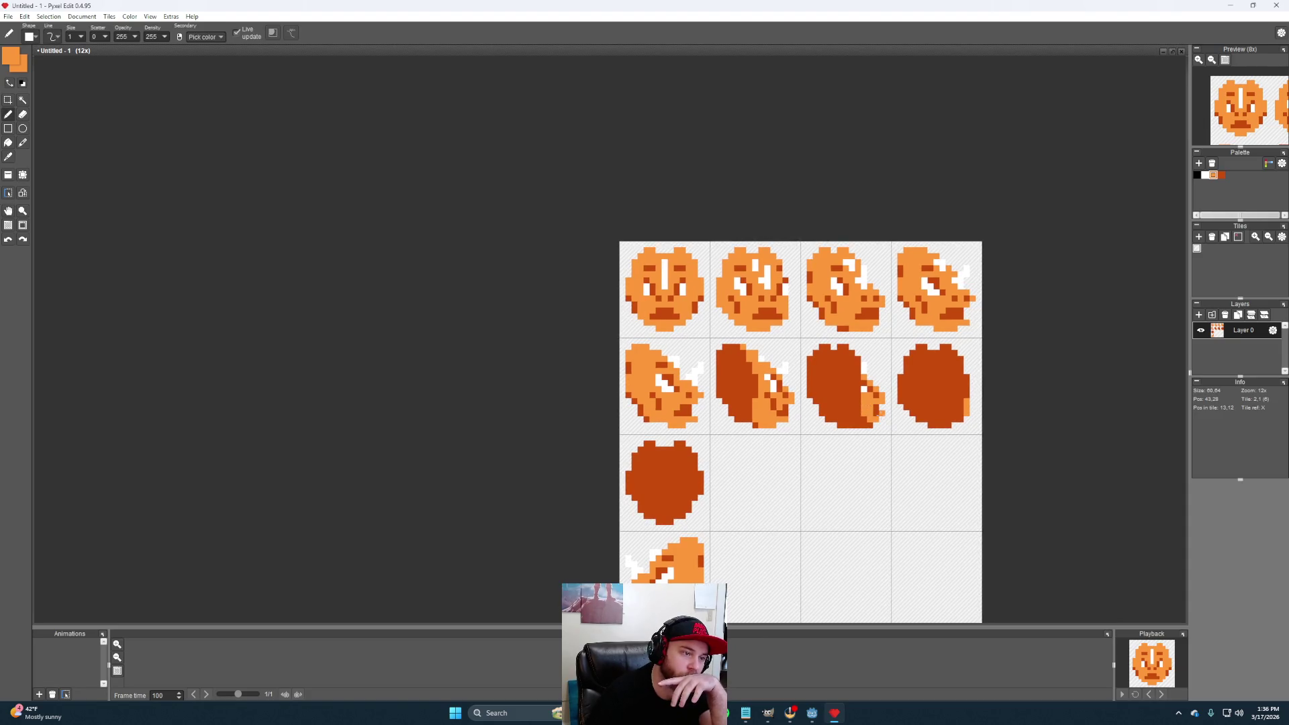
drag(905, 405, 882, 388)
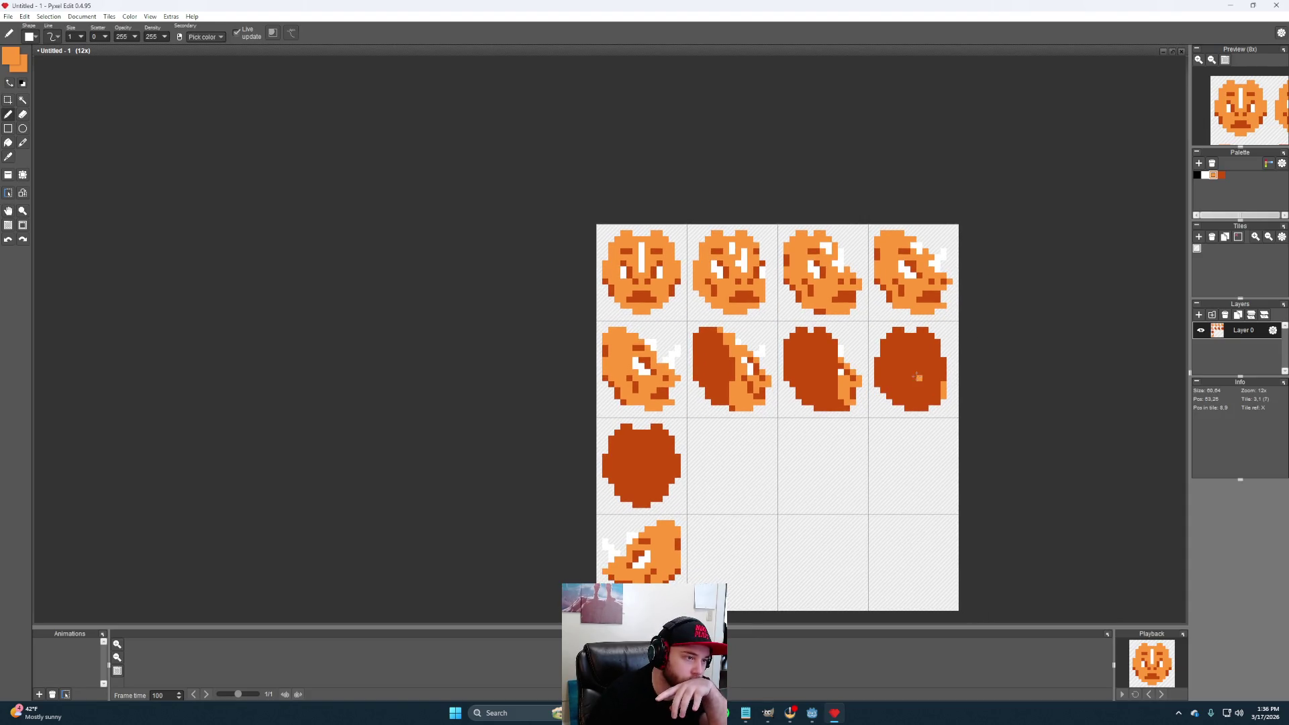
key(m)
drag(959, 416, 690, 323)
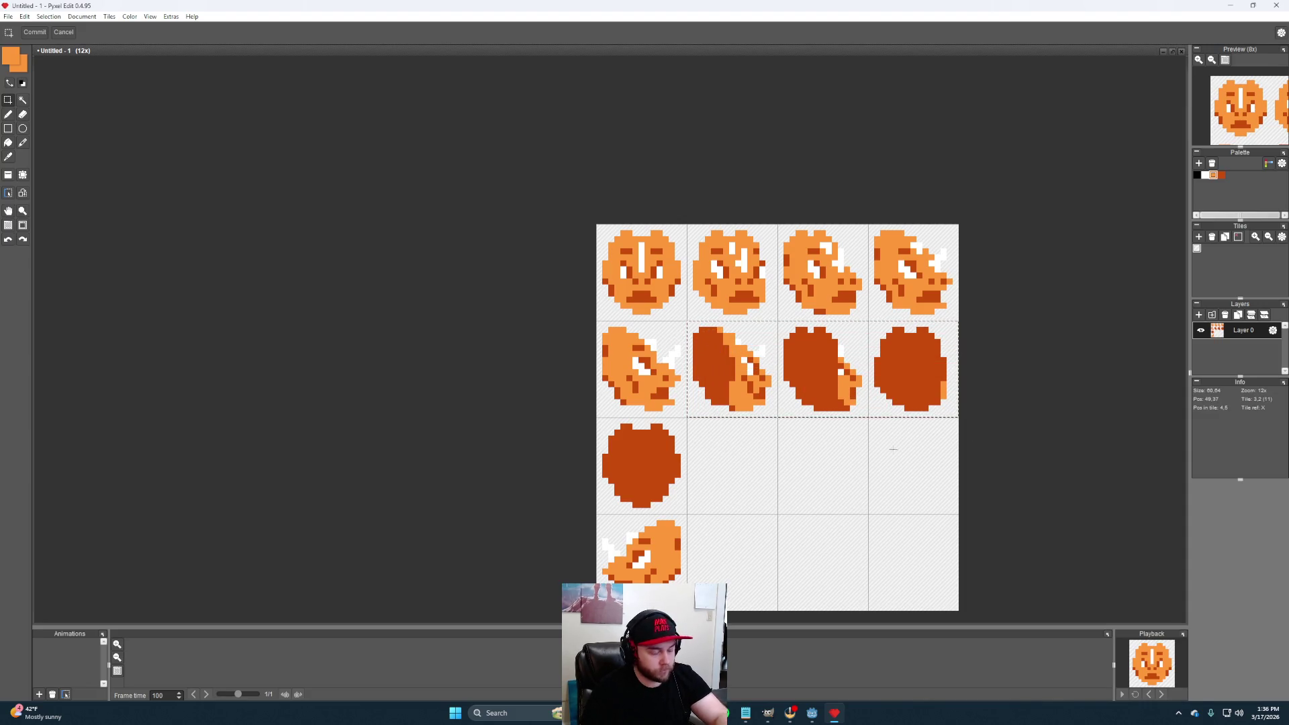
click(844, 374)
drag(845, 374, 836, 469)
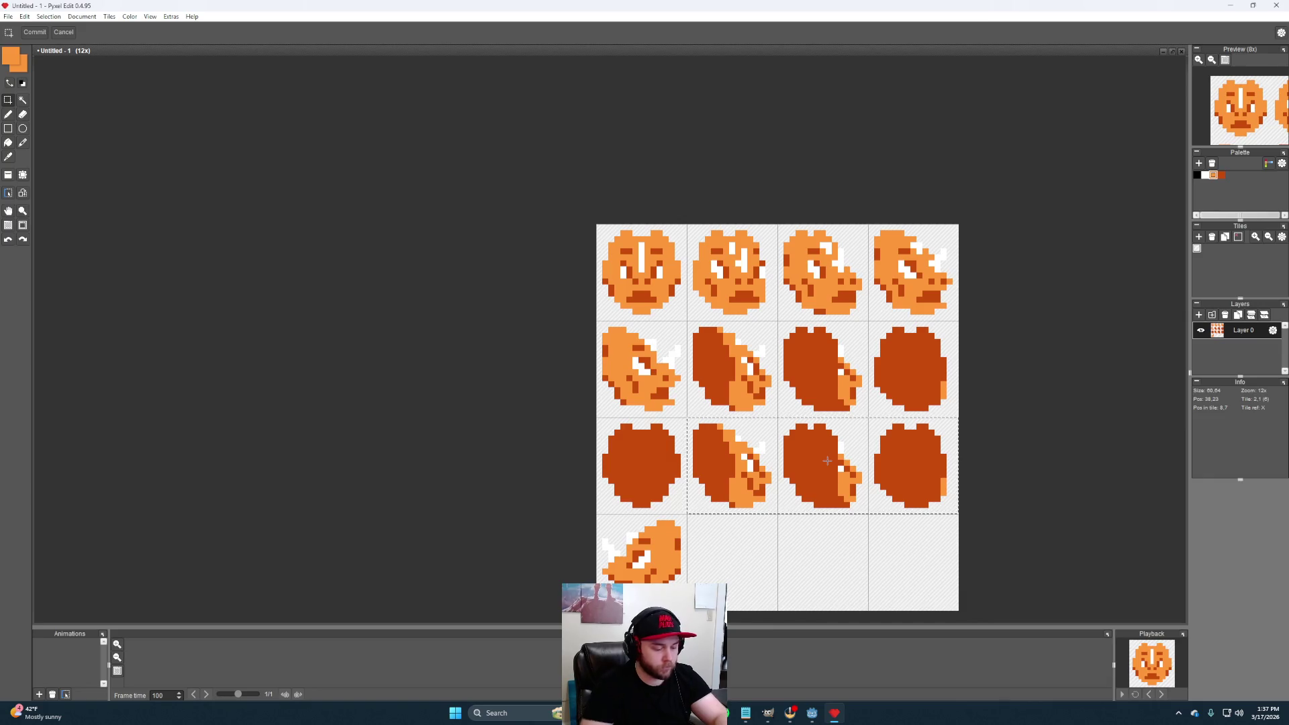
key(h)
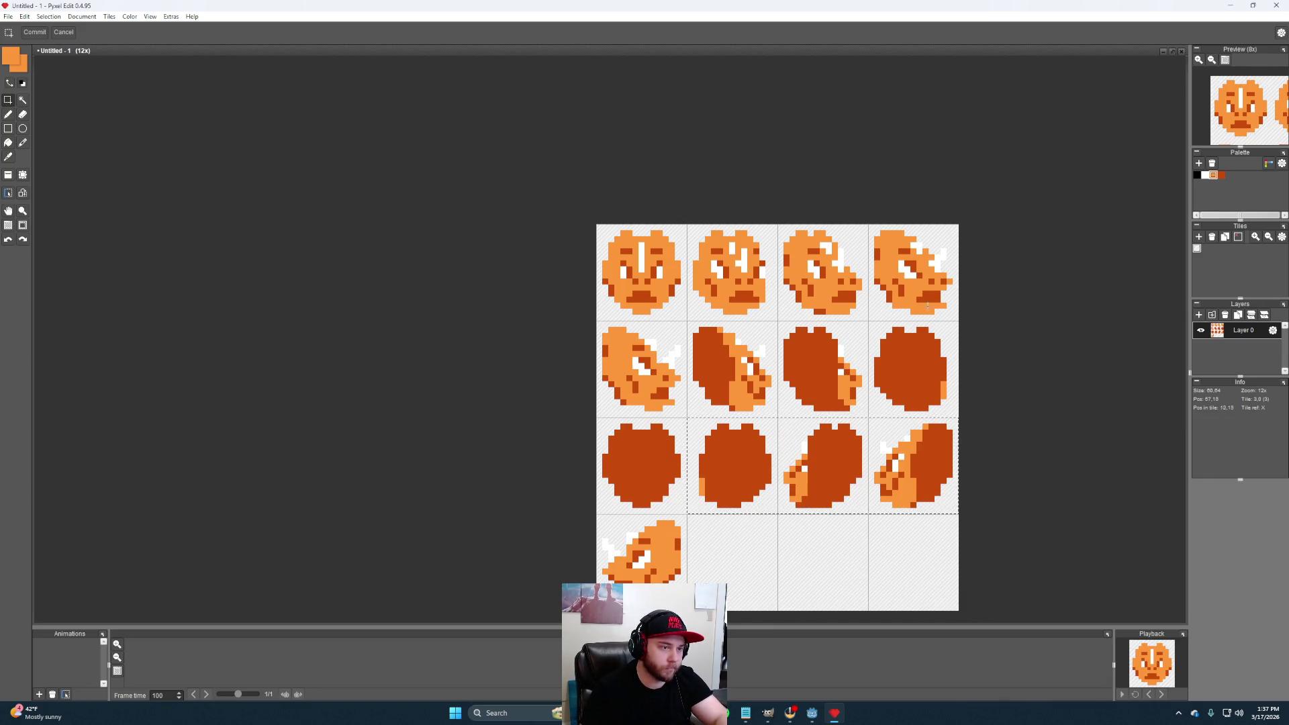
Copy the top row of heads into the empty bottom-row tiles and commit the placement
drag(959, 319, 688, 231)
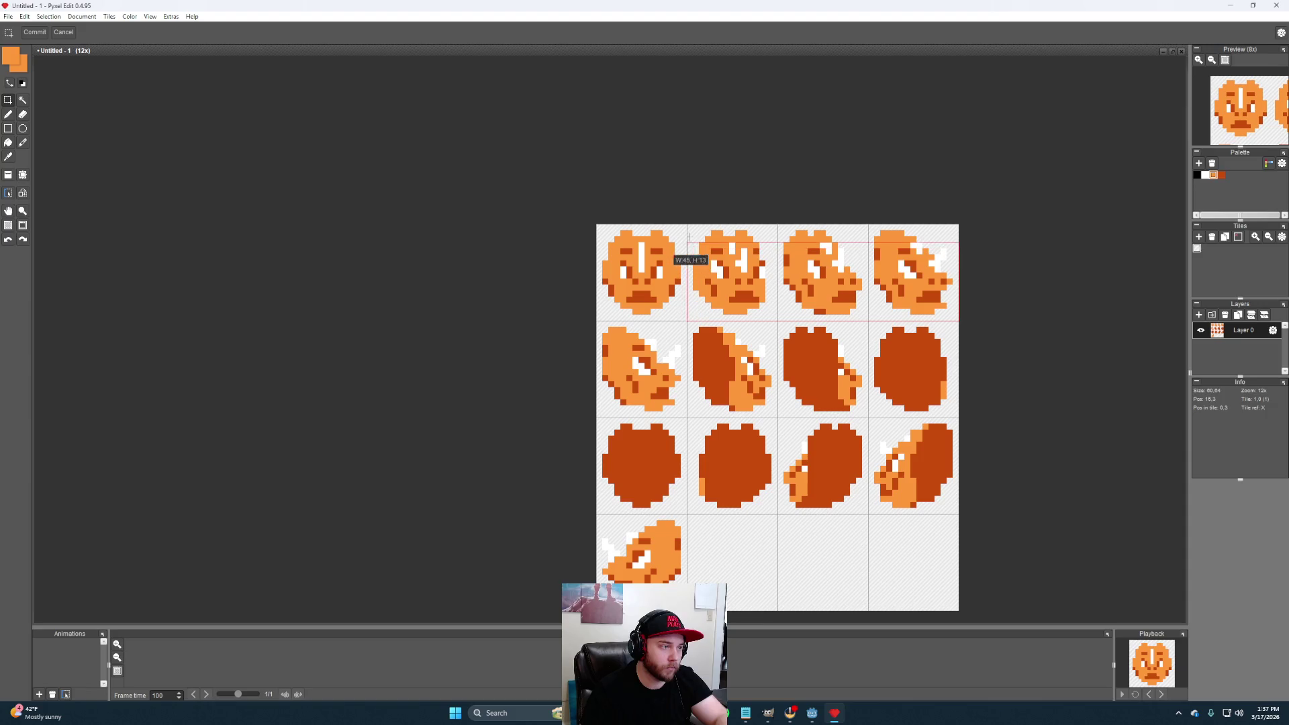
click(751, 283)
drag(751, 282, 762, 575)
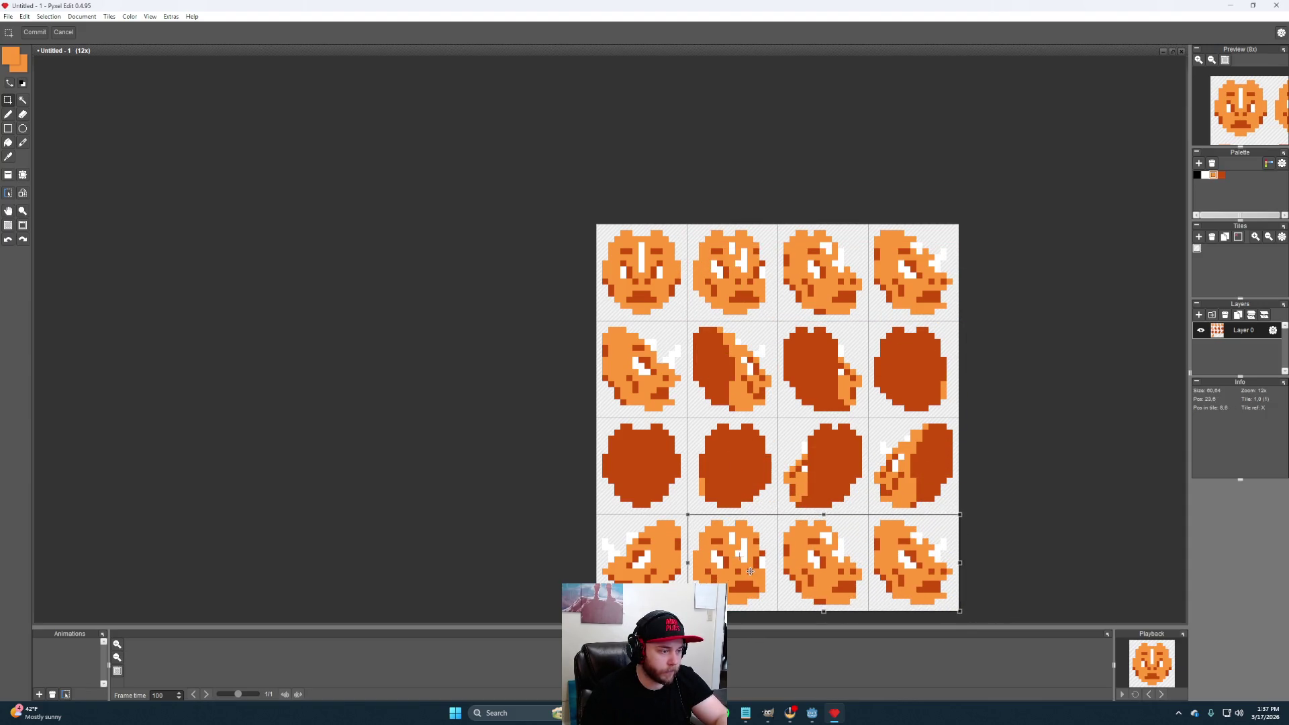
key(Return)
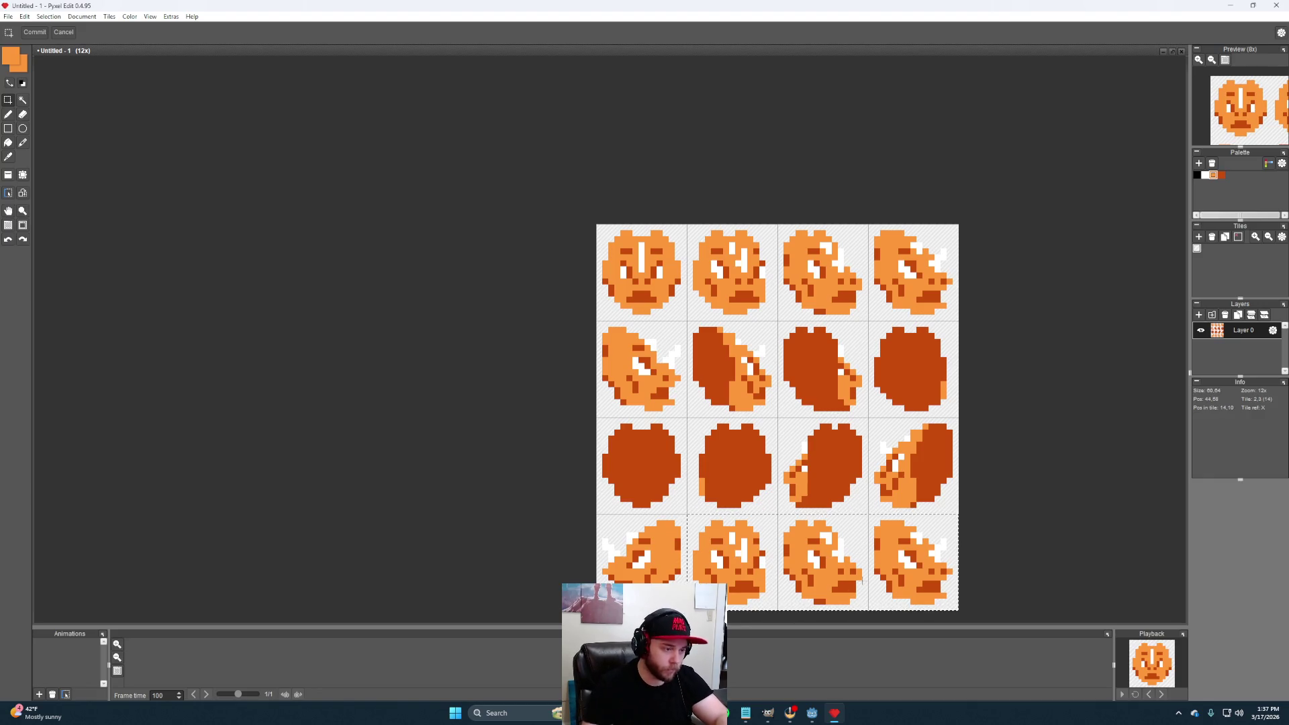
scroll(874, 570, down, 3)
scroll(915, 437, up, 1)
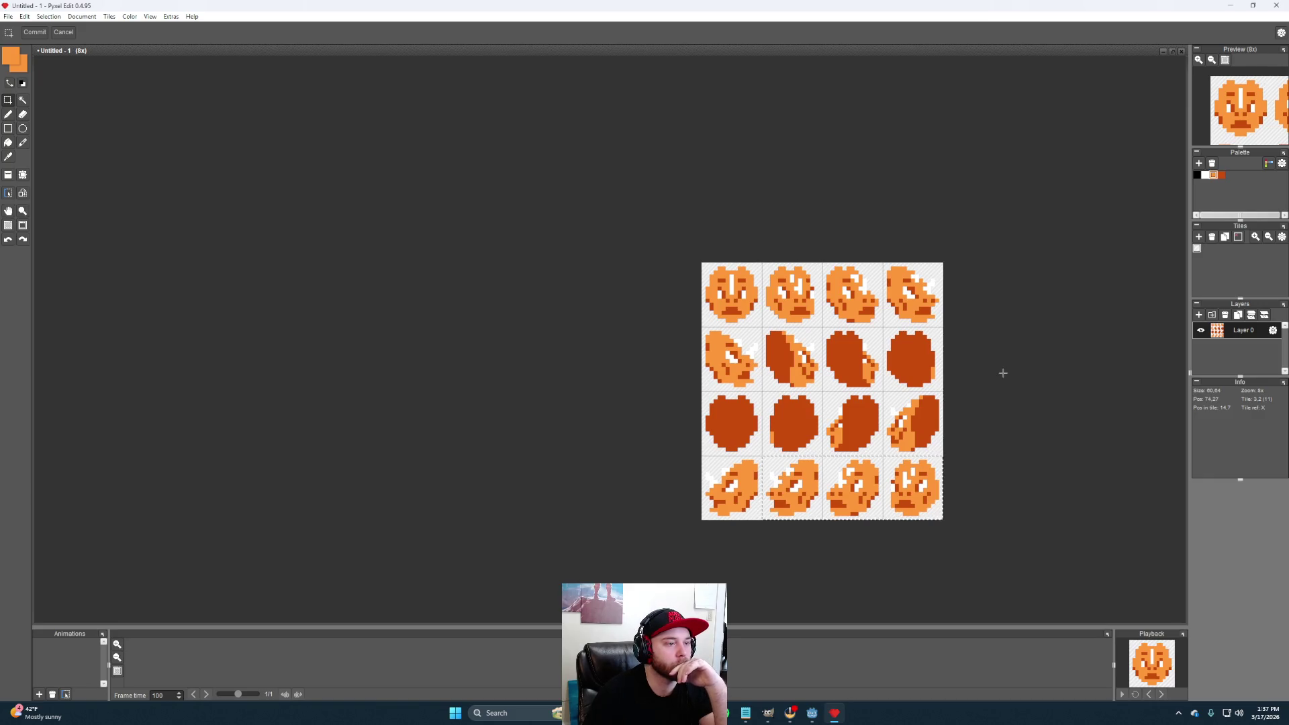
scroll(991, 427, up, 2)
scroll(1004, 382, down, 1)
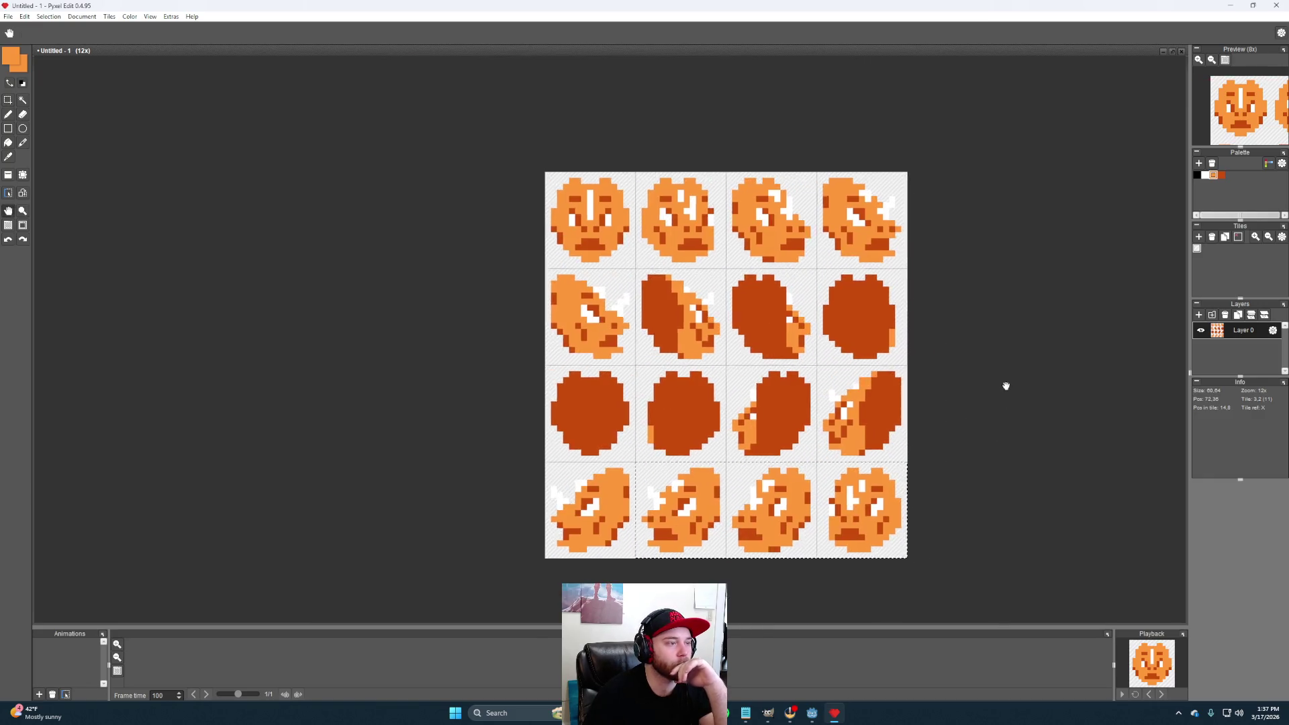
scroll(984, 398, down, 1)
Review the completed sixteen-frame sheet and head to the file commands
mouse_move(996, 395)
mouse_down()
mouse_move(974, 369)
mouse_move(914, 367)
mouse_up()
scroll(973, 370, up, 1)
key(space)
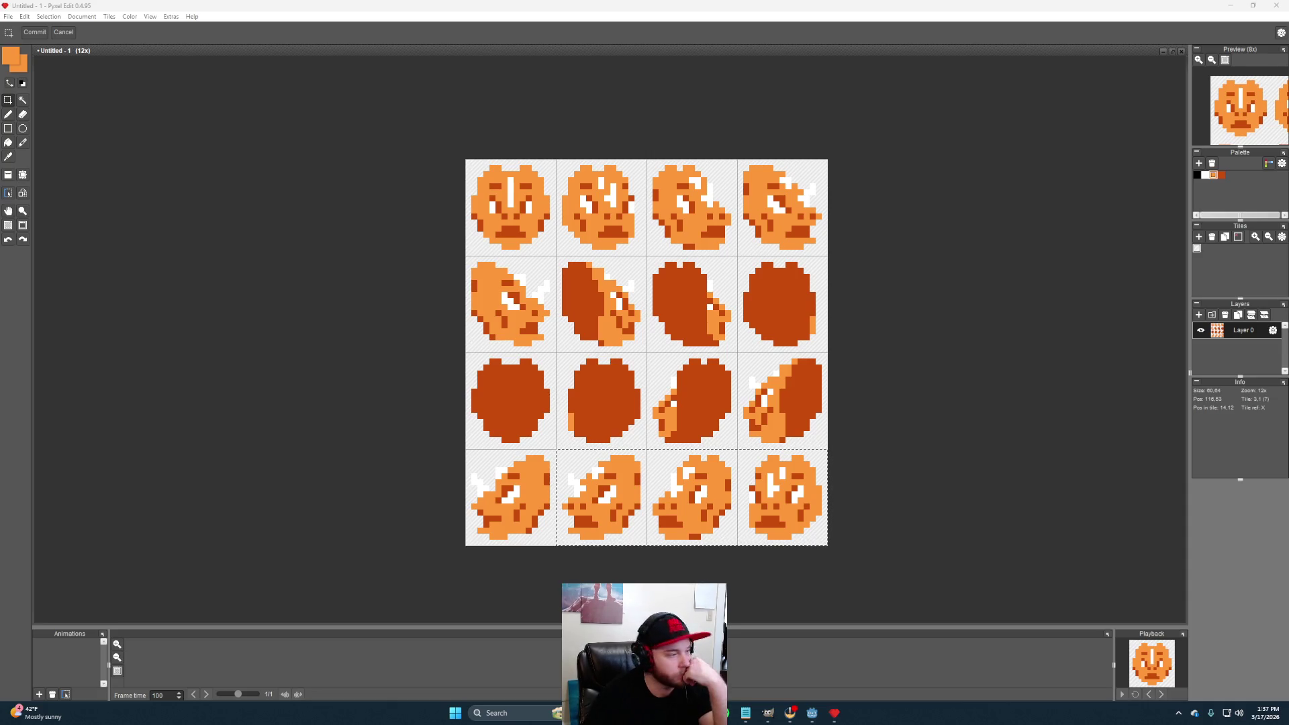
key(h)
drag(844, 405, 777, 406)
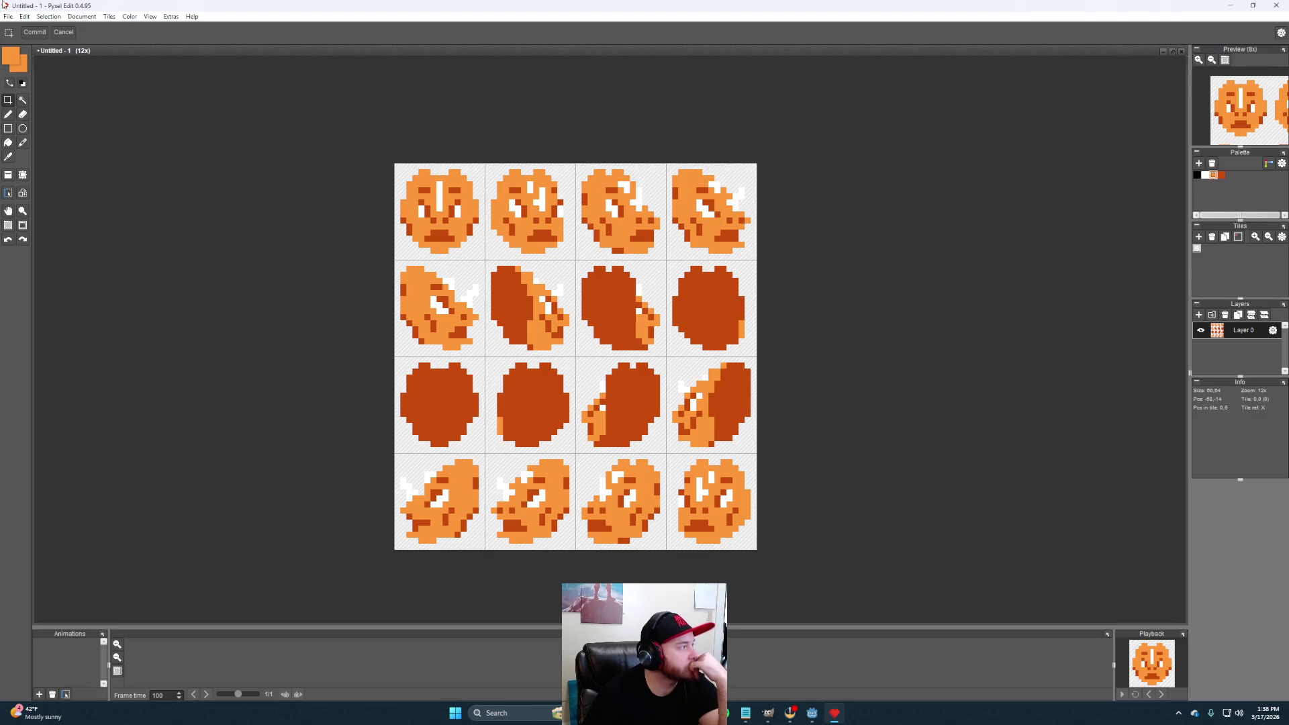
click(8, 17)
Save the sheet as dodongo_head_mouth_open
click(76, 61)
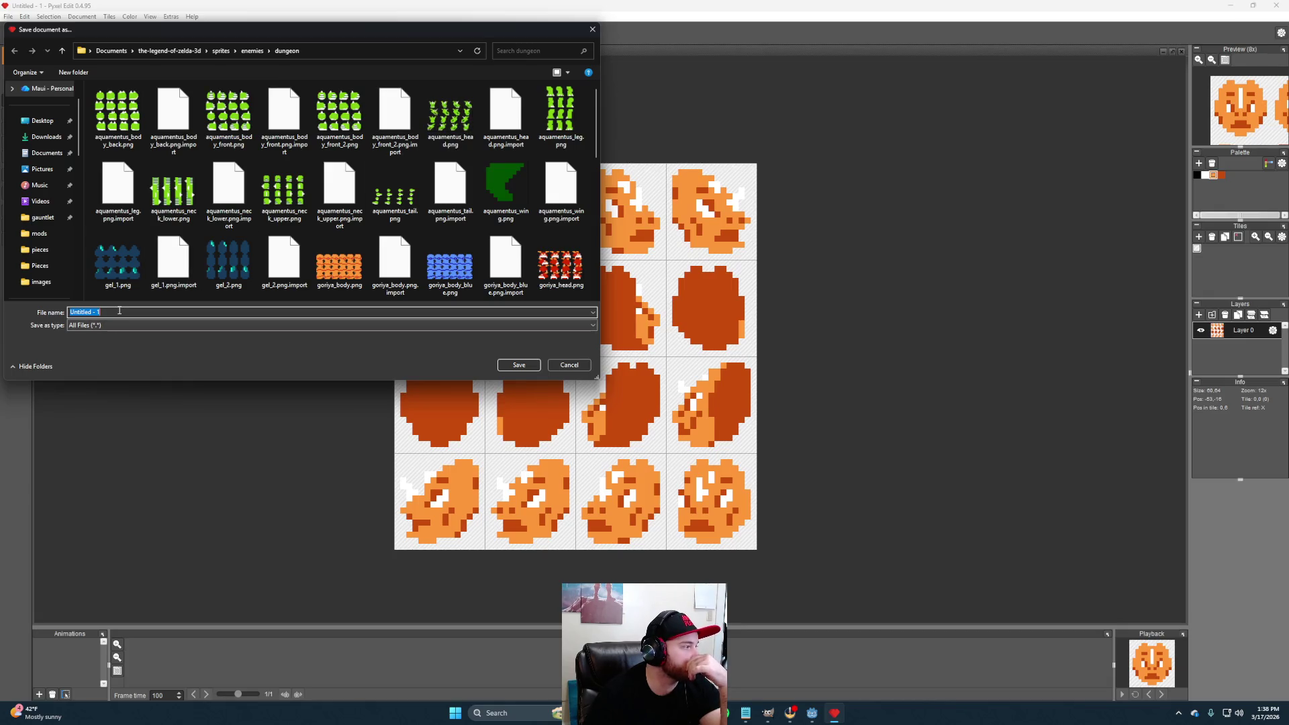
text(dodongo_head_mouth_open)
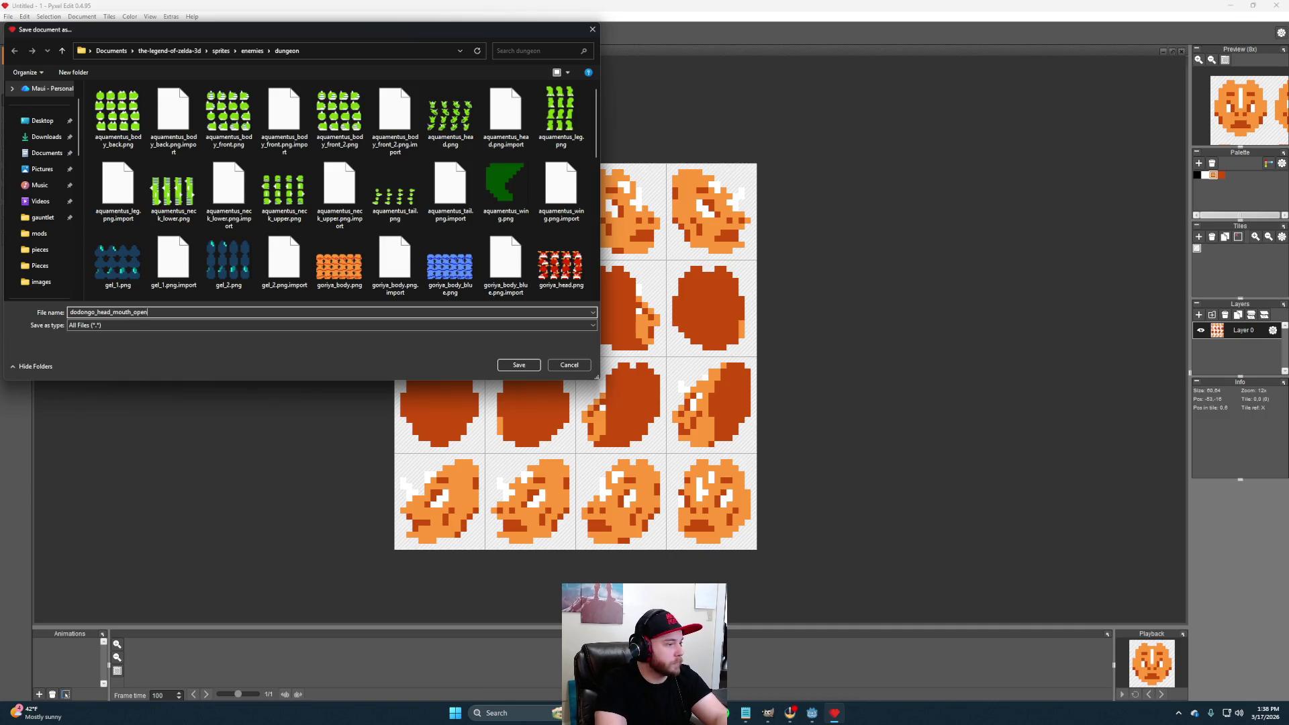
key(Return)
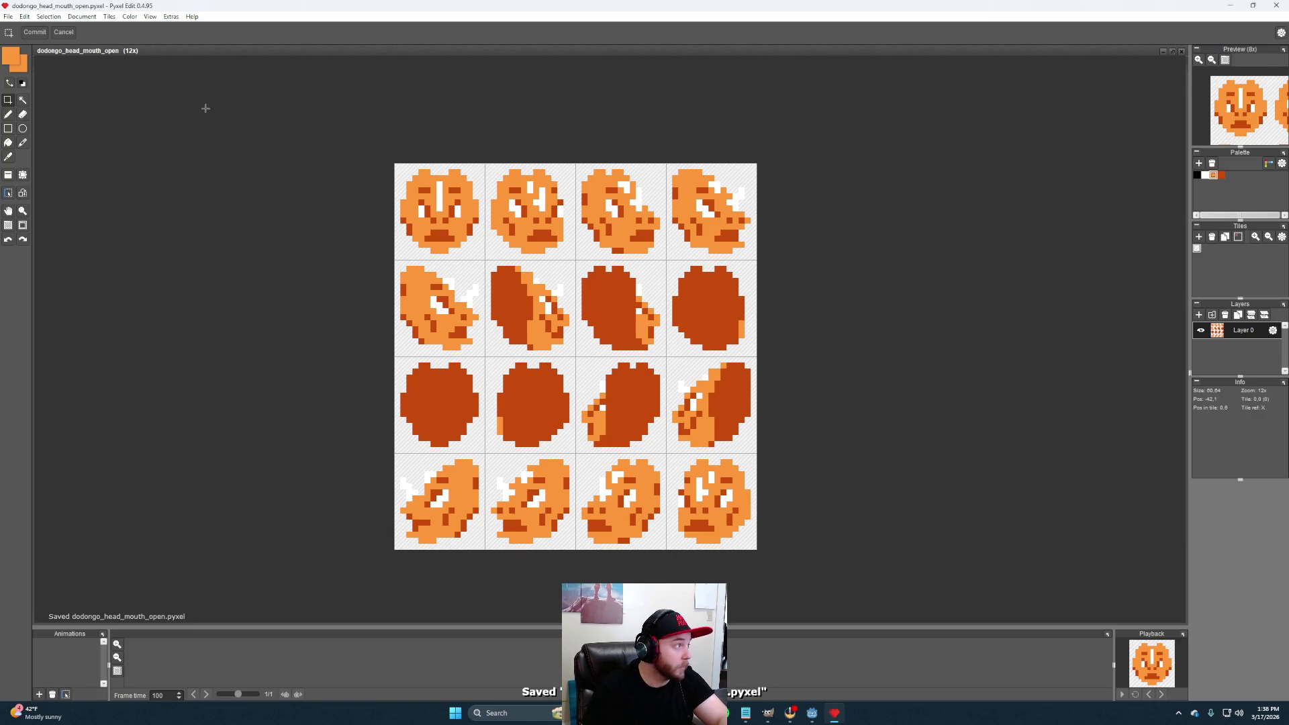
Save a second copy named dodongo_head_mouth_closed
click(8, 16)
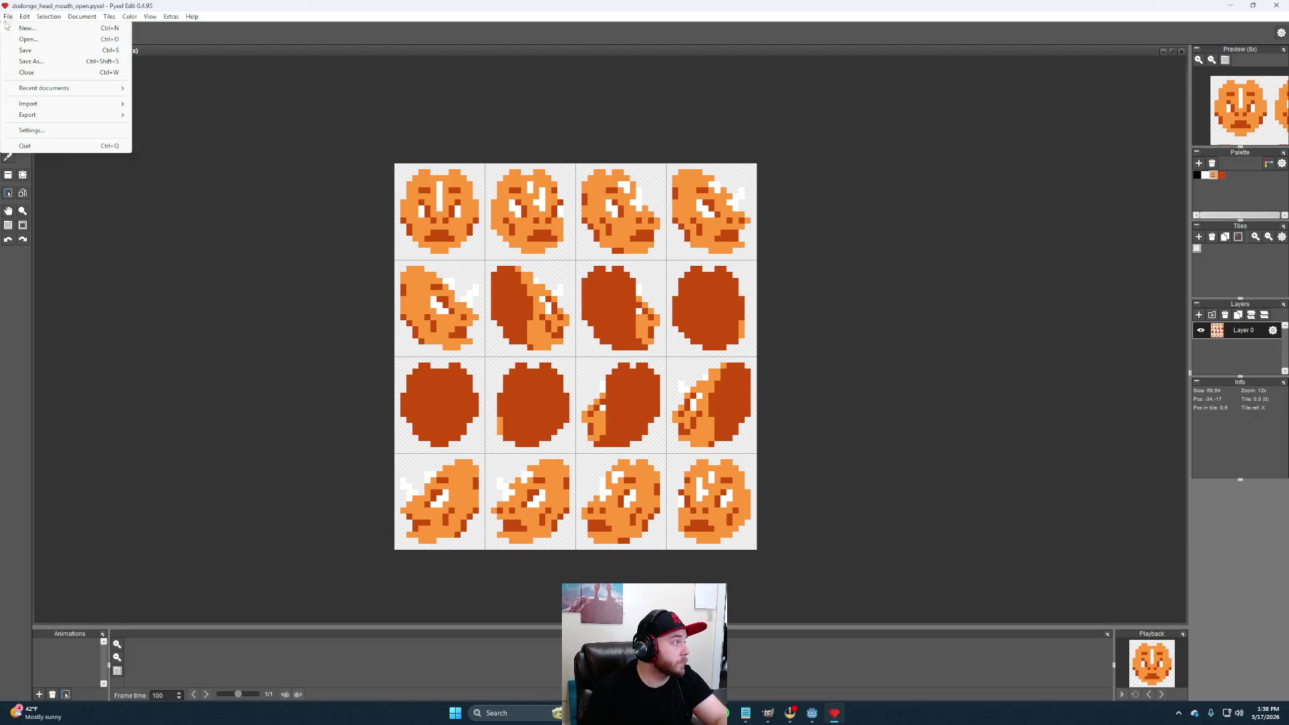
click(30, 60)
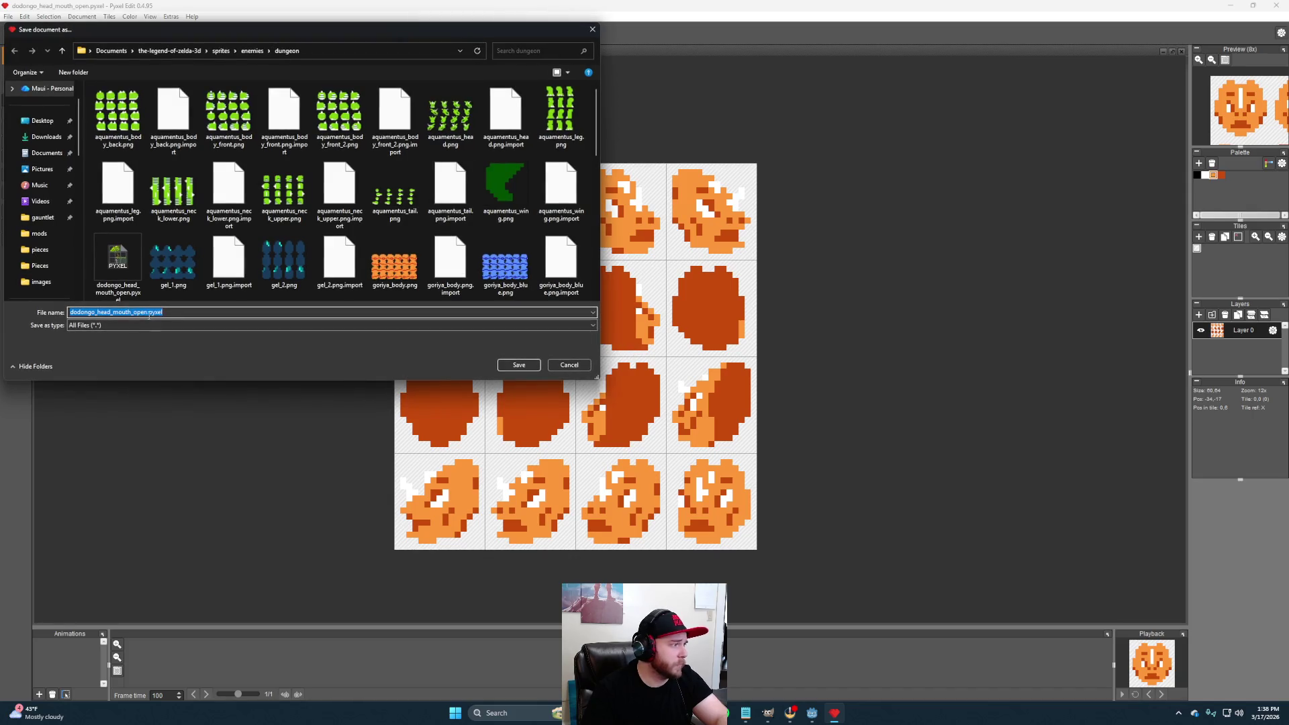
click(144, 313)
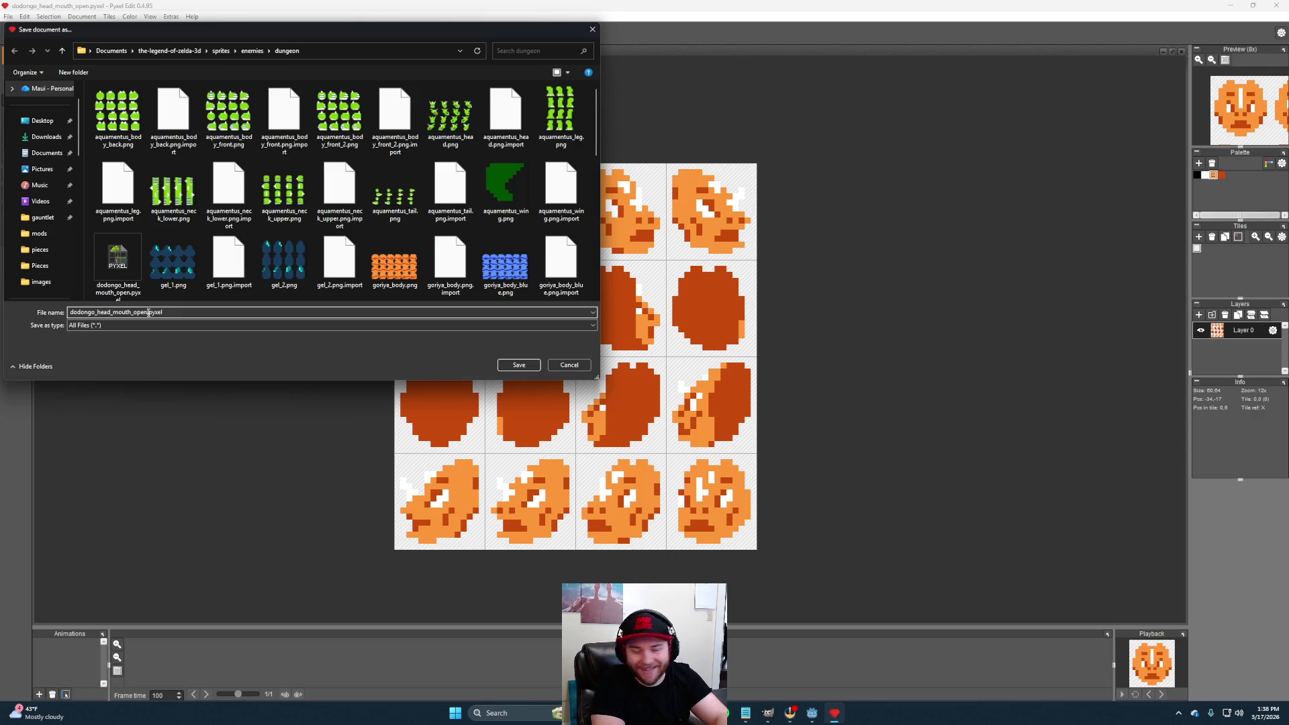
key(BackSpace)
key(BackSpace)
key(BackSpace)
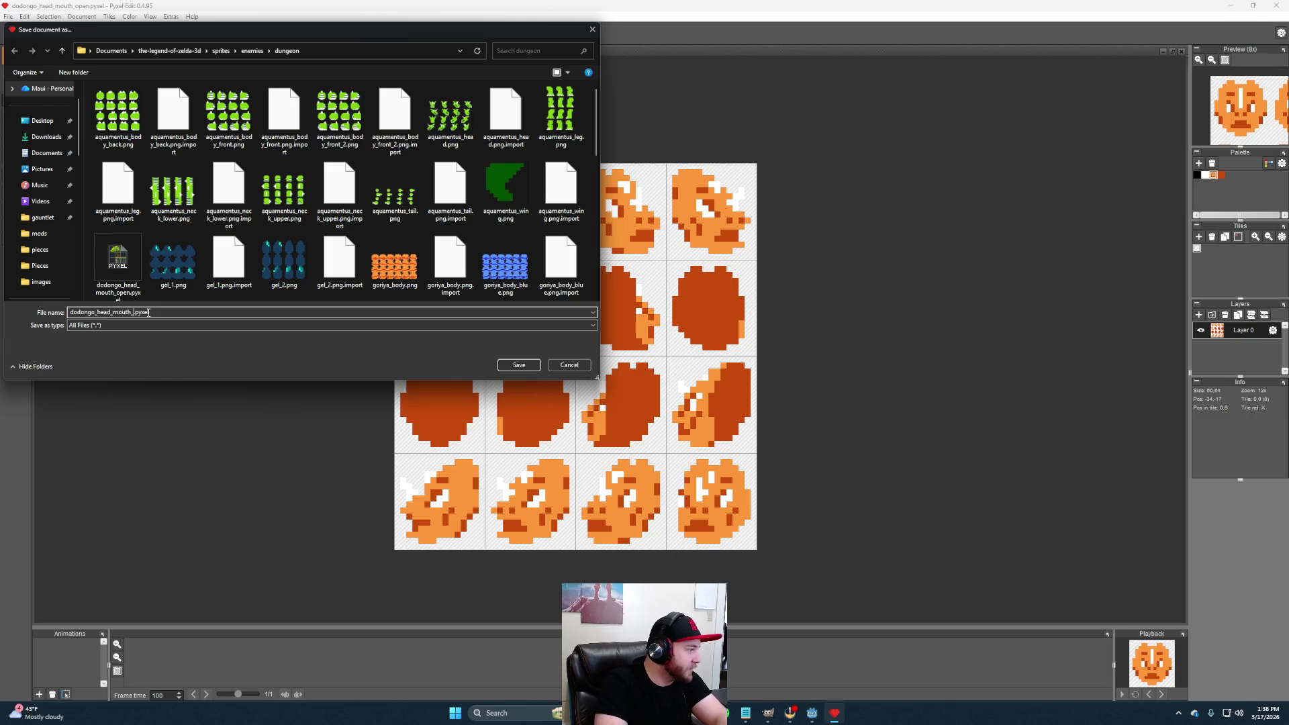
text(closed)
key(Return)
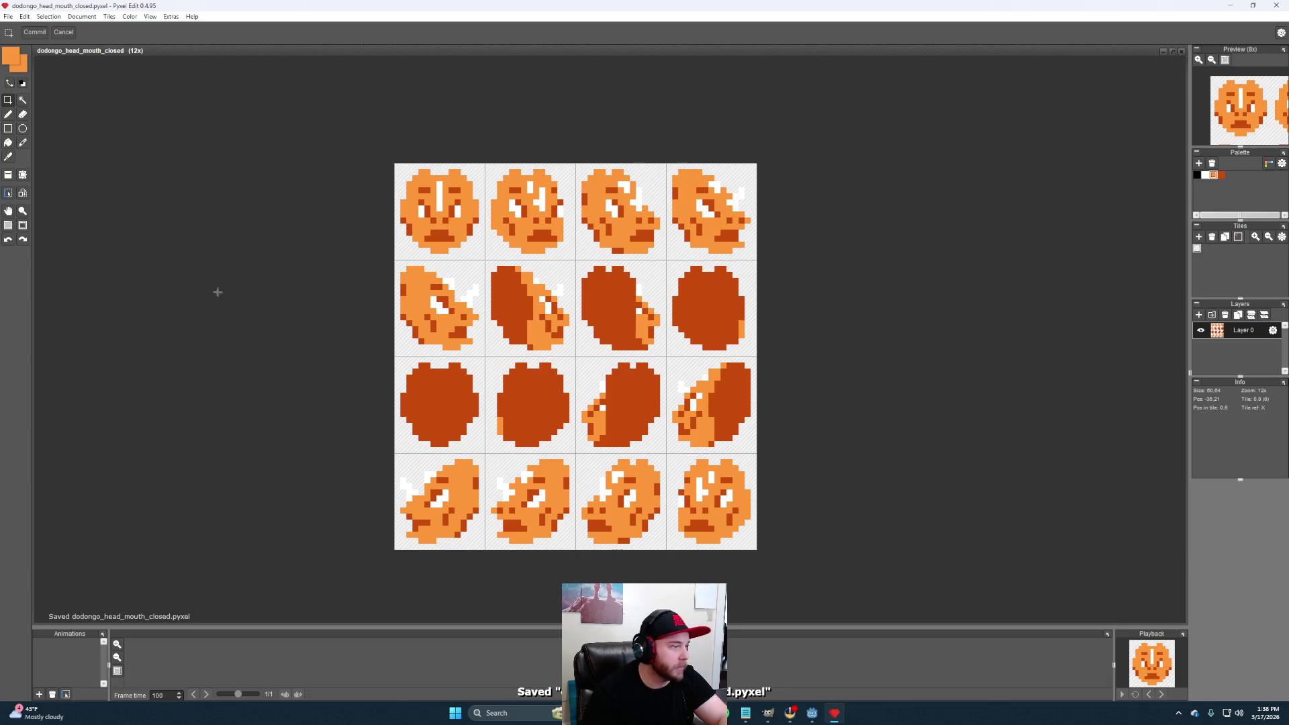
scroll(216, 288, up, 1)
scroll(404, 292, up, 1)
scroll(612, 295, up, 1)
Bring the sprite grid into view and switch to the Pencil tool
drag(613, 295, 685, 301)
scroll(682, 298, down, 3)
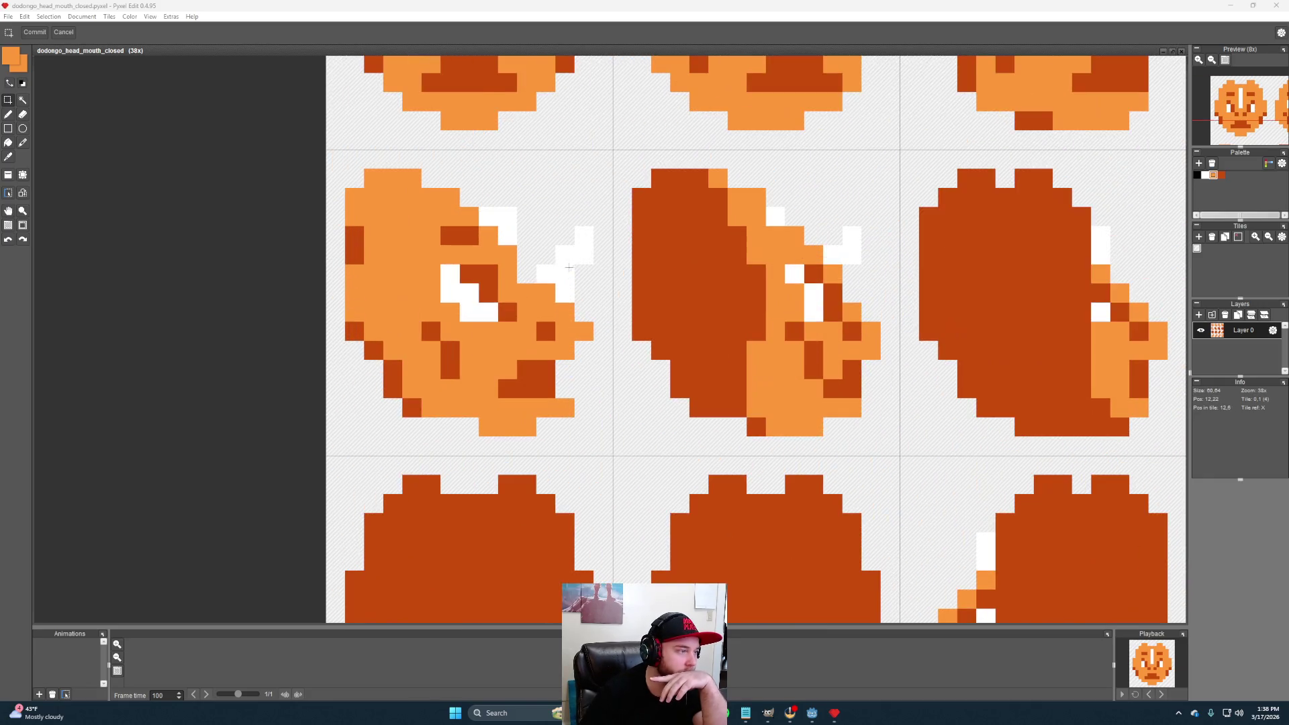
scroll(386, 280, up, 3)
scroll(349, 210, down, 1)
click(9, 116)
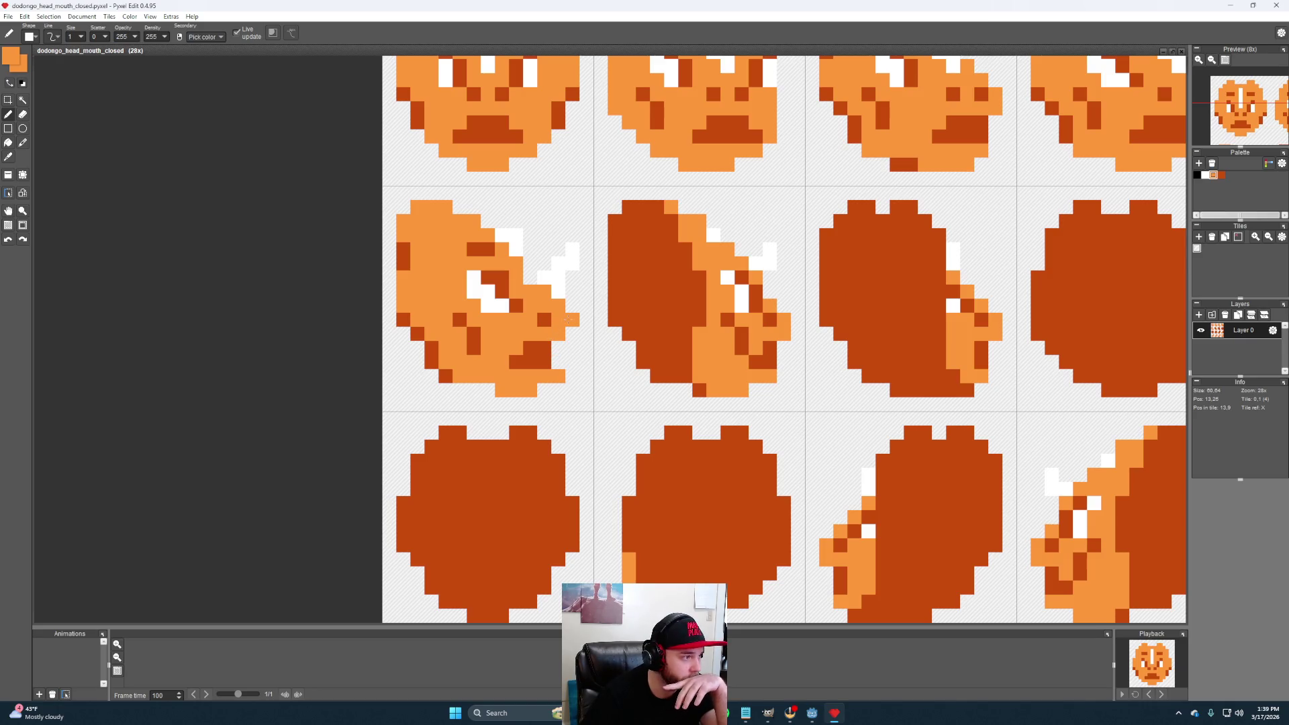
Touch up the third-row head's snout with orange pixels and a white fang, cleaning stray pixels
click(574, 330)
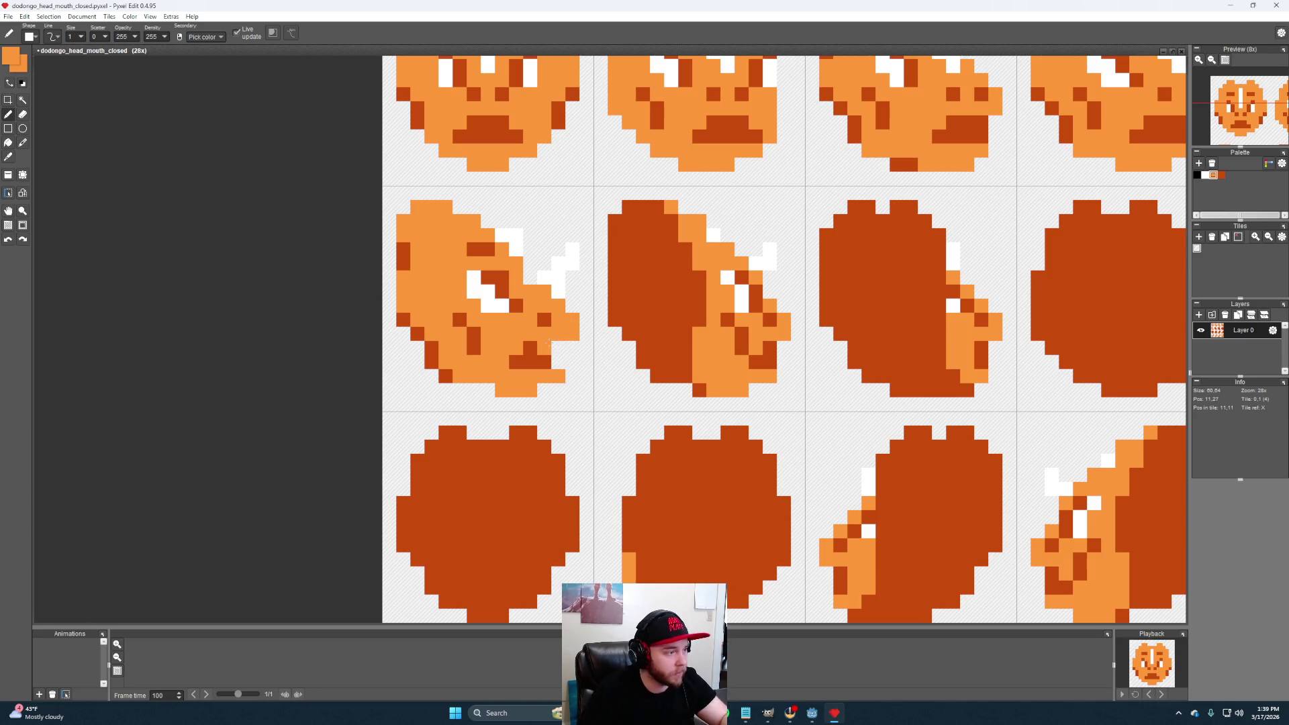
alt+click(571, 347)
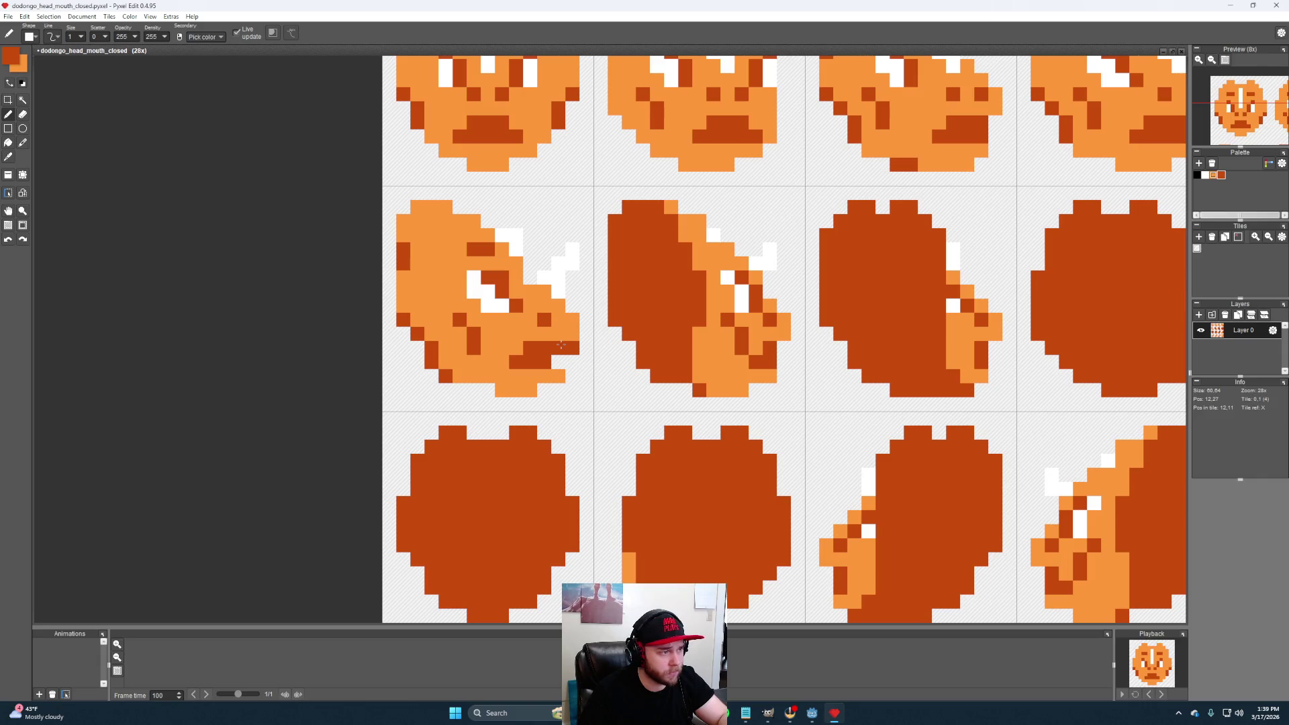
click(556, 319)
alt+click(562, 346)
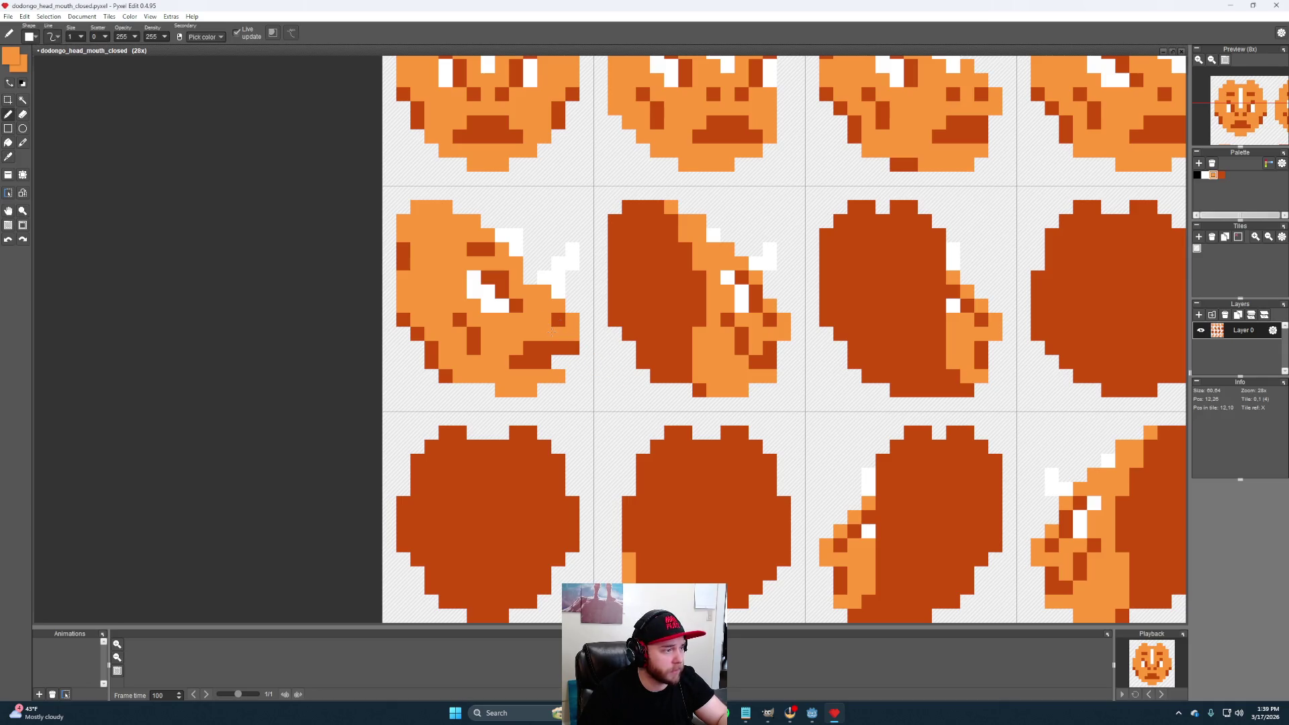
alt+click(567, 286)
click(545, 337)
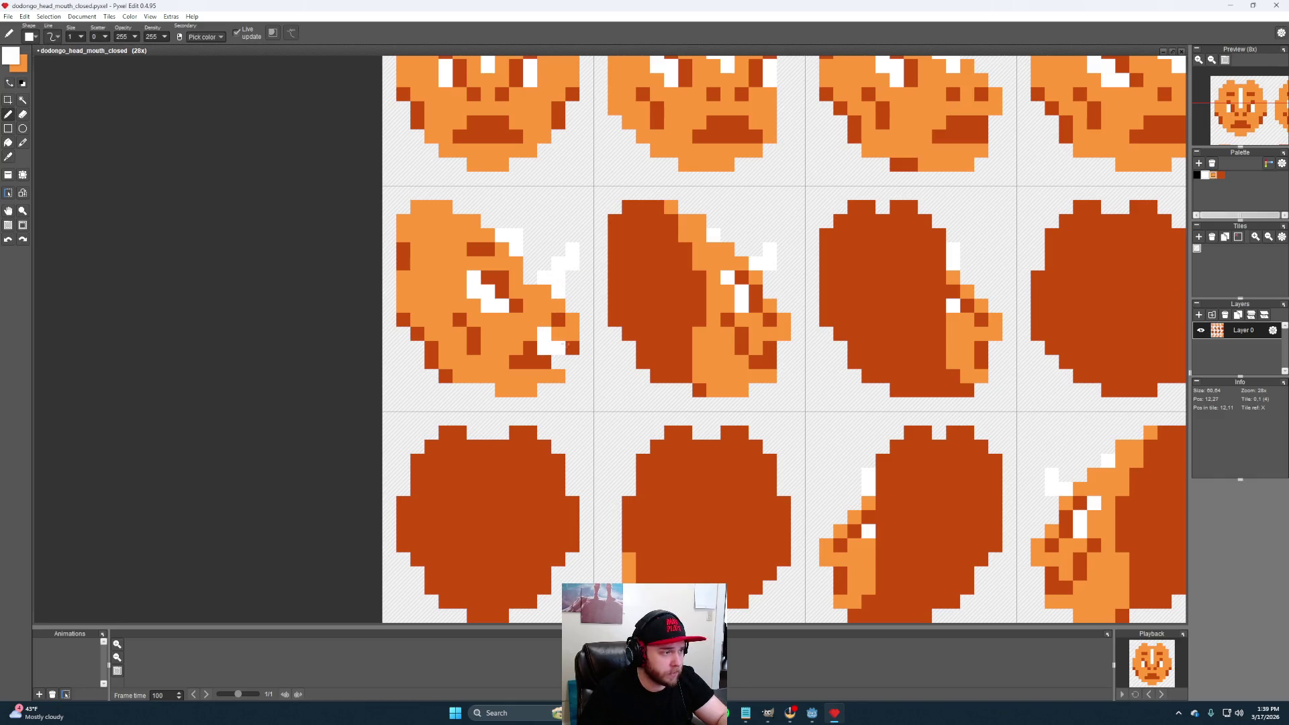
right_click(544, 375)
right_click(541, 347)
right_click(544, 348)
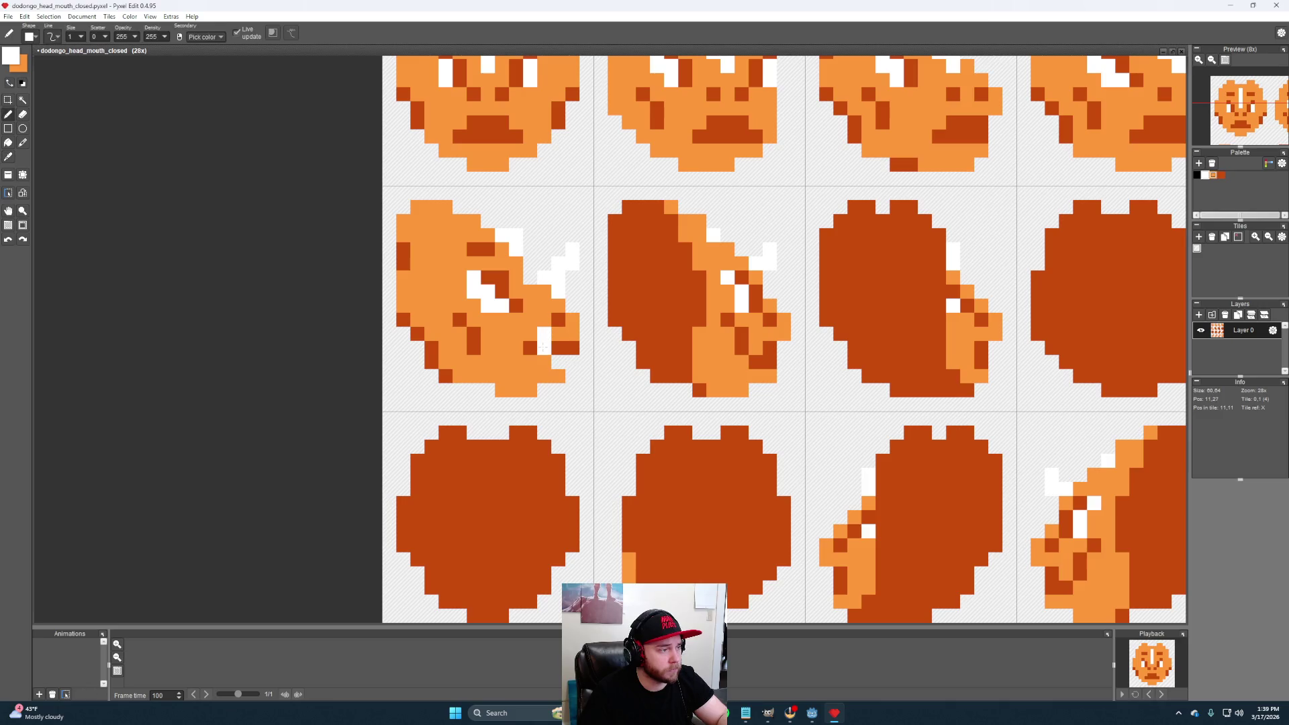
right_click(556, 365)
click(544, 361)
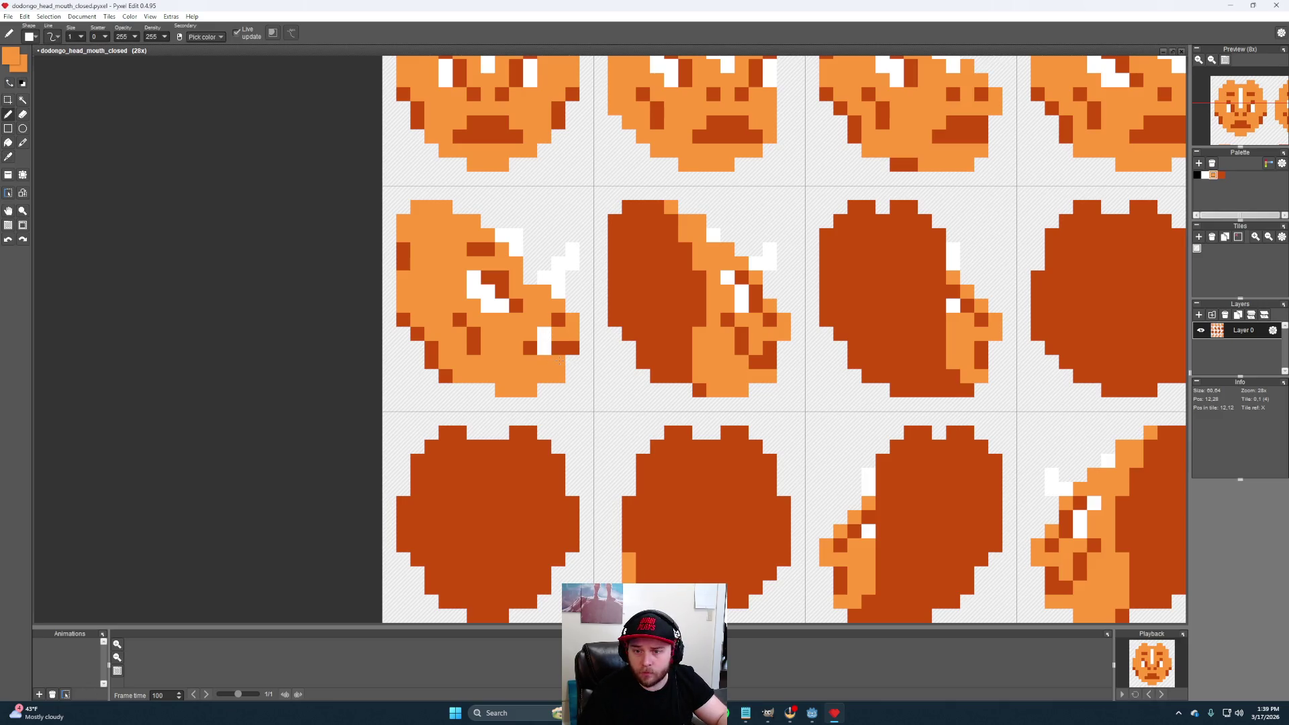
key(e)
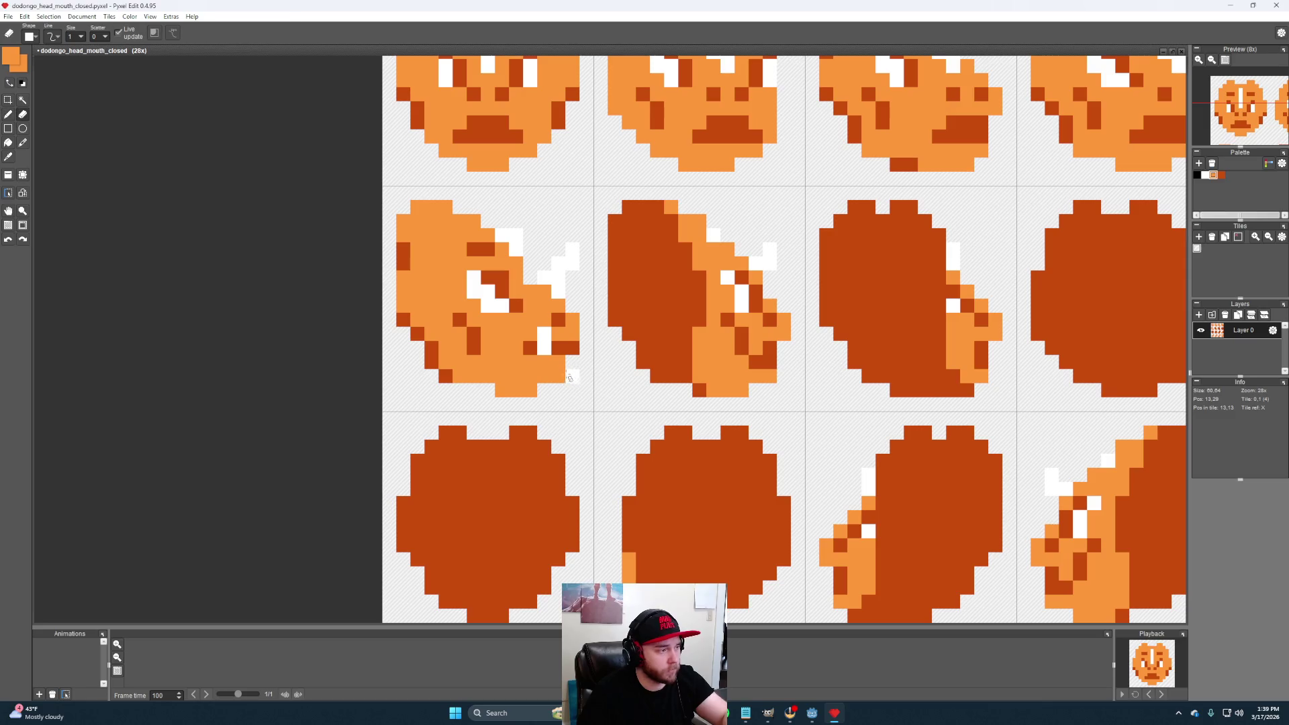
click(545, 367)
key(b)
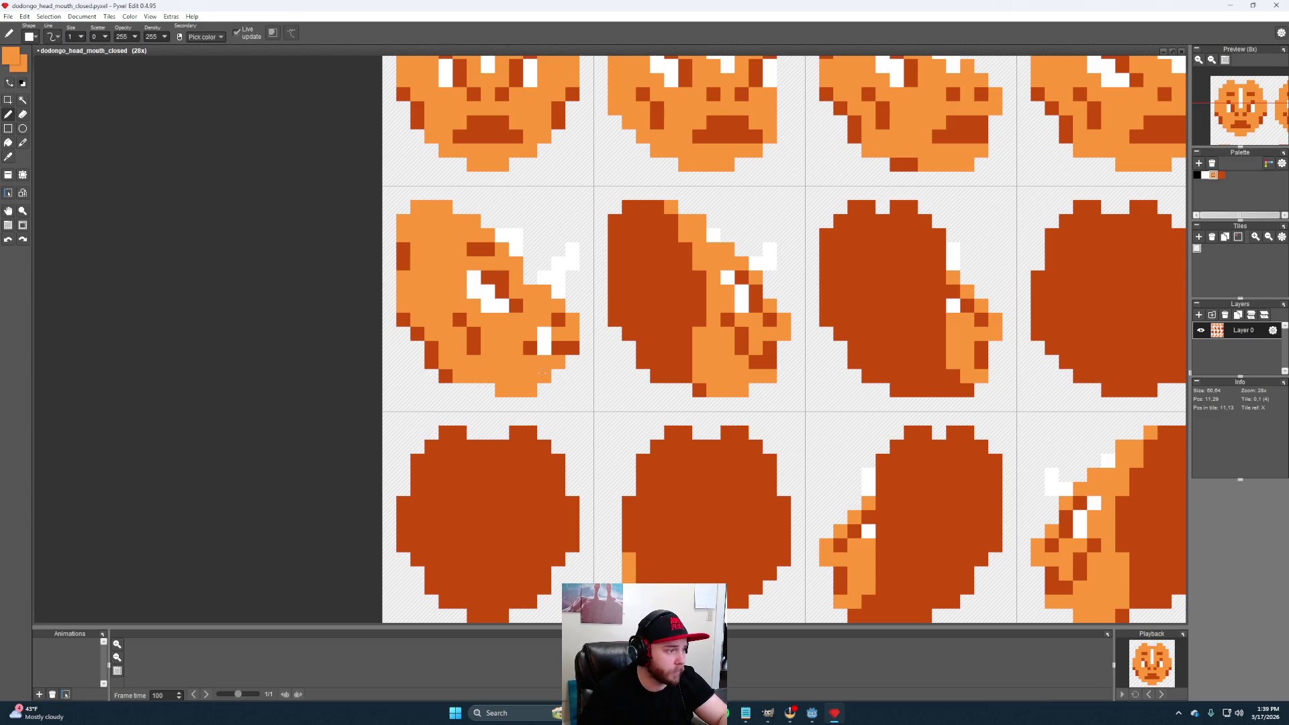
click(545, 389)
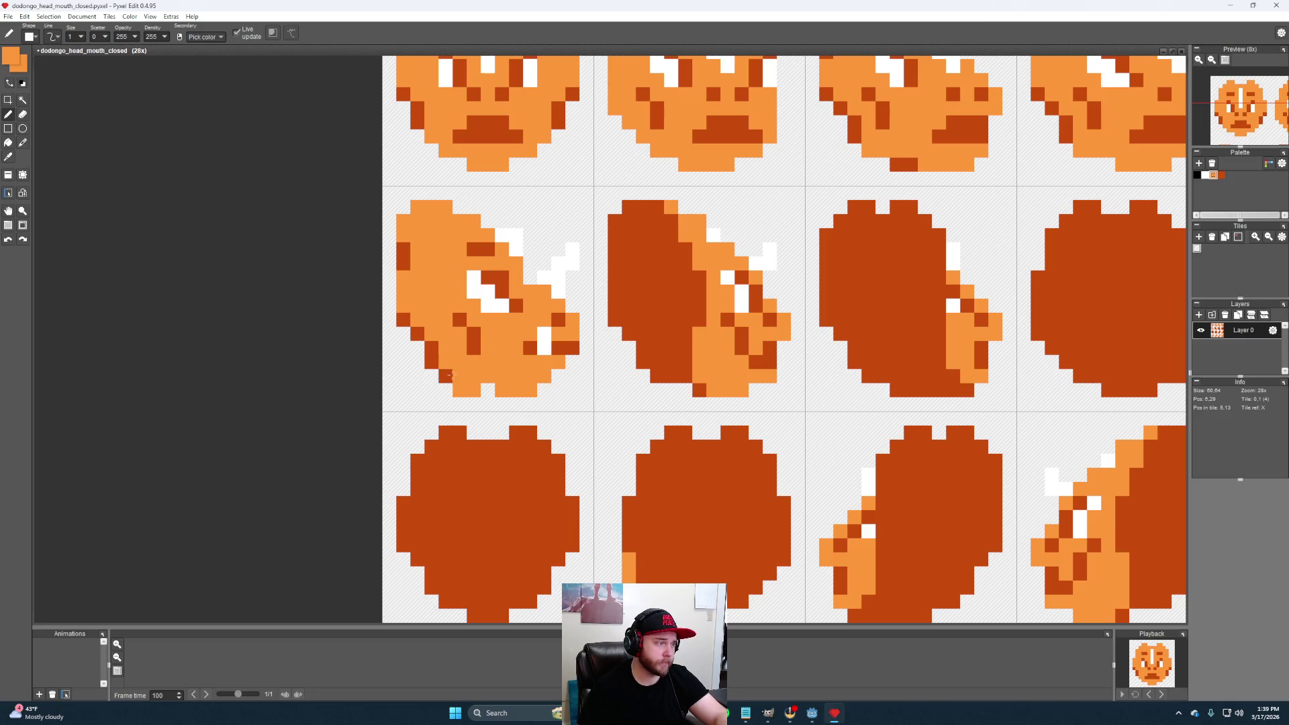
Shade the sprite's lower-left edge dark orange with light orange along it
right_click(443, 376)
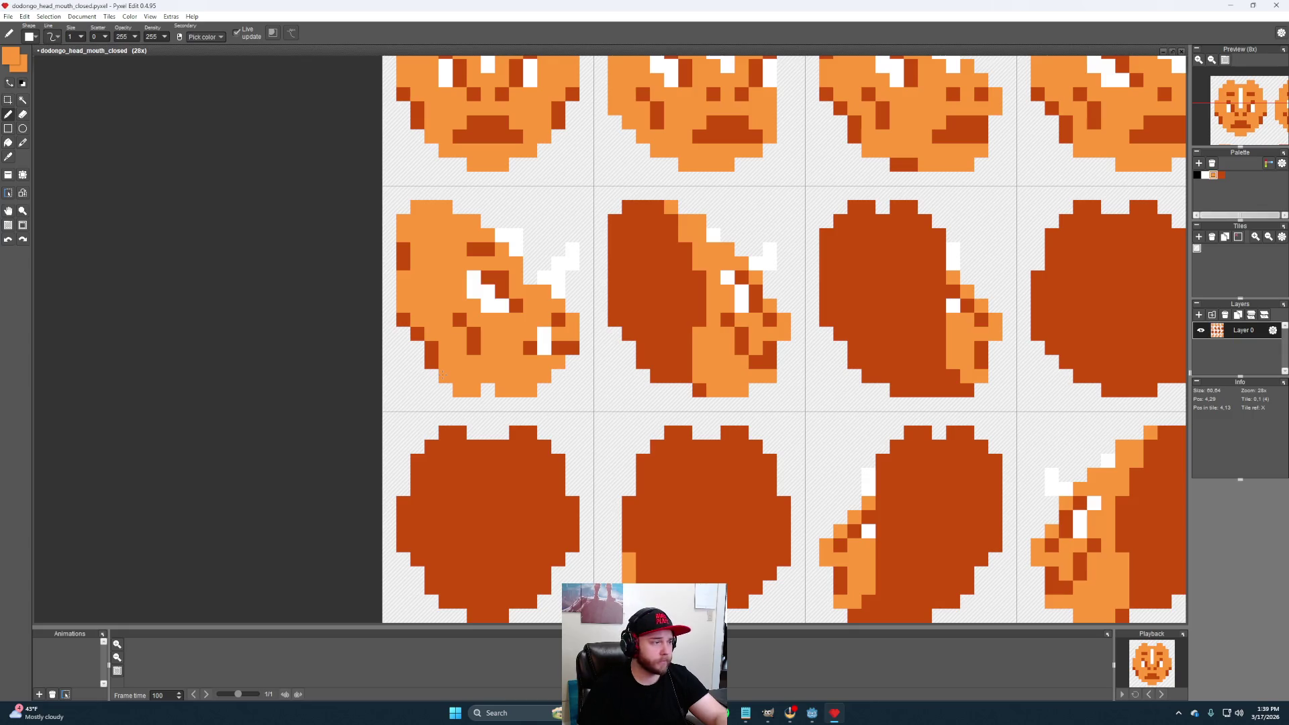
alt+click(432, 369)
alt+click(433, 360)
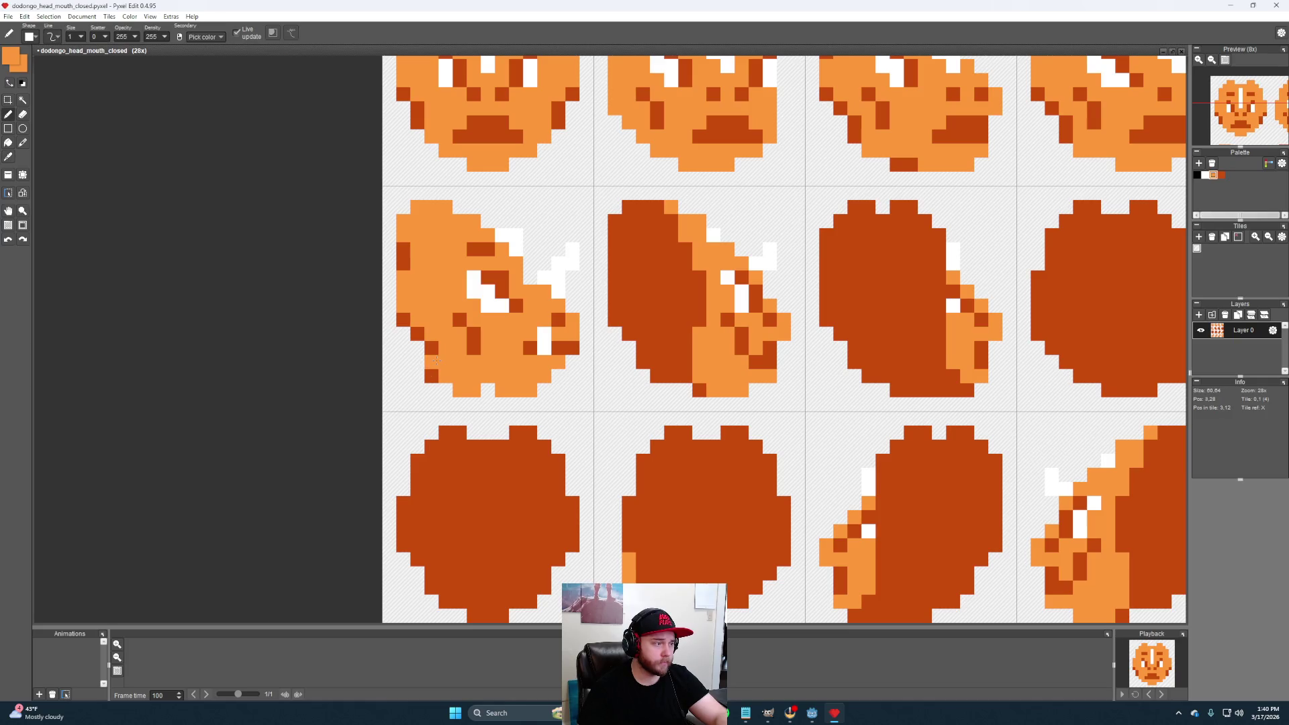
alt+click(417, 348)
drag(418, 349, 436, 334)
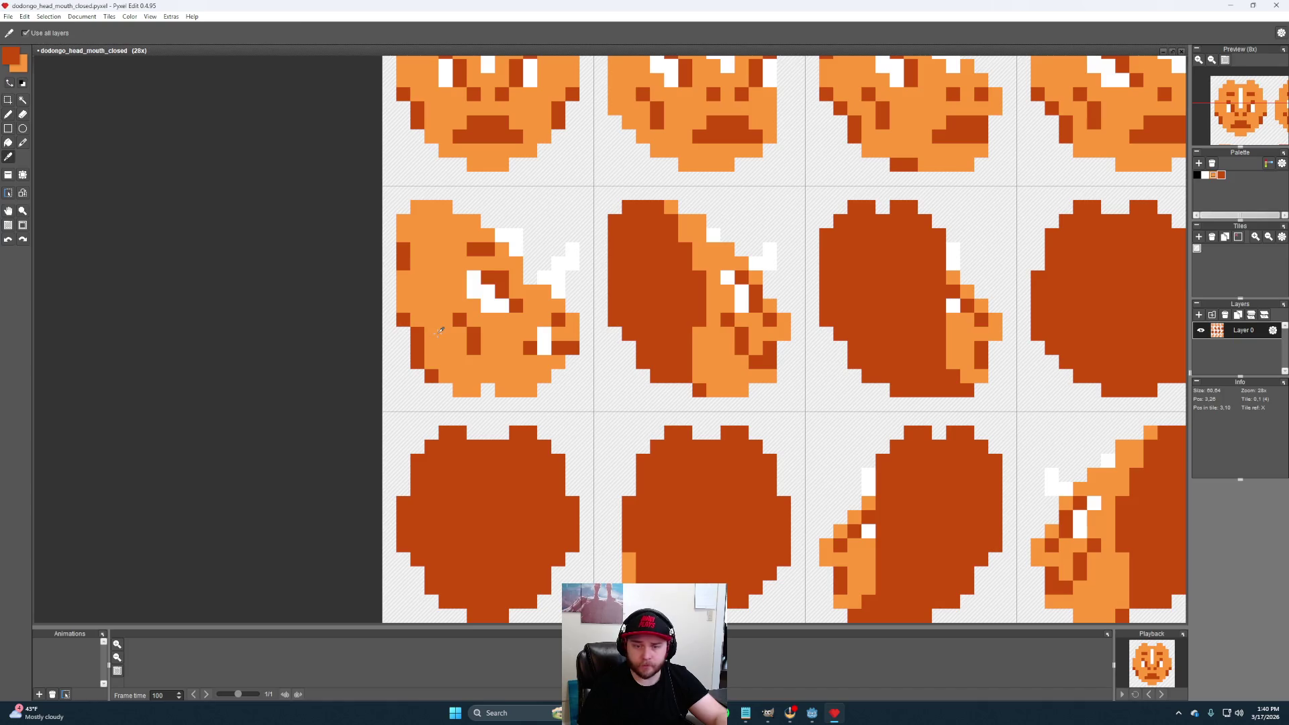
alt+click(435, 333)
alt+click(544, 391)
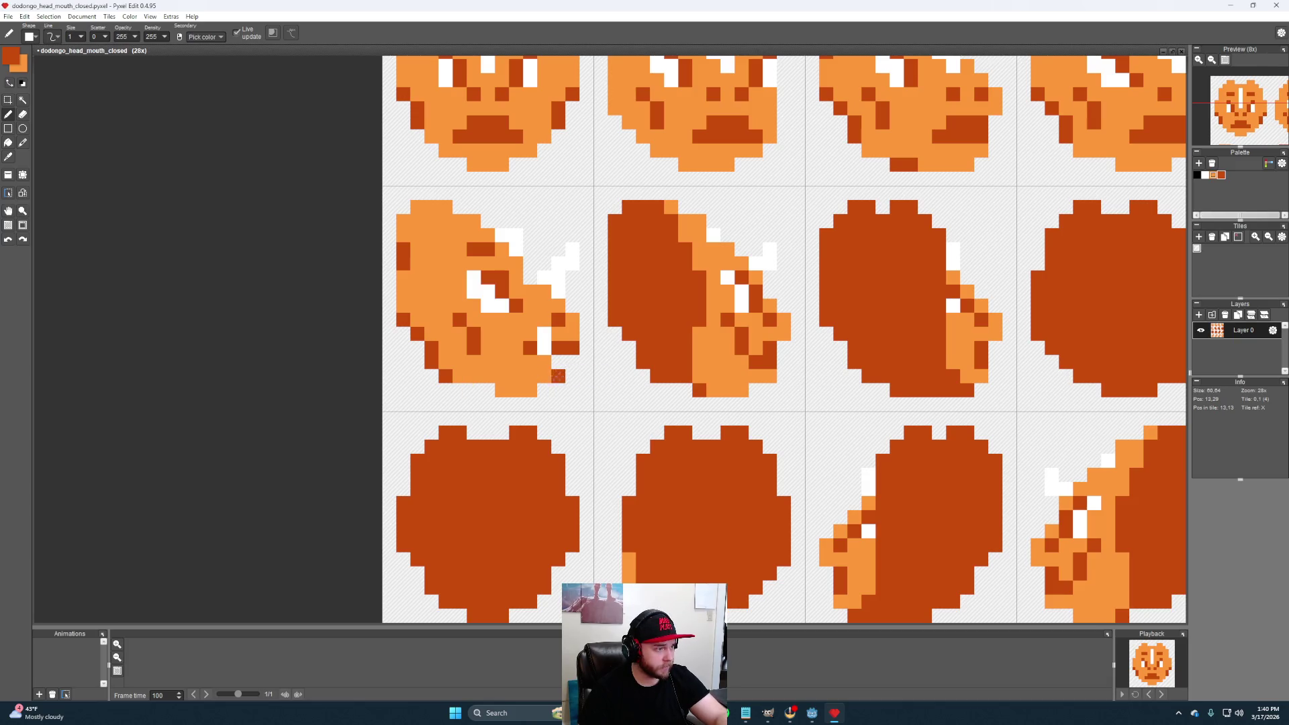
alt+click(529, 376)
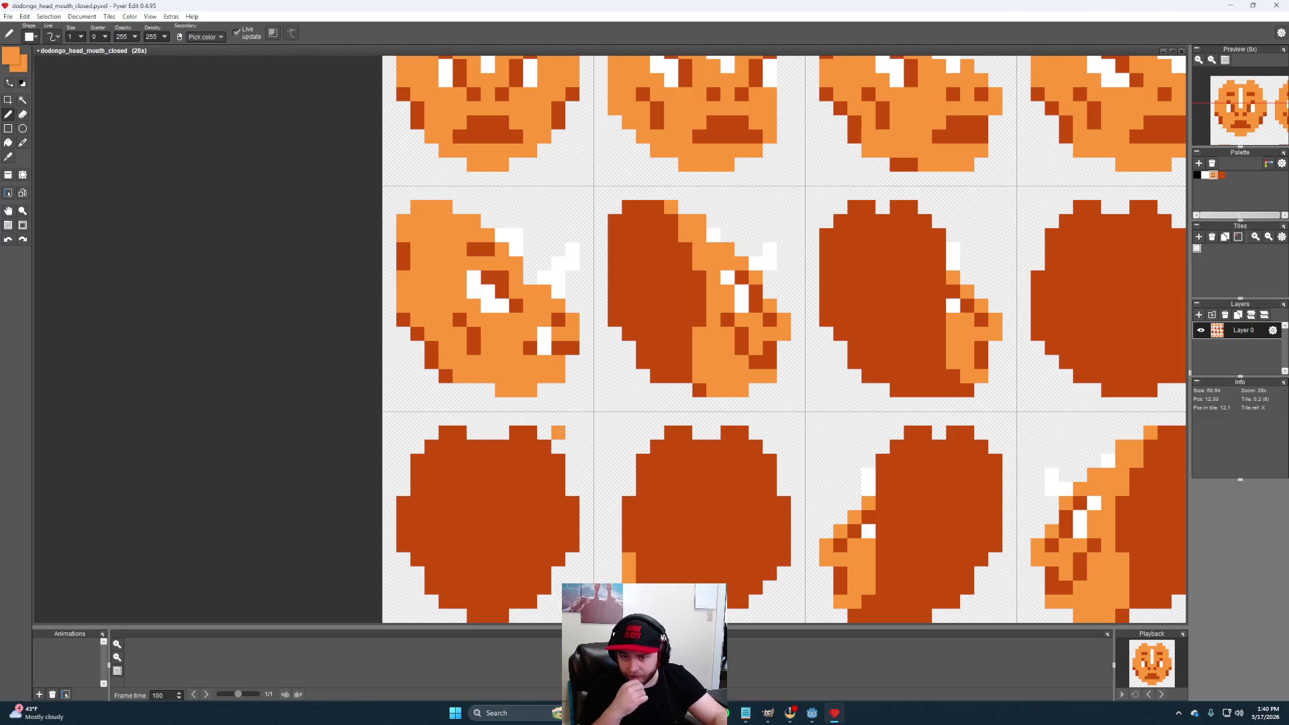
scroll(685, 419, down, 2)
scroll(740, 386, up, 1)
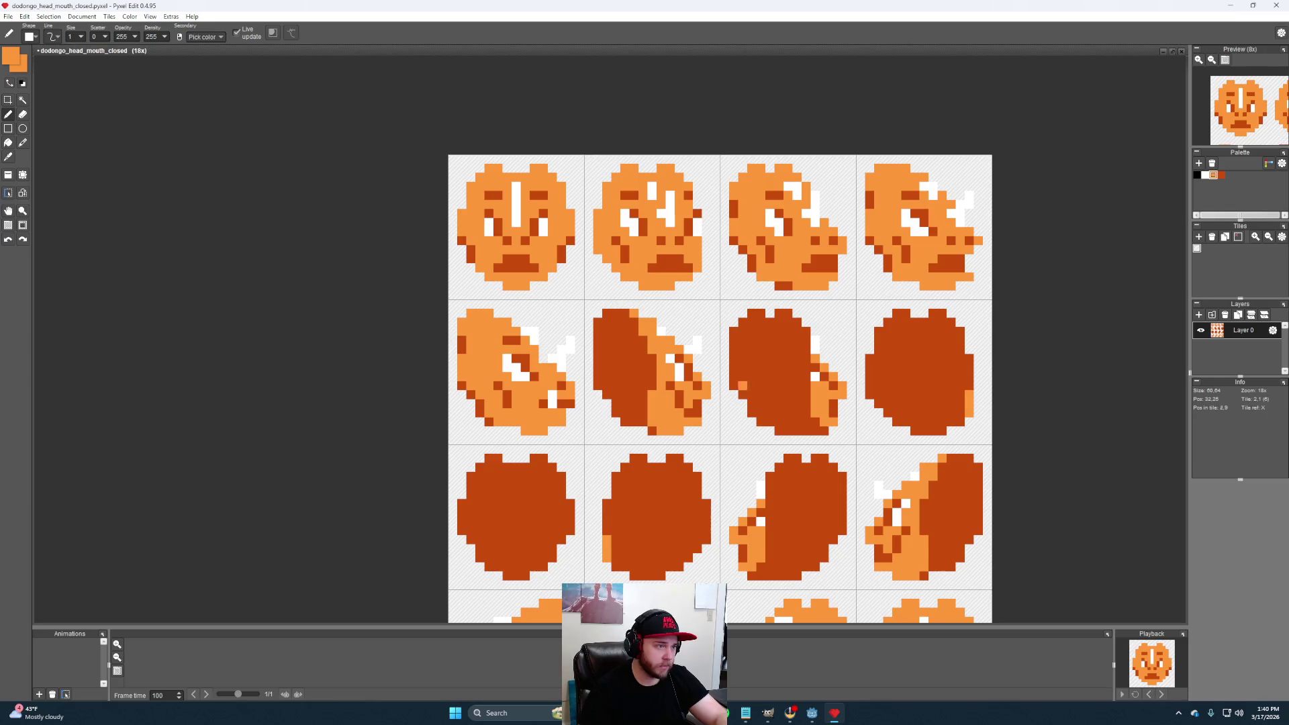
scroll(598, 296, up, 1)
scroll(598, 295, down, 1)
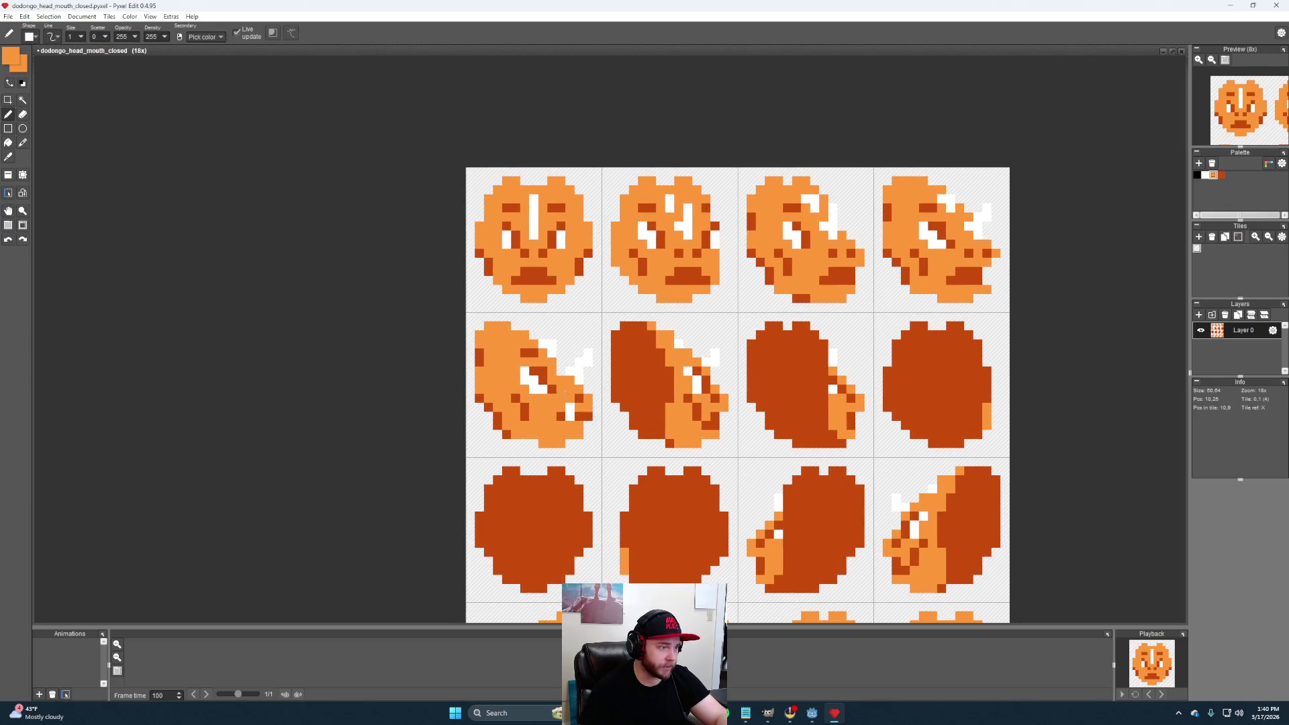
scroll(544, 280, up, 1)
scroll(539, 284, up, 1)
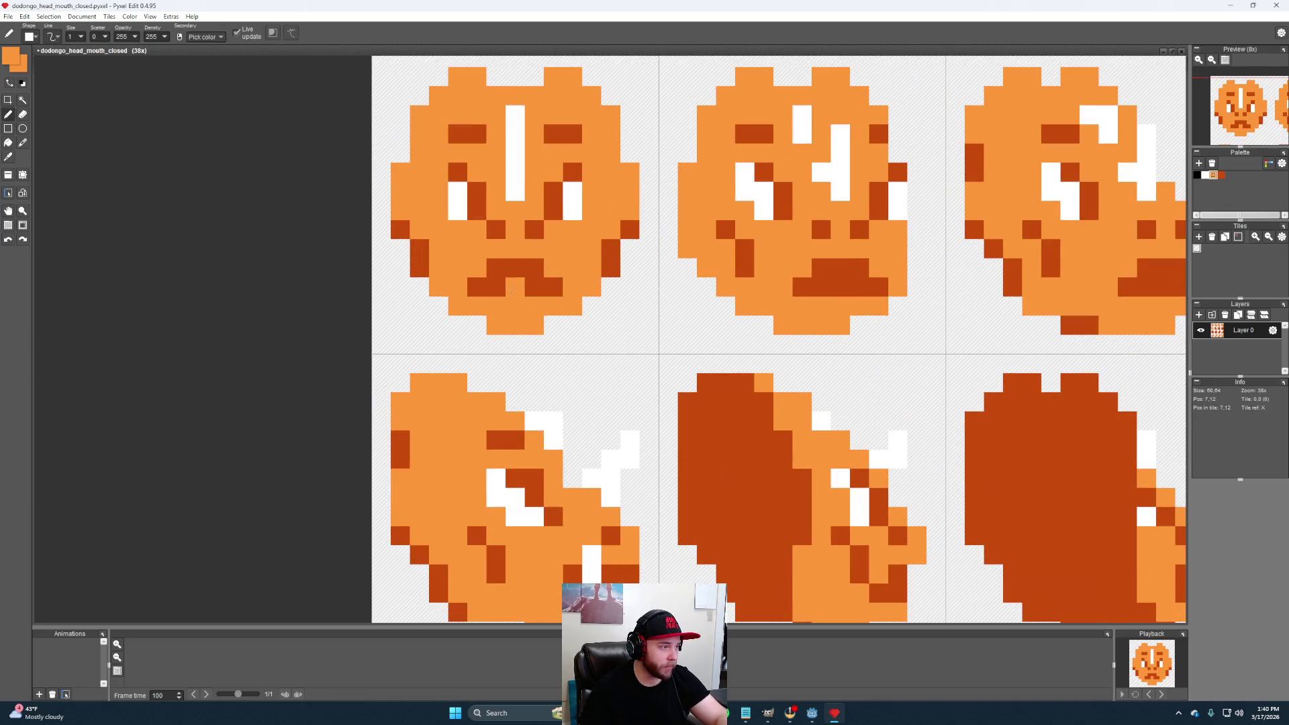
Repaint the front head's lower mouth row light orange and add two-pixel white fangs at both mouth ends
drag(554, 288, 480, 288)
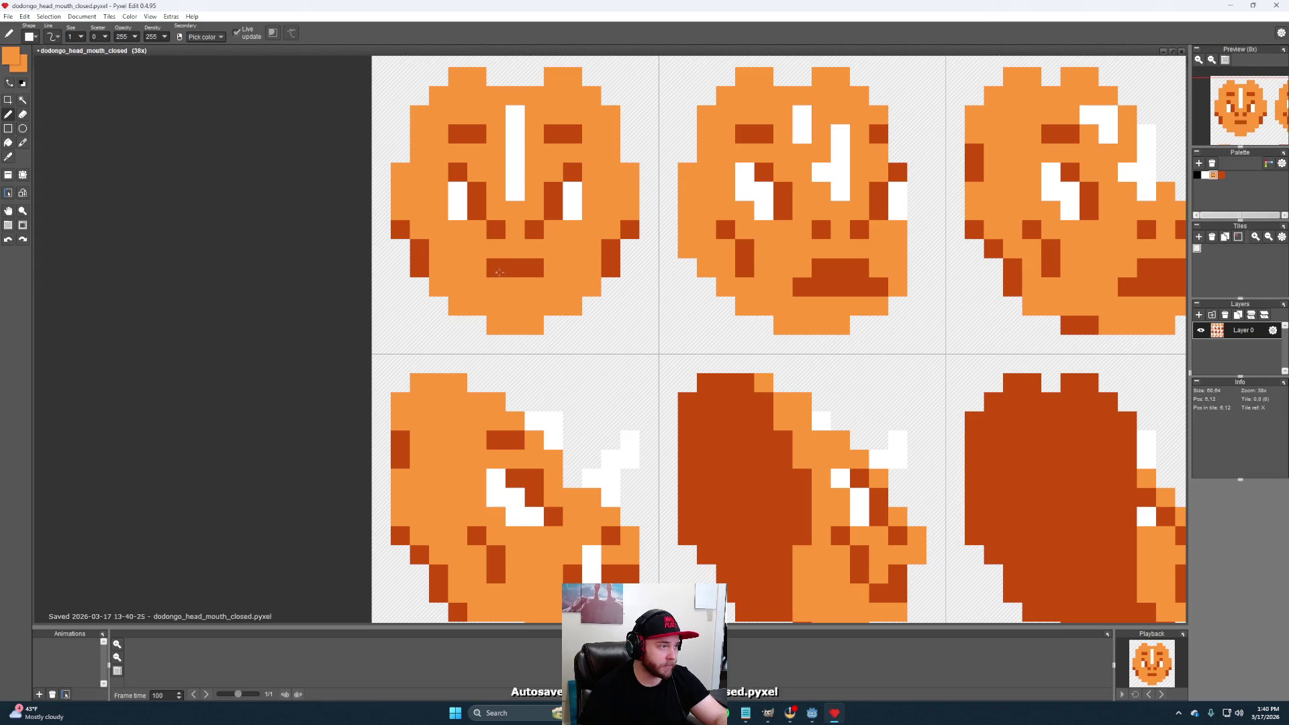
right_click(479, 267)
click(553, 268)
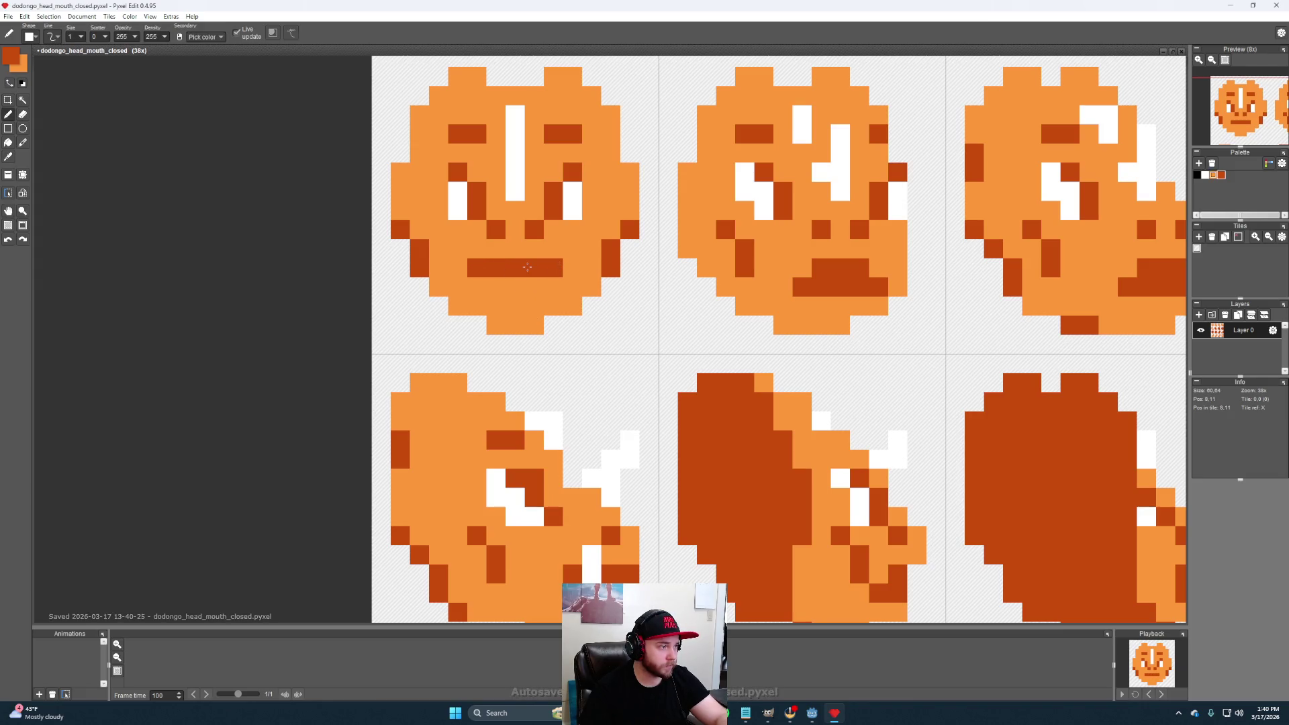
right_click(576, 207)
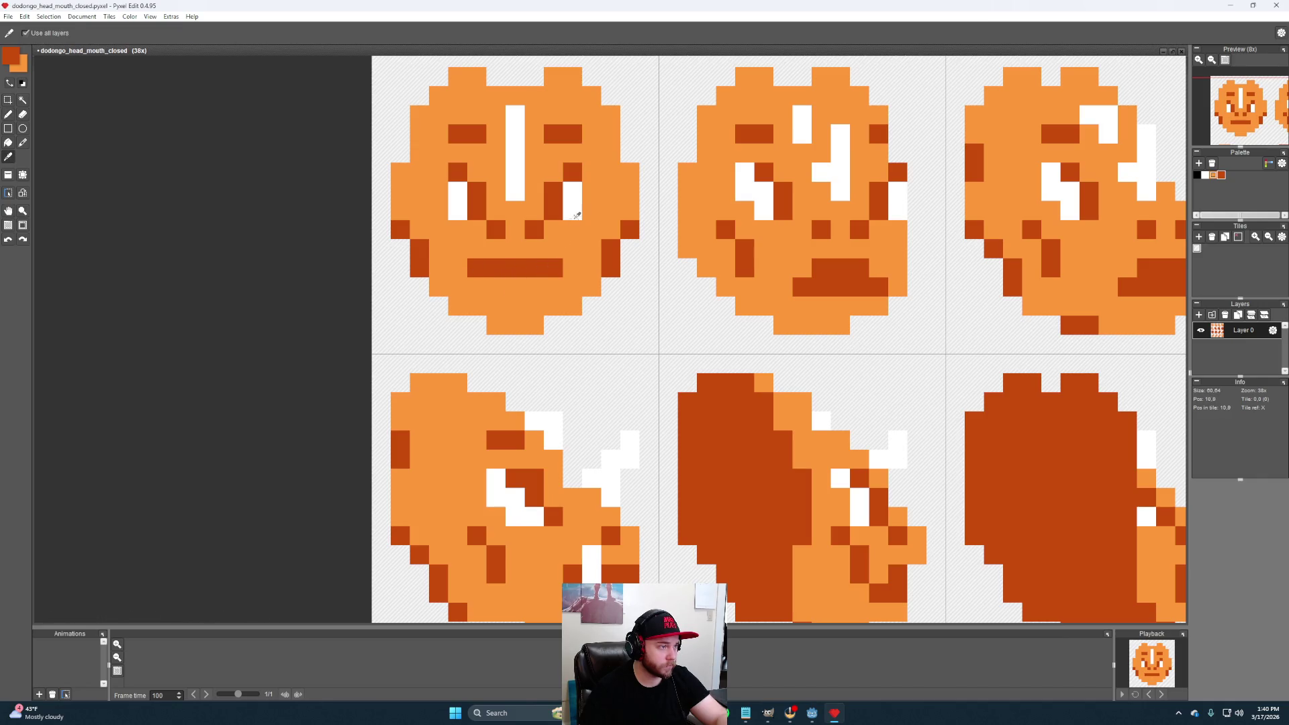
click(553, 269)
click(554, 247)
click(477, 268)
click(478, 249)
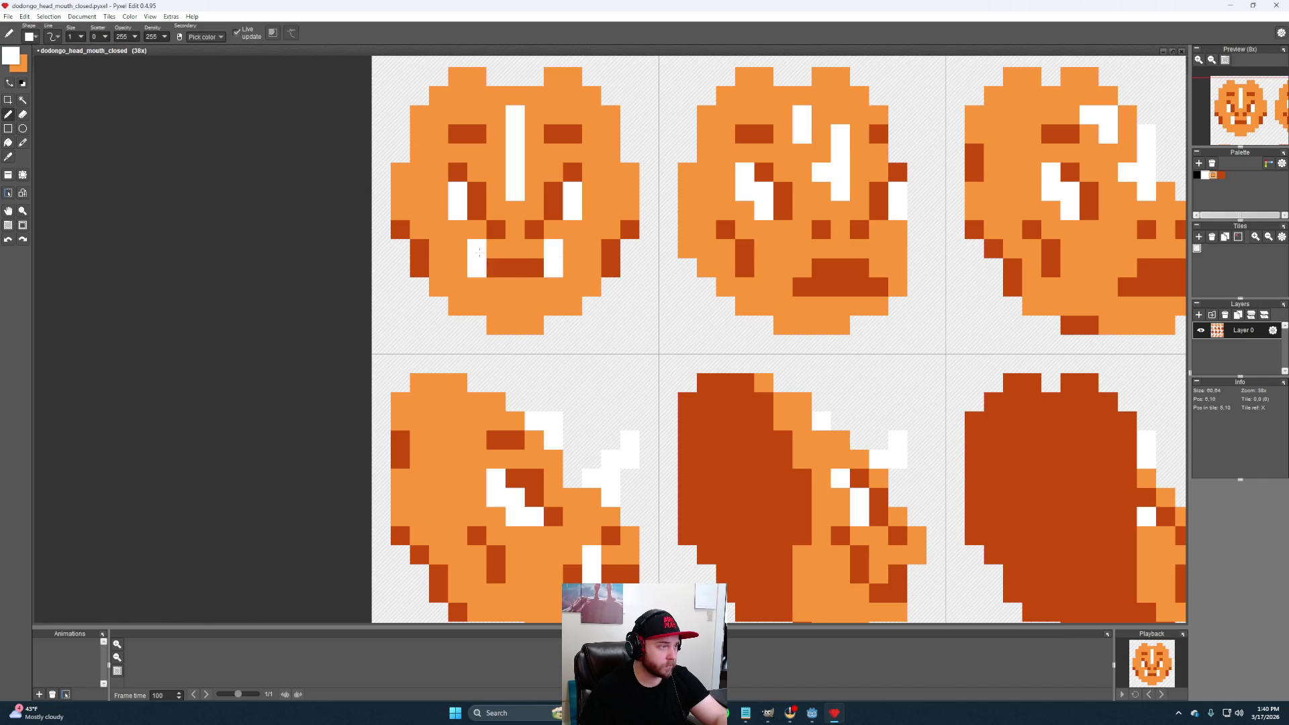
drag(764, 344, 708, 317)
scroll(705, 317, down, 2)
right_click(498, 290)
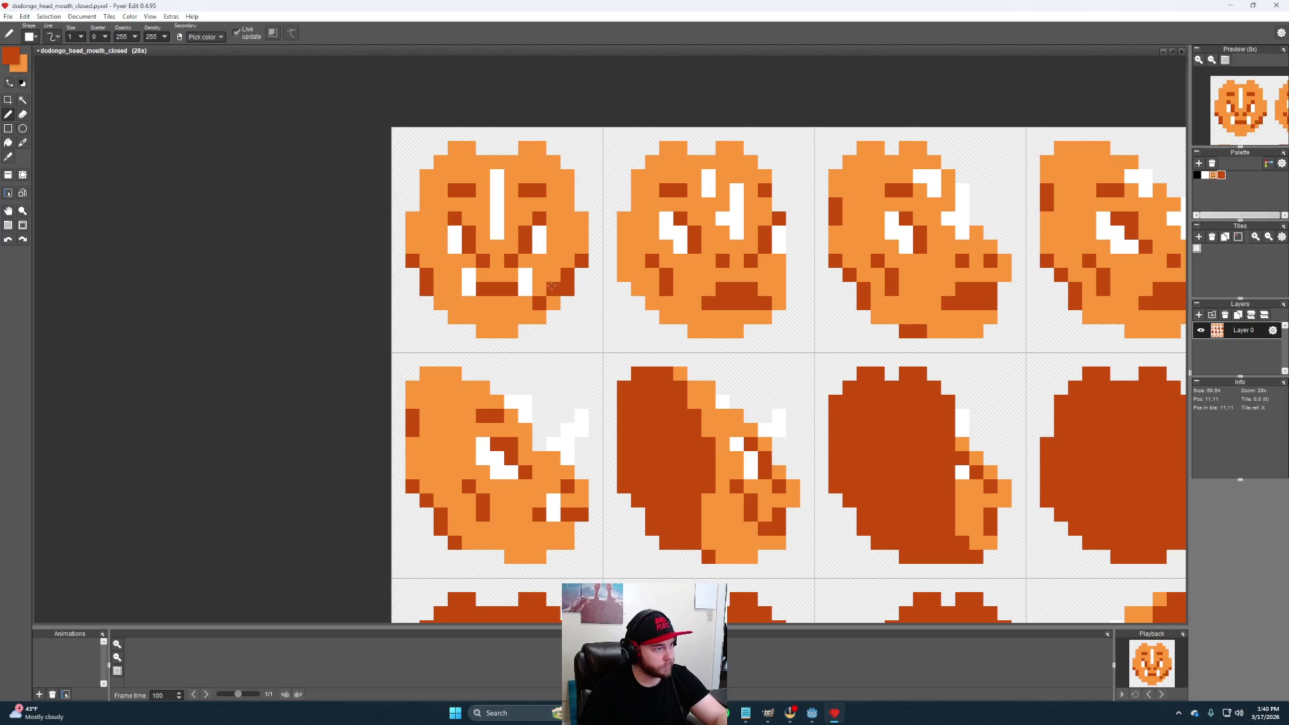
Close the second top-row head's mouth with light orange and add a white fang at its corner
mouse_move(749, 374)
mouse_down()
mouse_move(766, 341)
mouse_move(682, 341)
mouse_up()
key(b)
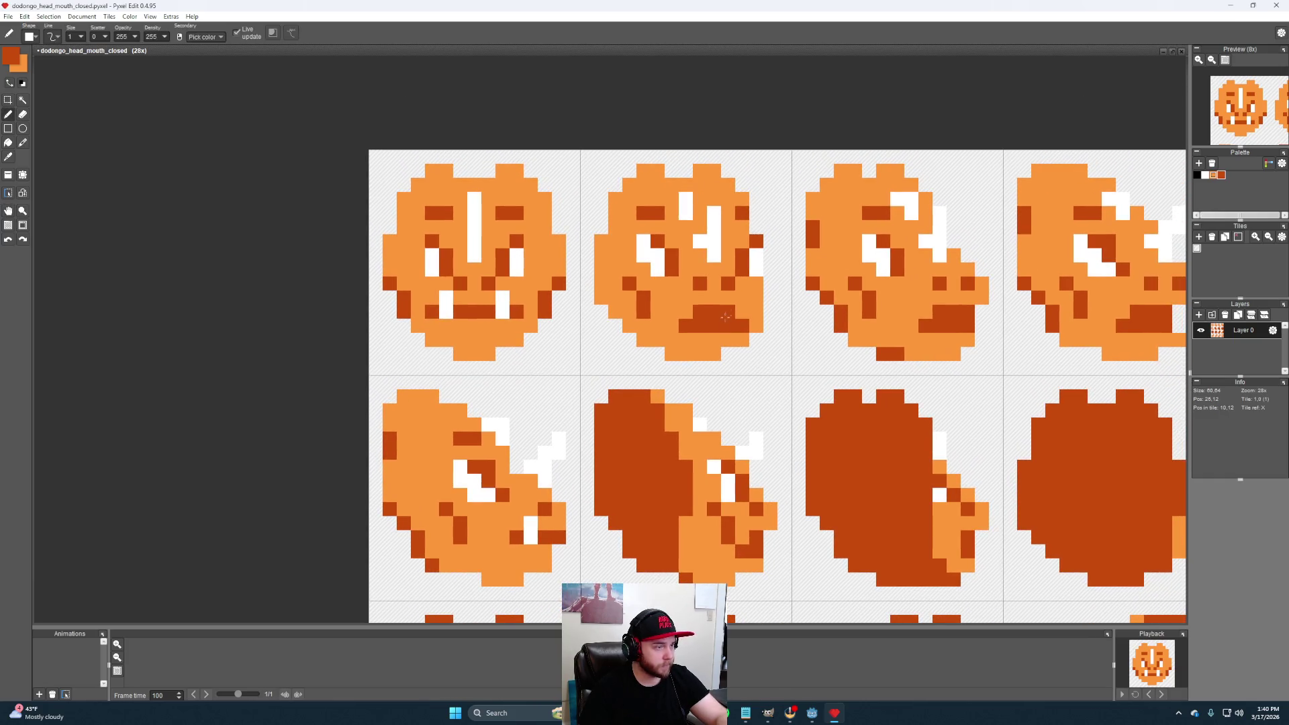
click(754, 311)
right_click(686, 314)
click(673, 313)
right_click(684, 336)
drag(693, 327, 728, 326)
right_click(742, 253)
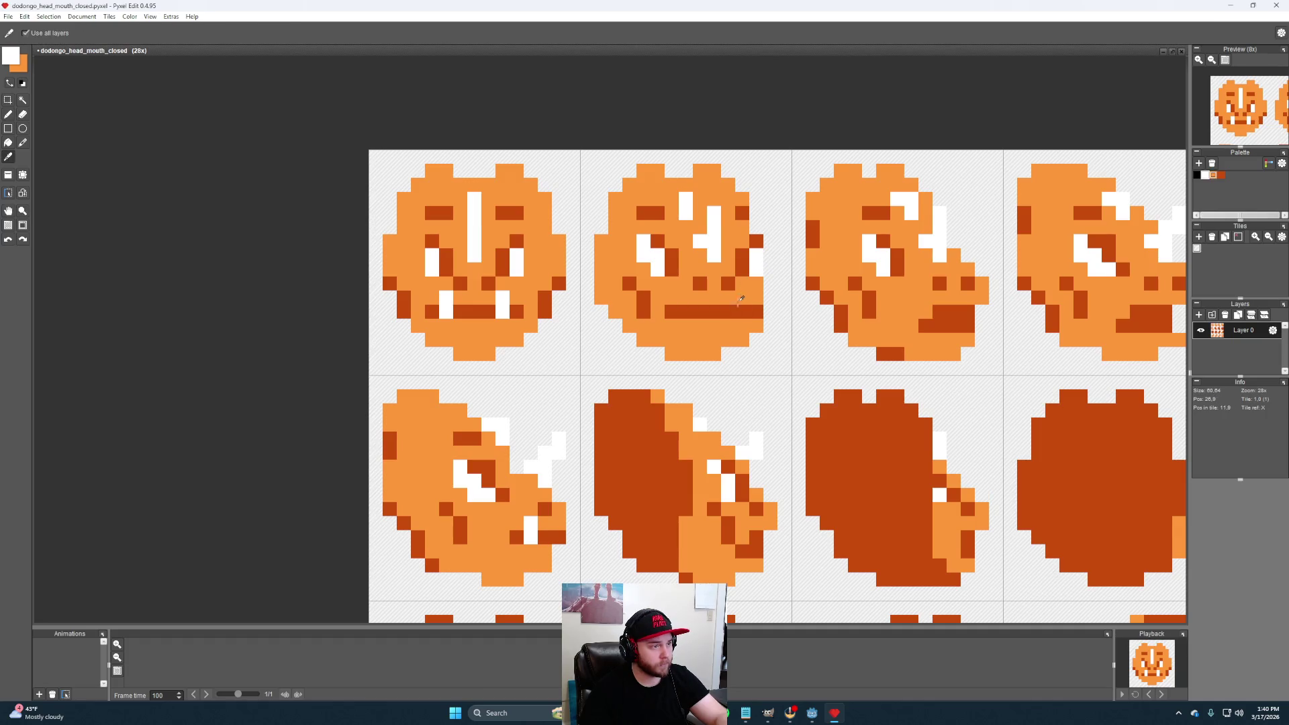
click(743, 311)
Add a white fang pixel to the third top-row head's closed mouth
drag(745, 300, 657, 274)
click(865, 315)
drag(876, 306, 852, 313)
alt+click(853, 312)
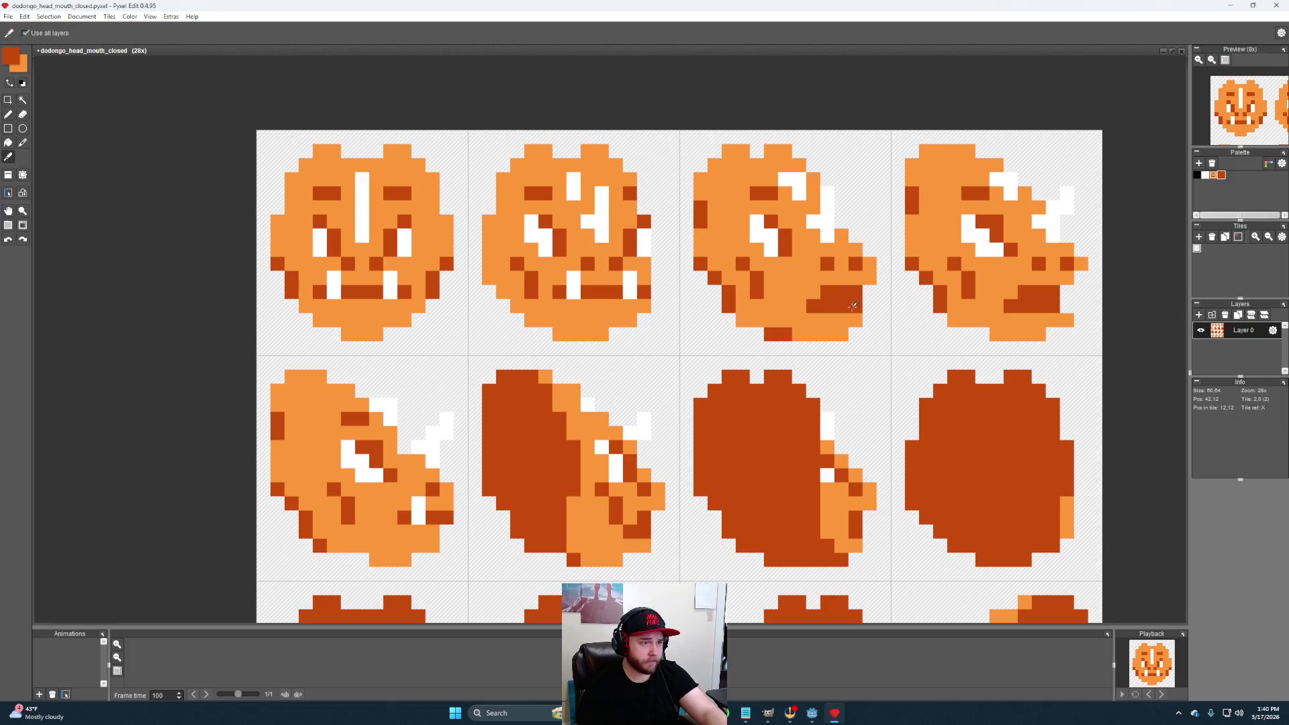
alt+click(816, 294)
alt+click(831, 224)
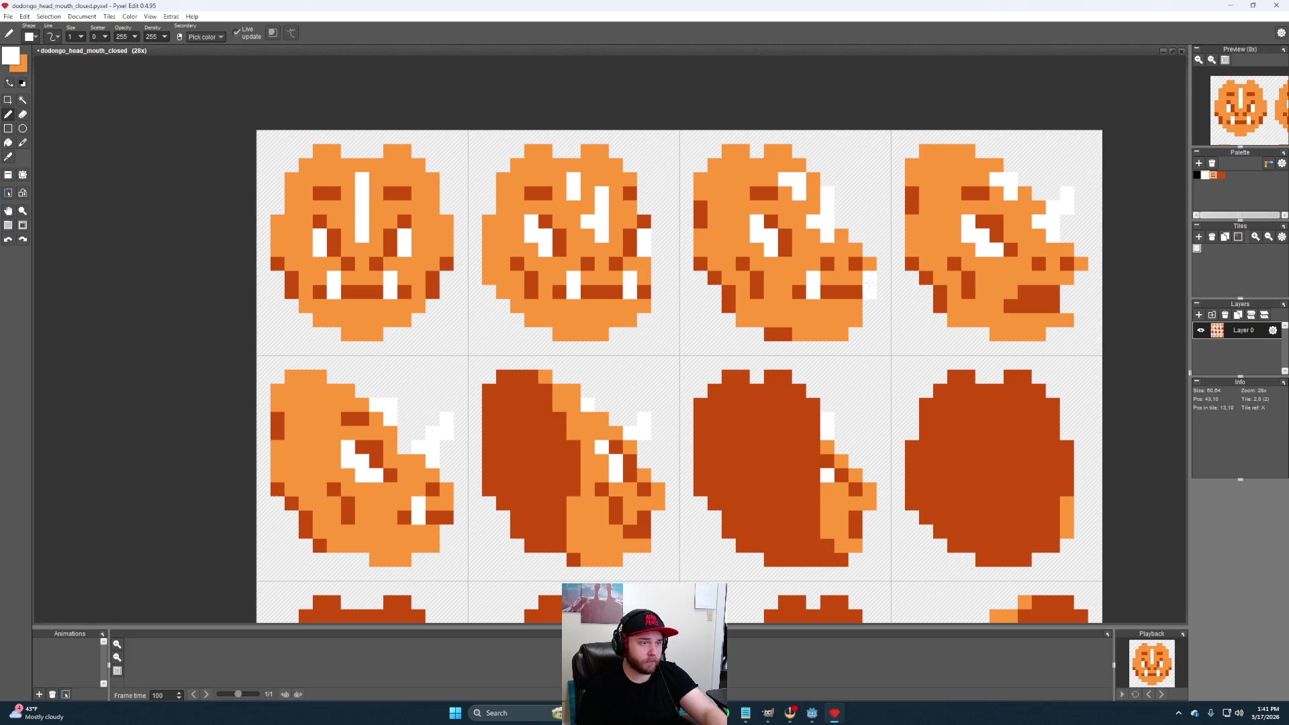
Give the fourth top-row head a white fang and lighten its lower mouth row and edge
mouse_move(954, 322)
mouse_down()
mouse_move(824, 329)
mouse_move(809, 348)
mouse_up()
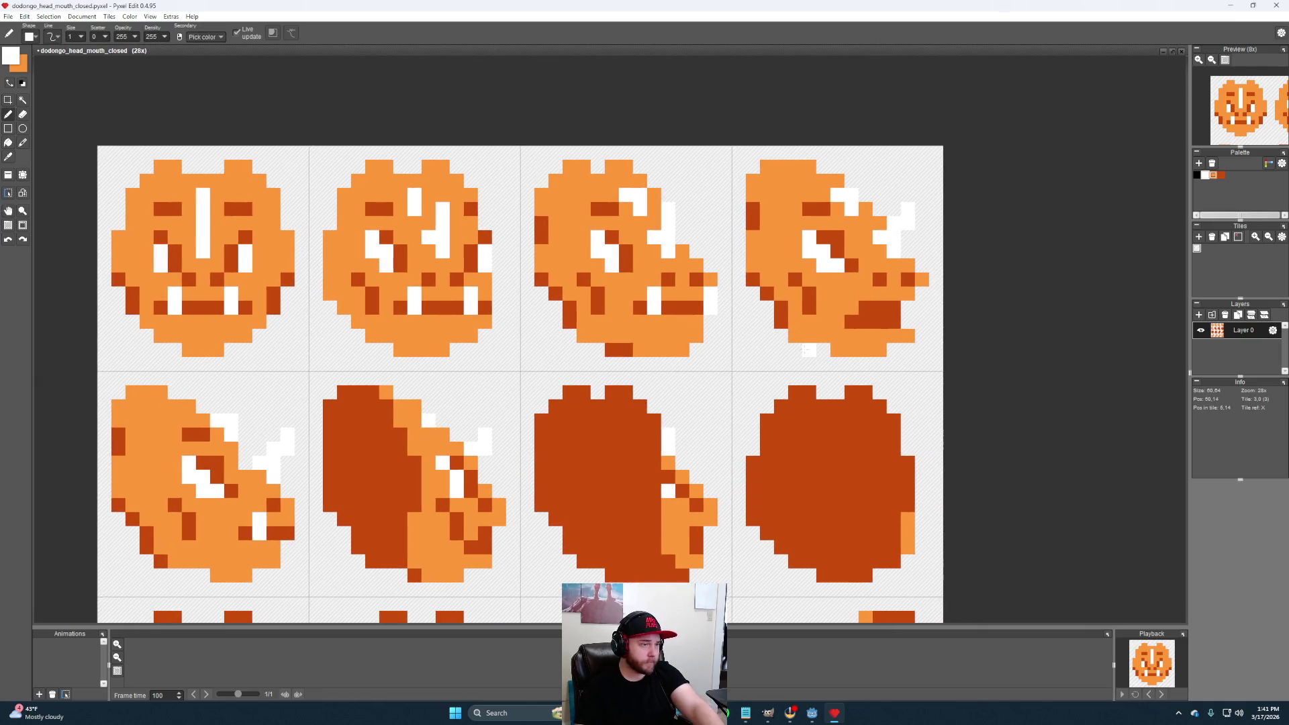
click(865, 294)
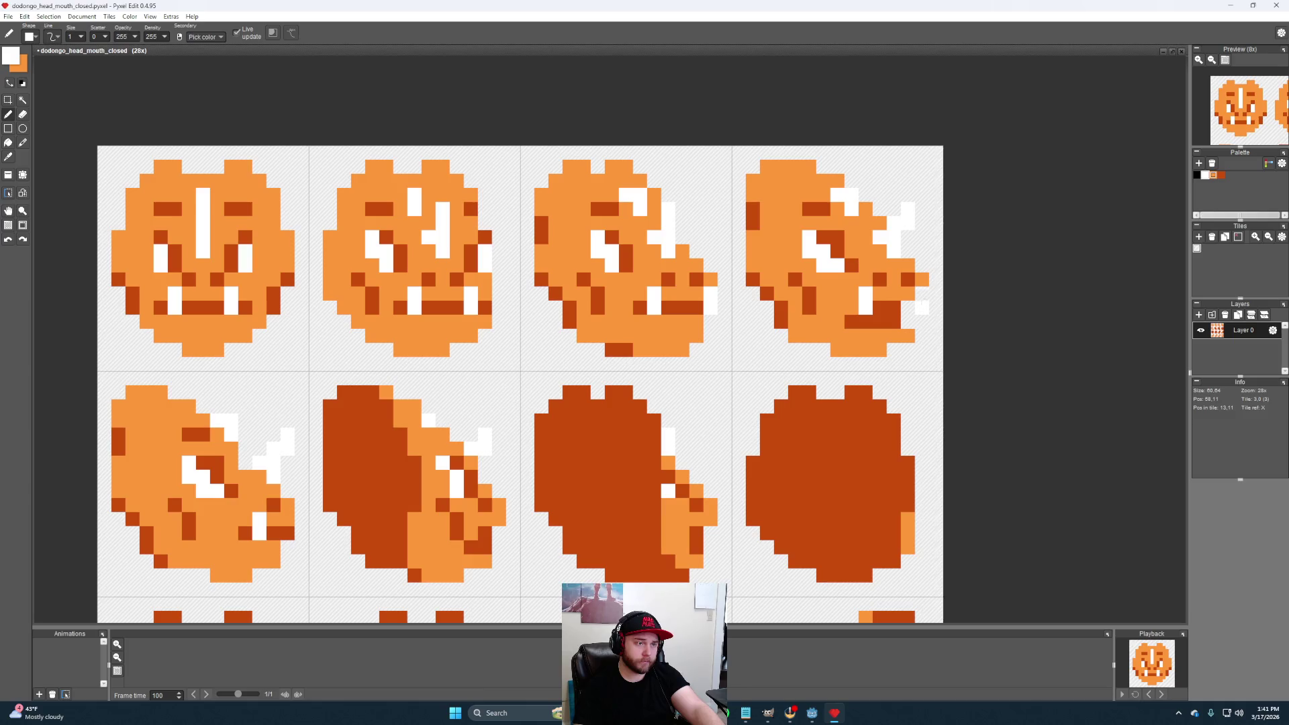
right_click(892, 310)
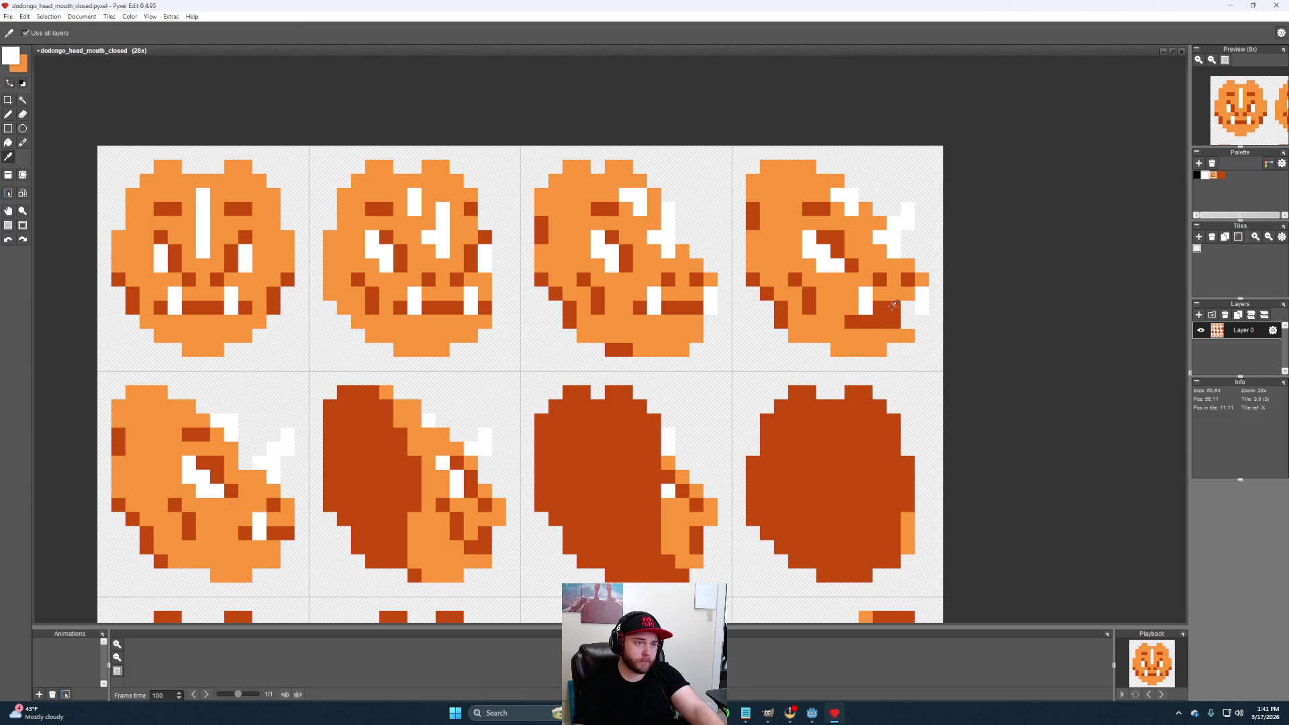
alt+click(887, 336)
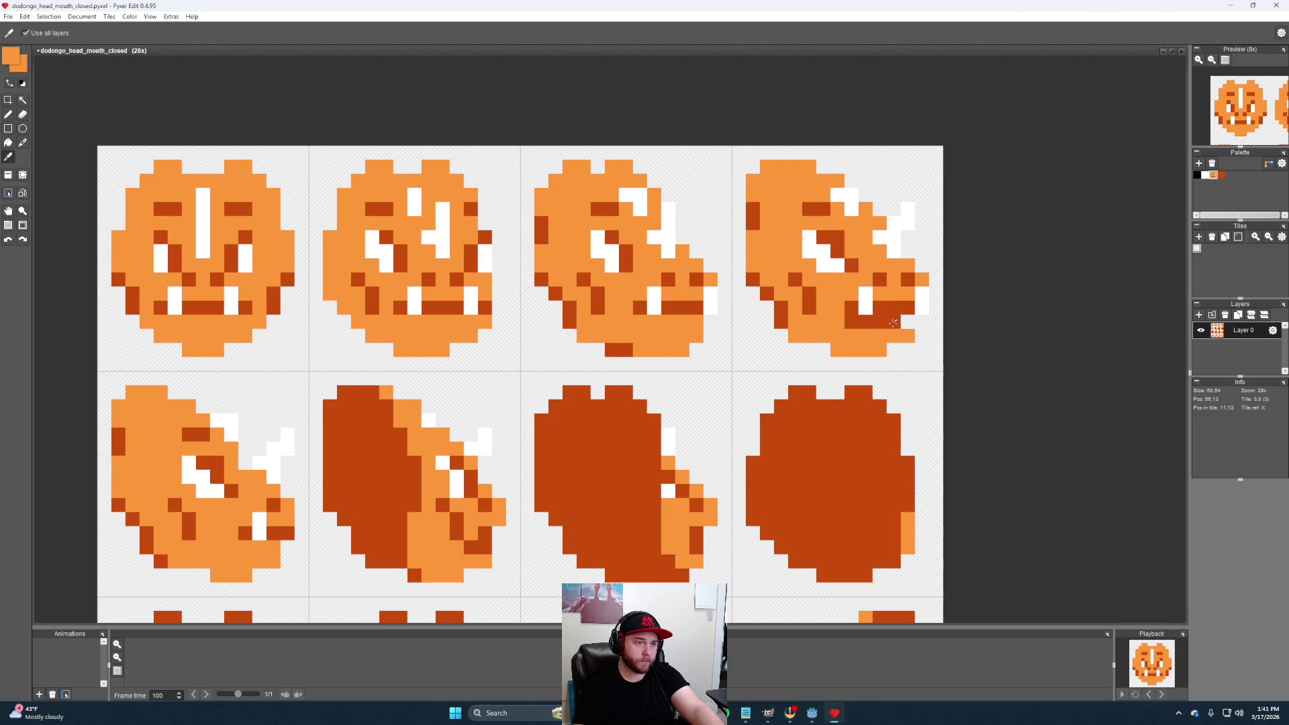
drag(887, 323, 858, 323)
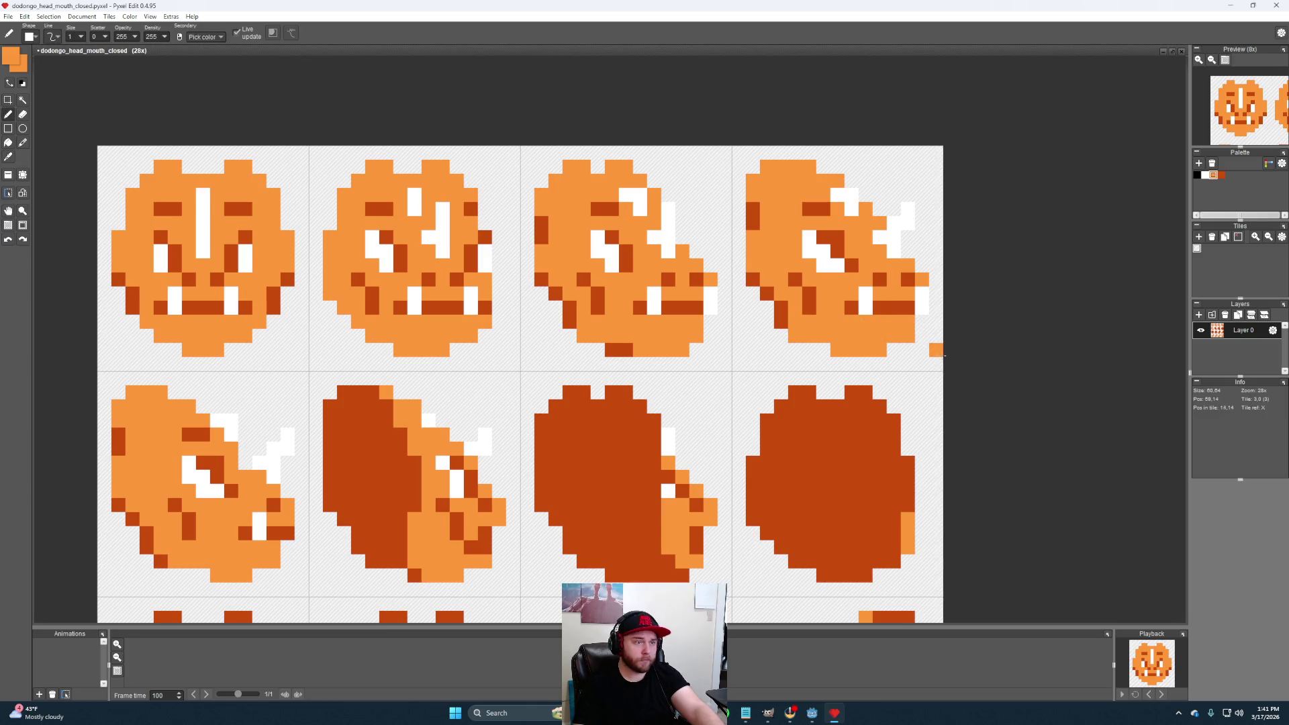
click(922, 322)
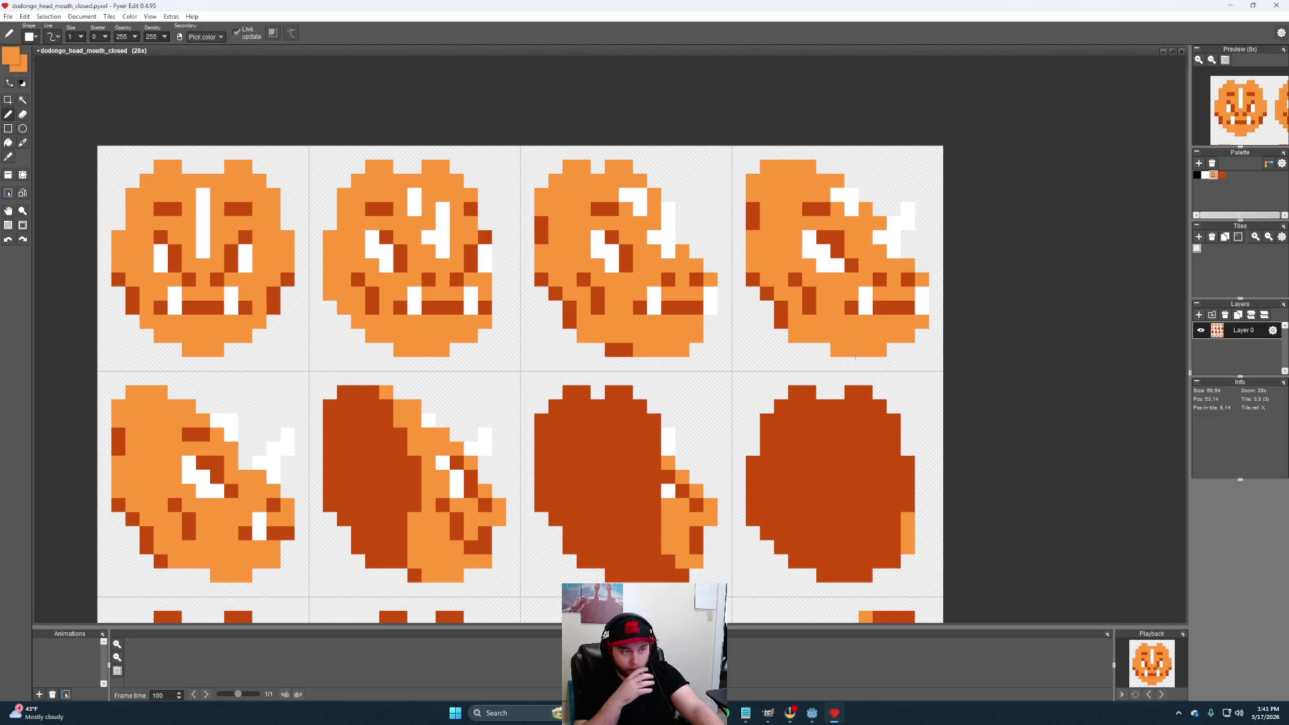
scroll(733, 377, down, 2)
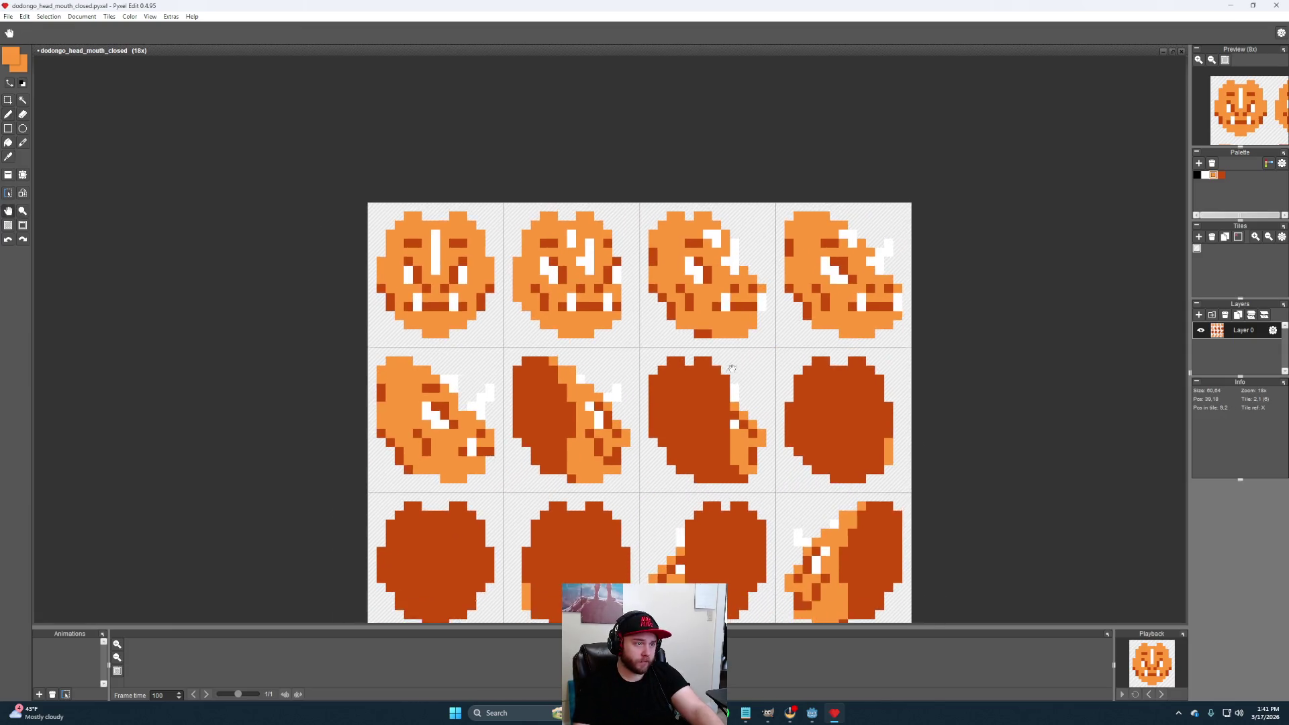
Paint two white fang pixels on the turned second-row head's snout
drag(680, 396, 691, 356)
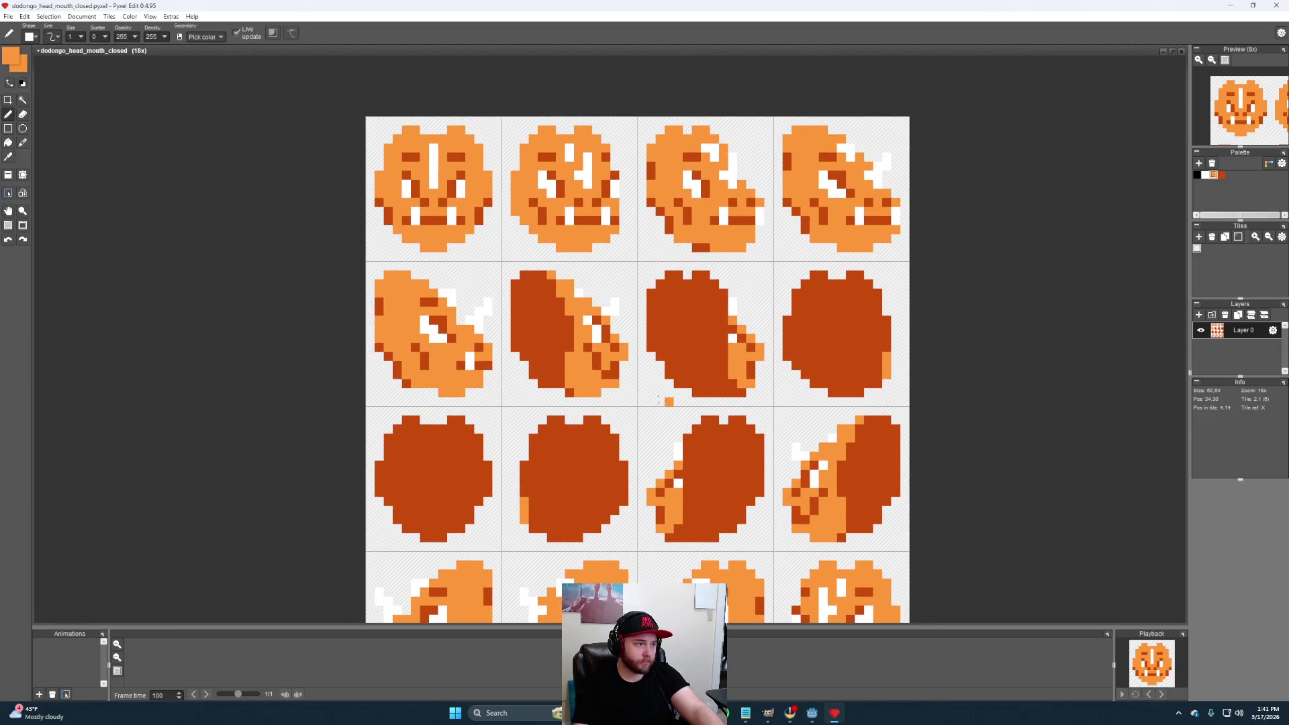
scroll(660, 400, up, 2)
scroll(662, 329, up, 2)
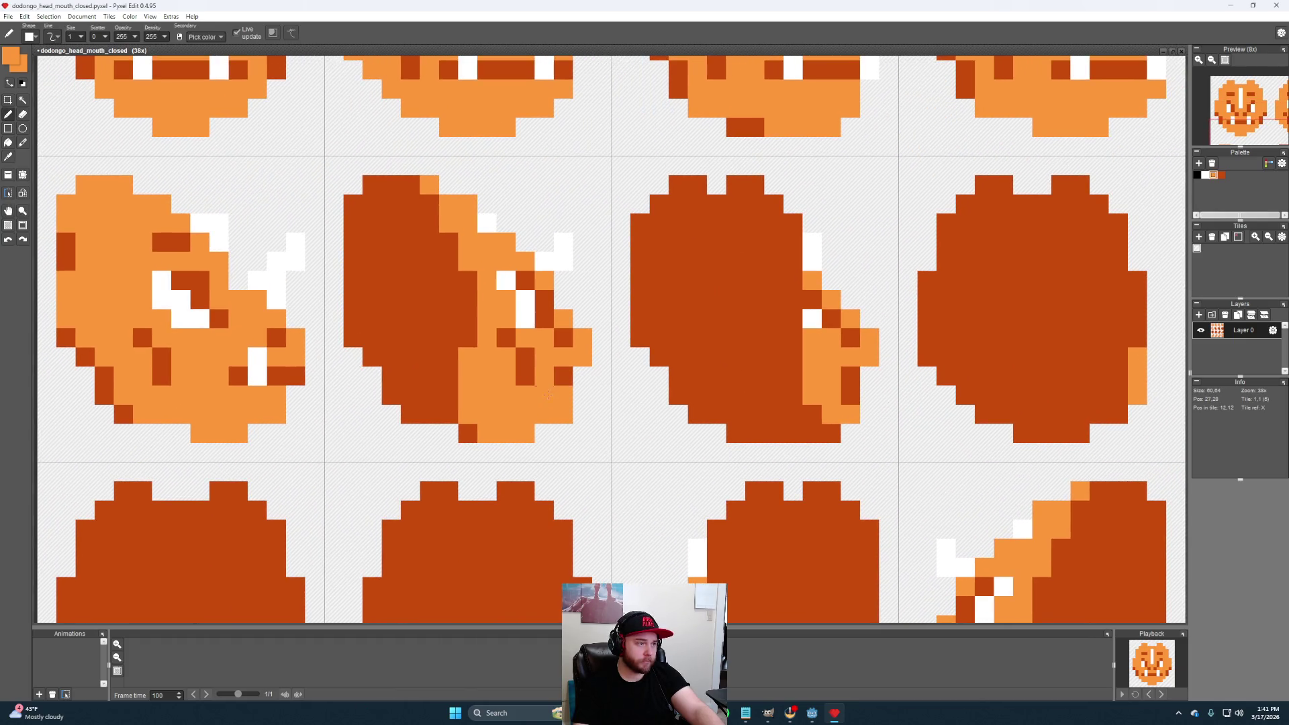
alt+click(560, 378)
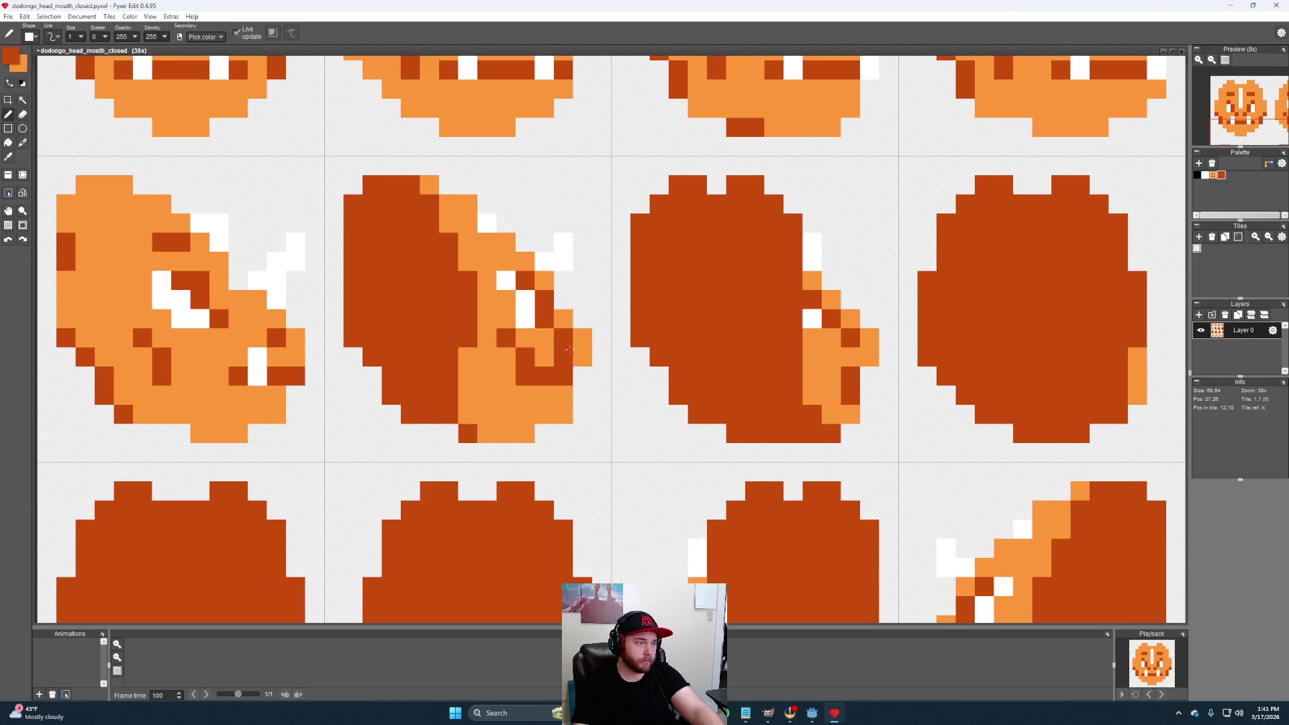
alt+click(524, 315)
click(553, 375)
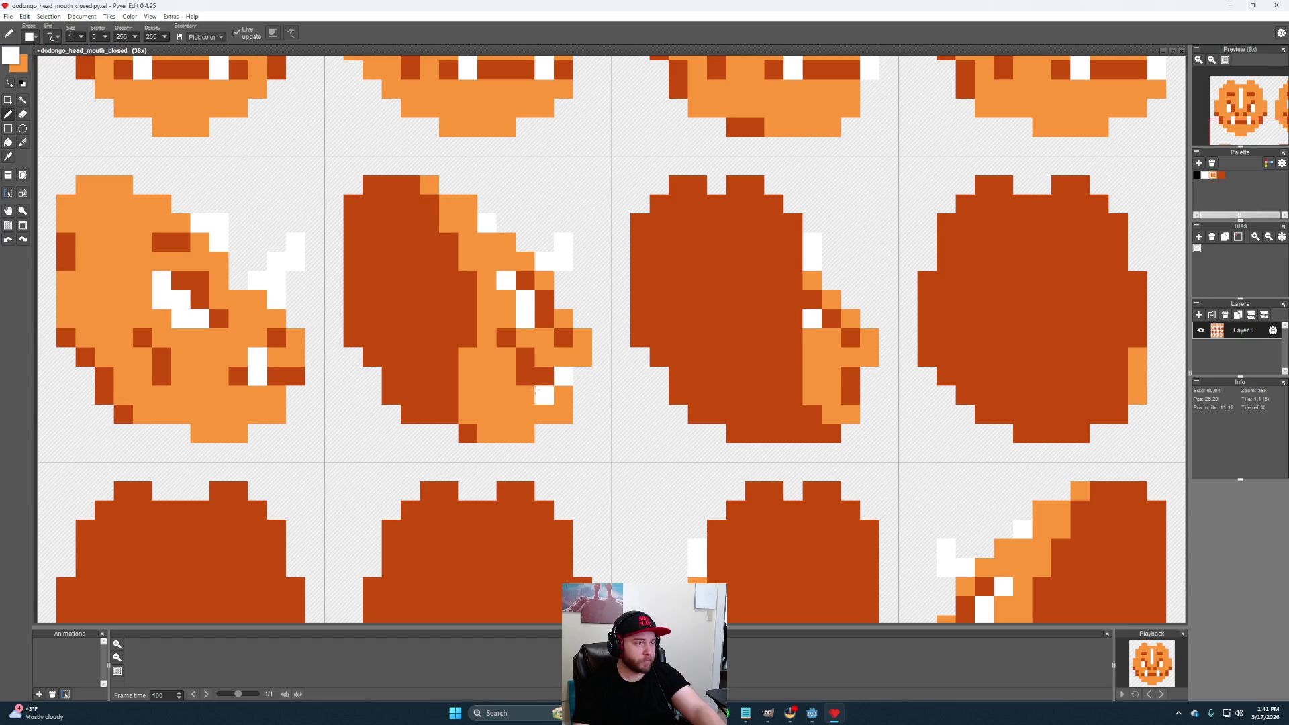
click(544, 357)
scroll(663, 396, down, 1)
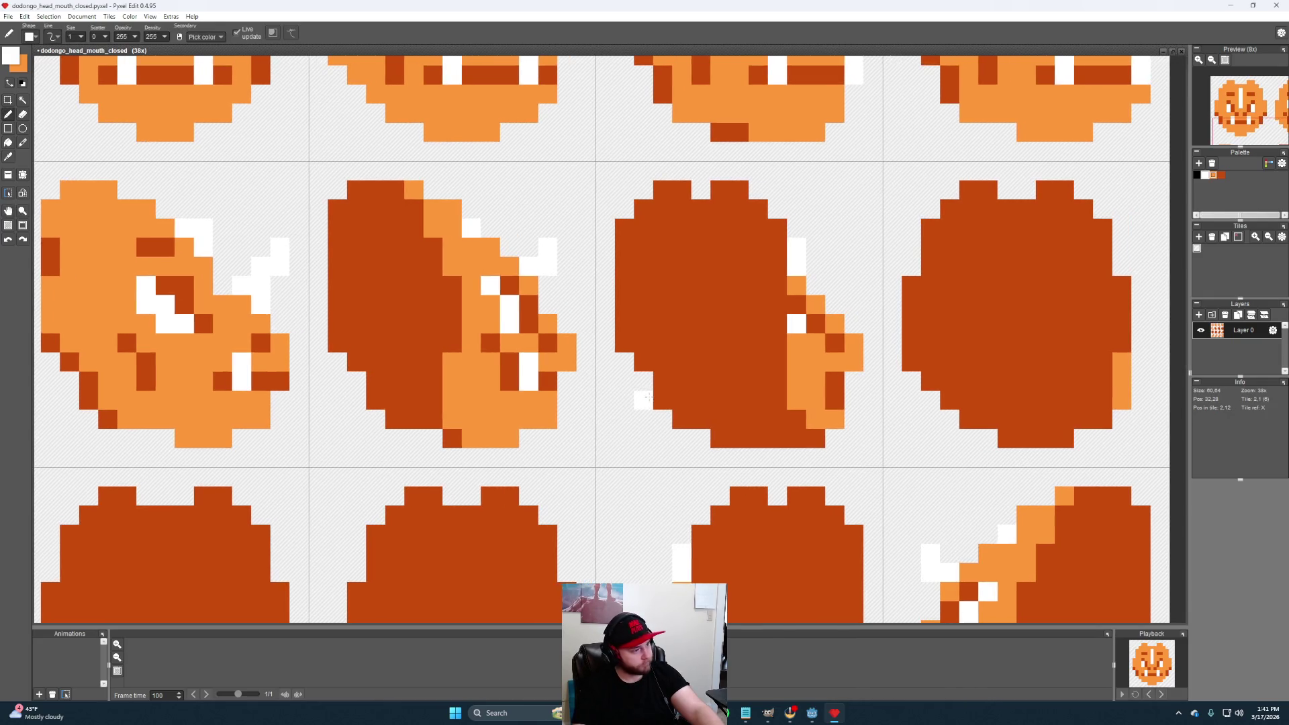
scroll(660, 397, down, 1)
scroll(658, 397, down, 1)
scroll(655, 398, down, 1)
scroll(656, 398, up, 1)
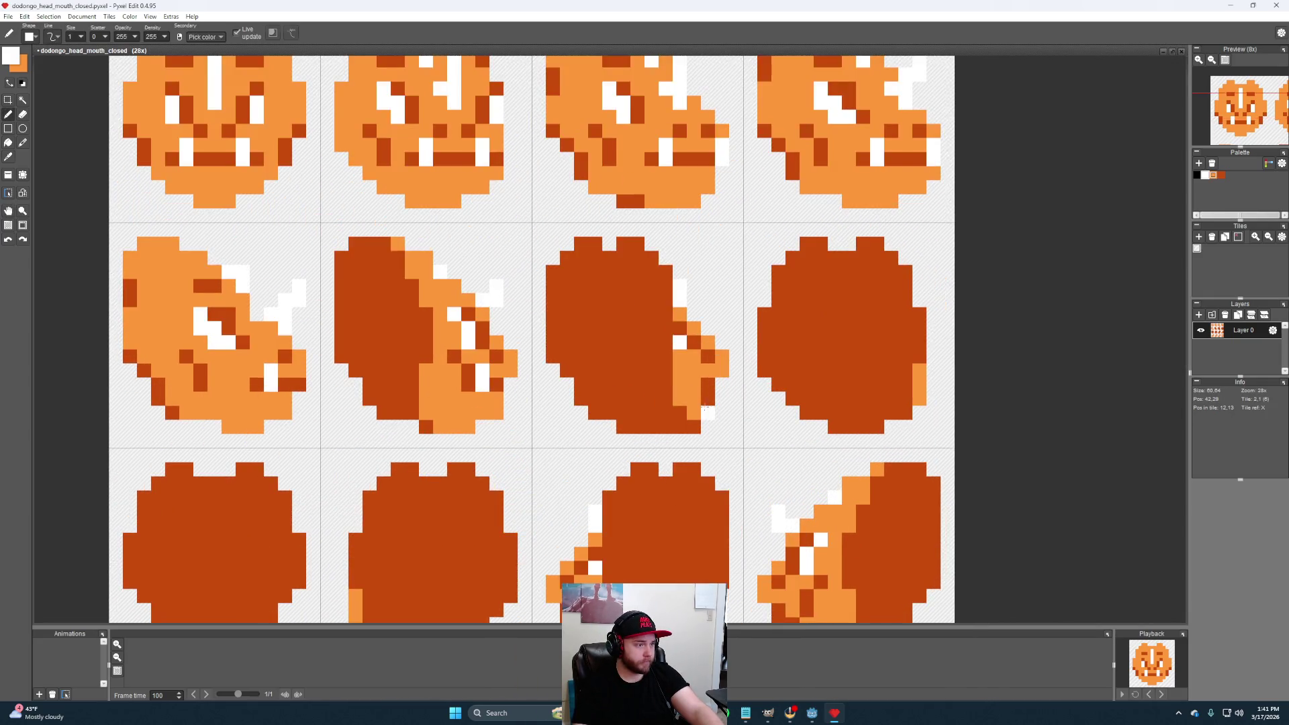
scroll(665, 399, up, 1)
Sample light orange, white and dark orange from the sheet to check the result
right_click(677, 396)
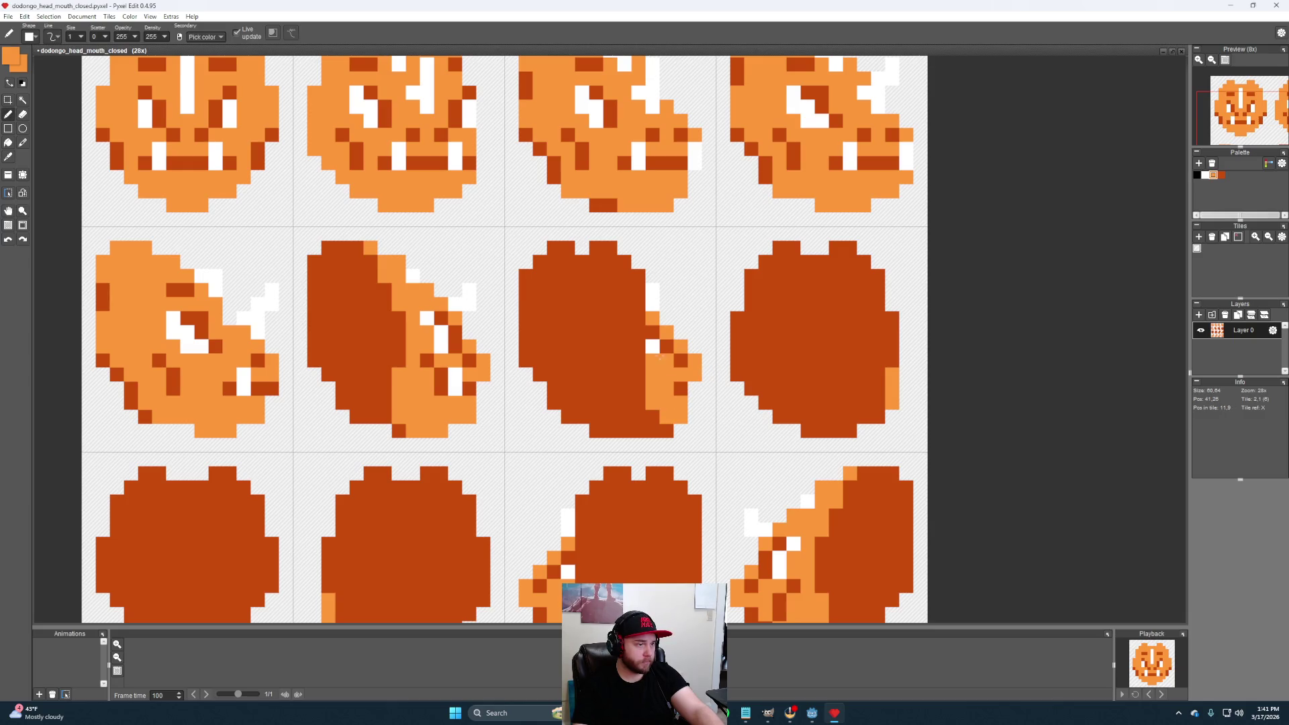
right_click(655, 346)
right_click(685, 388)
scroll(751, 440, down, 3)
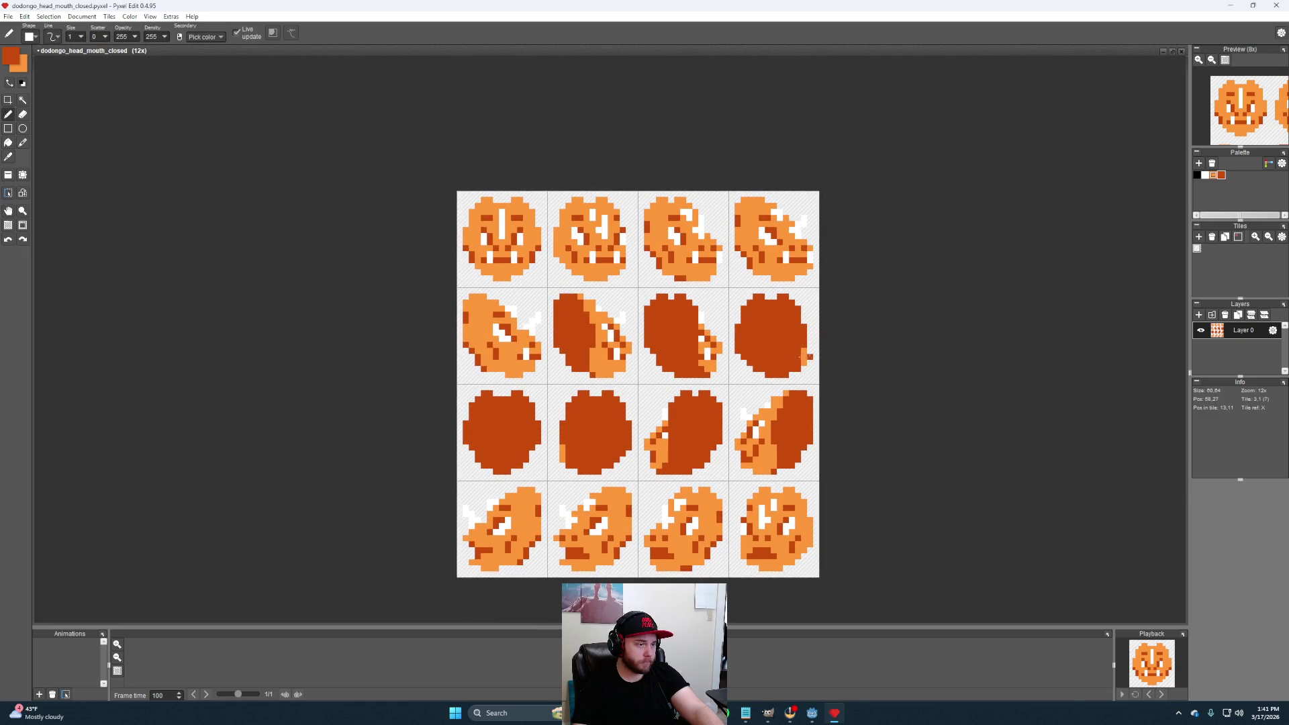
right_click(811, 355)
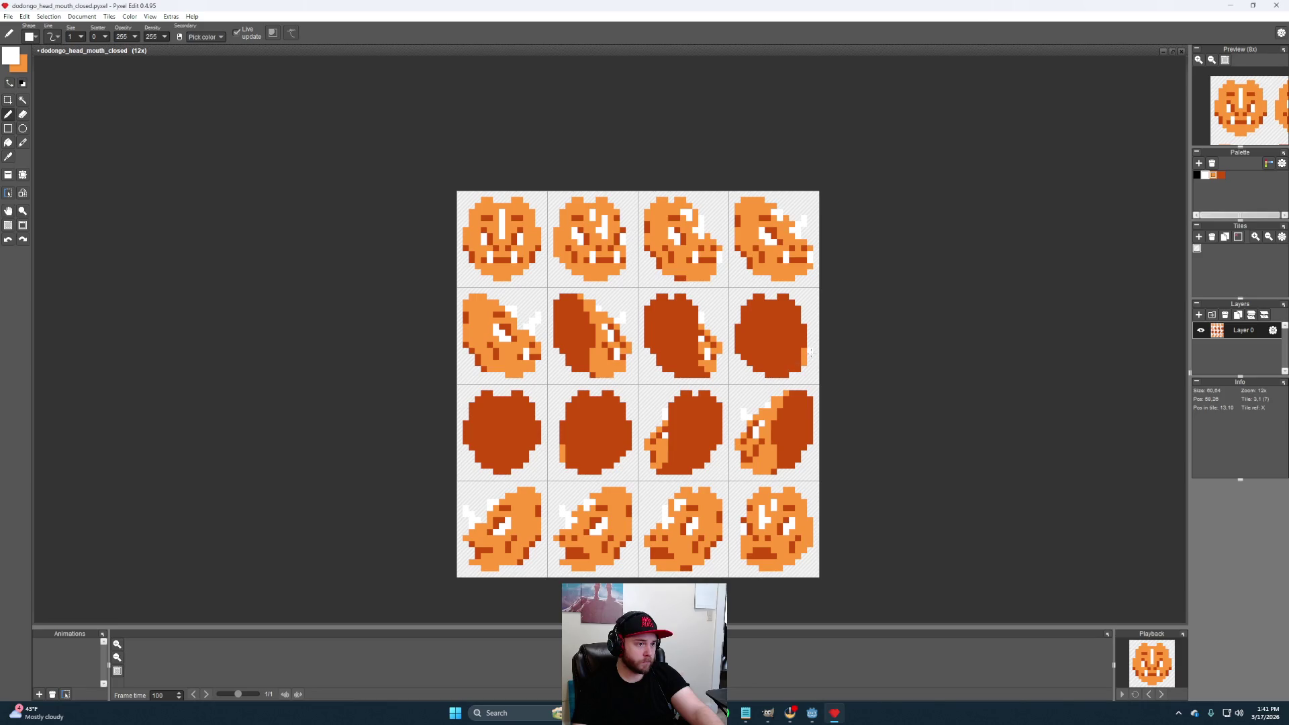
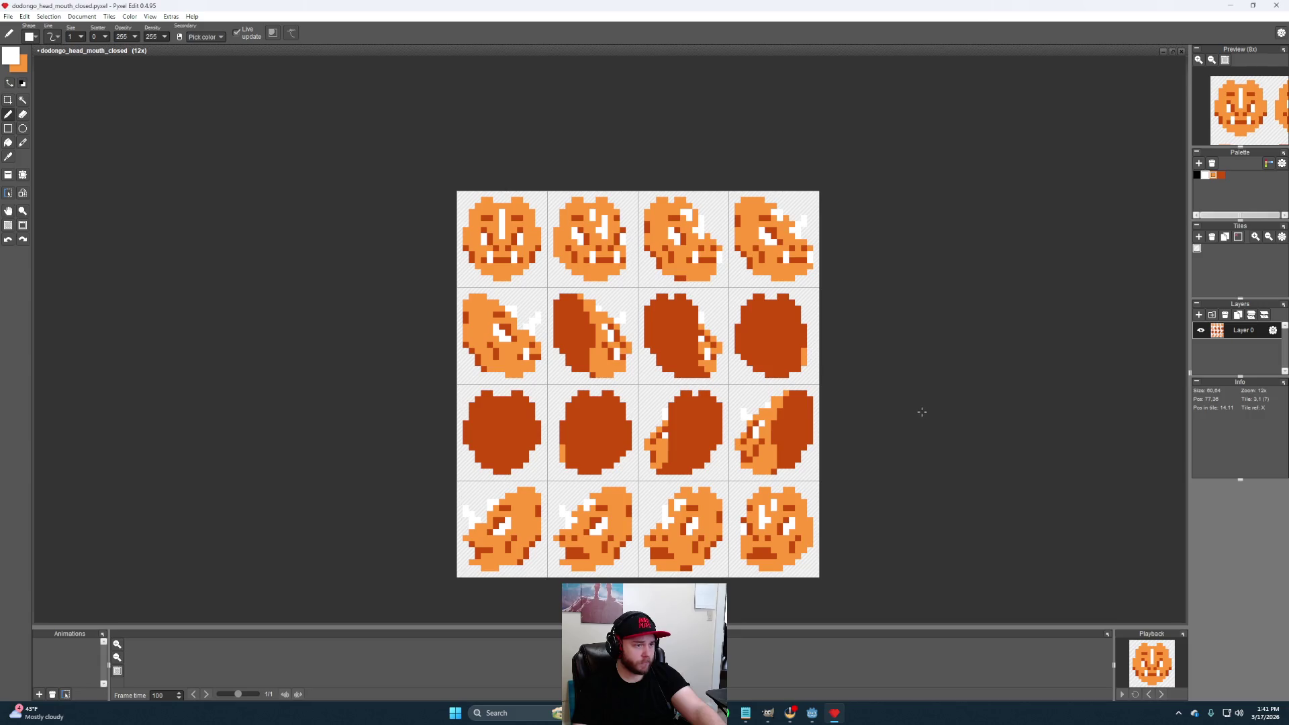
scroll(704, 406, down, 2)
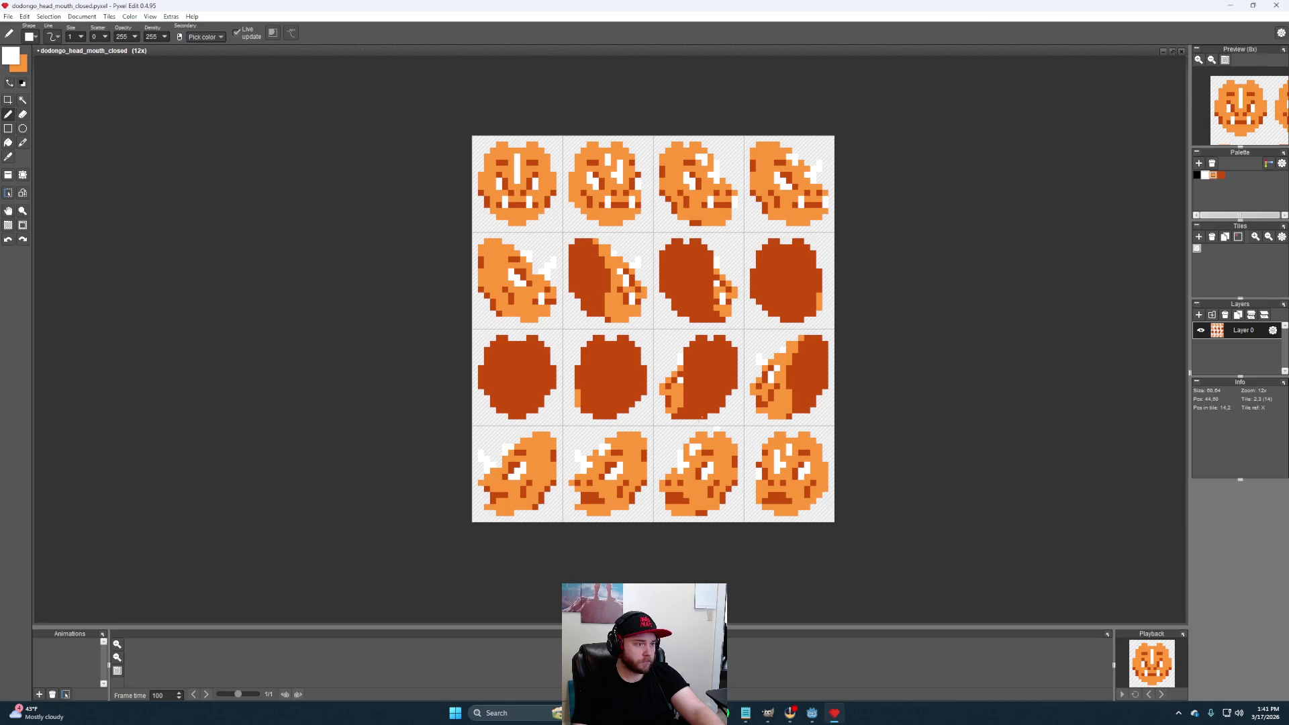
scroll(675, 399, up, 1)
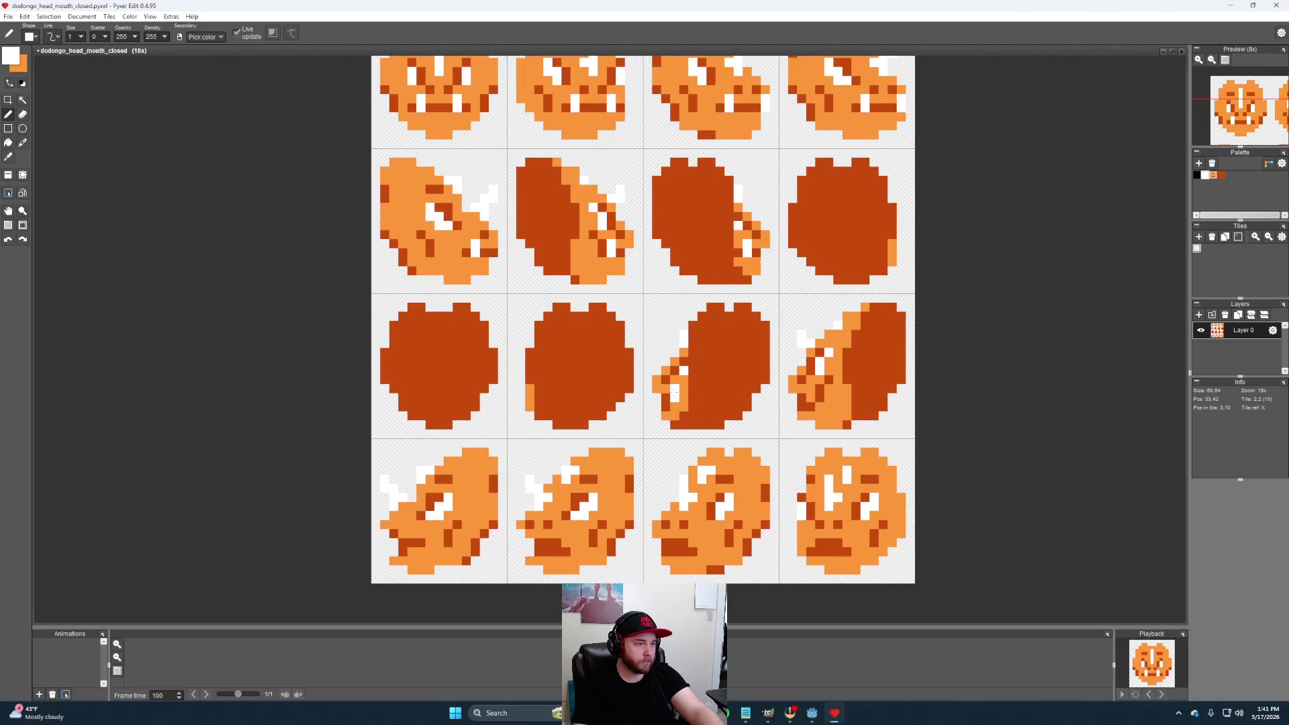
Sample white and orange from the sheet and paint stray white pixels onto the back-facing frames
alt+click(673, 395)
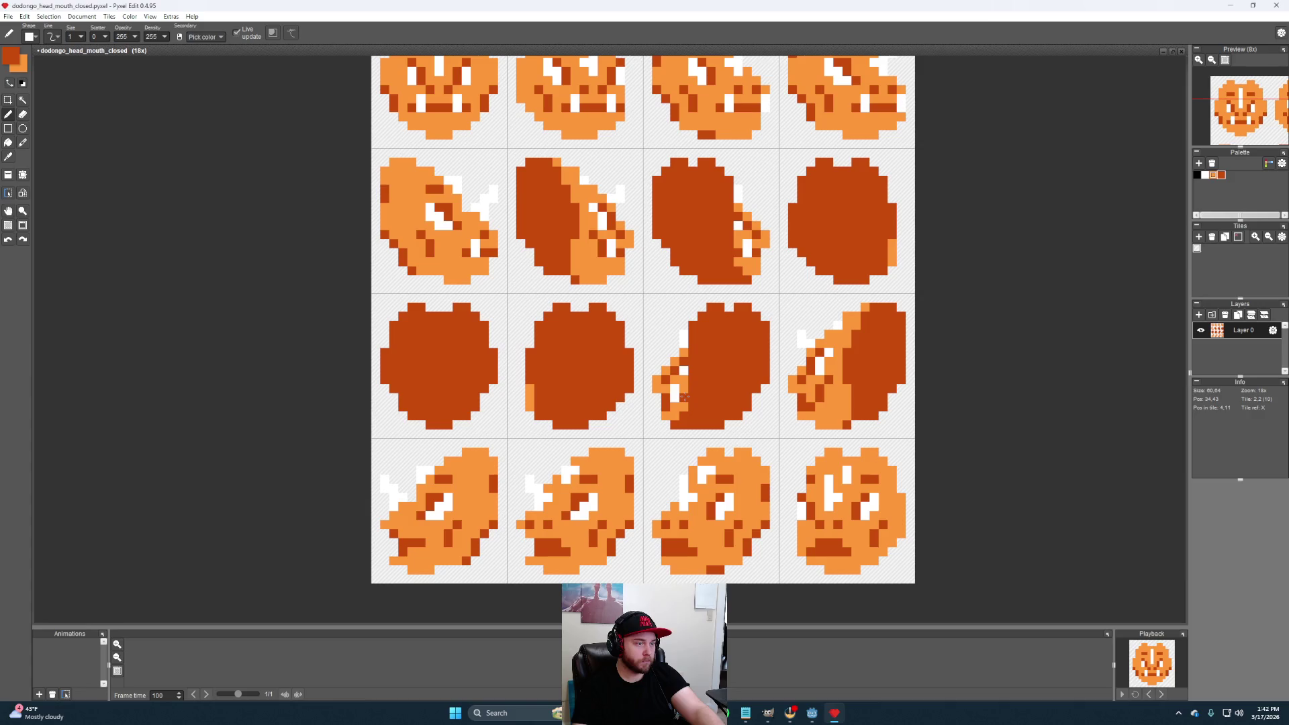
mouse_move(794, 427)
mouse_down()
mouse_move(742, 435)
mouse_move(737, 458)
mouse_up()
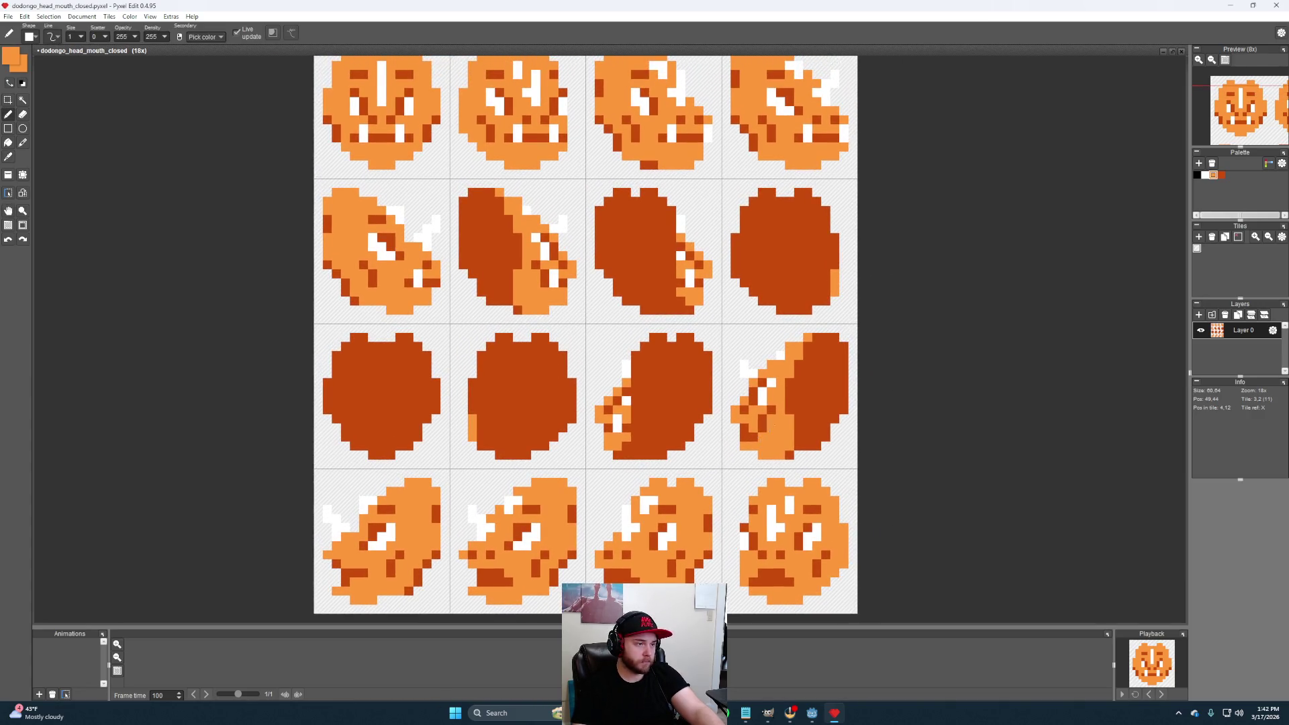
alt+click(756, 398)
alt+click(744, 437)
mouse_move(733, 473)
mouse_down()
mouse_move(780, 440)
mouse_move(743, 442)
mouse_up()
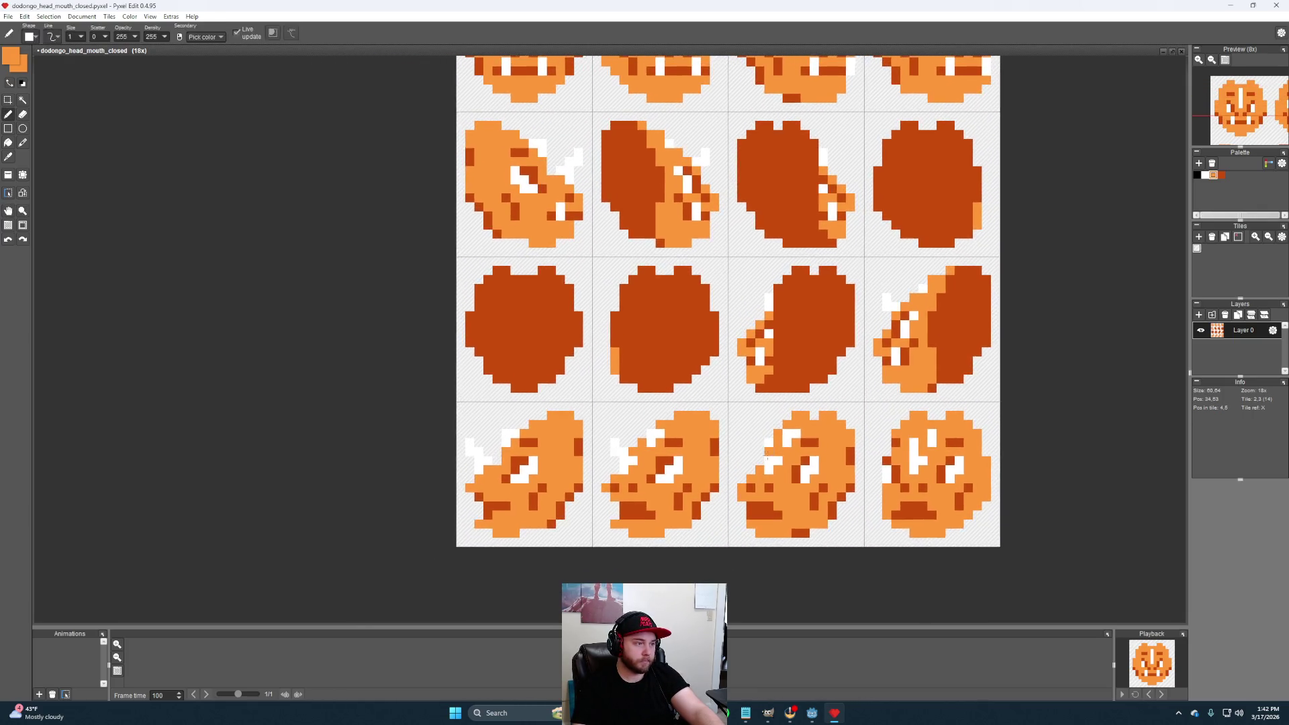
alt+click(552, 224)
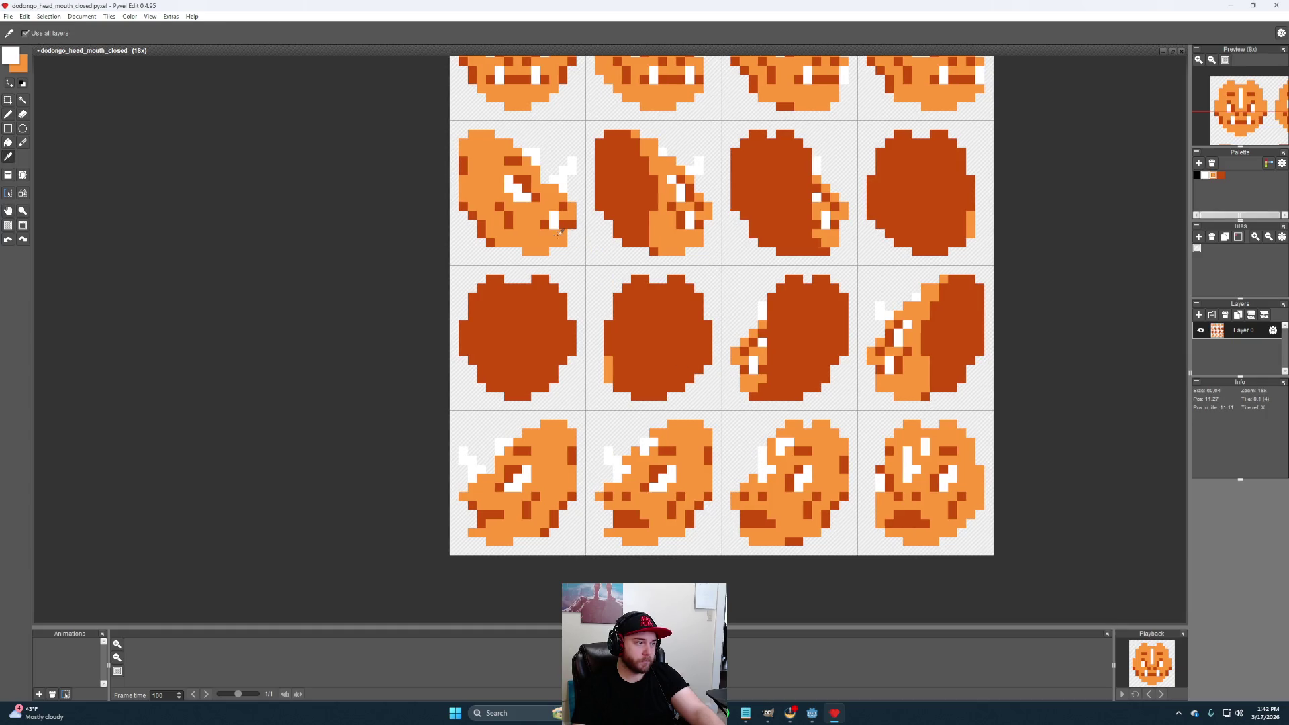
click(490, 505)
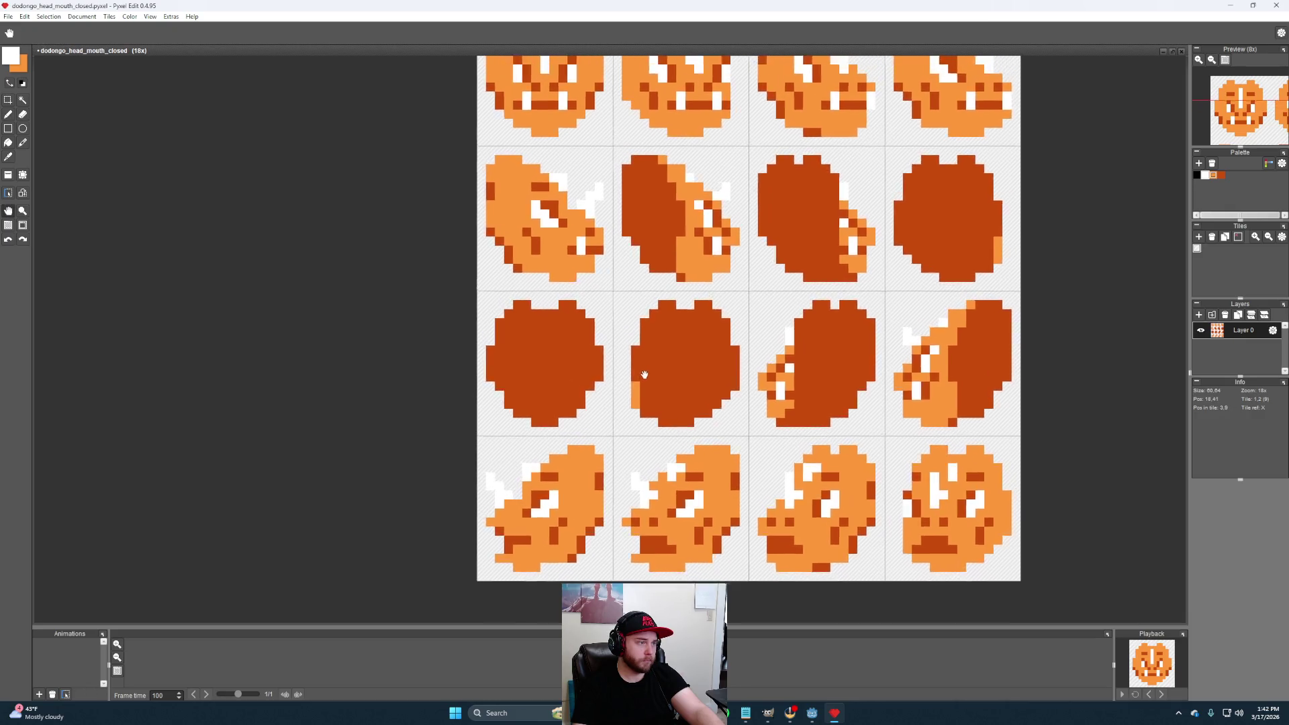
scroll(688, 375, down, 1)
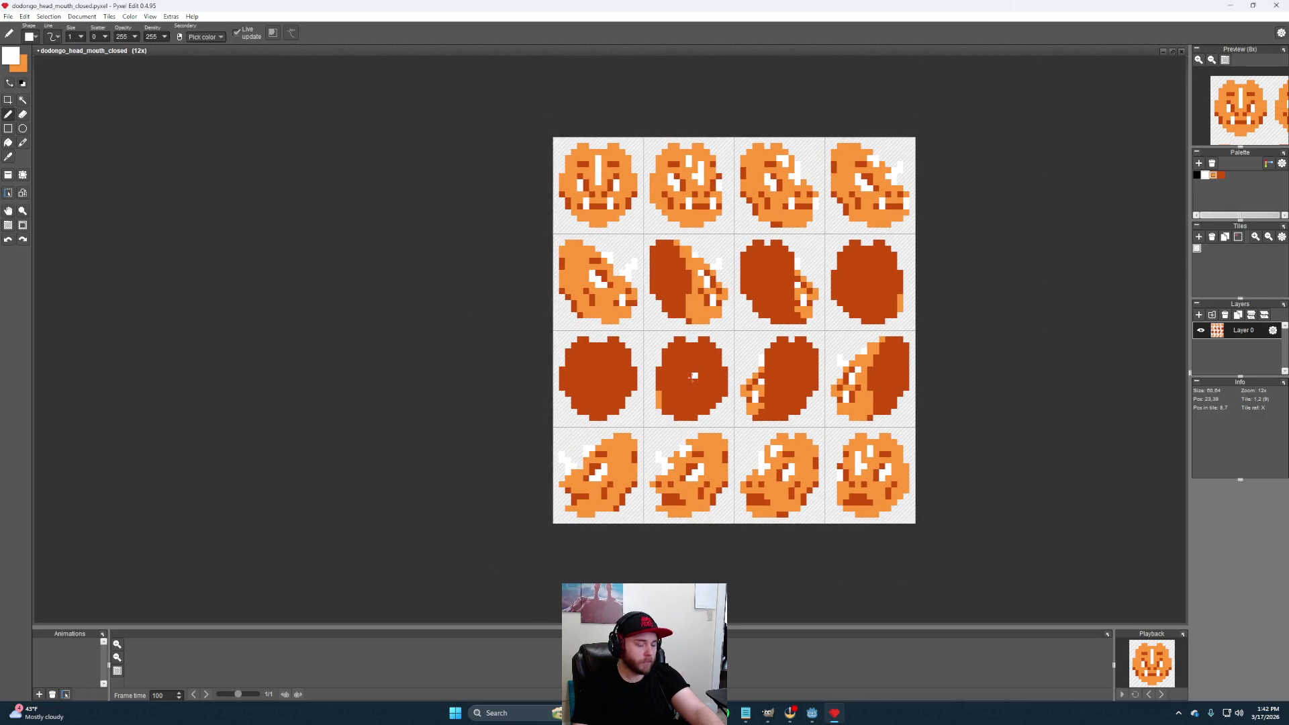
Clear the bottom-left frame and replace it with a copy of the row-two first frame
key(s)
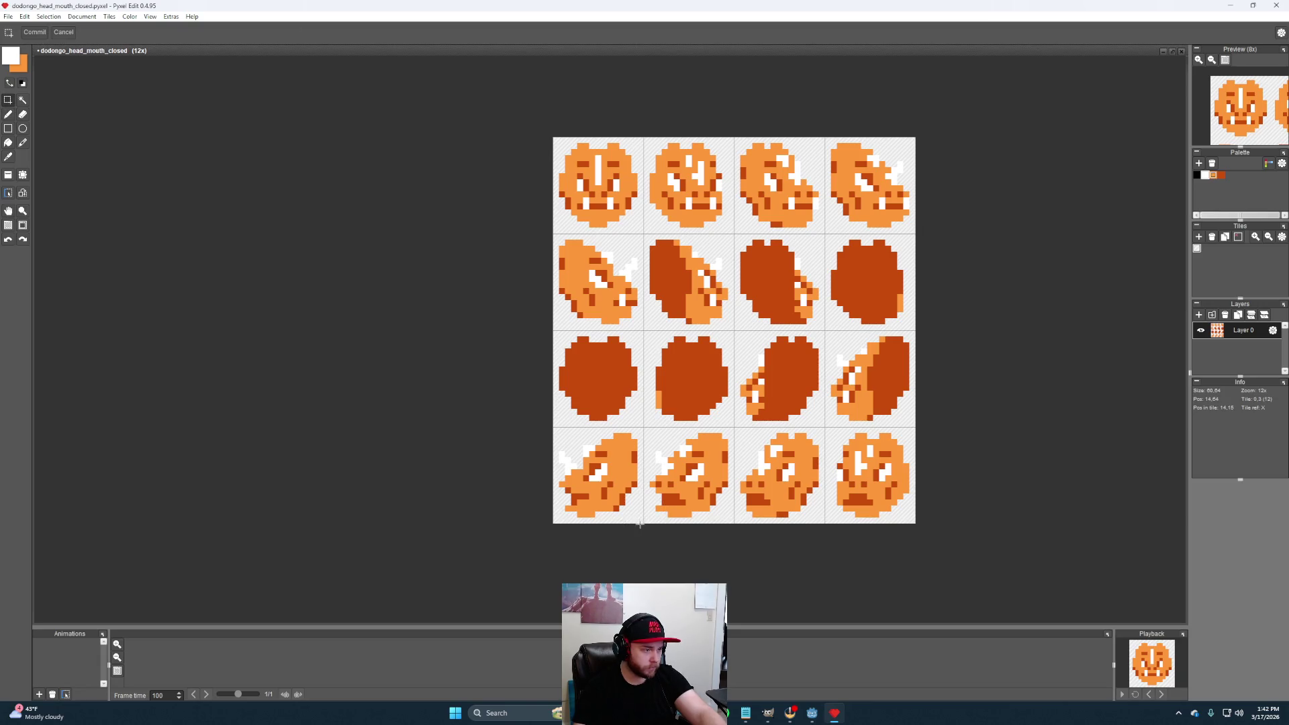
drag(643, 525, 553, 429)
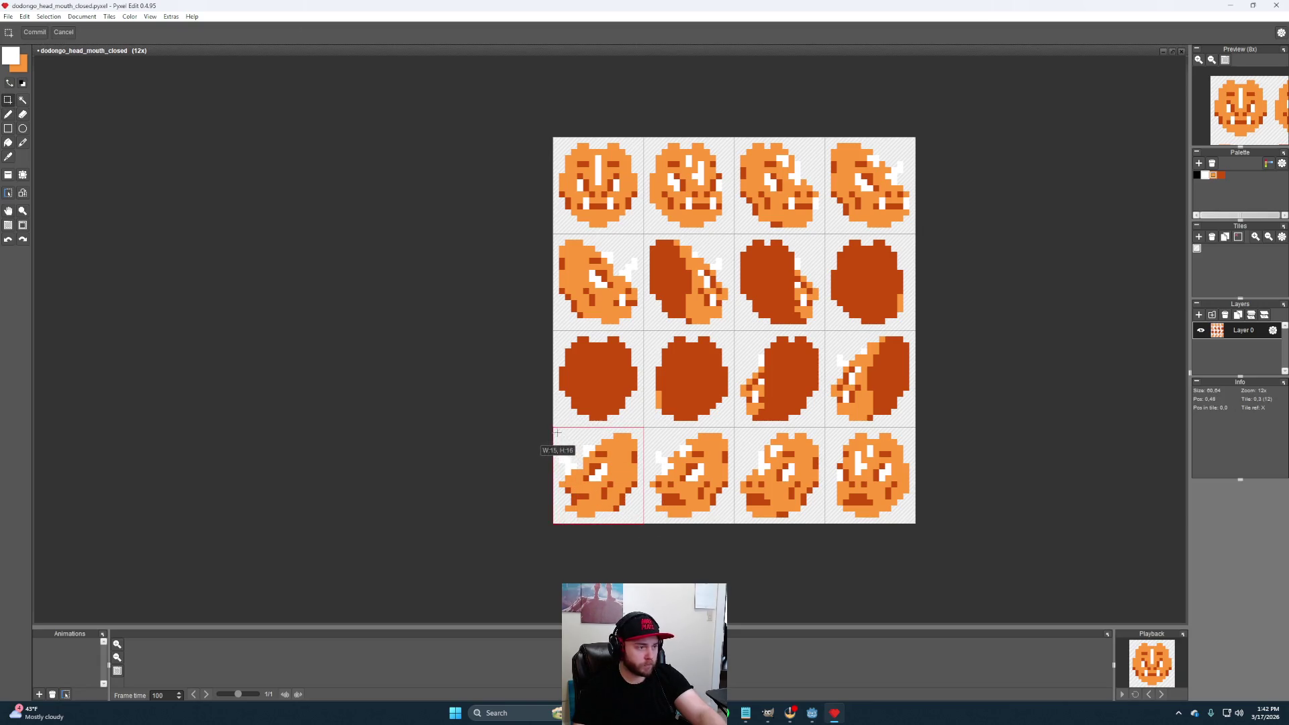
click(927, 535)
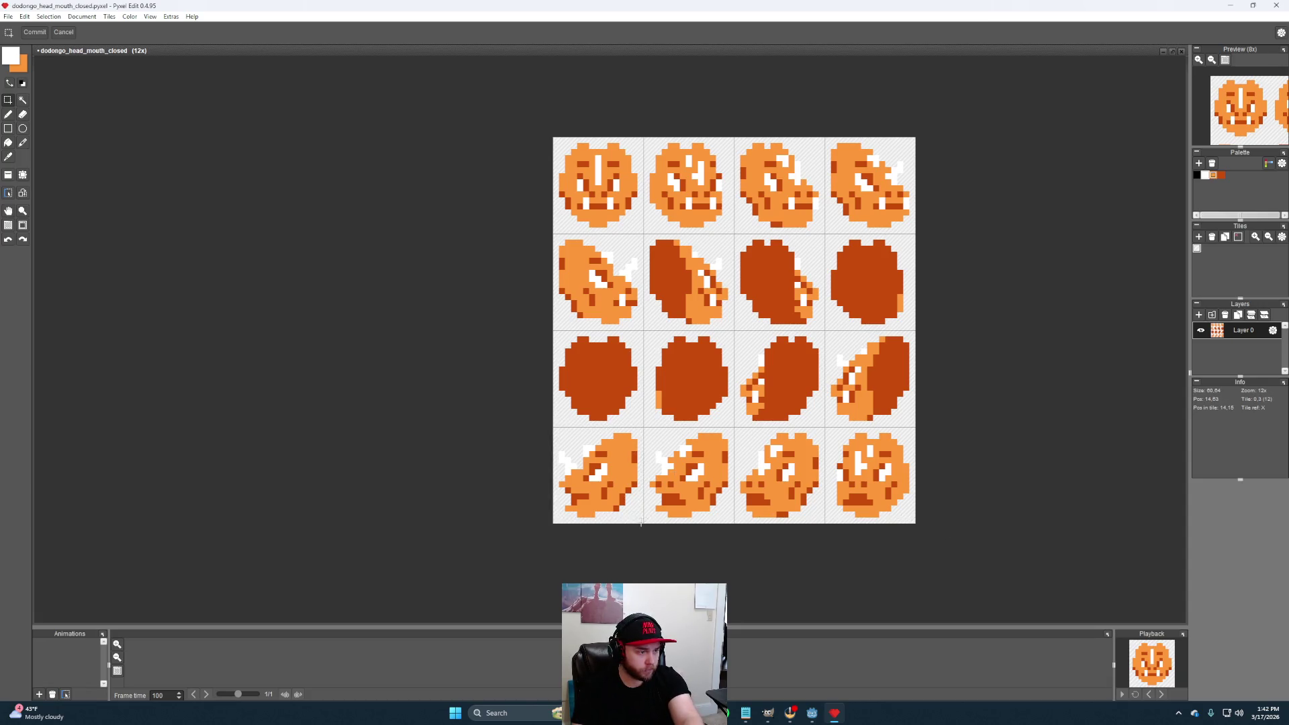
drag(640, 522, 554, 429)
key(Delete)
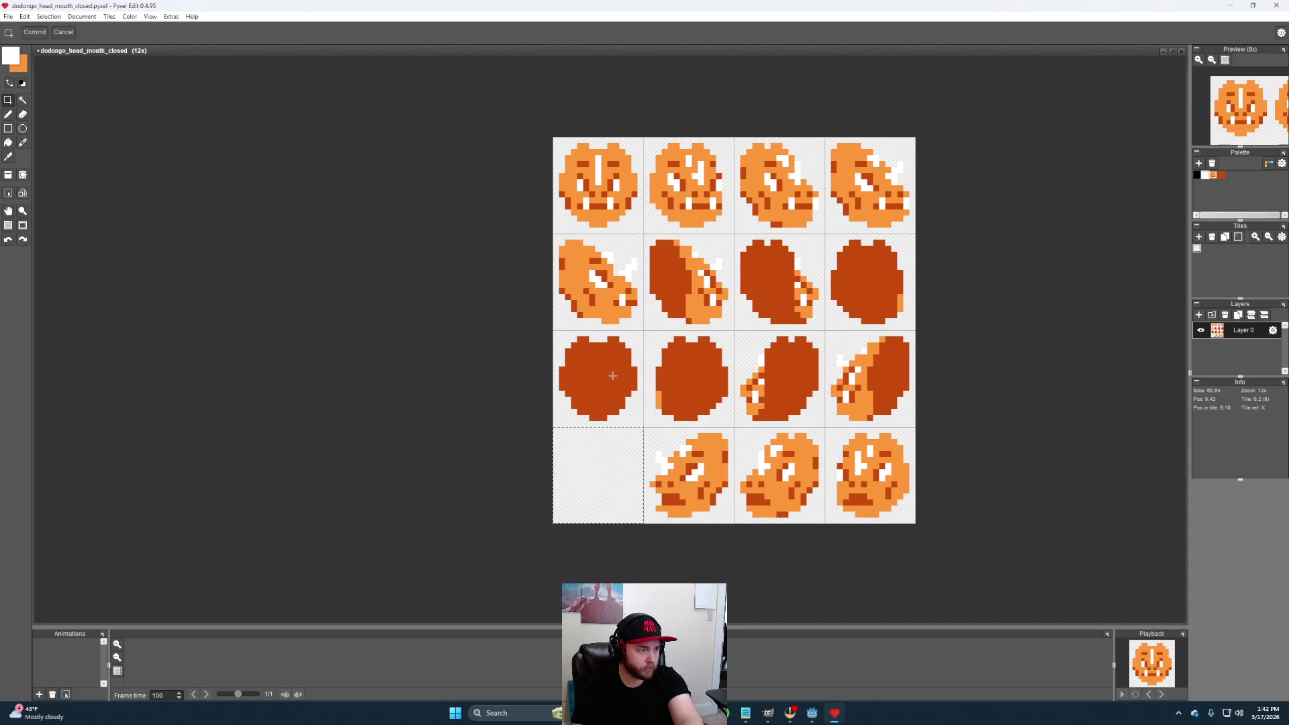
drag(648, 330, 547, 239)
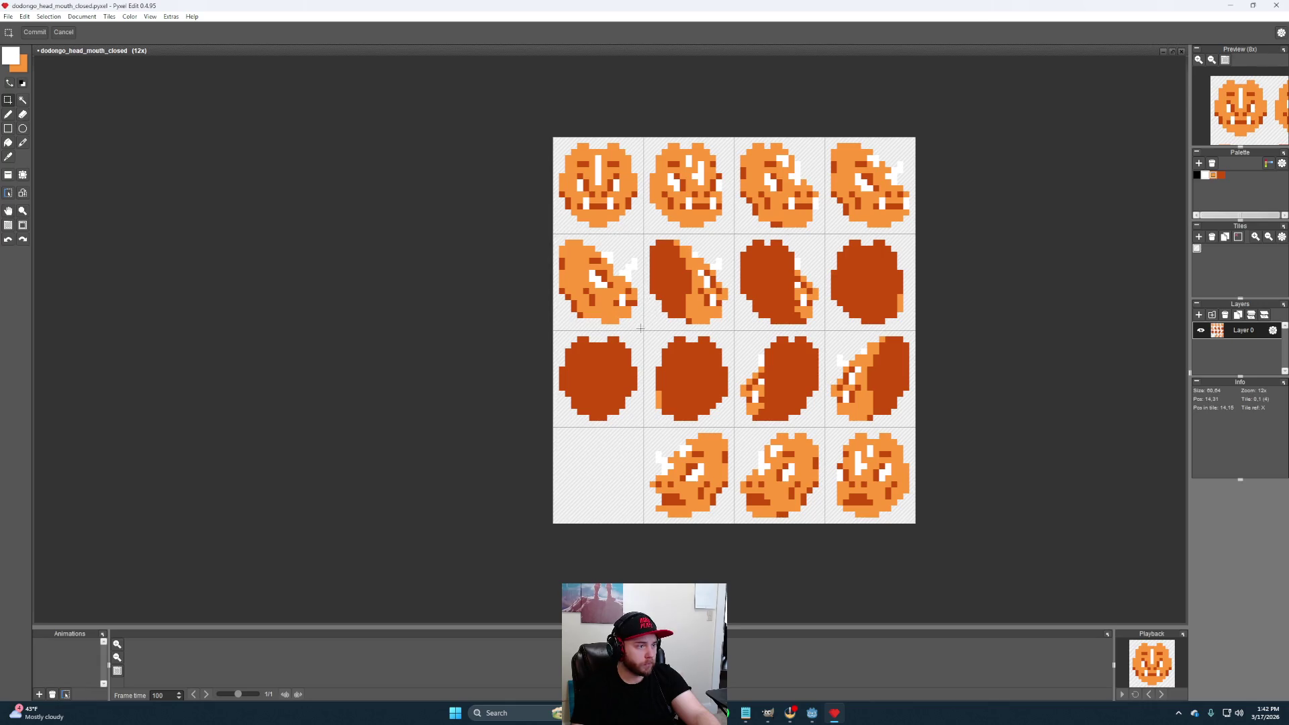
drag(641, 327, 552, 236)
key(ctrl+c)
key(ctrl+v)
drag(610, 298, 611, 490)
key(Return)
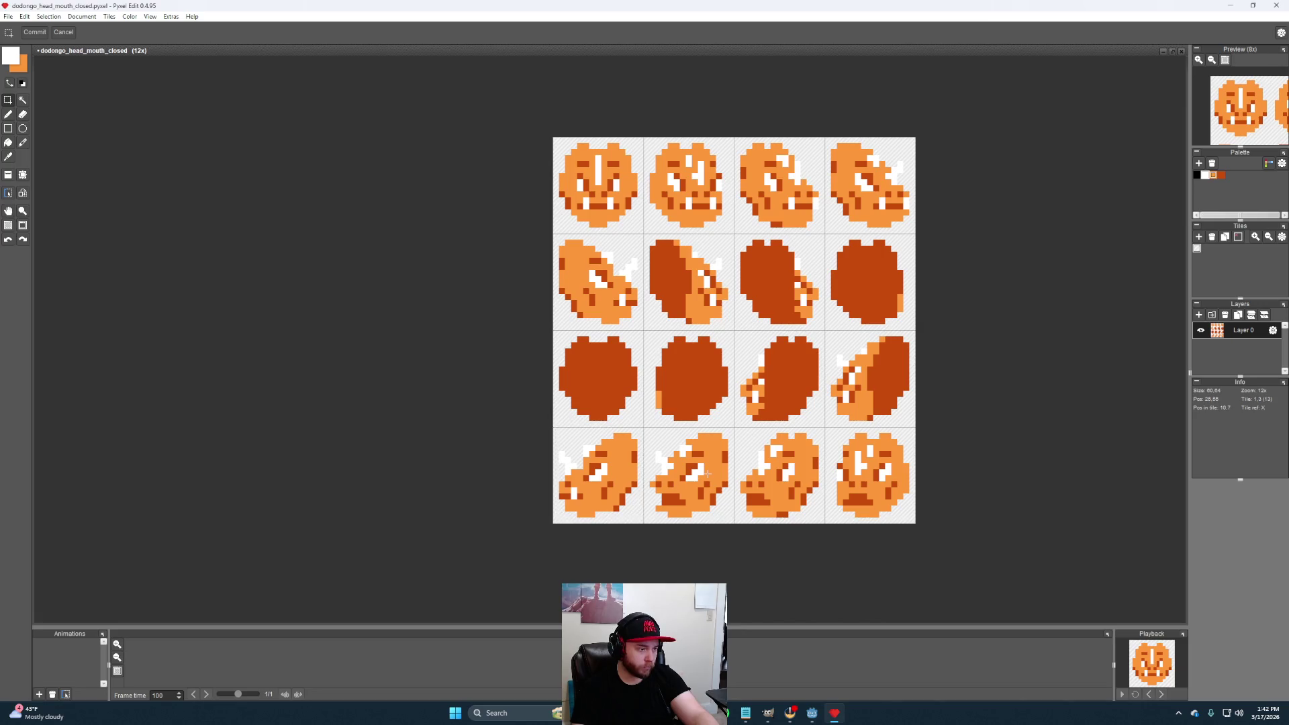
scroll(682, 501, up, 1)
scroll(629, 291, down, 1)
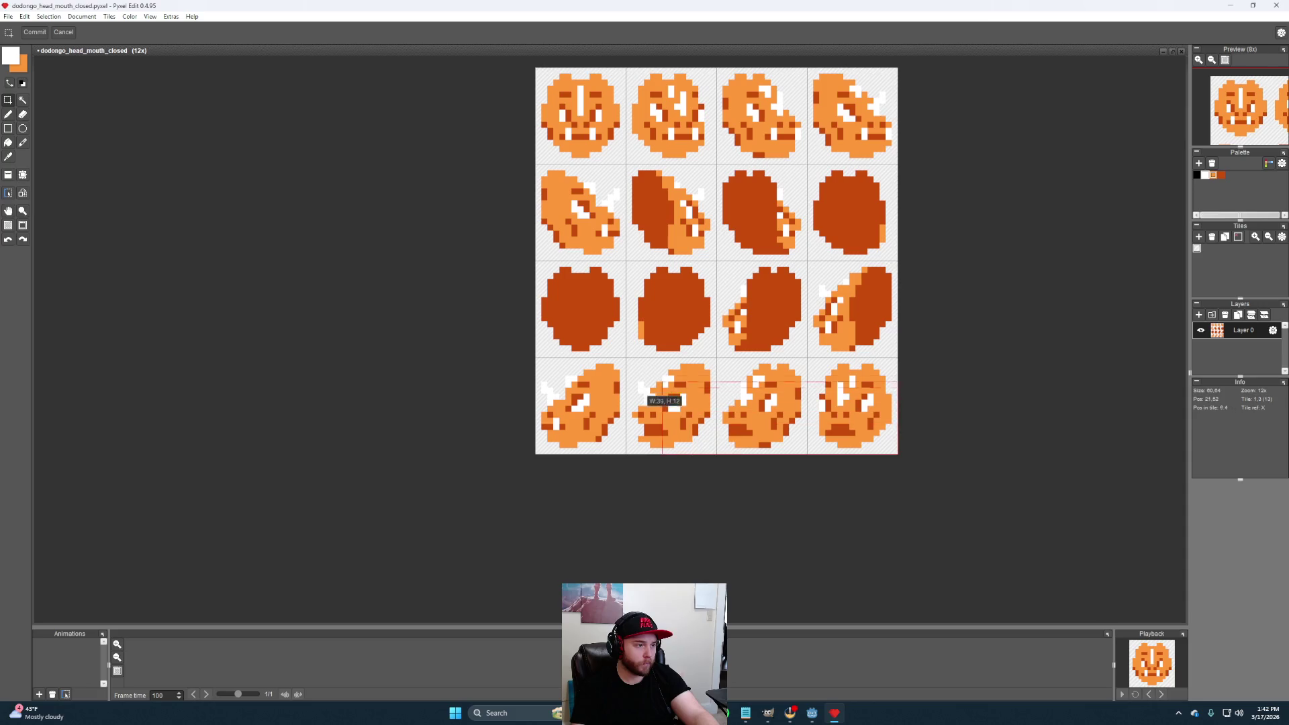
Replace bottom-row frames two to four with horizontally mirrored copies of top-row frames two to four
drag(628, 360, 908, 458)
key(Delete)
click(891, 353)
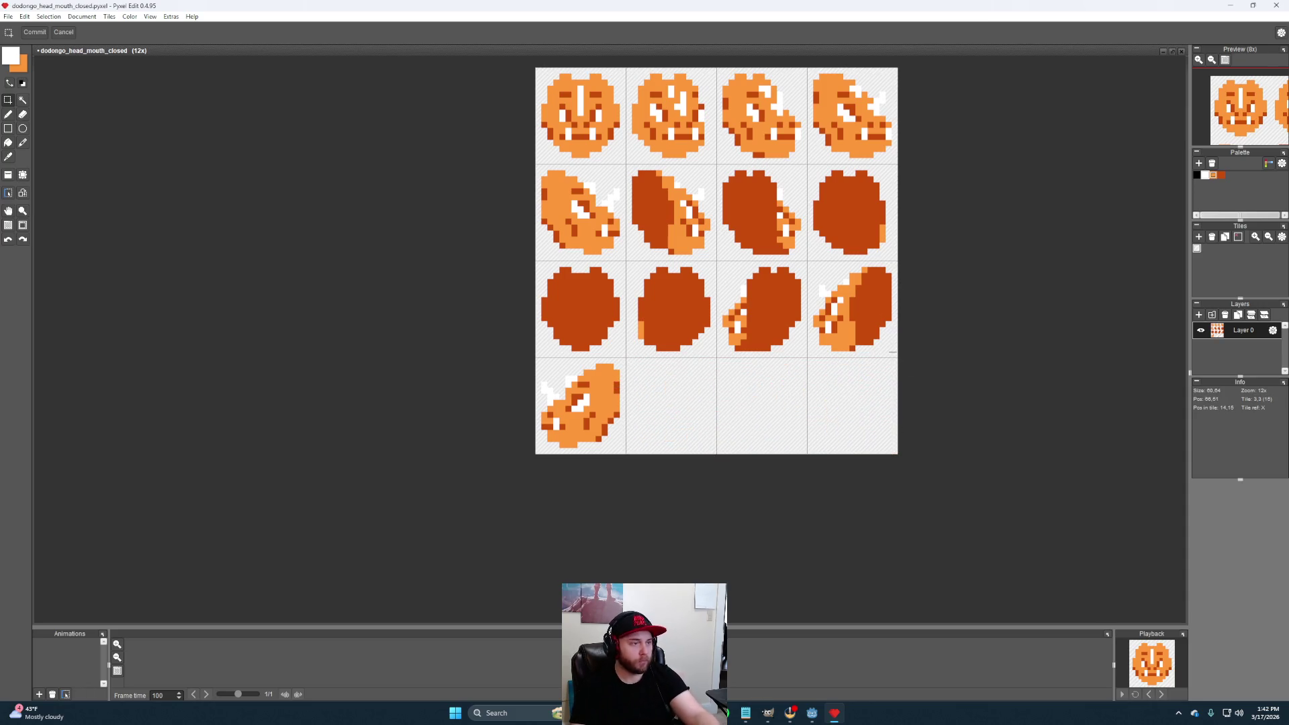
drag(895, 161, 627, 69)
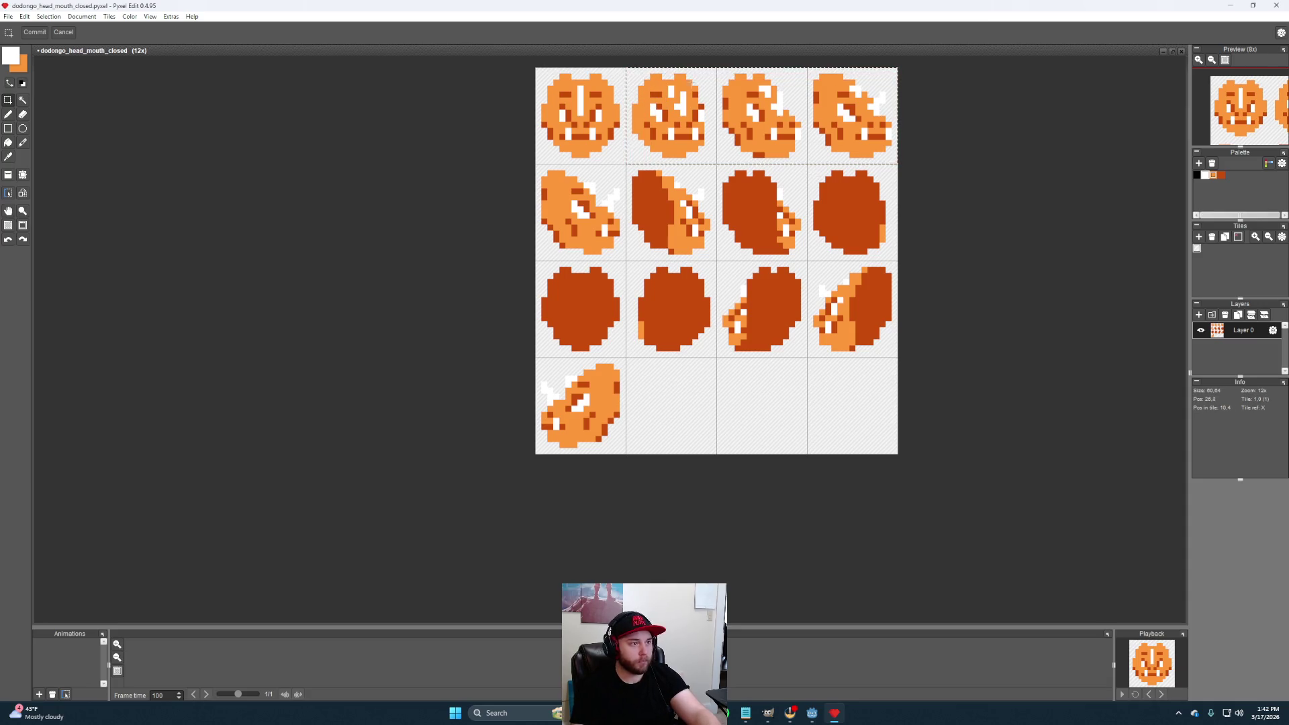
mouse_move(779, 149)
mouse_down()
mouse_move(761, 164)
mouse_move(767, 436)
mouse_up()
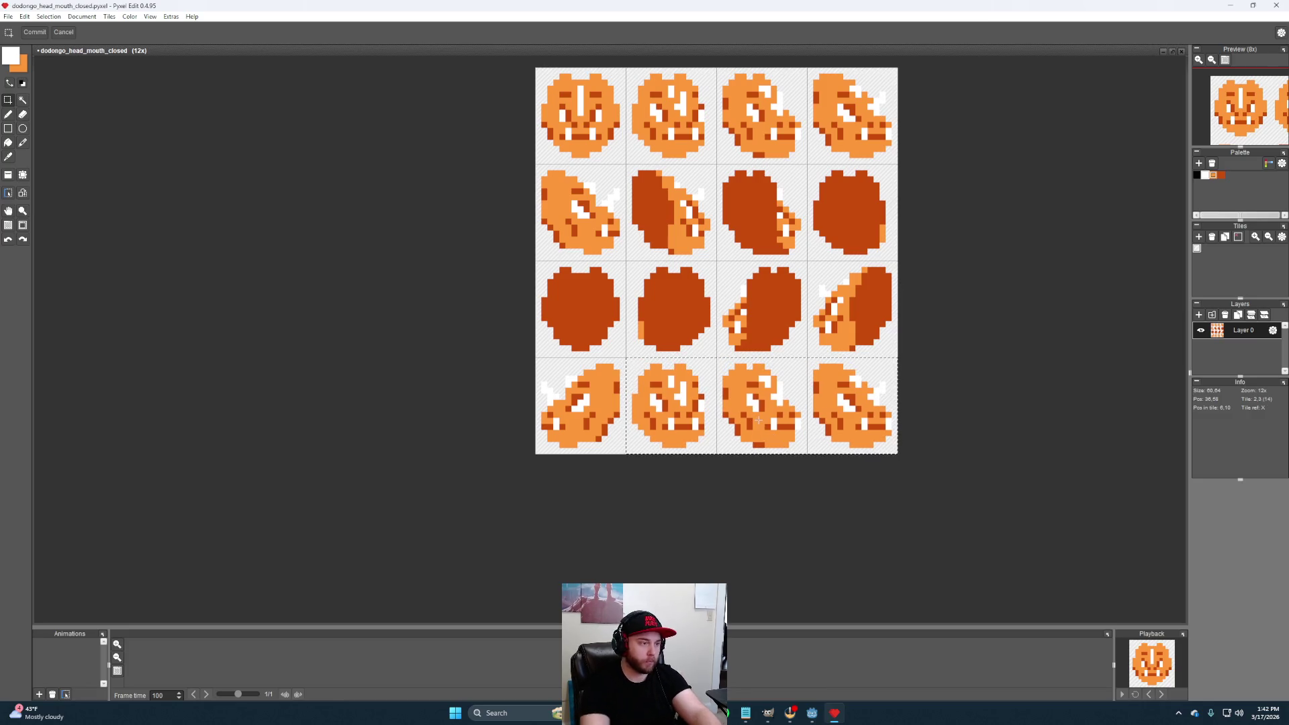
key(h)
drag(972, 383, 803, 349)
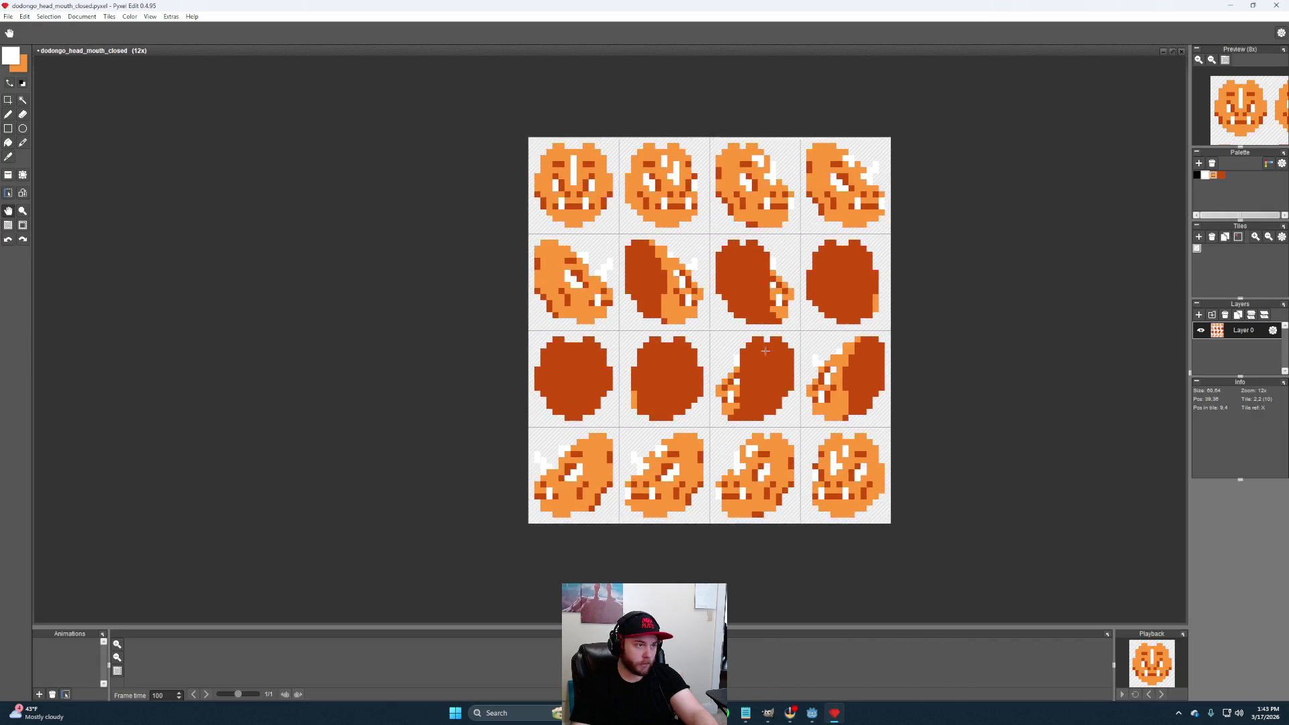
Save the closed-mouth sheet and open dodongo_head_mouth_open.pyxel alongside it
click(8, 16)
click(28, 51)
click(9, 17)
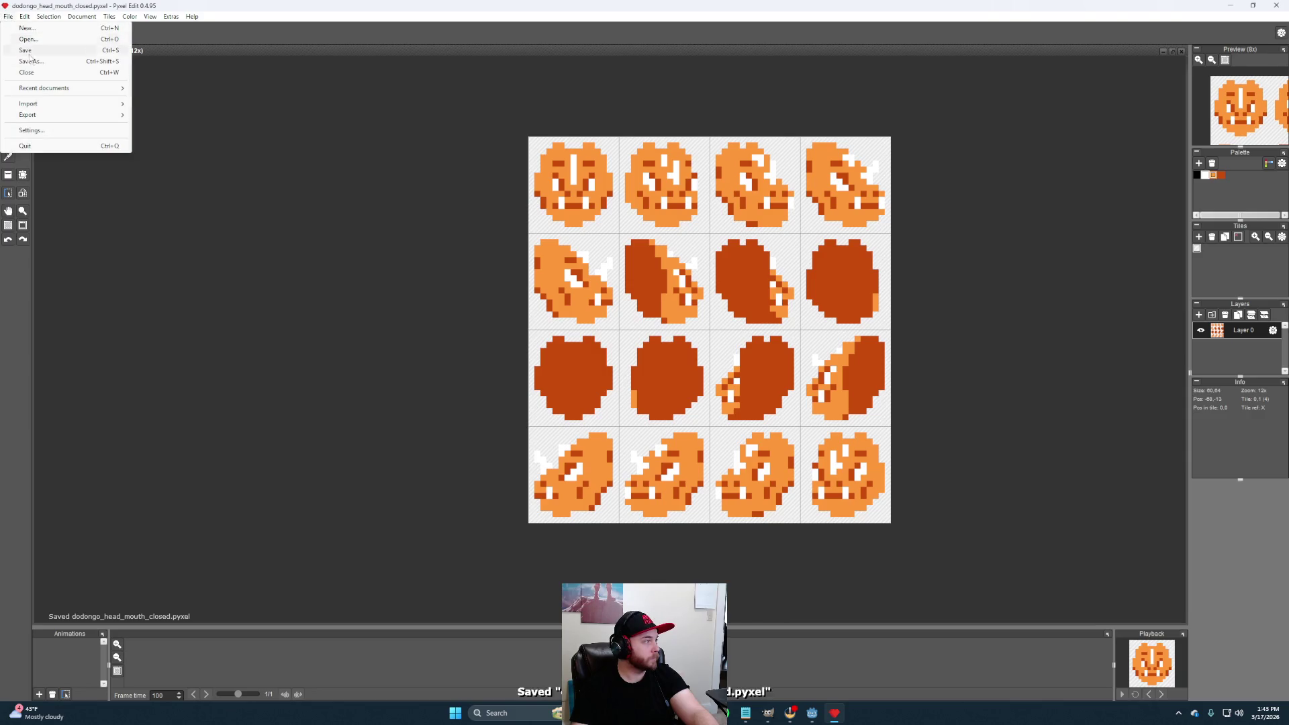
click(28, 39)
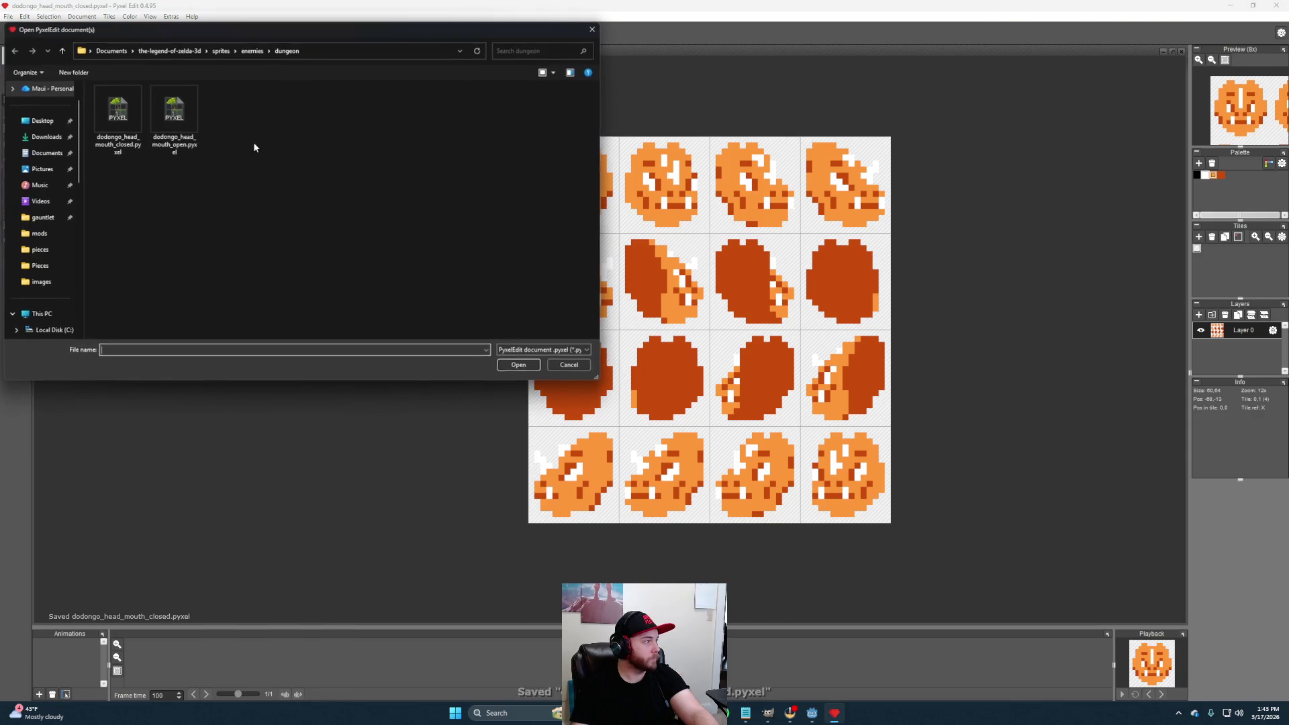
click(192, 139)
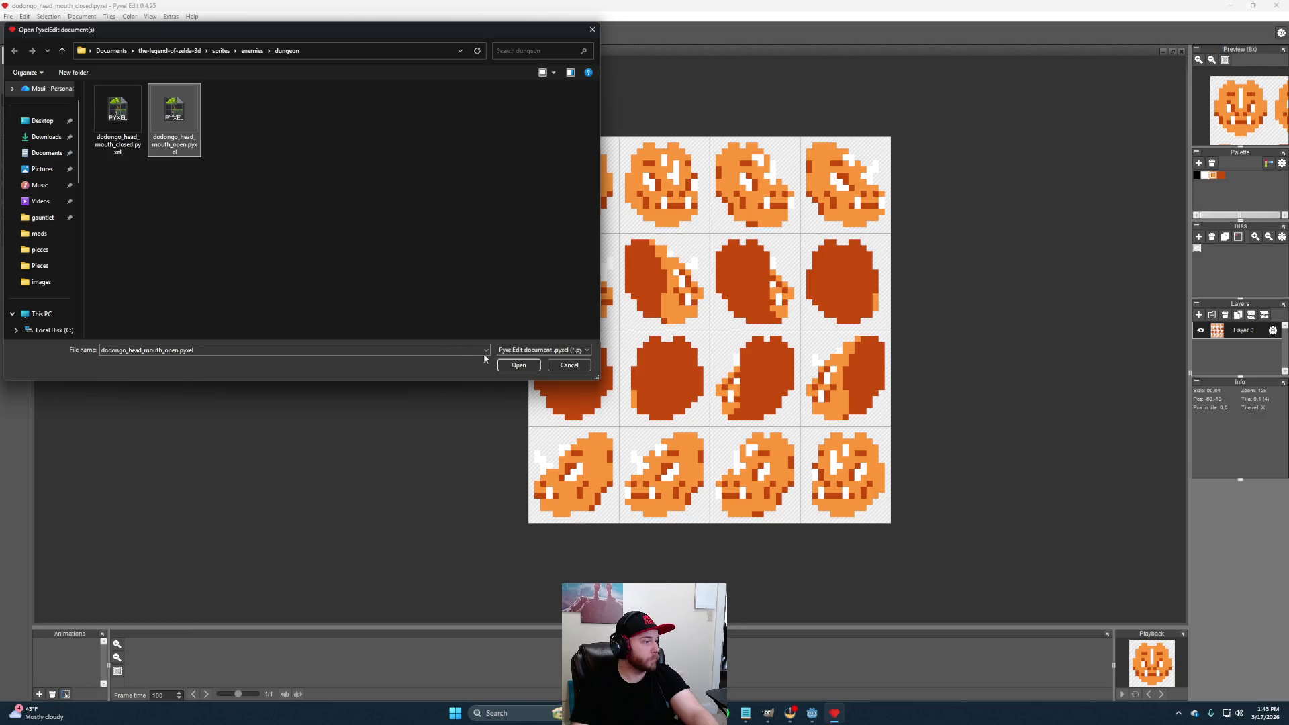
click(522, 370)
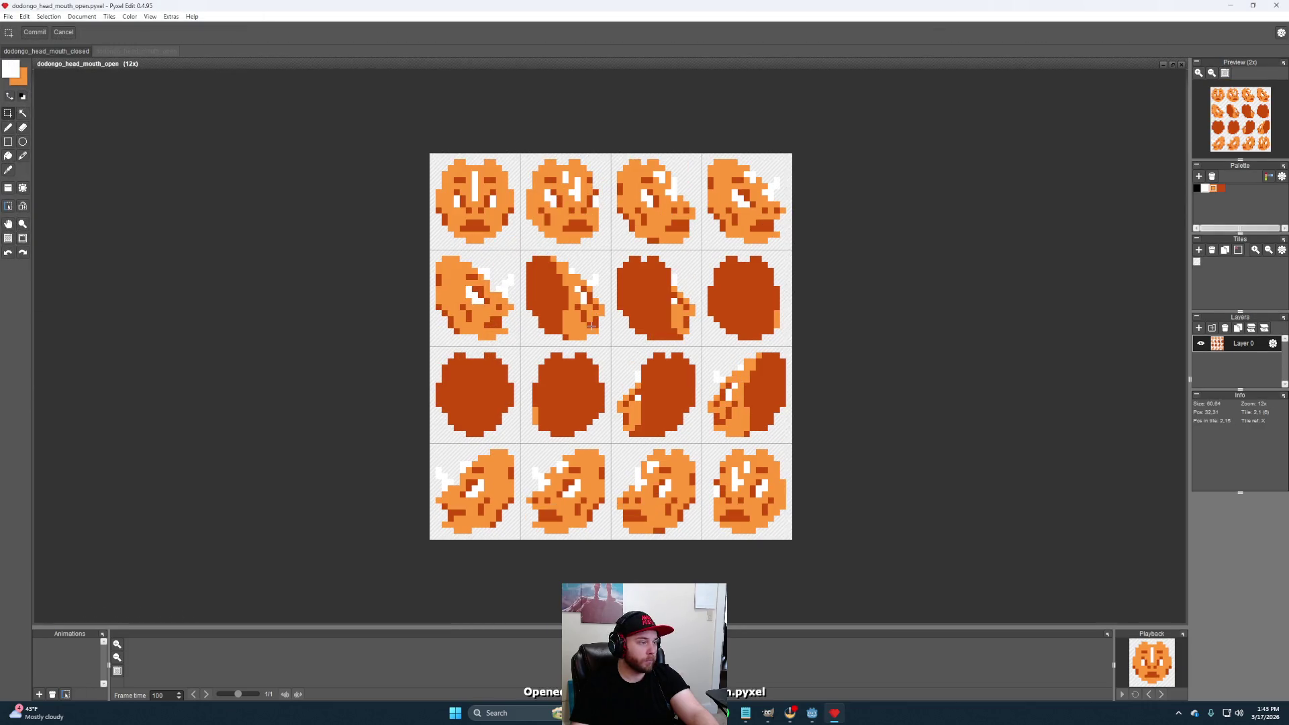
Fill the bottom-left tile with a mirrored copy of the row-two first frame and save with Ctrl+S
drag(429, 252, 519, 346)
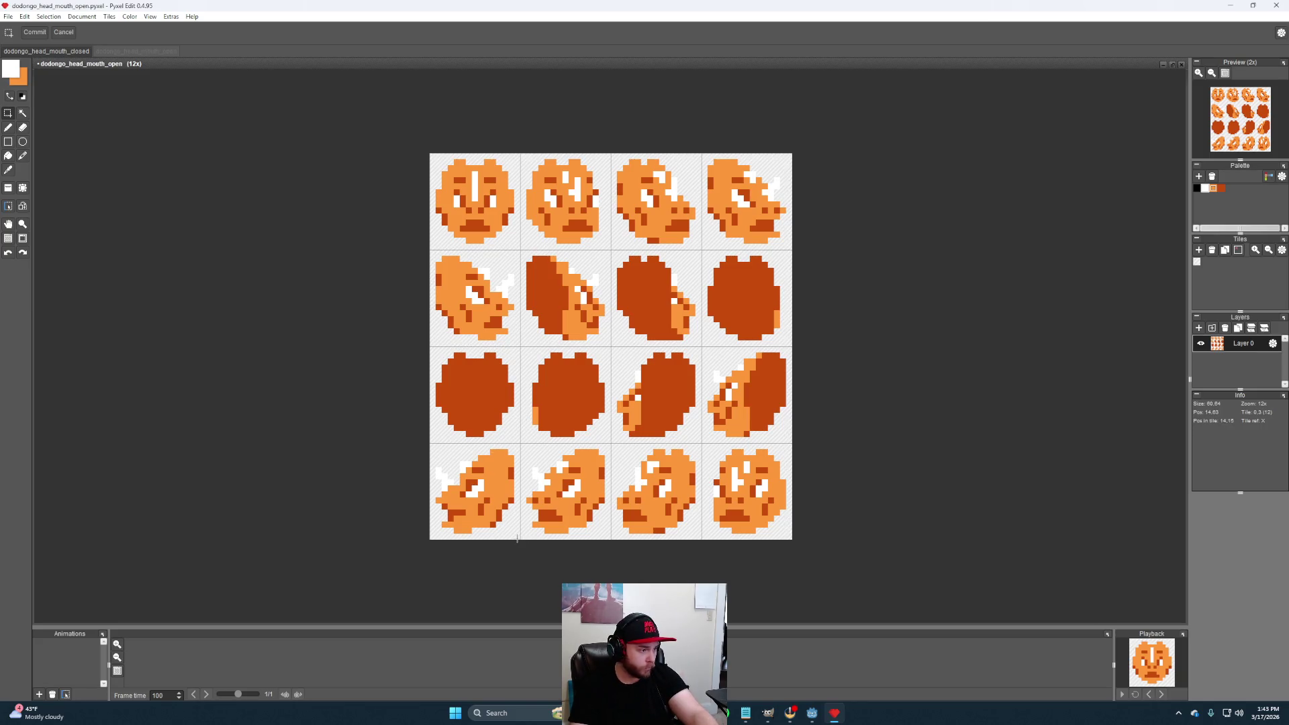
drag(517, 540, 430, 445)
key(Delete)
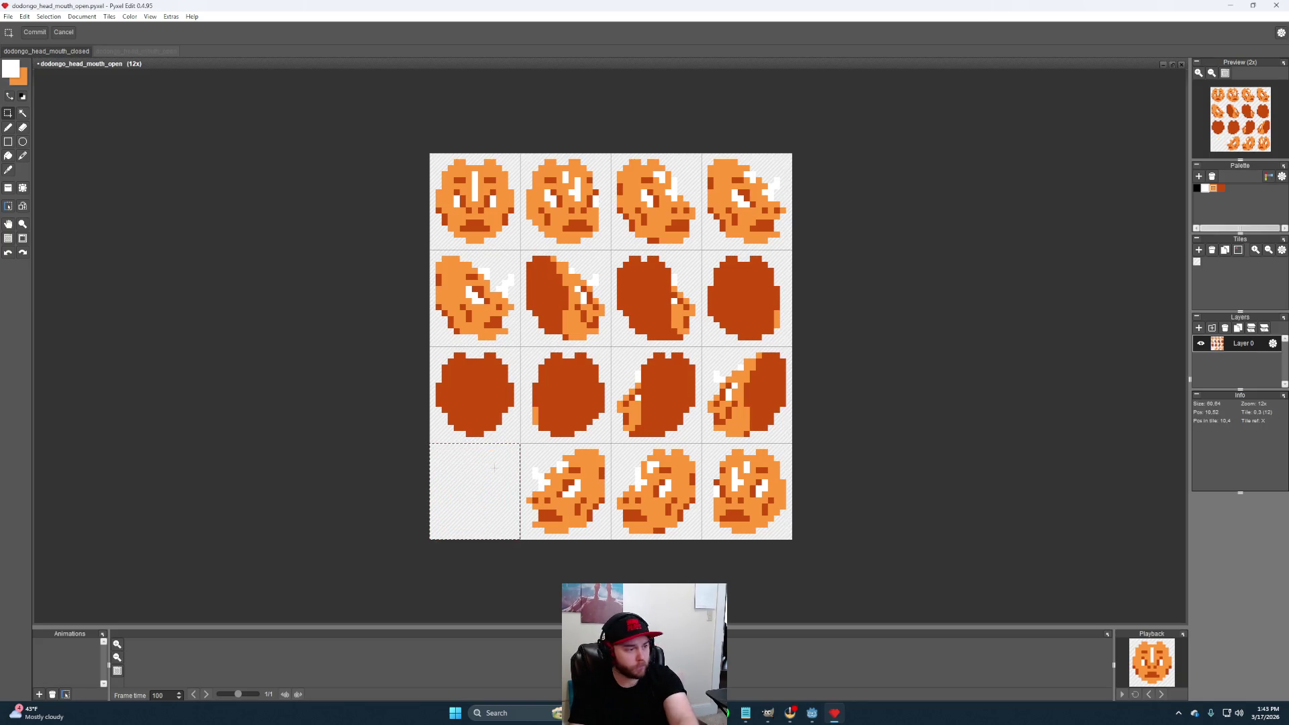
key(ctrl+v)
click(659, 542)
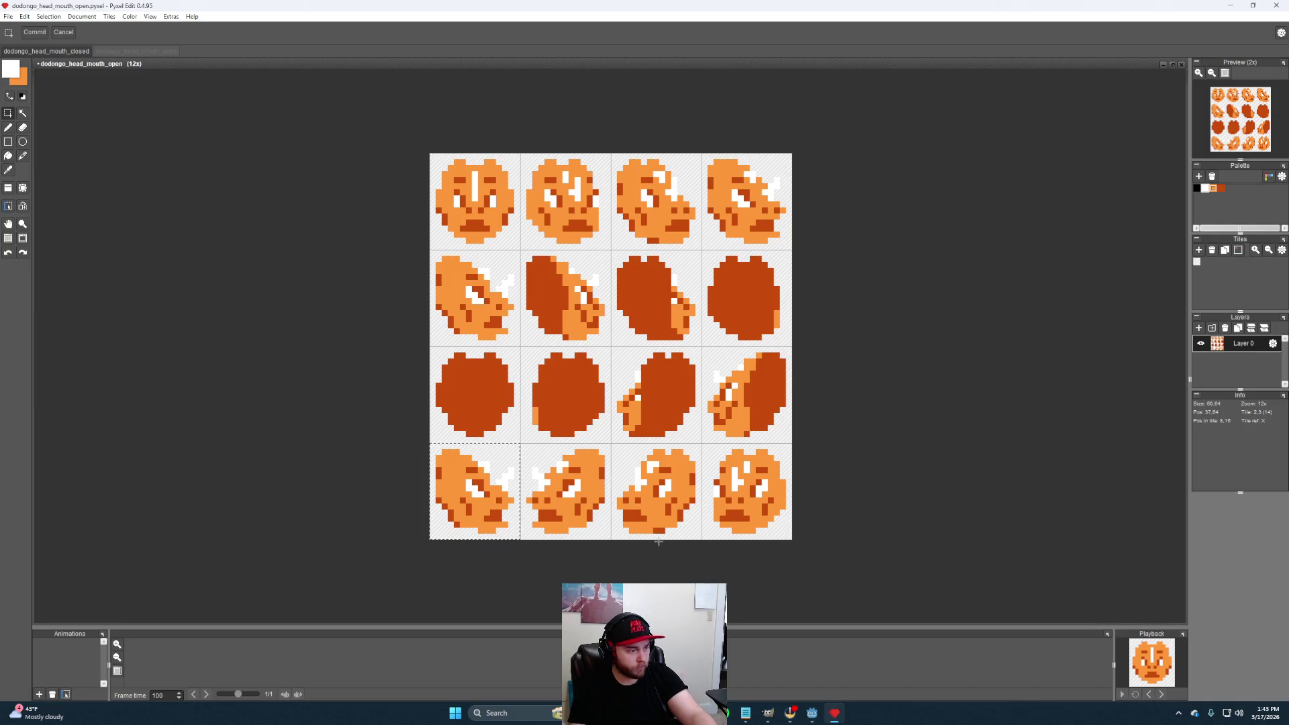
key(h)
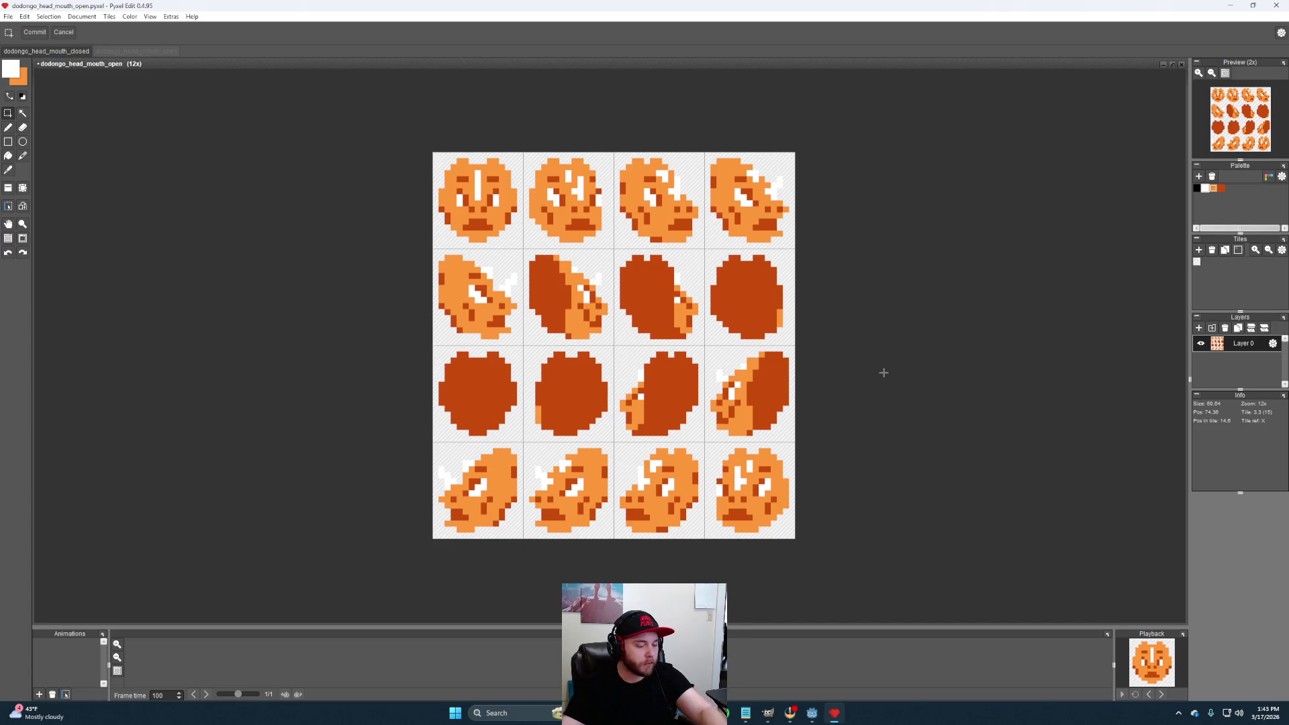
key(ctrl+s)
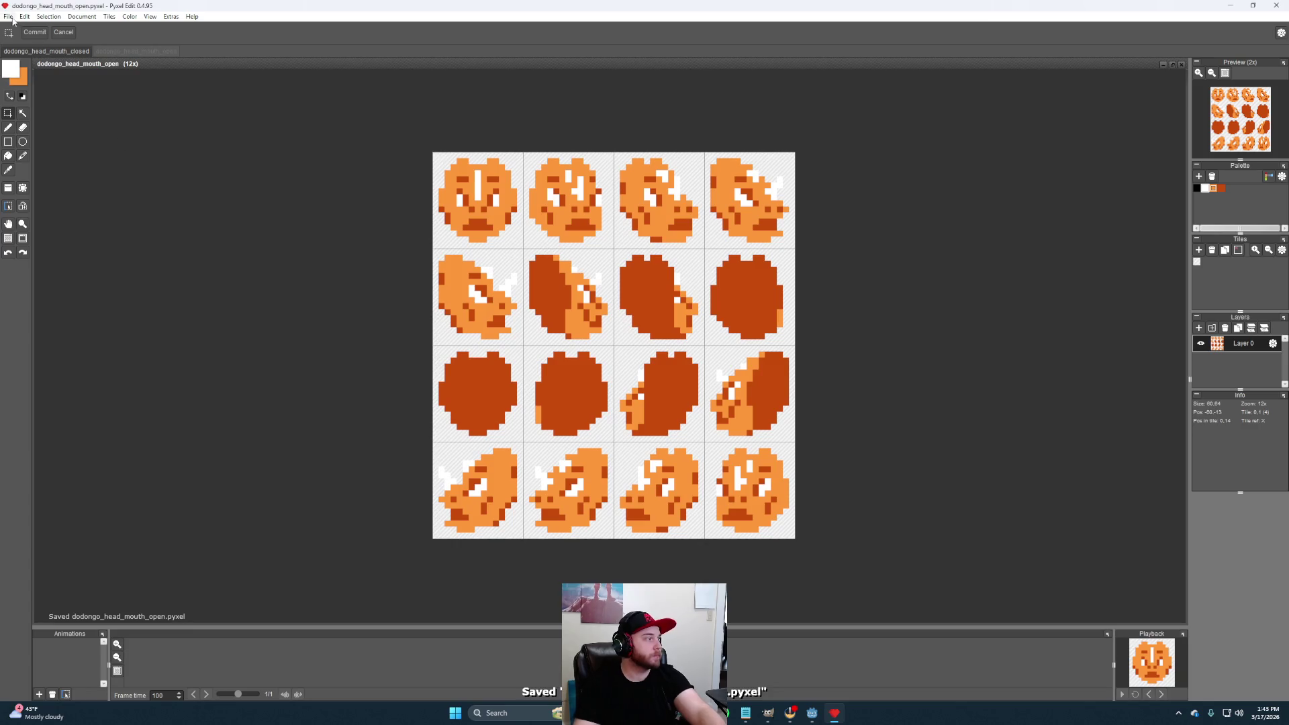
Save the sheet as a new file named dodongo_head_stunned.pyxel
click(7, 17)
click(40, 71)
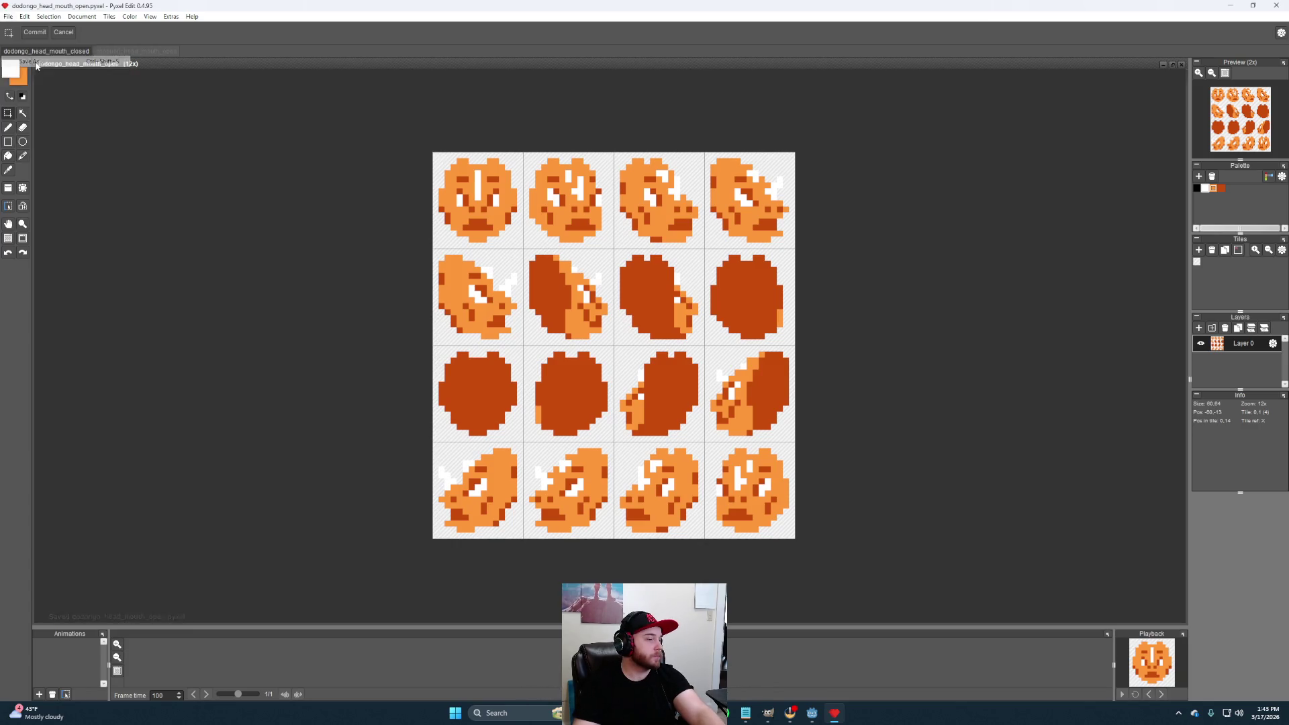
click(136, 313)
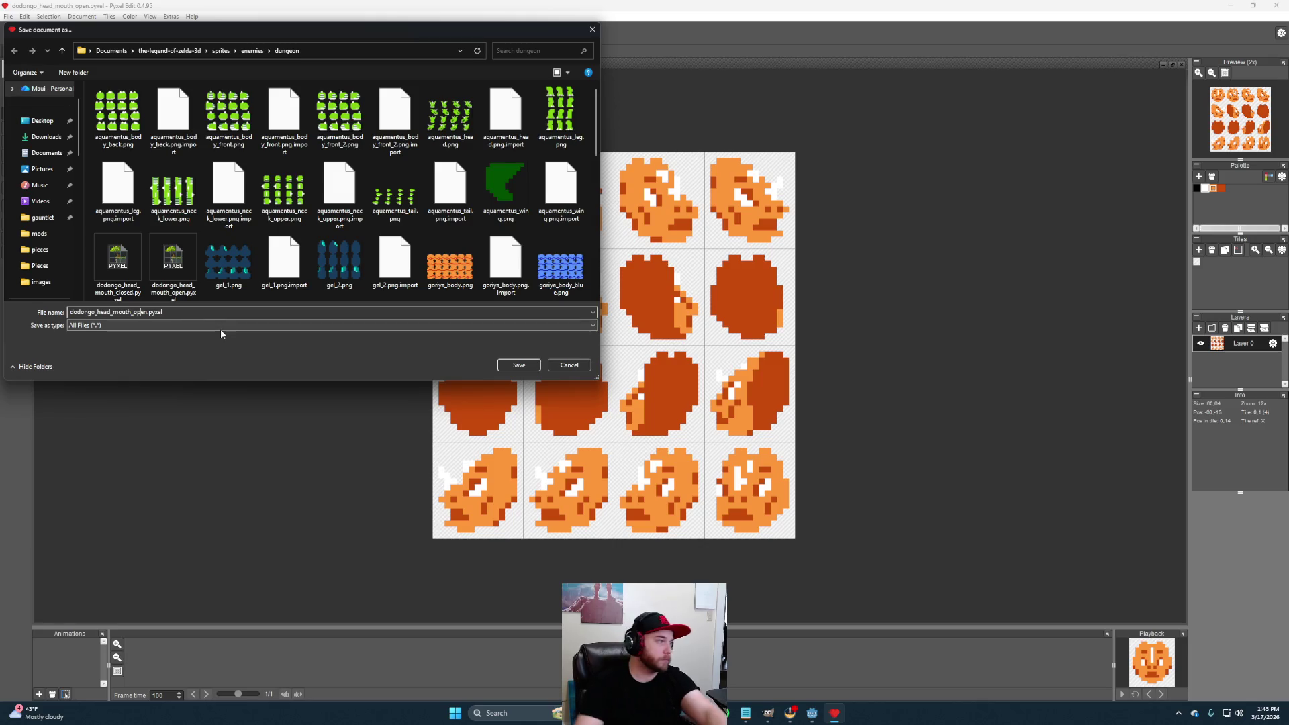
key(BackSpace)
key(BackSpace)
key(BackSpace)
key(BackSpace)
key(BackSpace)
key(BackSpace)
key(BackSpace)
key(BackSpace)
key(BackSpace)
key(BackSpace)
text(stun)
key(Return)
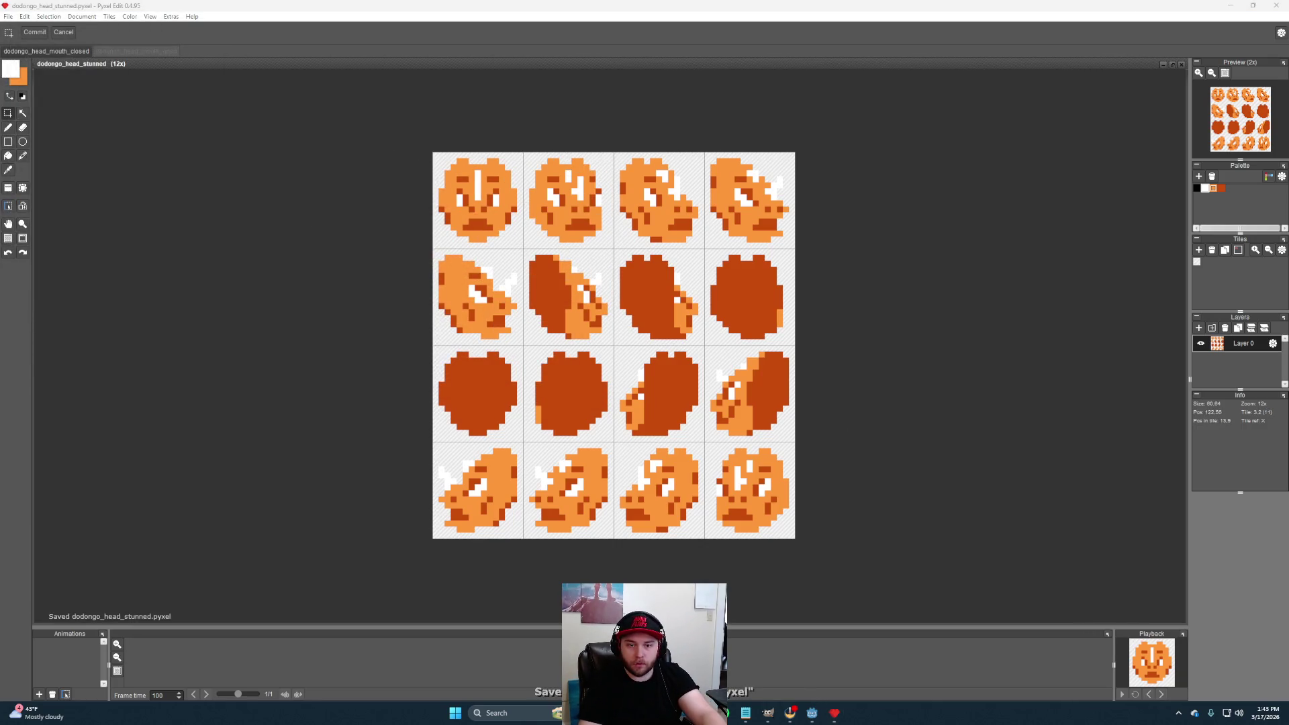
scroll(541, 194, up, 2)
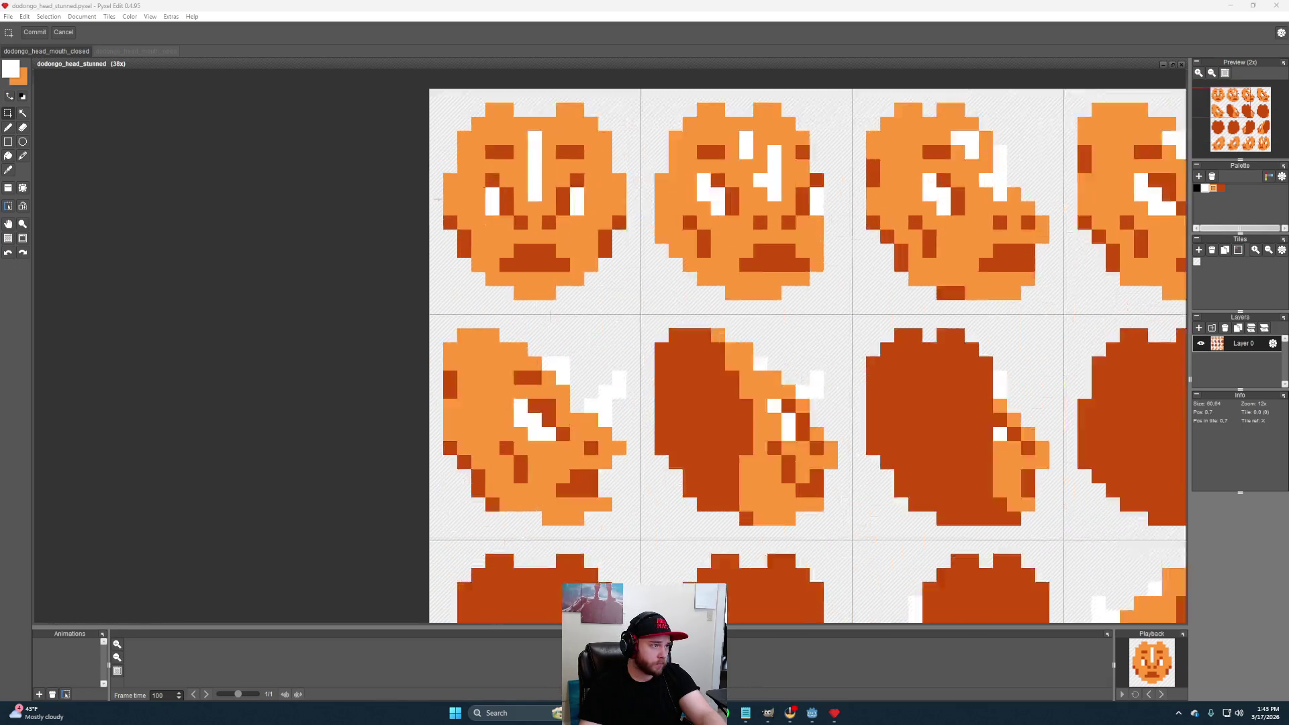
scroll(662, 277, up, 2)
scroll(662, 278, up, 1)
scroll(694, 273, up, 1)
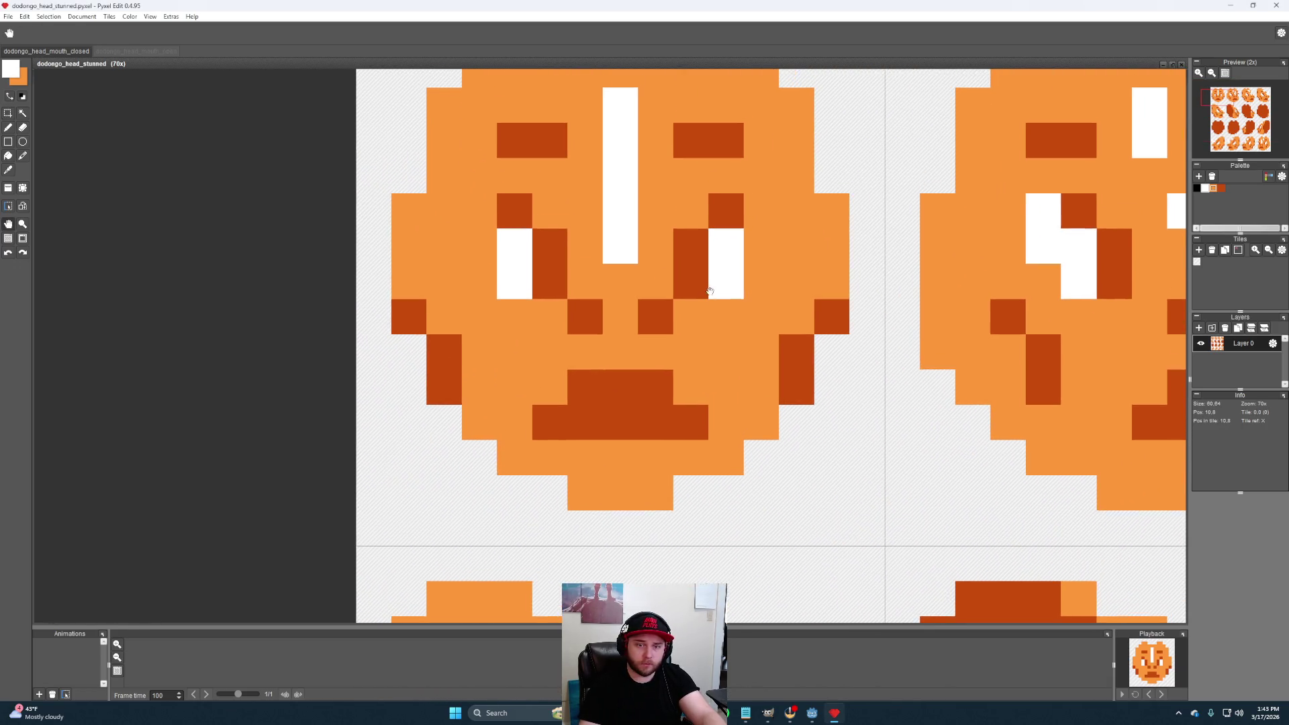
Pencil both eyes of the first face into white plus-shaped crosses
click(8, 127)
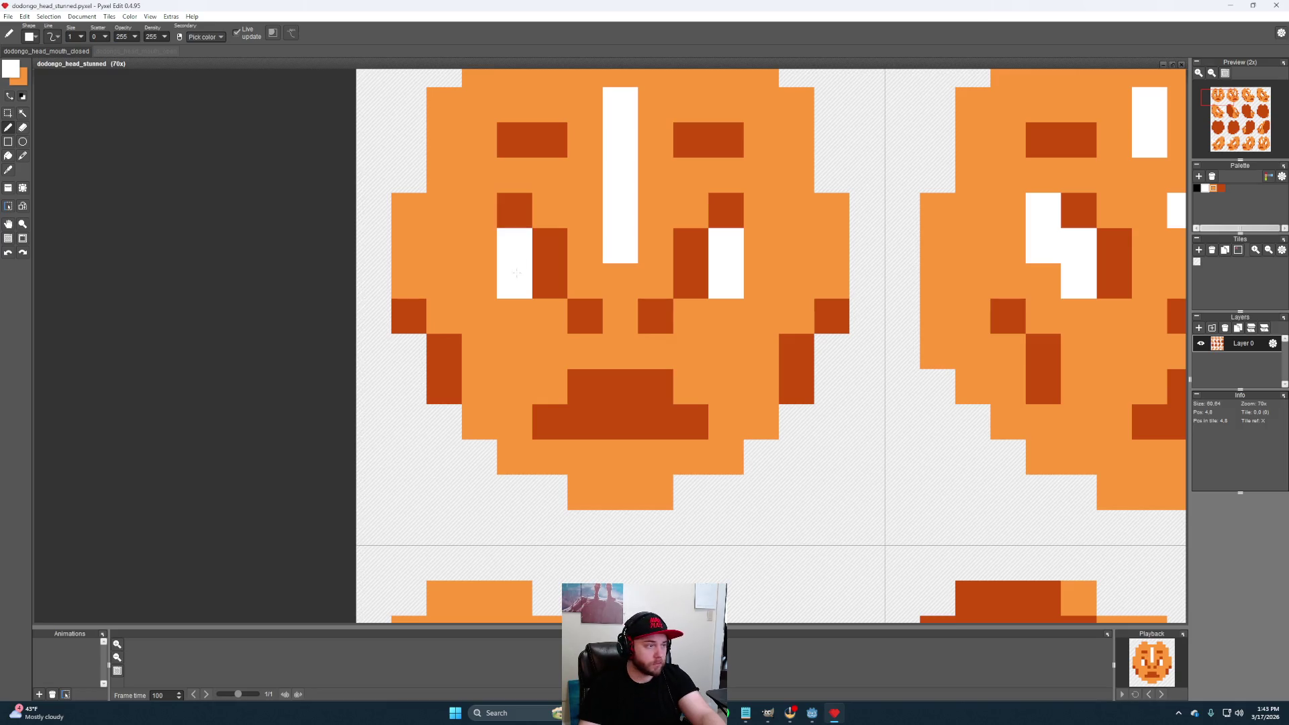
click(718, 220)
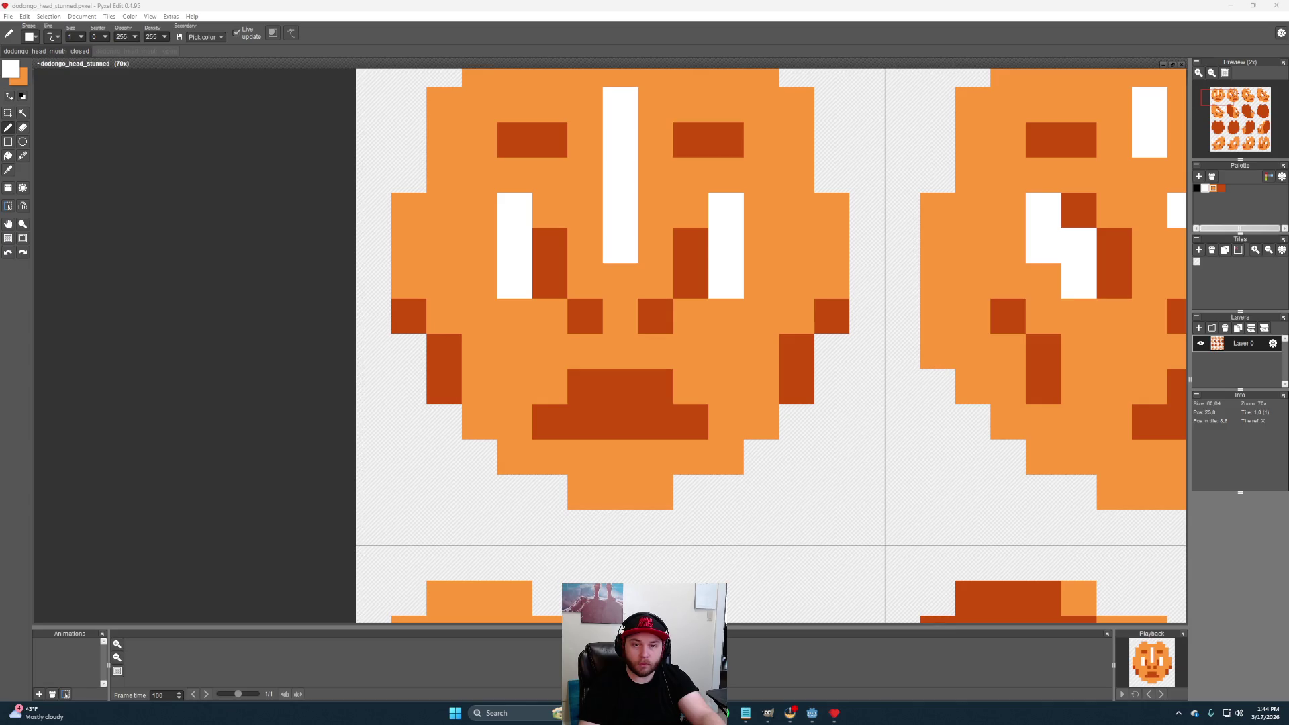
scroll(619, 266, up, 2)
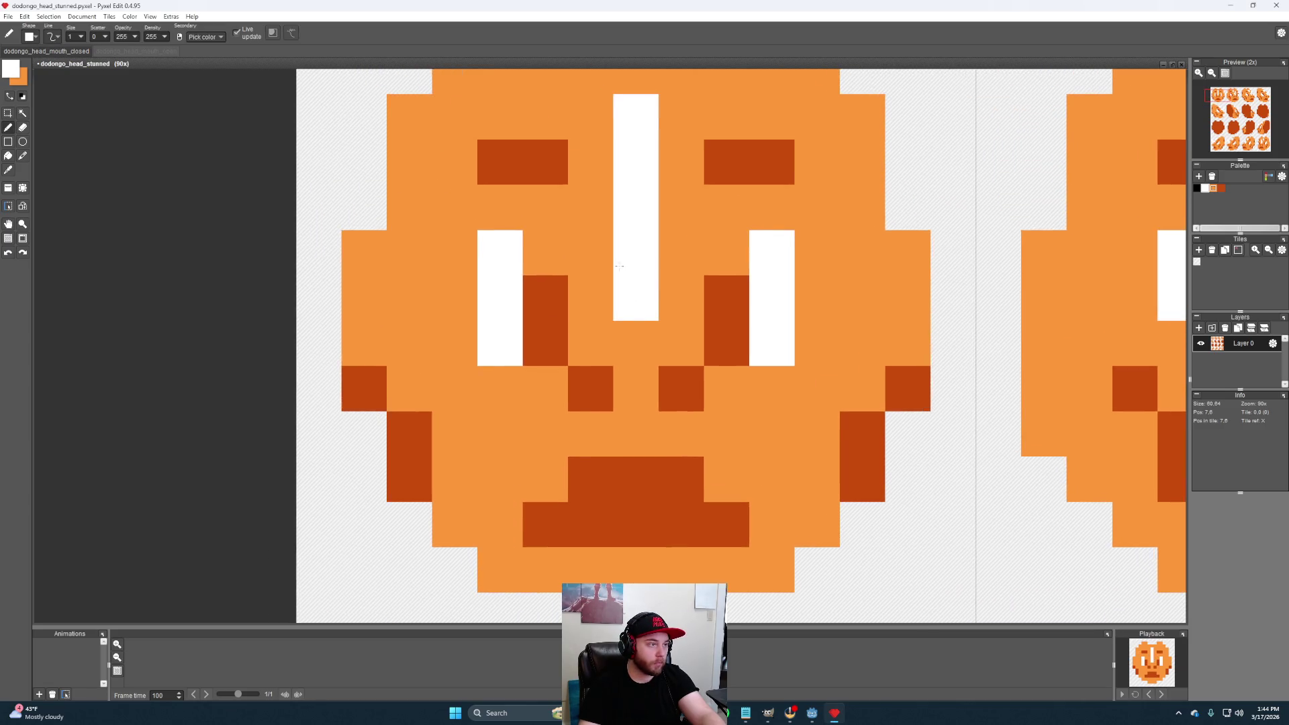
scroll(620, 266, down, 2)
click(558, 289)
click(525, 362)
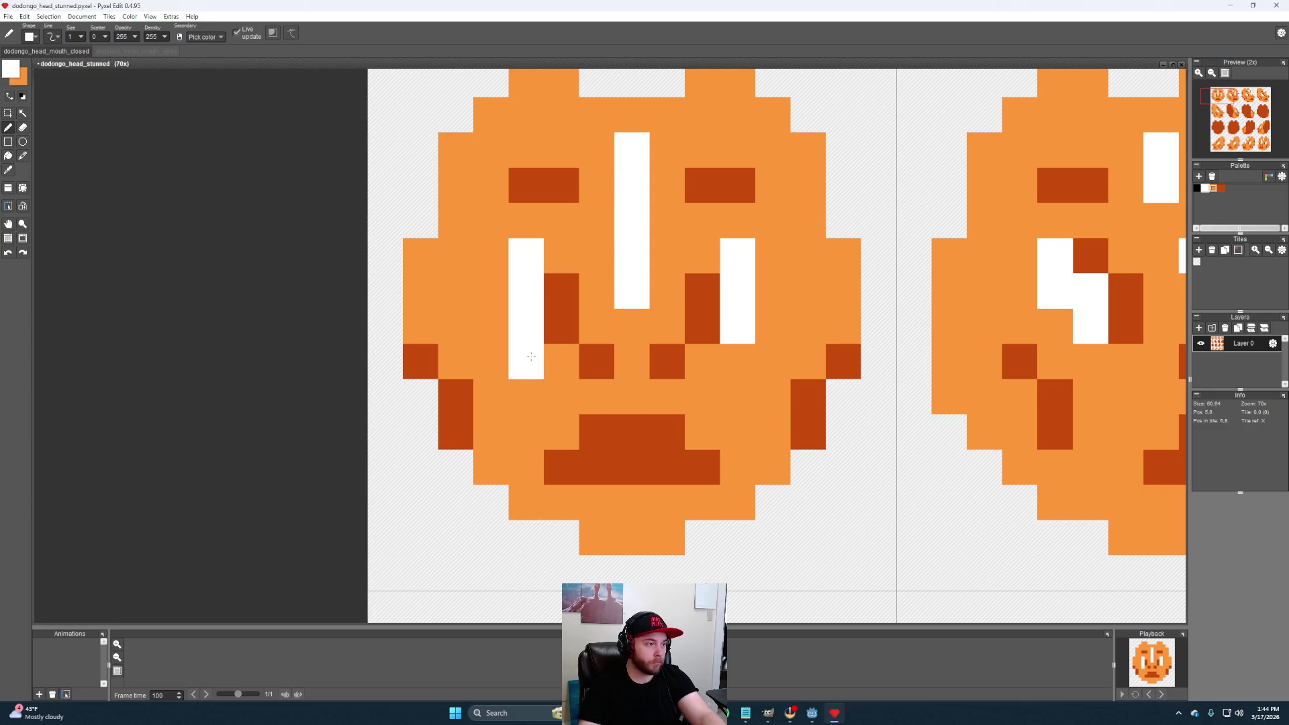
click(739, 362)
drag(711, 299, 703, 327)
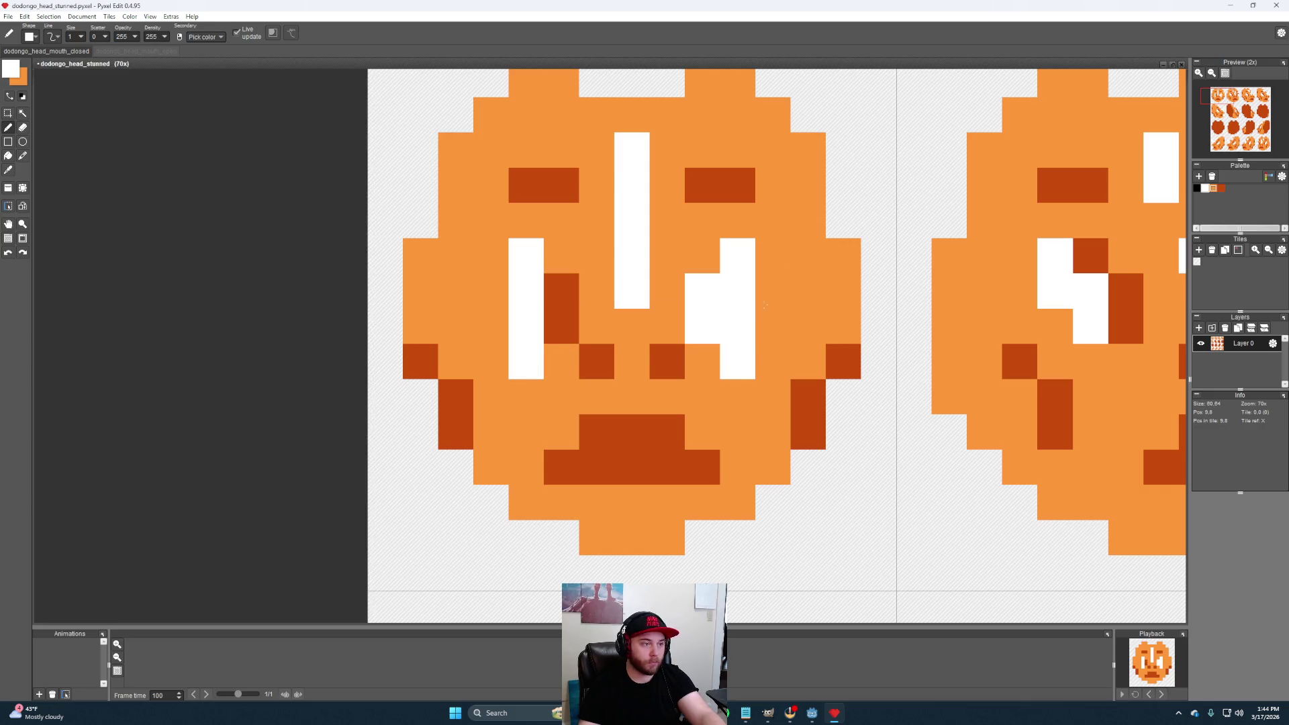
click(774, 291)
click(775, 326)
click(560, 324)
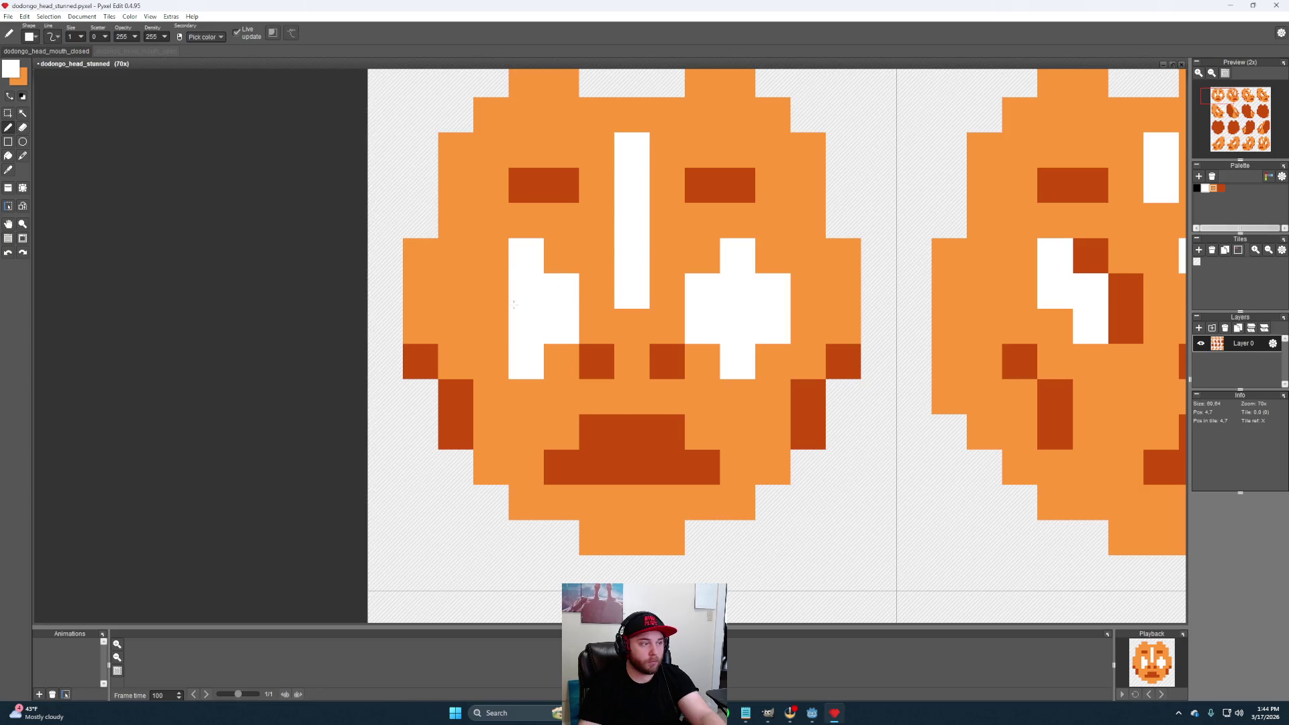
click(492, 291)
click(492, 325)
Add dark brown pupils and outlines to both eyes and darken the lower mouth
alt+click(603, 362)
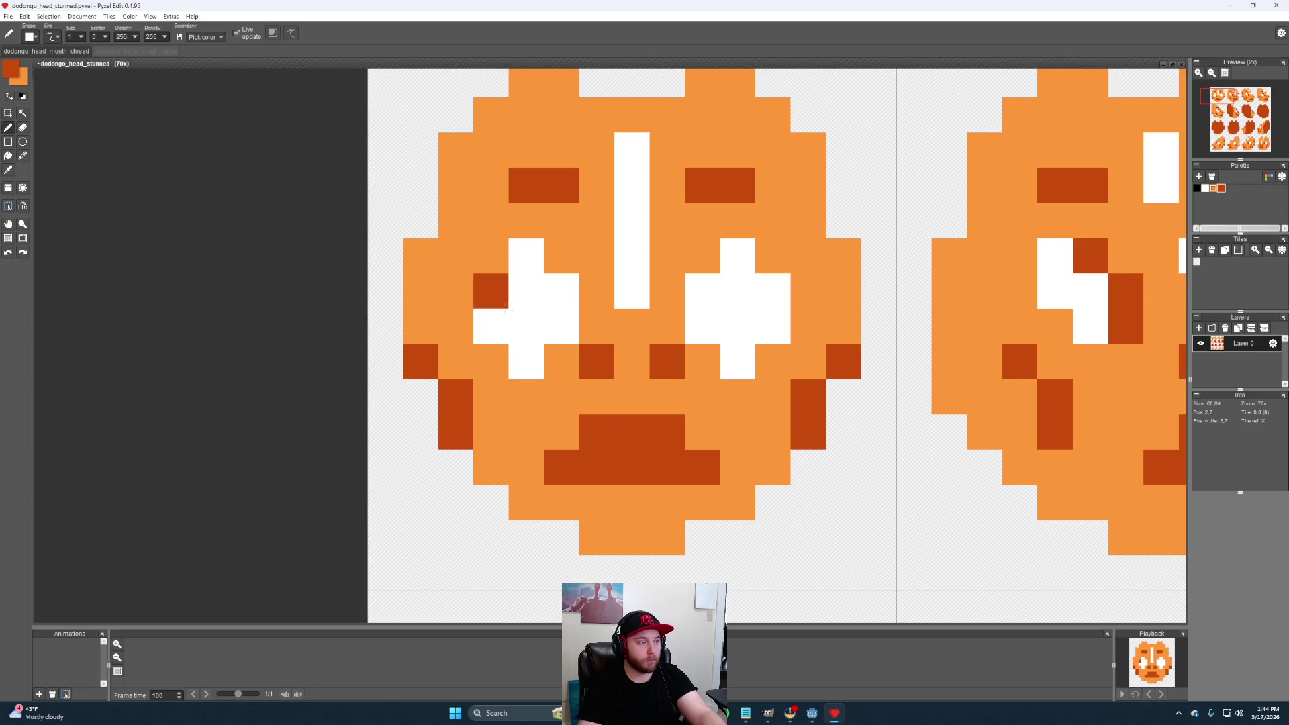
click(526, 326)
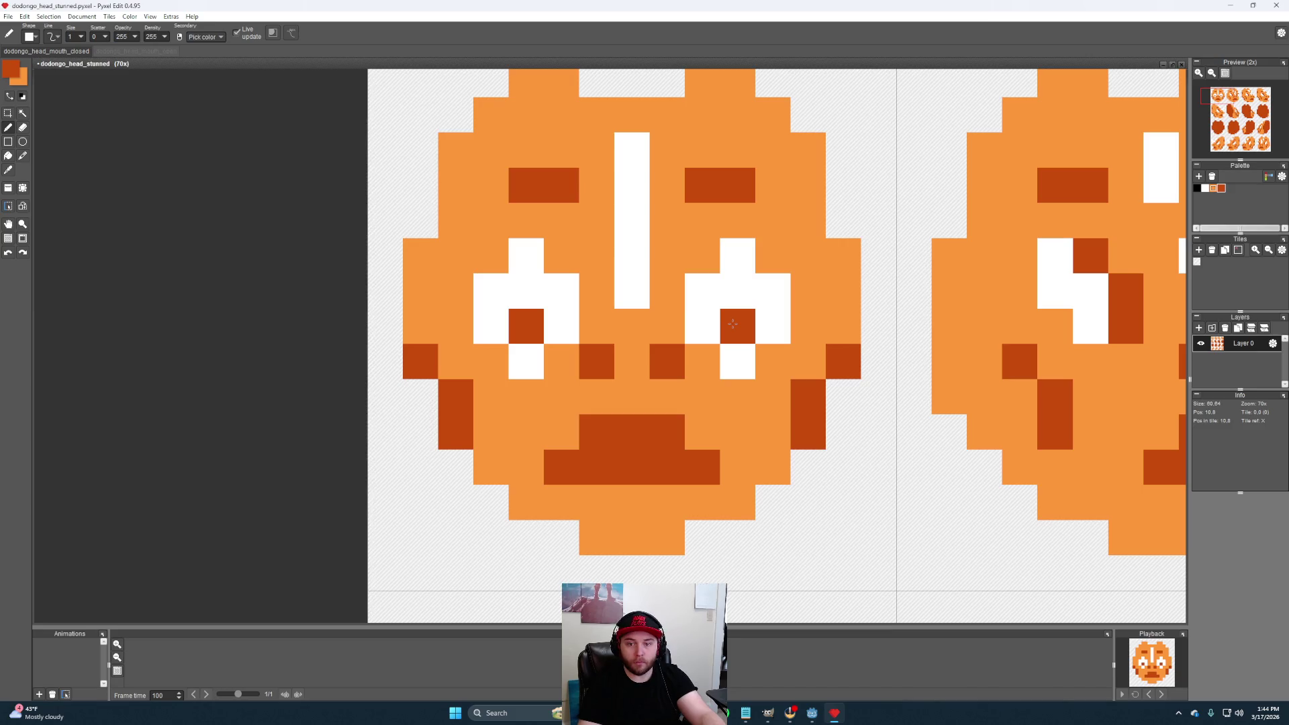
click(772, 326)
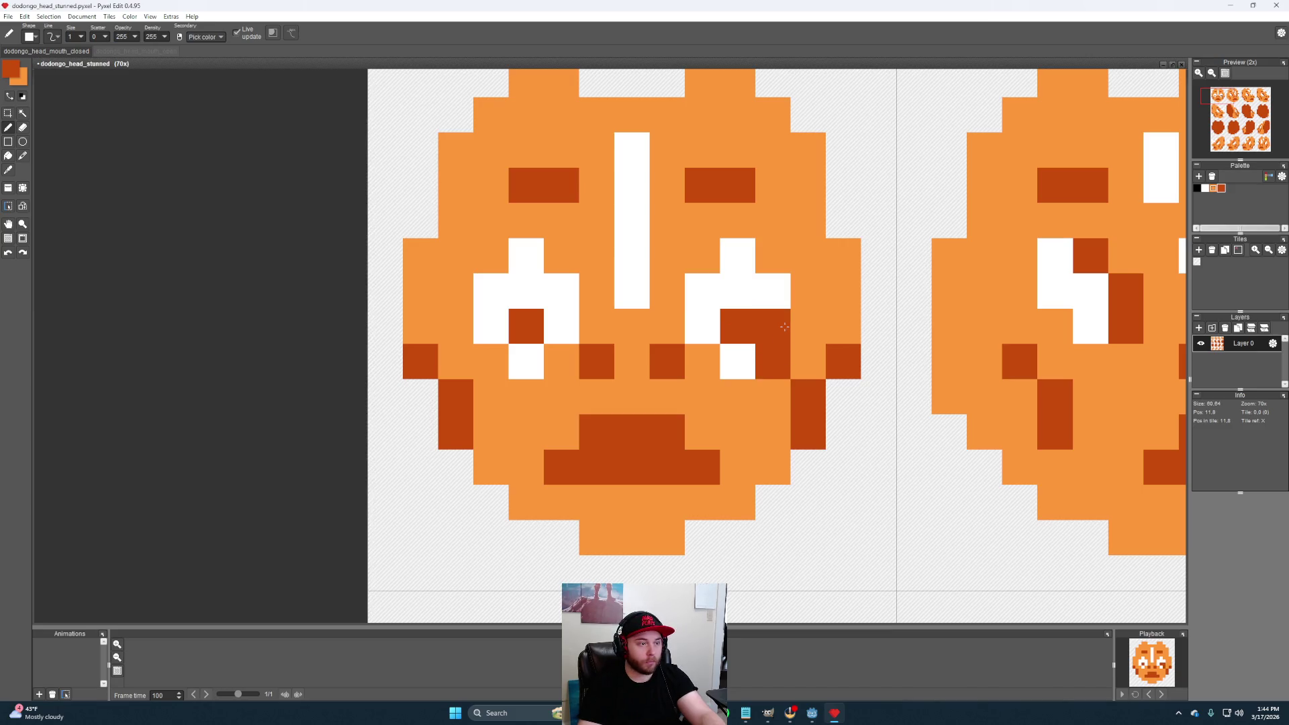
click(772, 363)
key(ctrl+z)
click(808, 326)
click(808, 290)
click(773, 255)
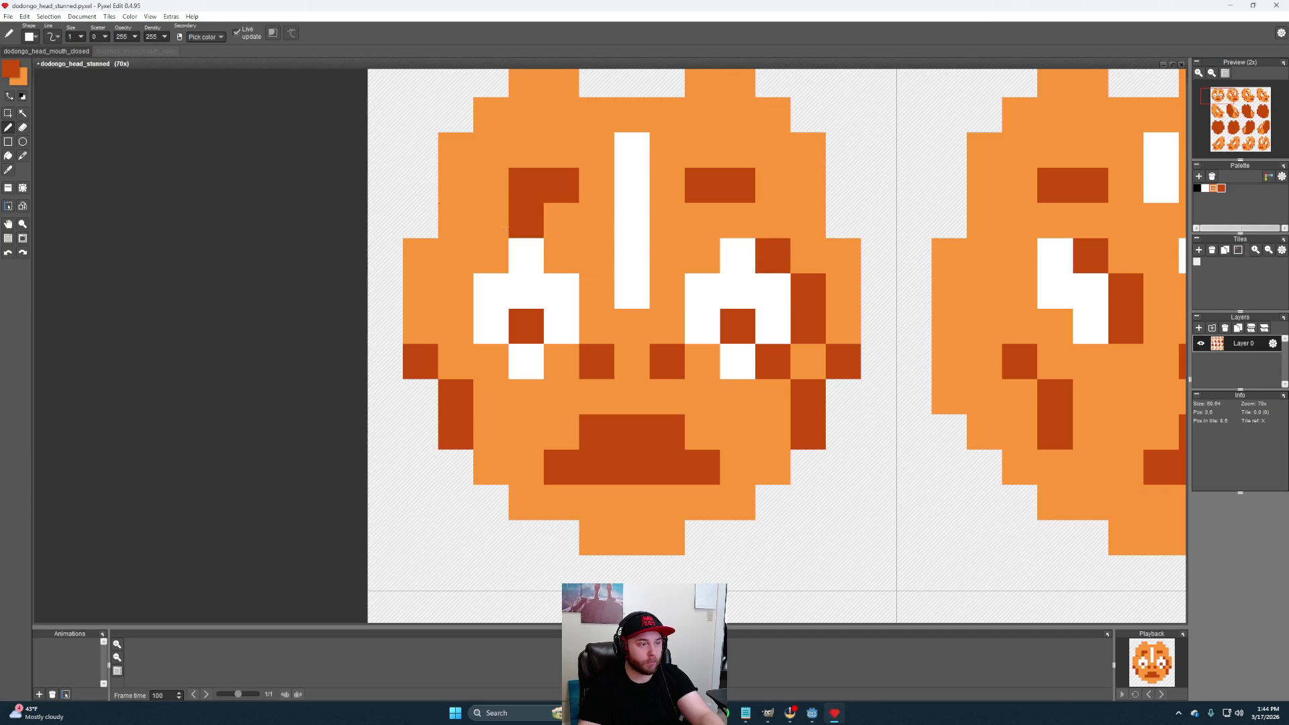
click(490, 255)
click(456, 290)
click(456, 327)
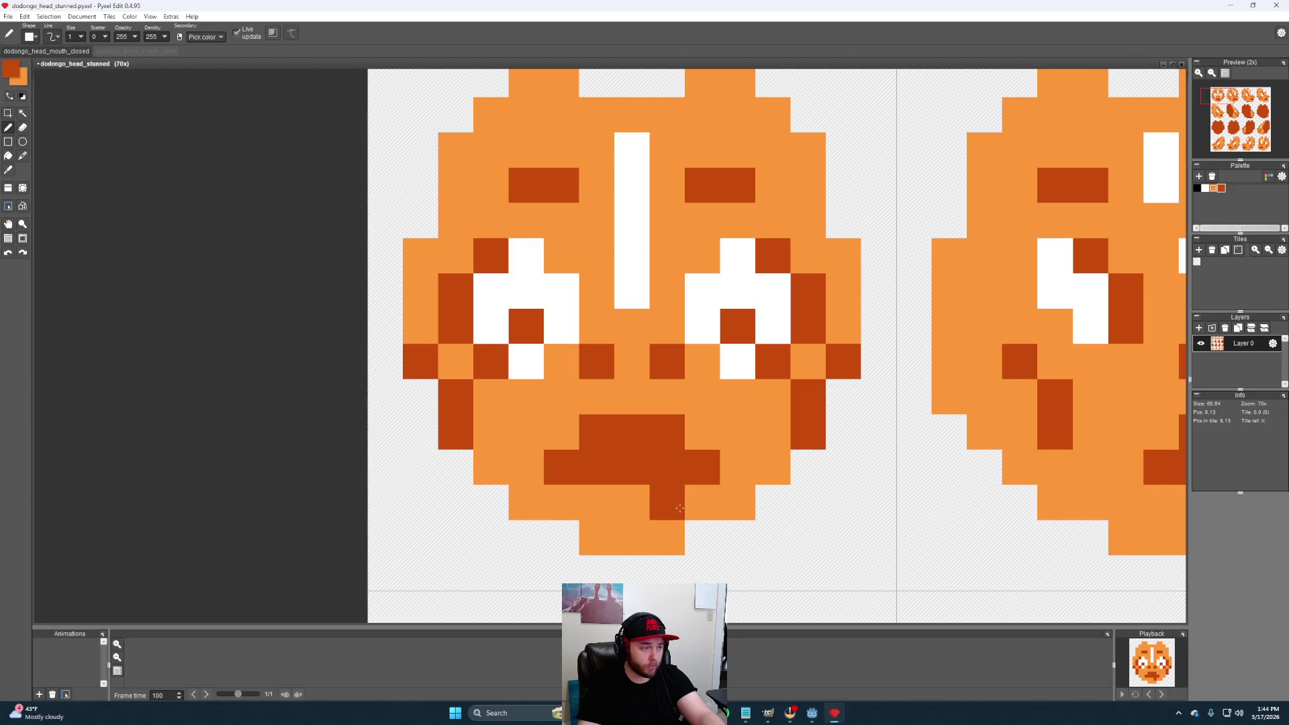
mouse_move(575, 505)
mouse_down()
mouse_move(562, 538)
mouse_move(703, 538)
mouse_move(635, 502)
mouse_move(599, 502)
mouse_up()
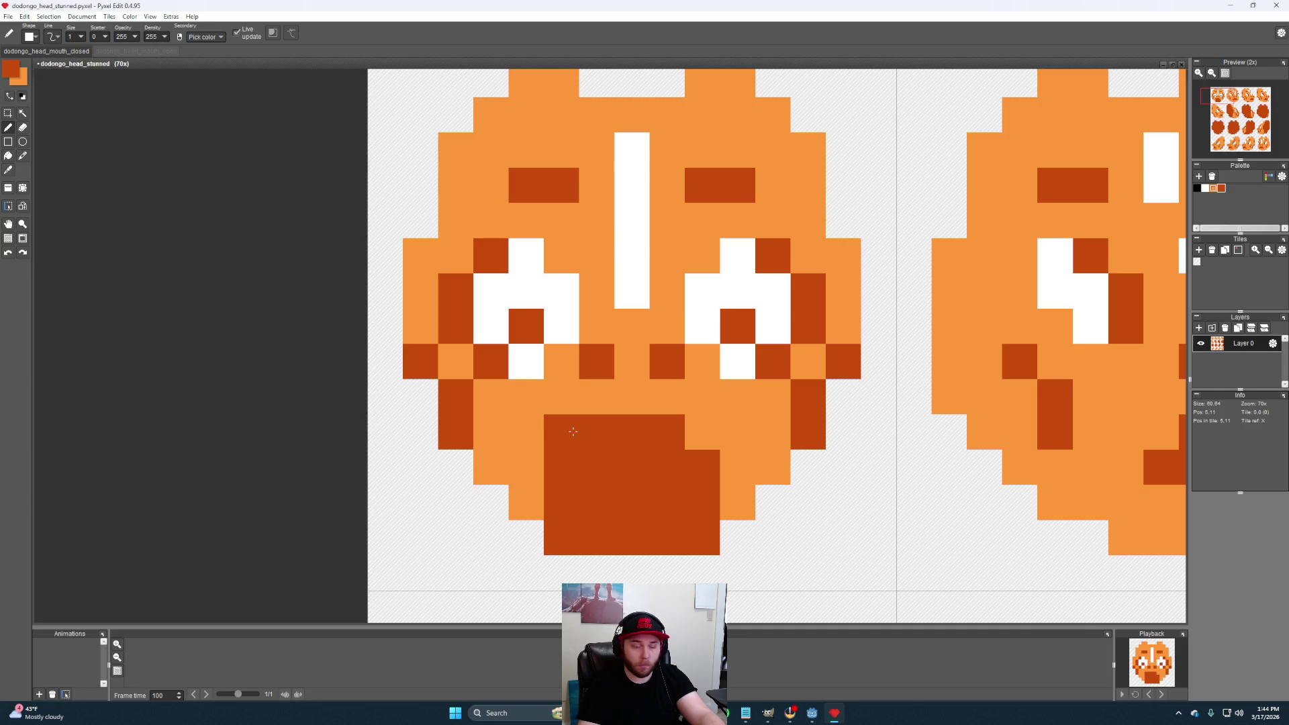
Darken the mouth's top-right cell and try white tooth and corner pixels, undoing the misplaced ones
click(702, 431)
alt+click(702, 326)
click(619, 434)
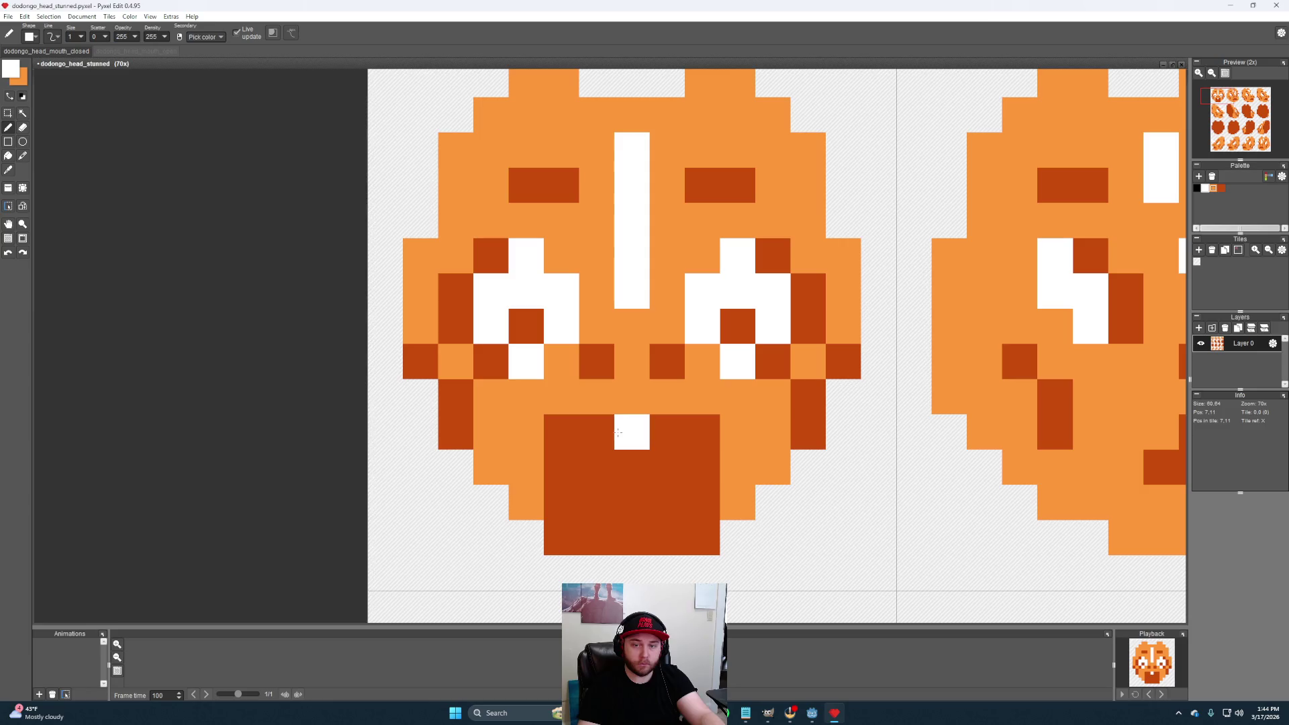
click(696, 447)
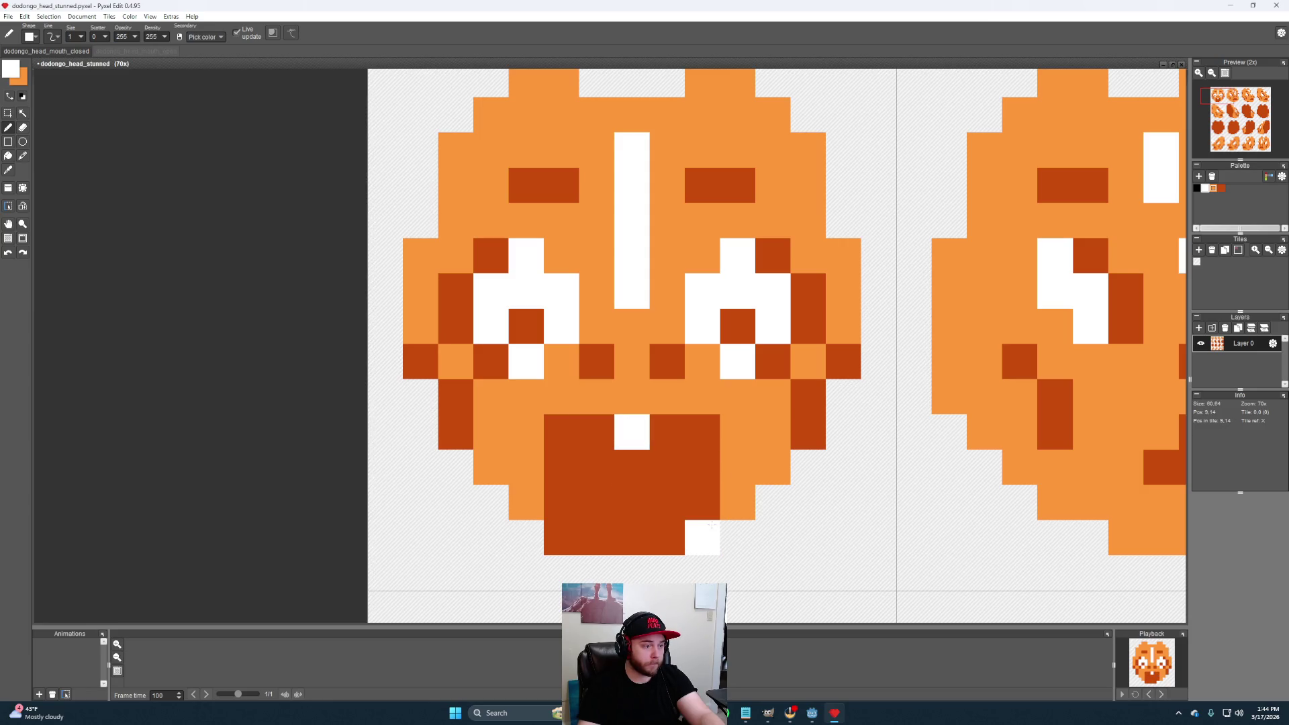
drag(711, 525, 702, 502)
click(562, 536)
click(561, 501)
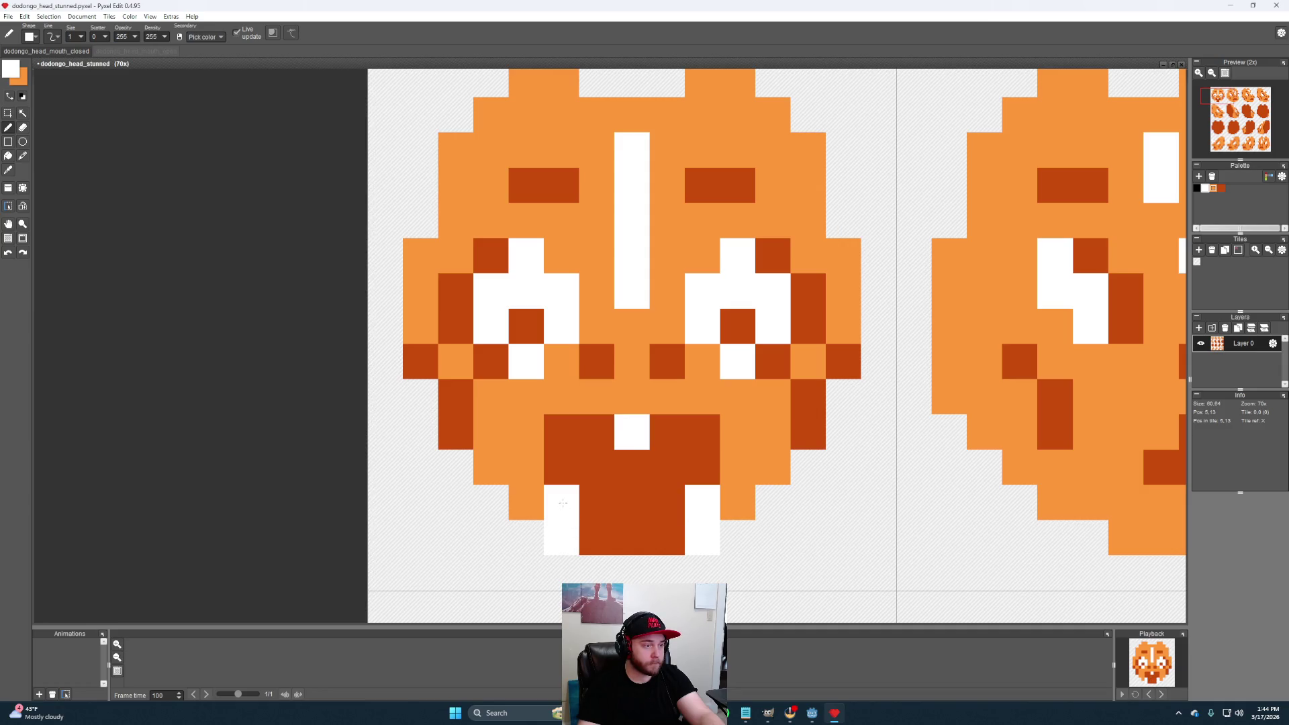
scroll(695, 483, down, 3)
scroll(685, 464, up, 2)
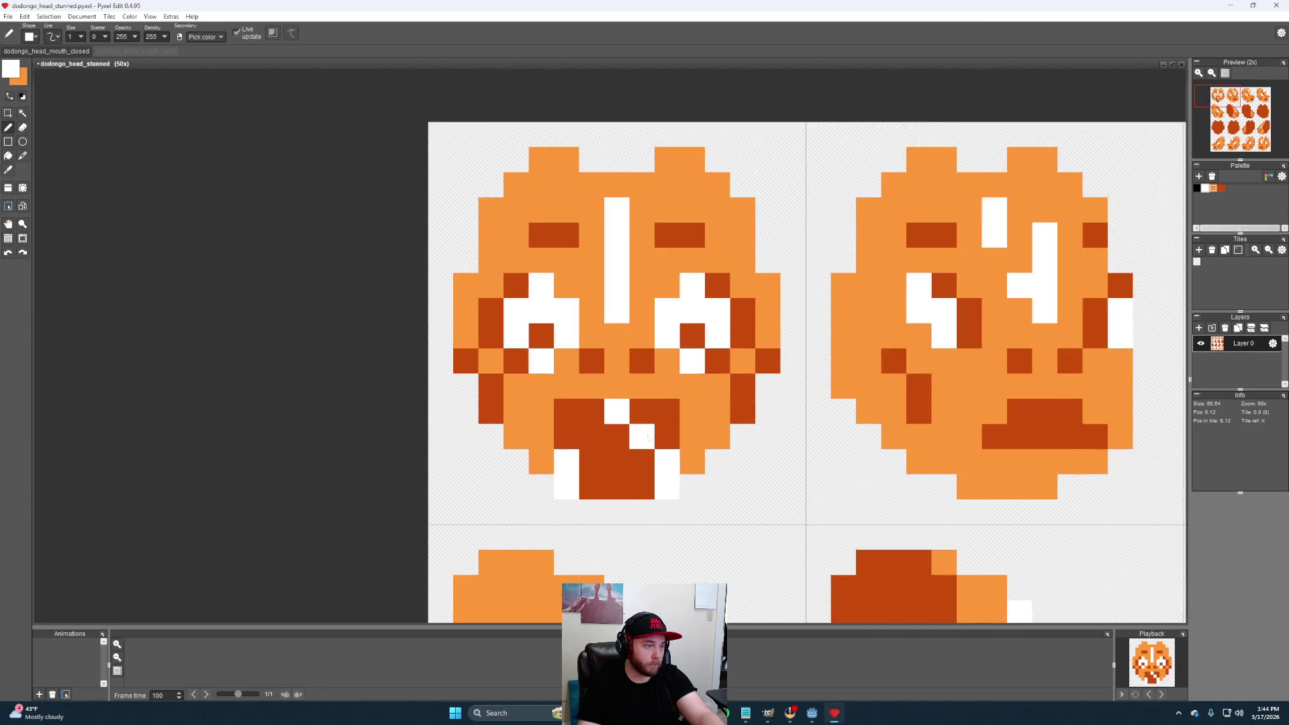
scroll(685, 465, up, 1)
key(ctrl+z)
key(ctrl+z)
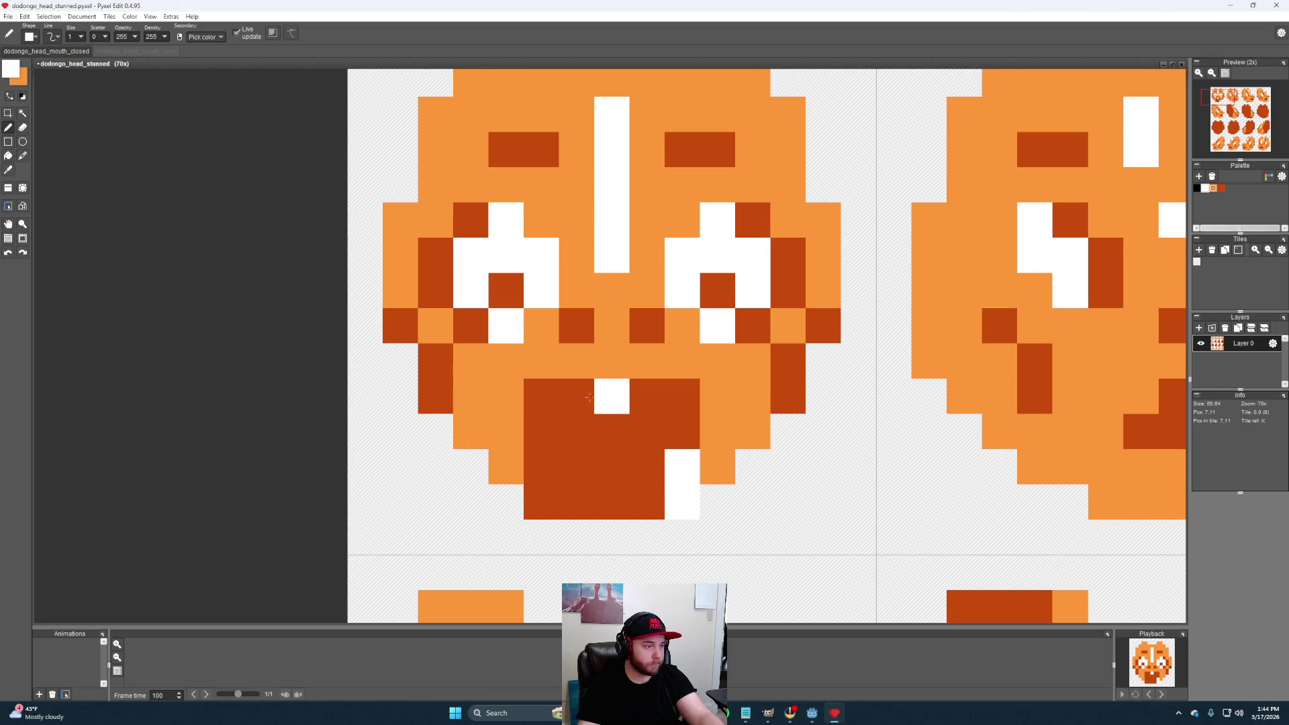
key(ctrl+z)
key(ctrl+z)
Paint white teeth inside the mouth and a full white row along its top edge
click(648, 397)
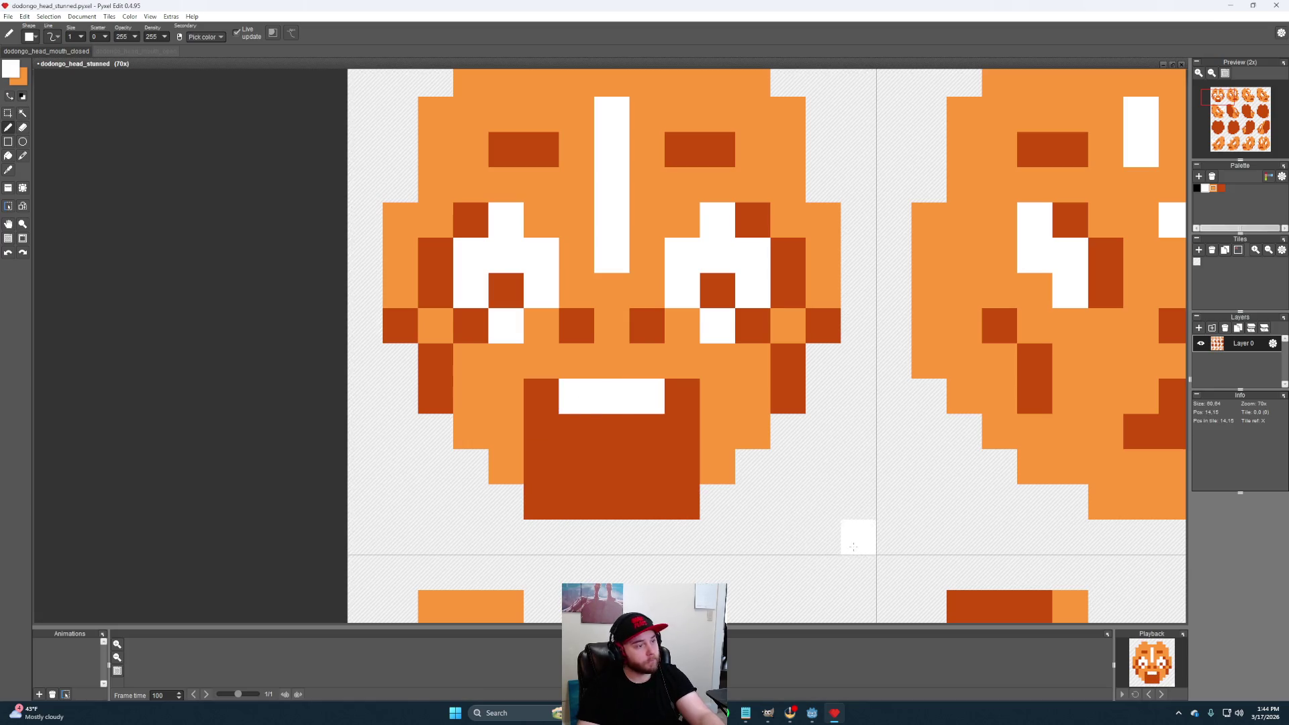
drag(749, 461, 737, 453)
scroll(737, 452, down, 2)
scroll(716, 444, up, 1)
scroll(703, 428, up, 2)
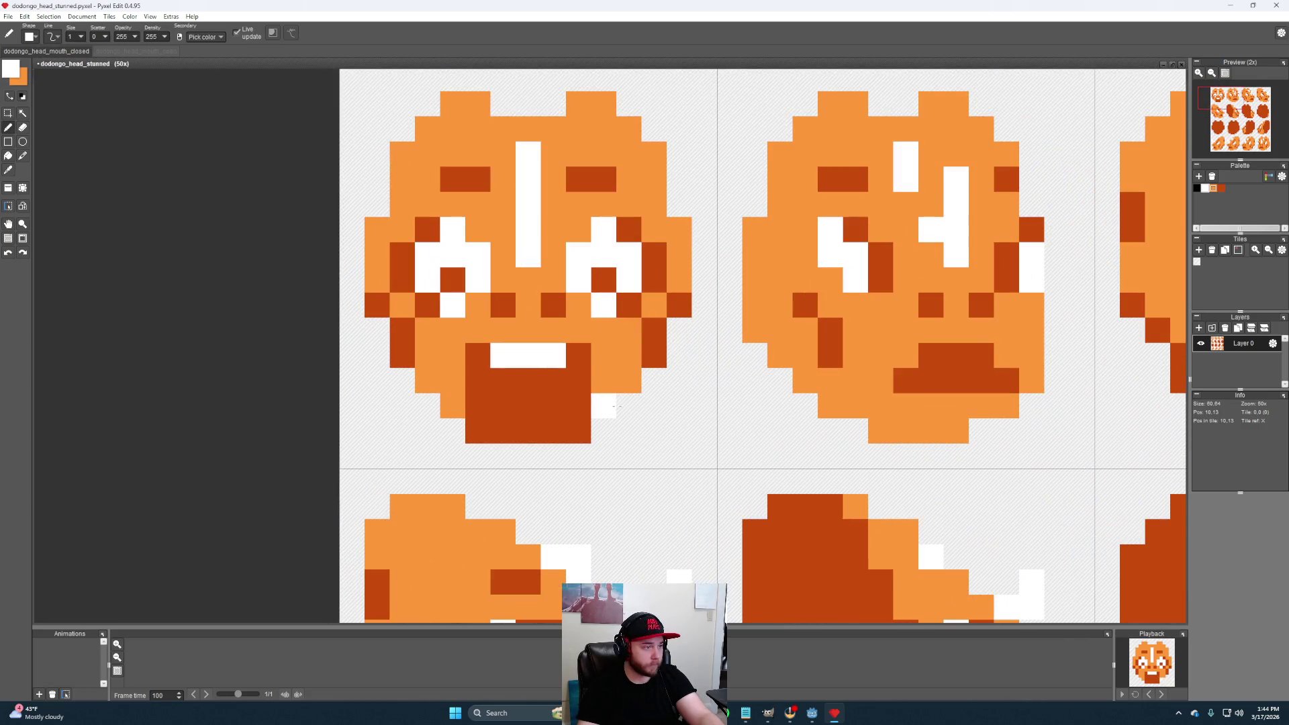
key(ctrl+z)
key(ctrl+z)
key(ctrl+z)
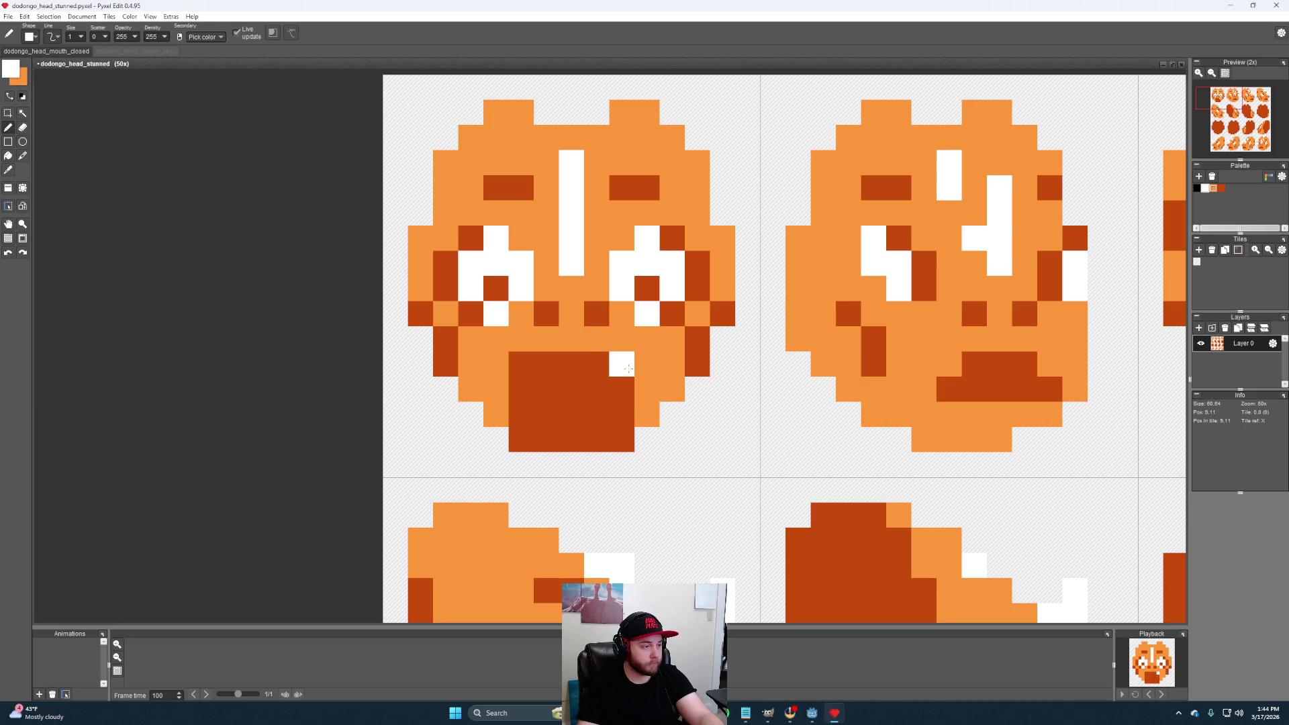
scroll(695, 333, down, 2)
scroll(746, 363, up, 1)
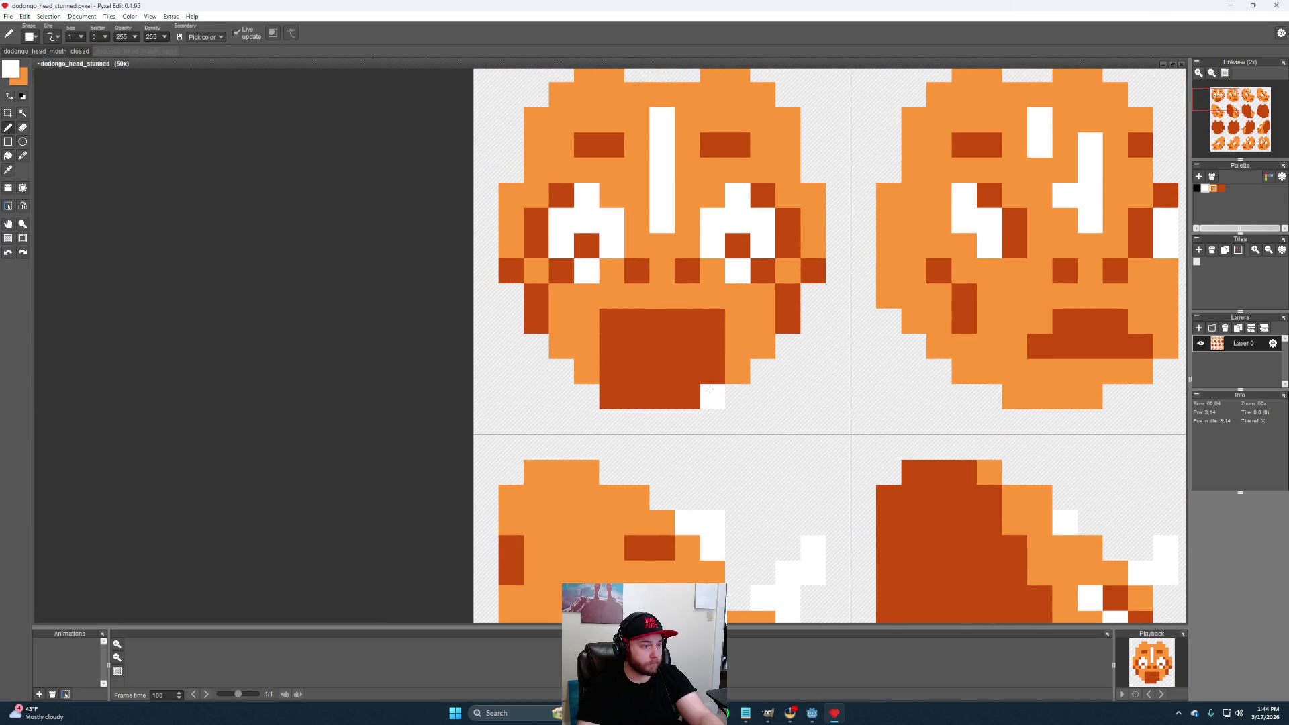
click(711, 389)
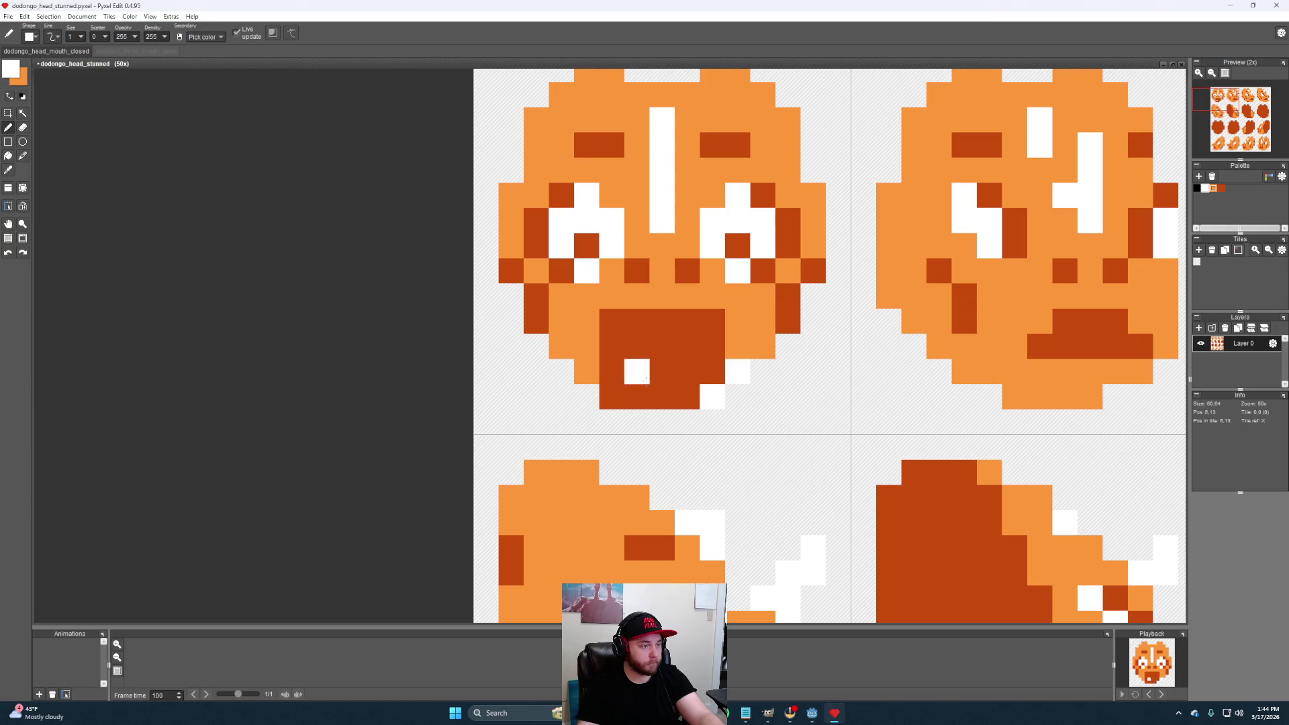
click(611, 395)
click(585, 372)
drag(663, 321, 637, 321)
click(687, 321)
scroll(788, 447, down, 1)
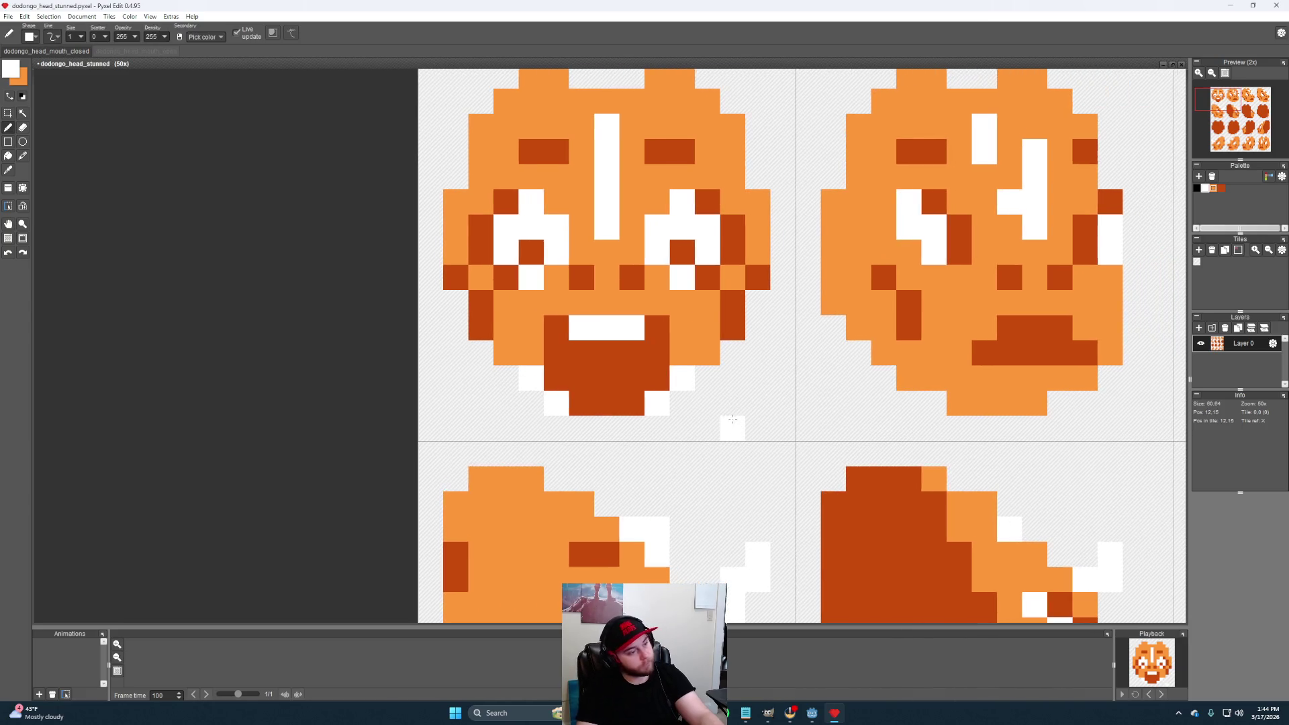
scroll(746, 413, down, 2)
scroll(708, 394, up, 1)
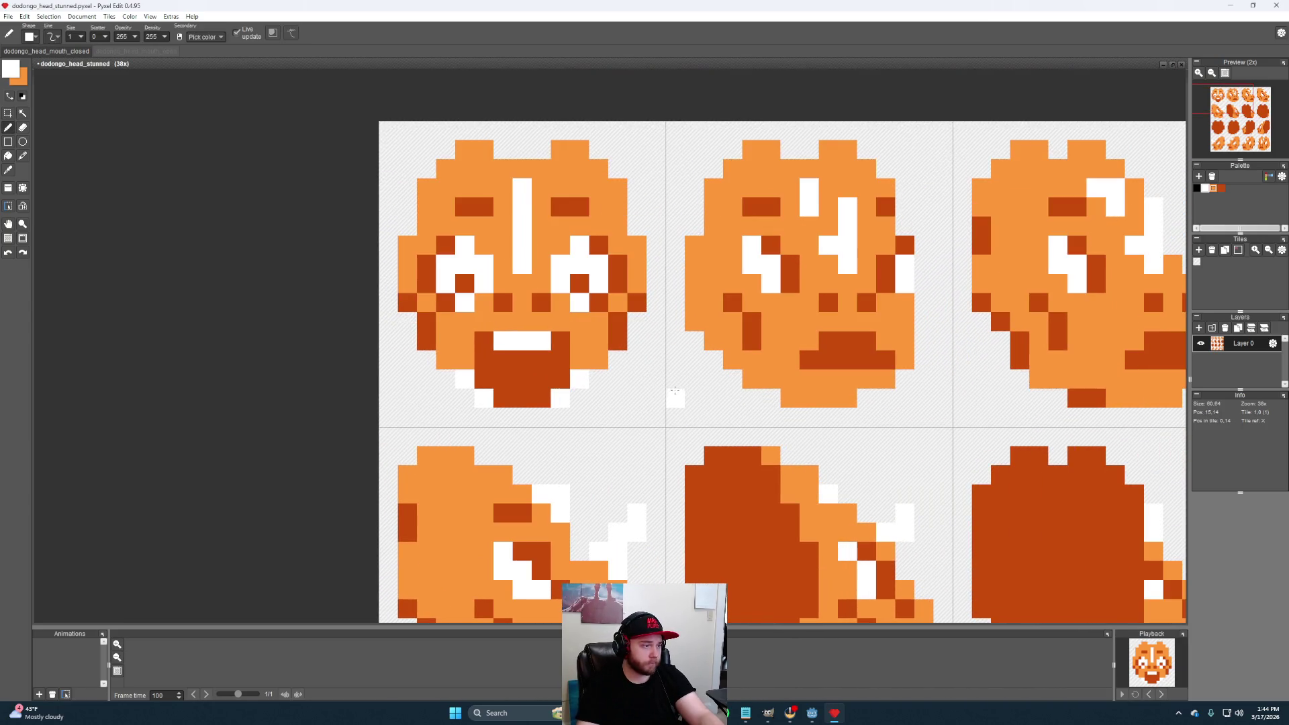
scroll(674, 389, up, 2)
scroll(639, 394, up, 1)
scroll(634, 394, up, 2)
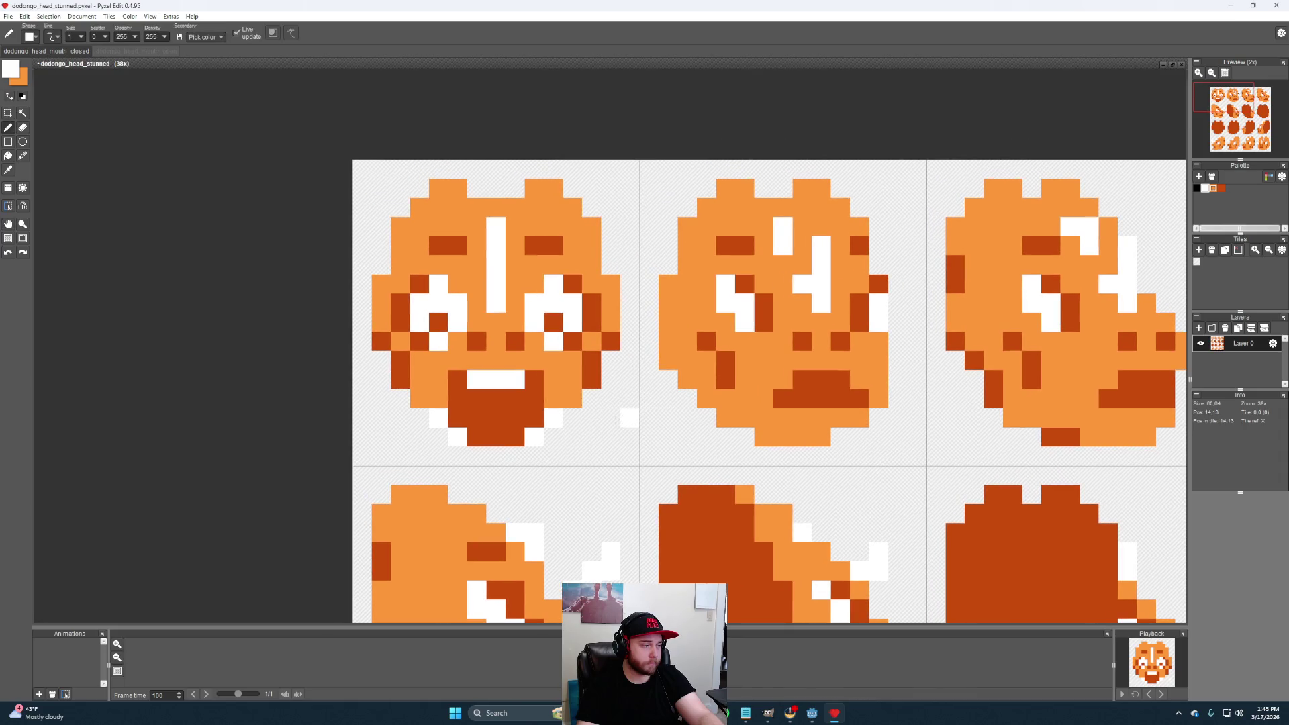
Recolour the first face's mouth bottom row to light orange, clearing the white corner pixels
click(514, 437)
mouse_move(629, 450)
mouse_down()
mouse_move(592, 398)
mouse_move(600, 413)
mouse_up()
key(i)
click(490, 369)
click(452, 407)
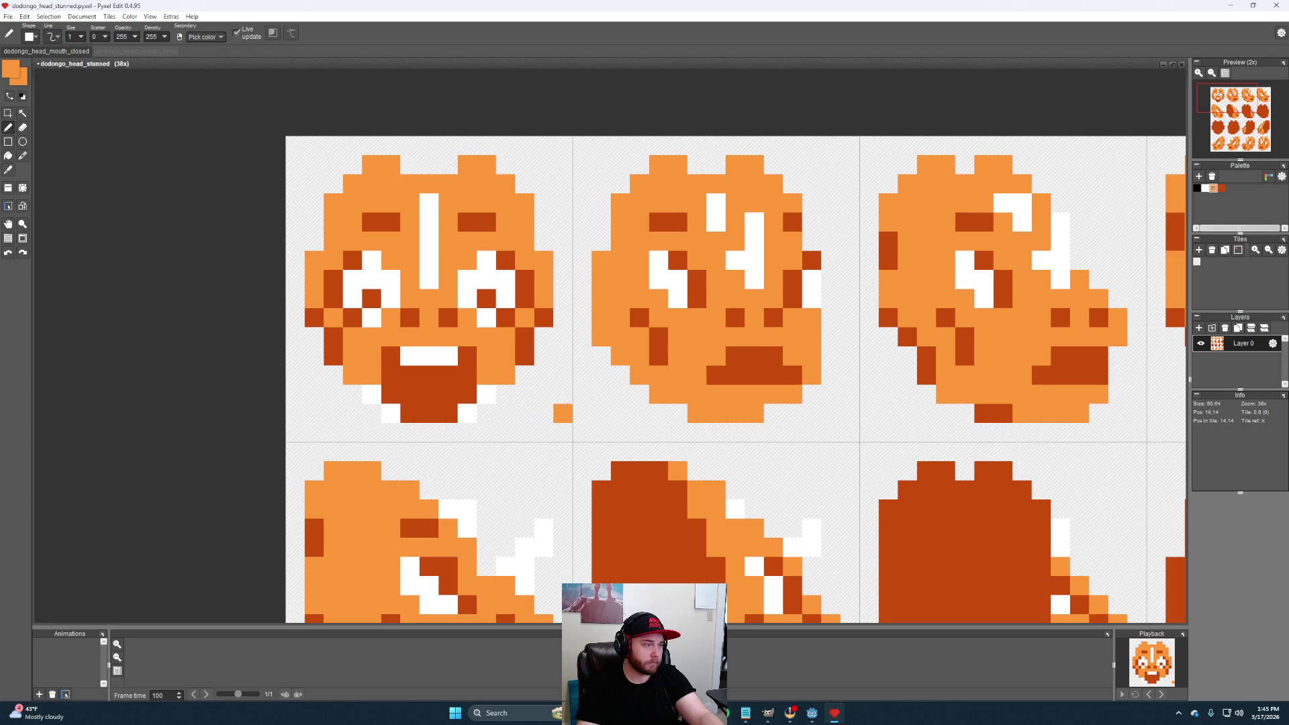
drag(469, 413, 416, 410)
right_click(391, 413)
click(391, 396)
click(472, 395)
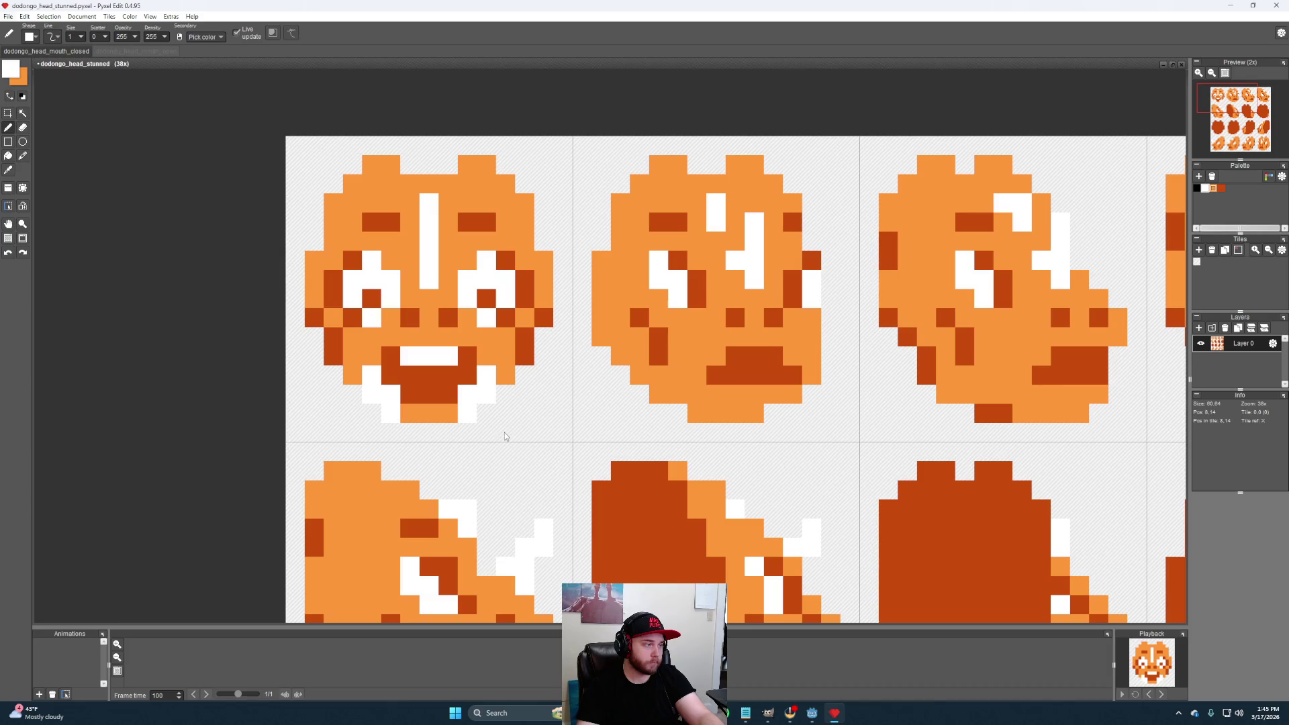
key(alt)
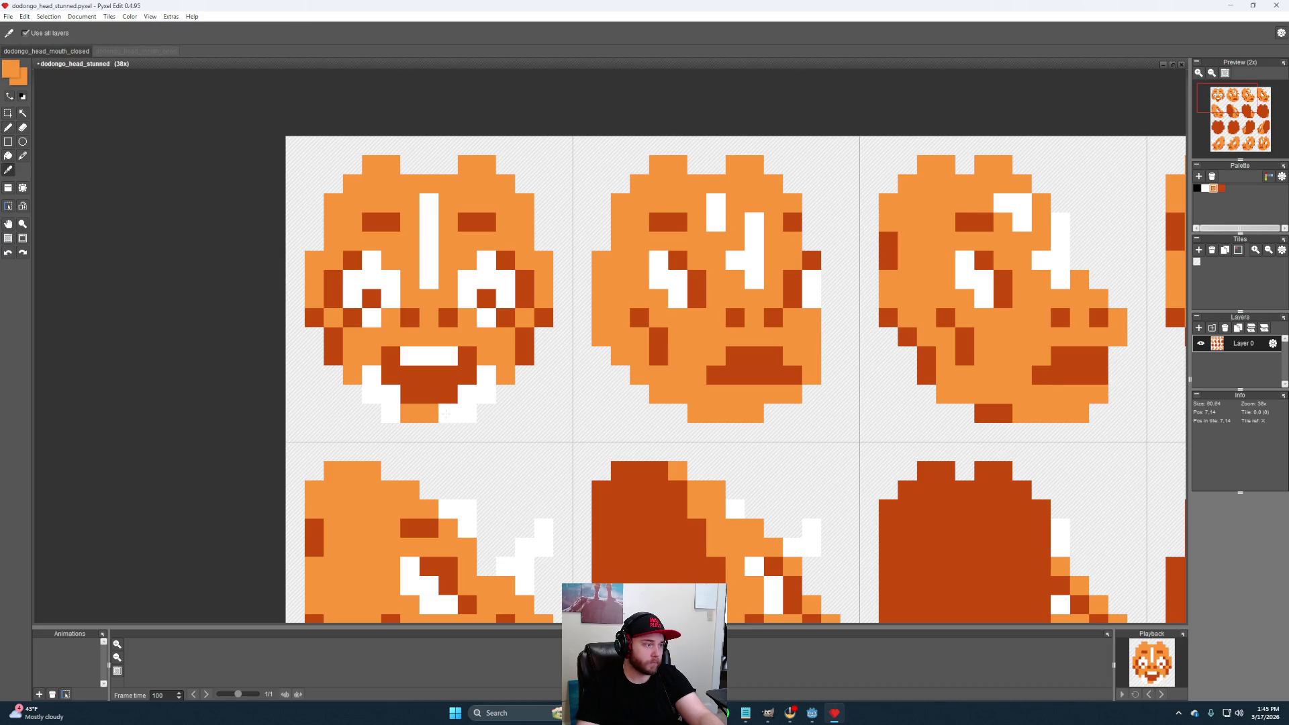
drag(448, 413, 466, 414)
drag(371, 413, 392, 415)
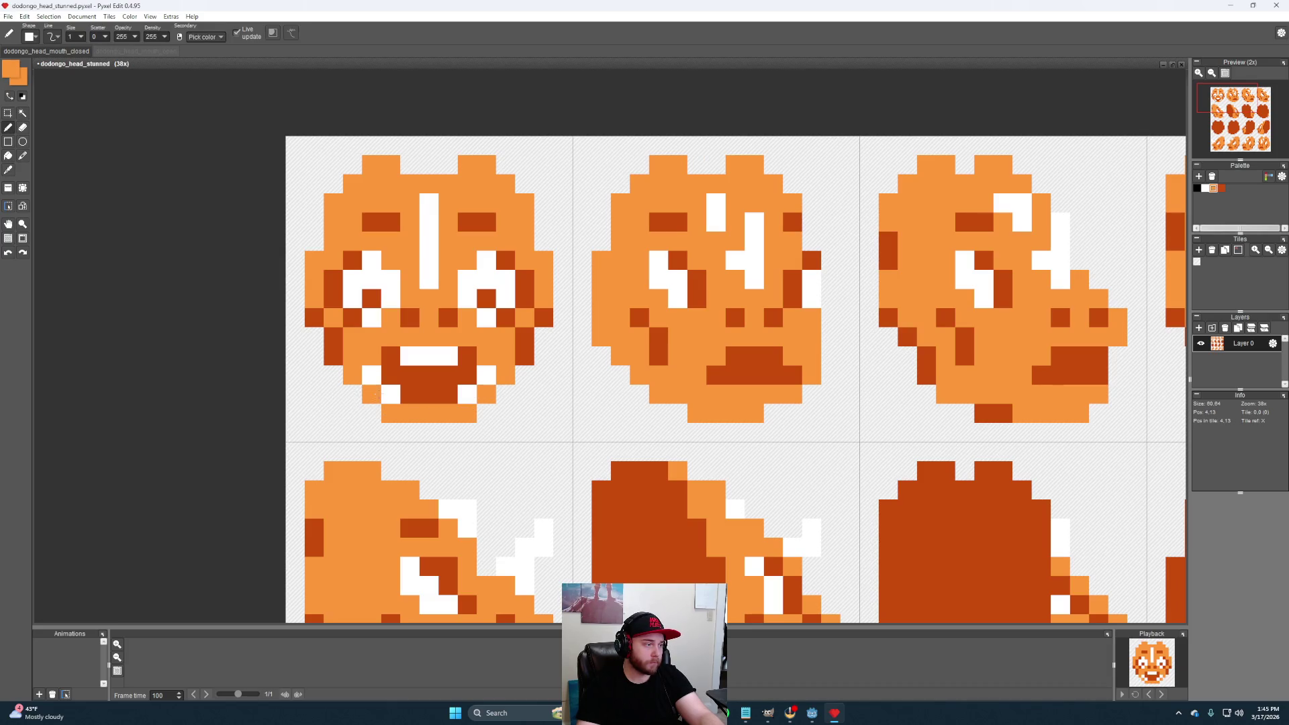
Paint a white tooth row above the mouth and fill the row beneath it dark orange
drag(640, 344, 601, 375)
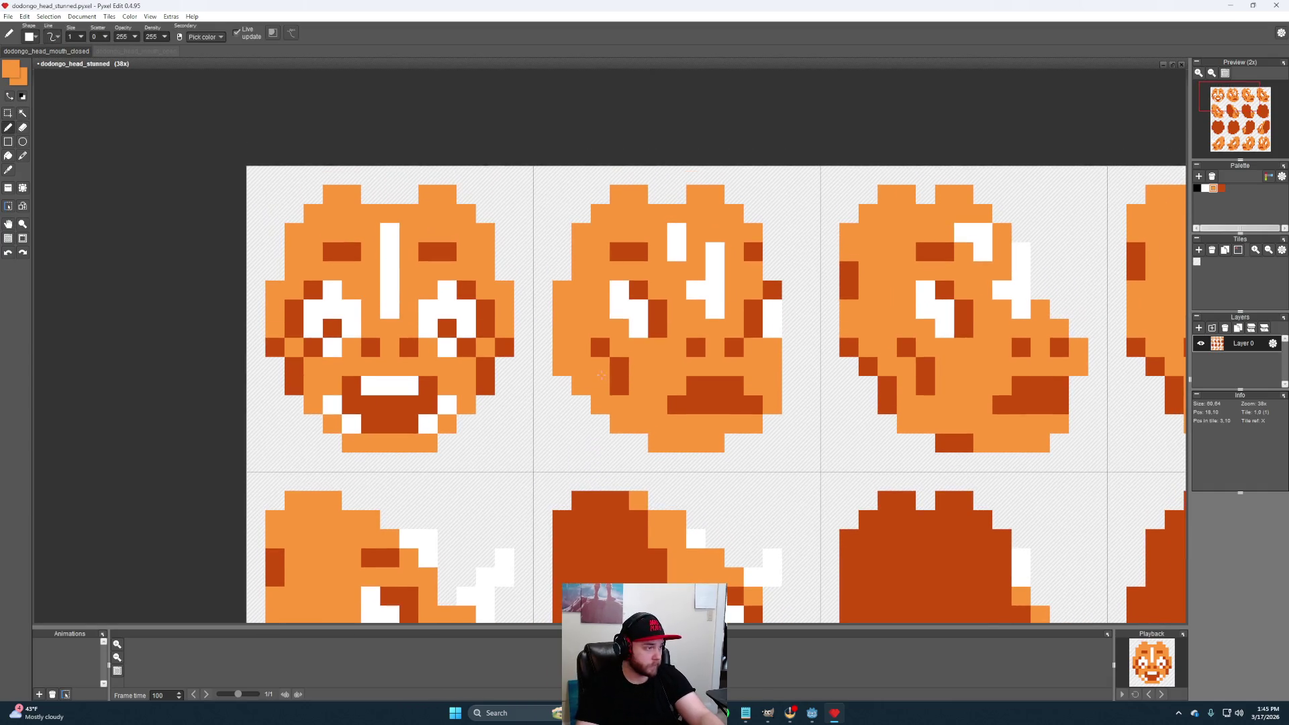
scroll(600, 376, down, 2)
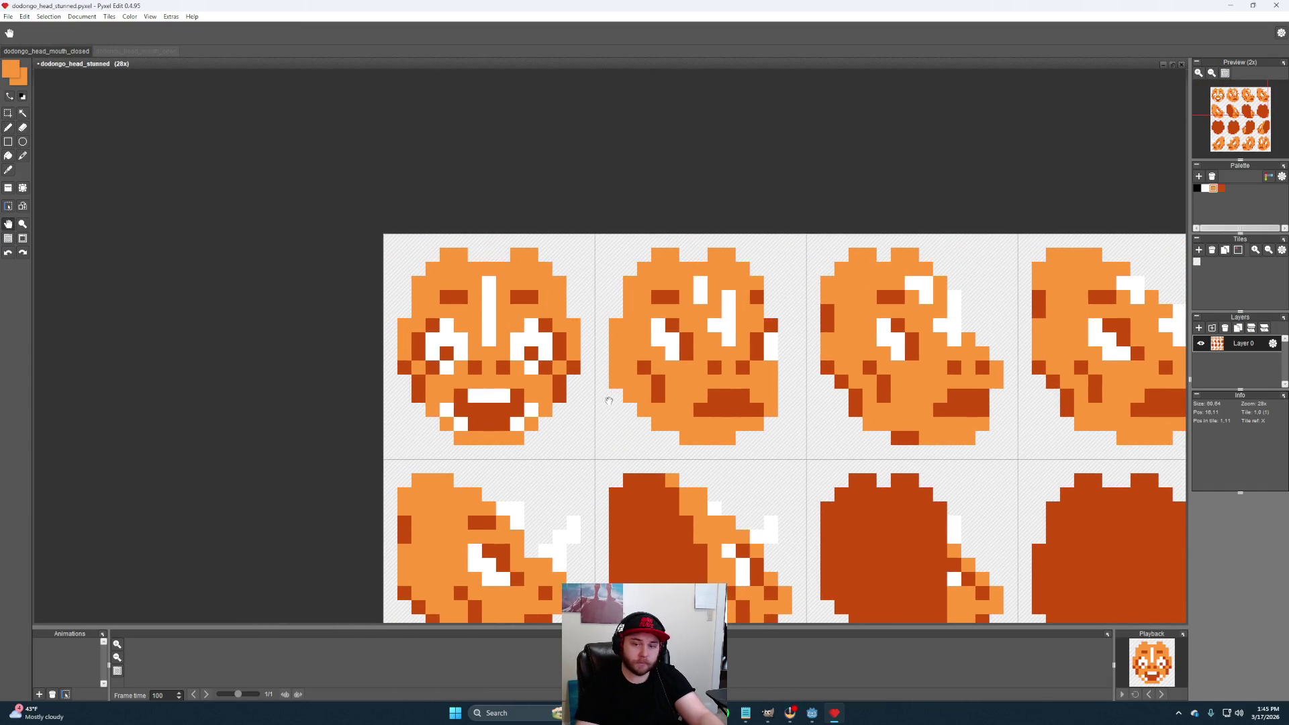
drag(609, 400, 592, 398)
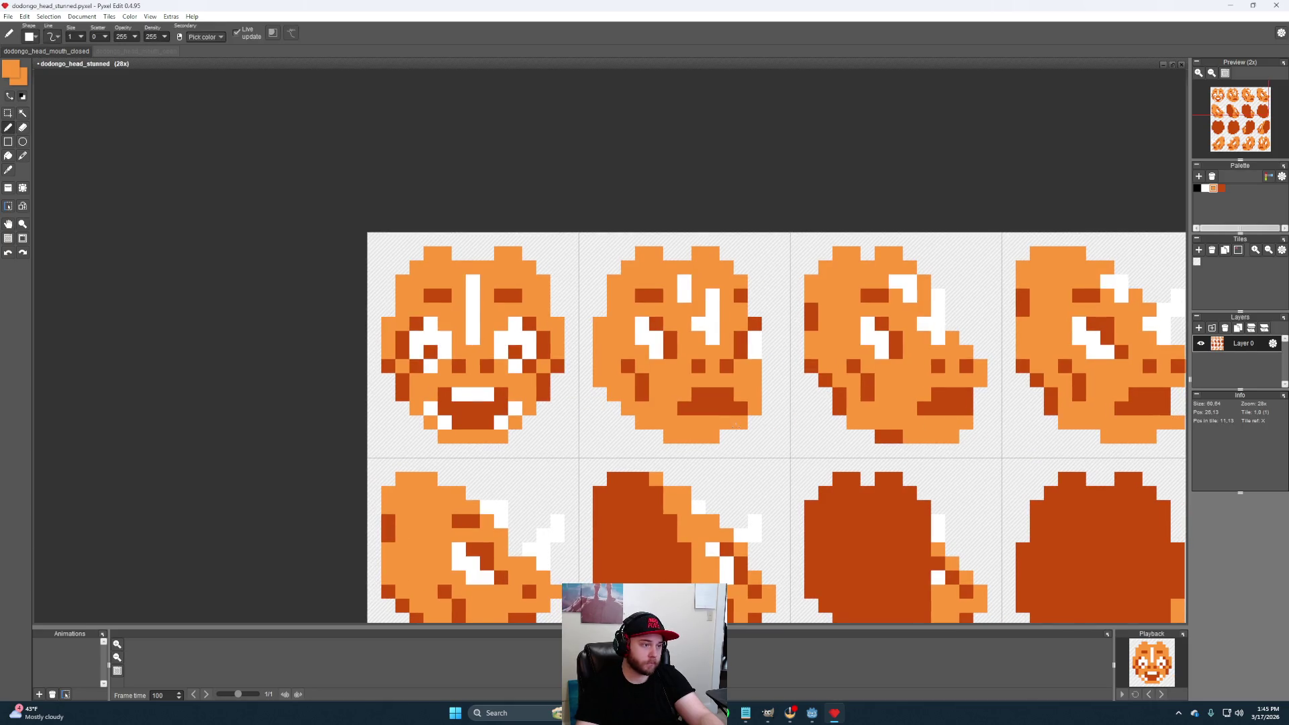
scroll(736, 424, up, 2)
drag(712, 374, 668, 350)
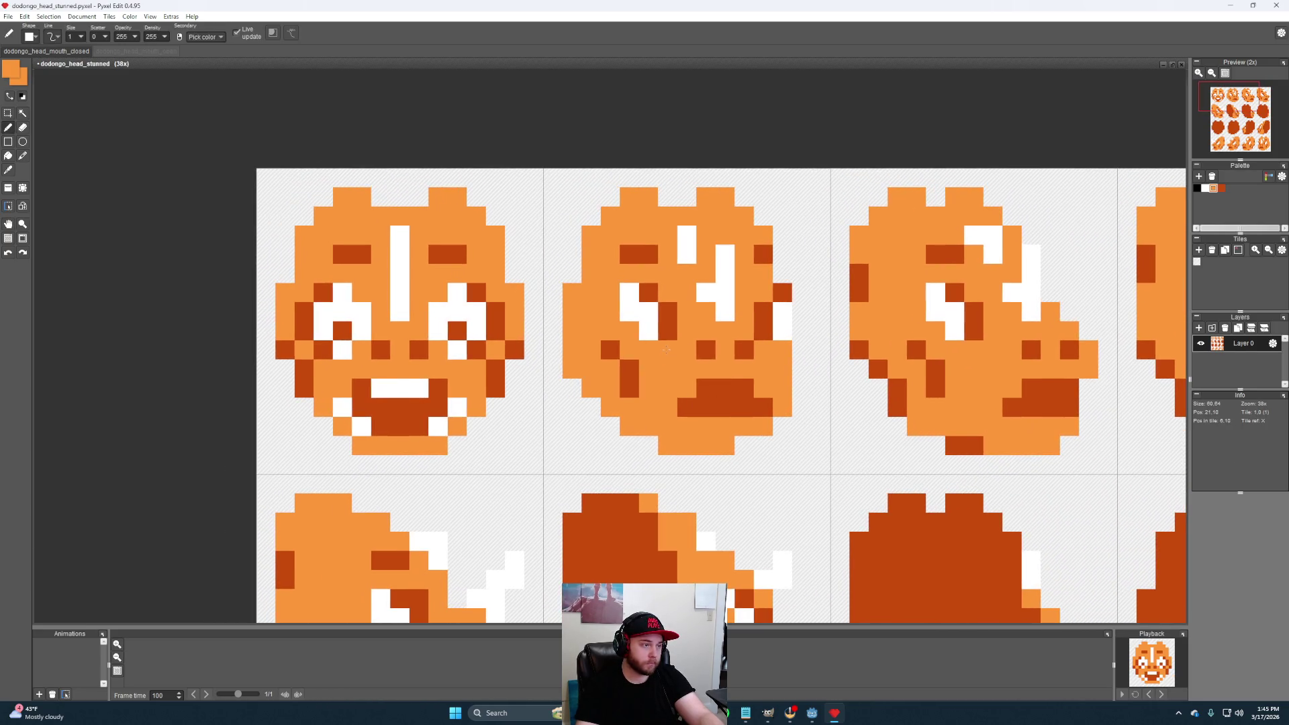
right_click(652, 321)
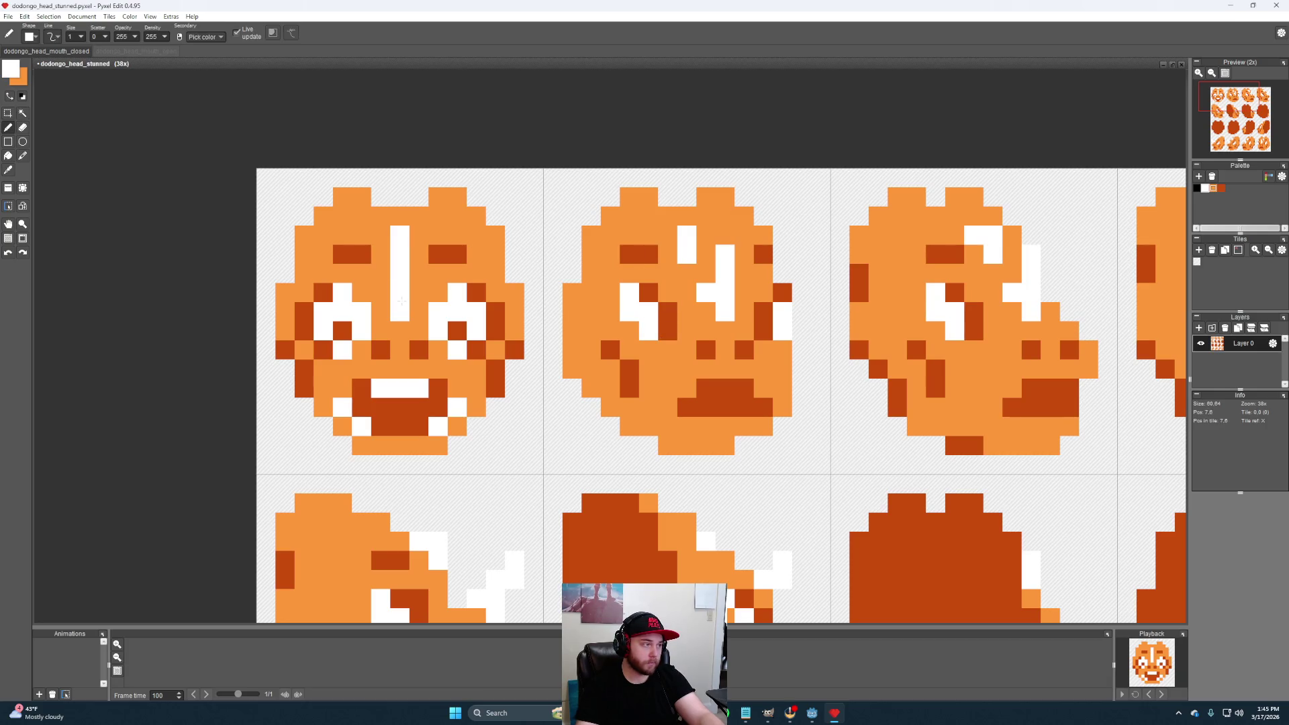
drag(413, 301, 457, 285)
key(space)
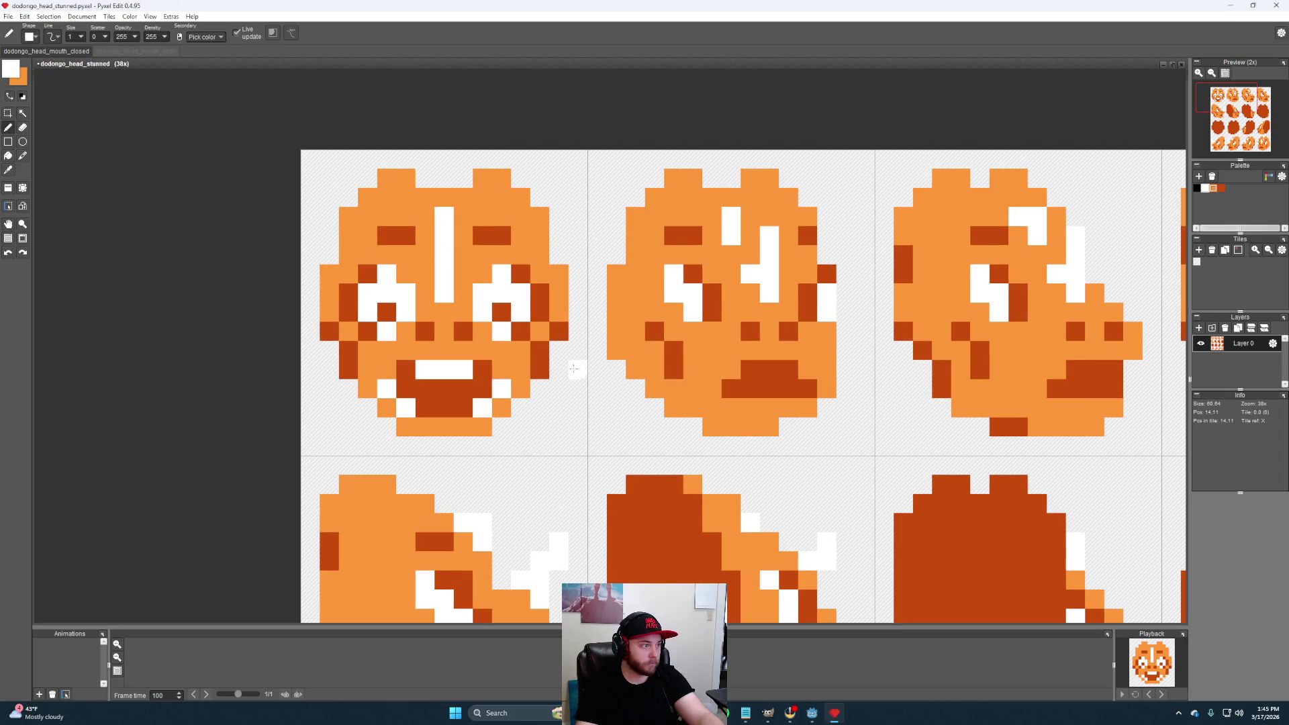
mouse_move(423, 349)
mouse_down()
mouse_move(466, 348)
mouse_move(477, 374)
mouse_up()
alt+click(444, 393)
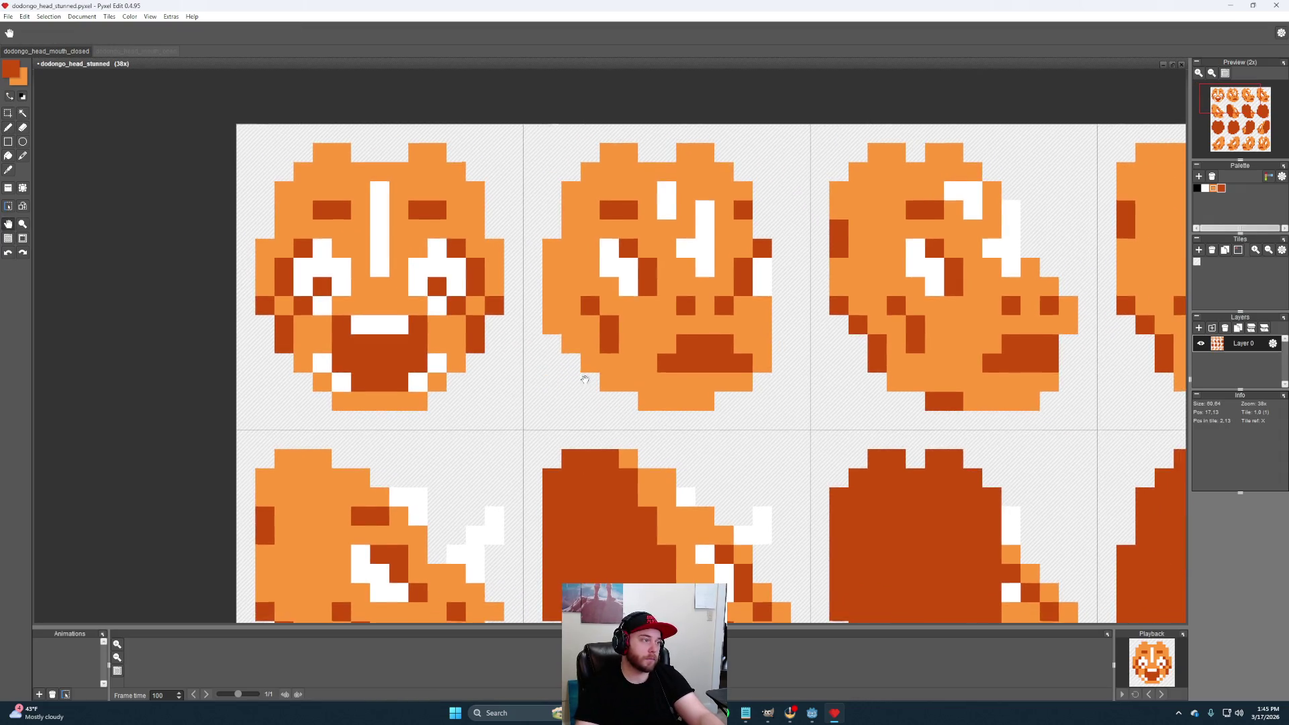
drag(590, 394, 595, 414)
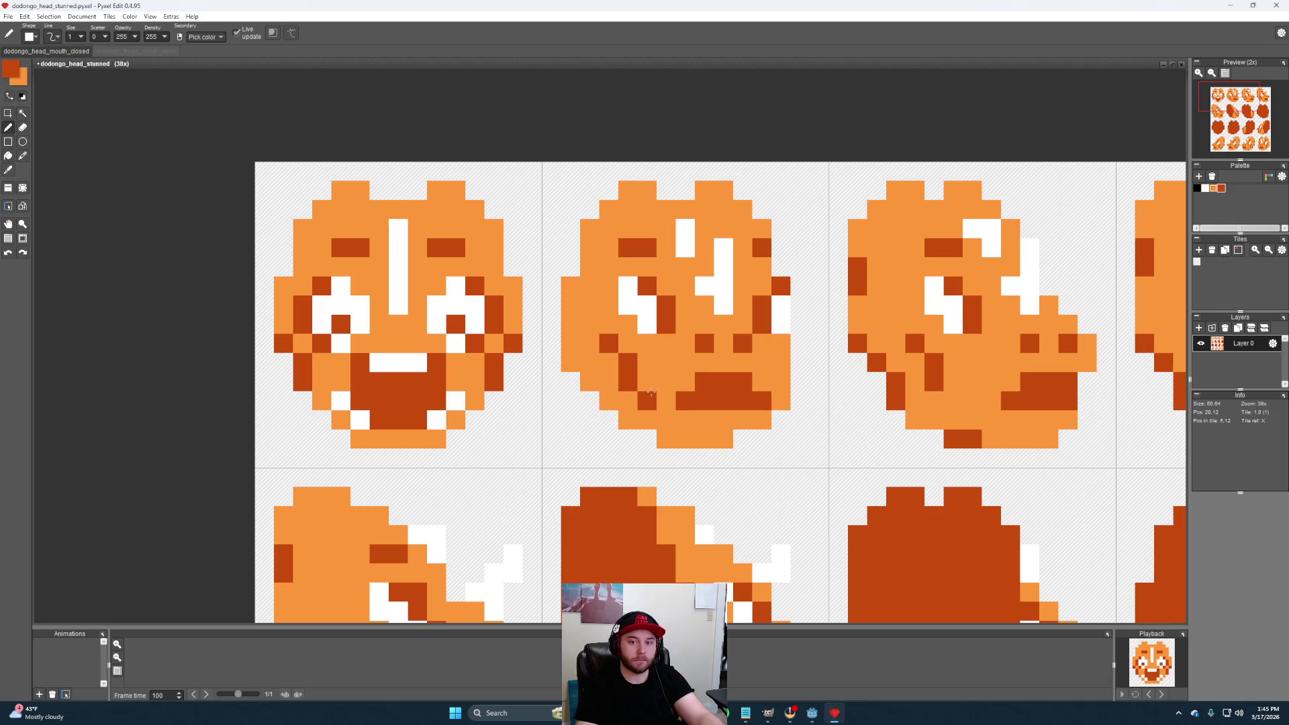
drag(650, 398, 667, 324)
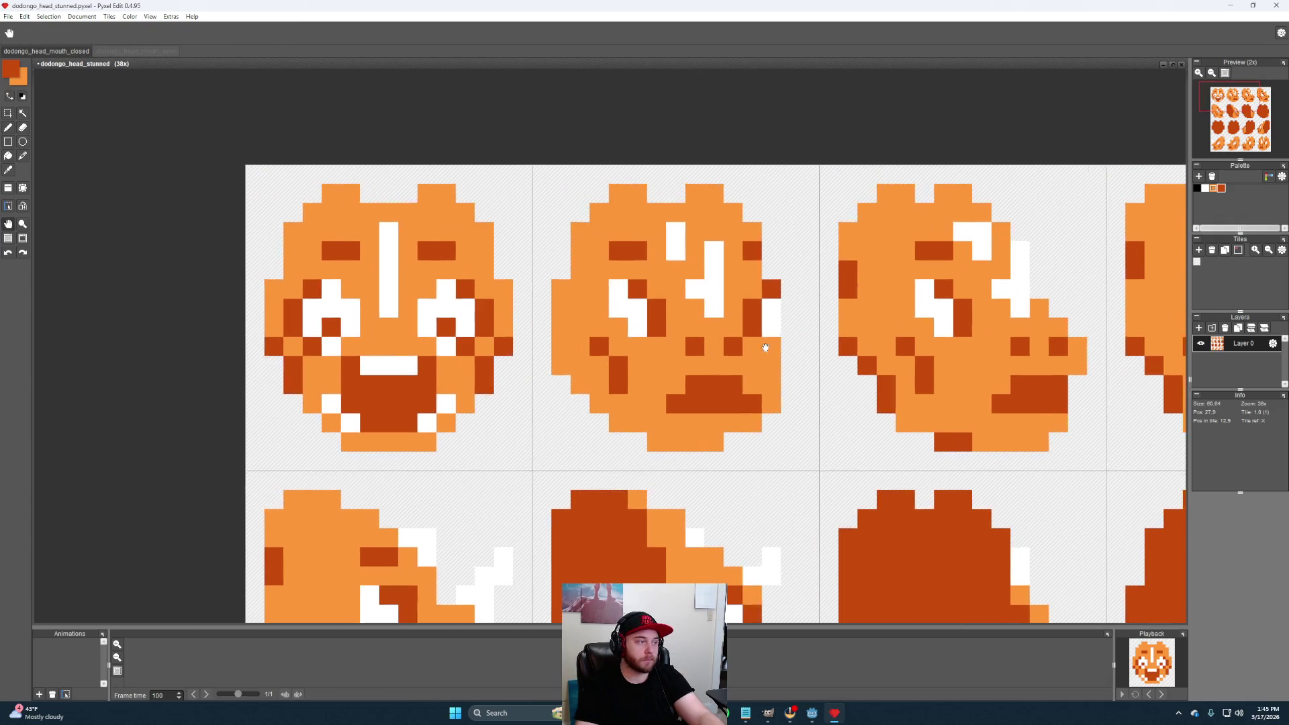
Rework the second face's eye with white pixels and dark-orange outlining, restoring orange at its right edge
key(alt)
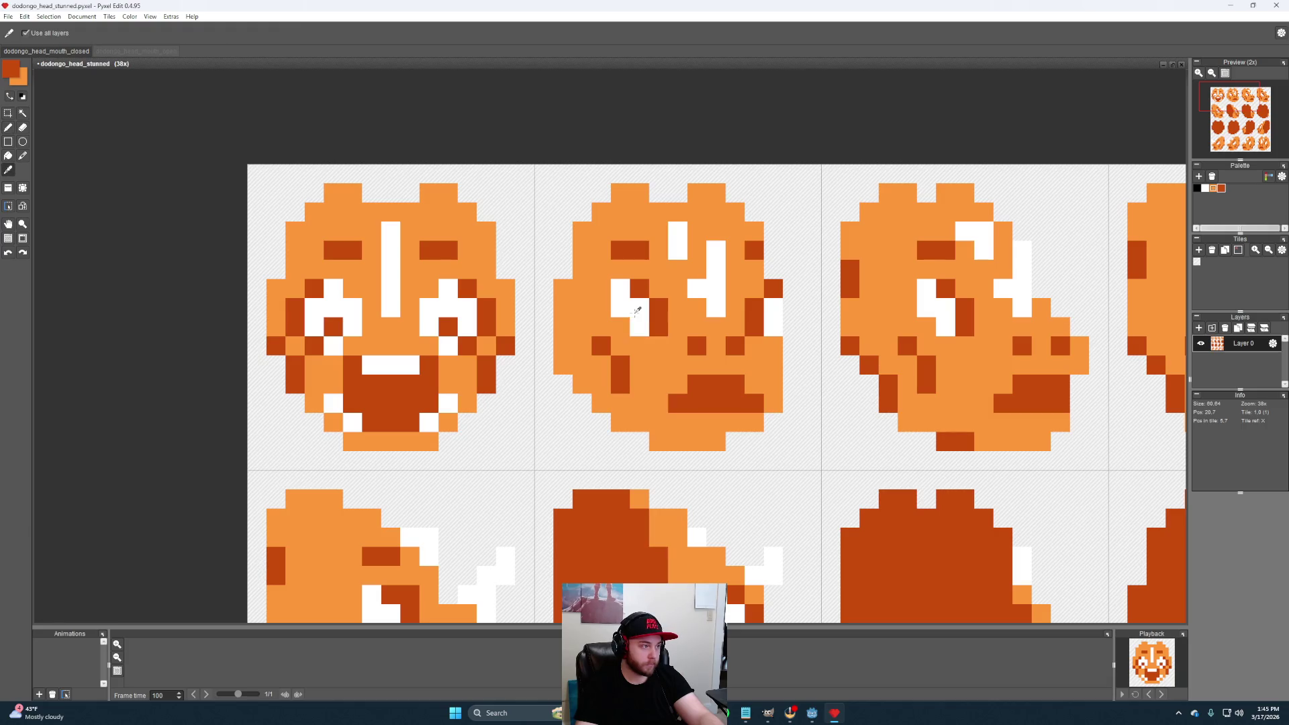
click(640, 288)
drag(659, 309, 660, 319)
alt+click(715, 302)
click(773, 308)
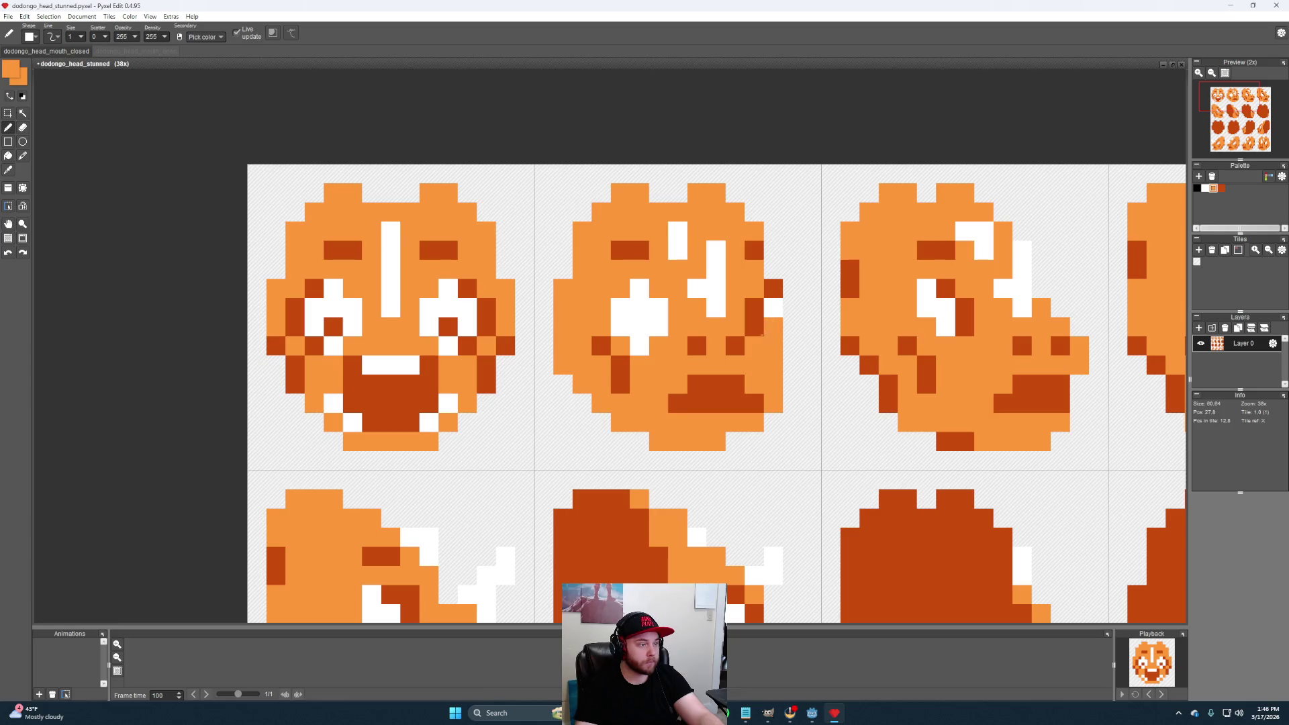
right_click(755, 309)
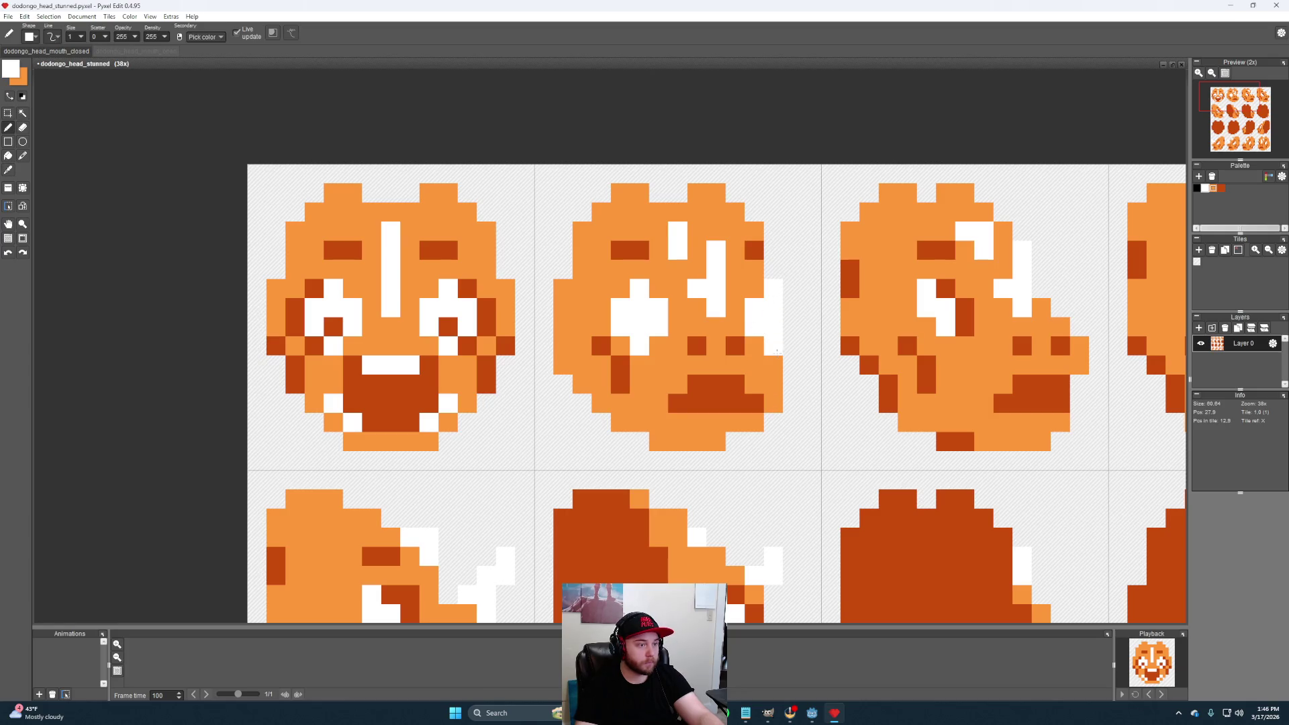
right_click(619, 346)
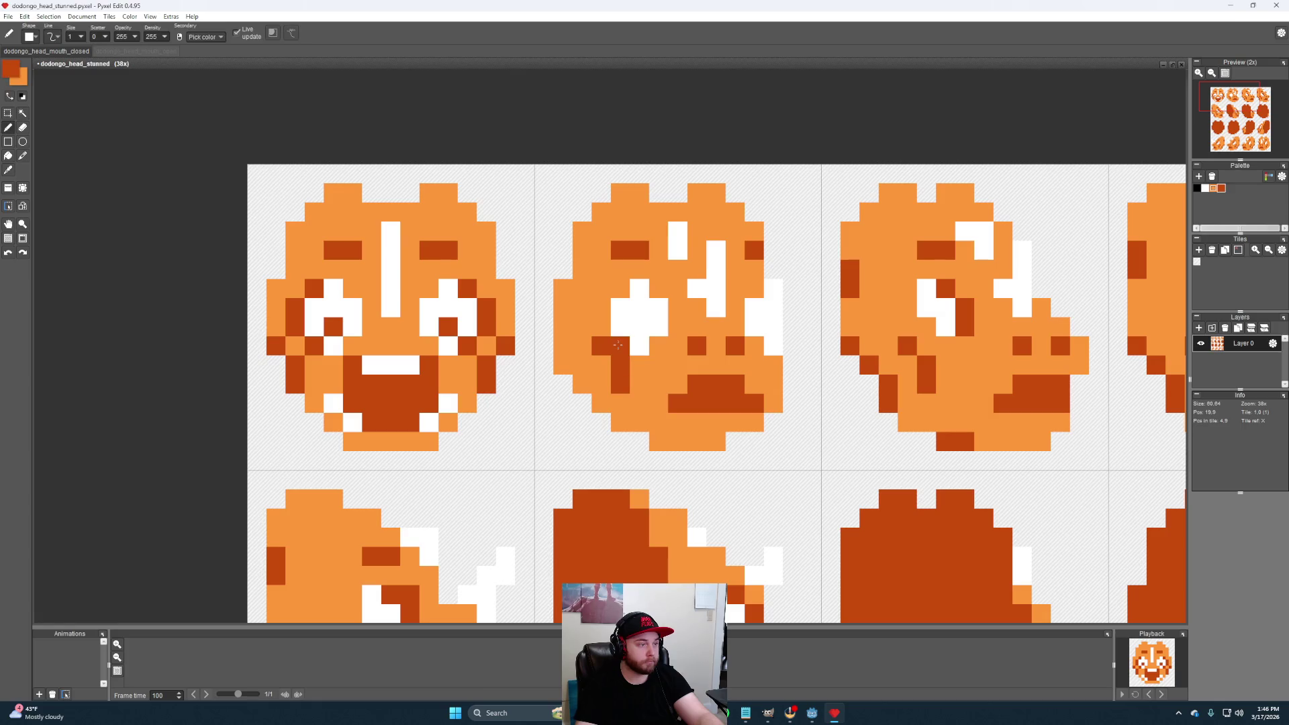
click(603, 324)
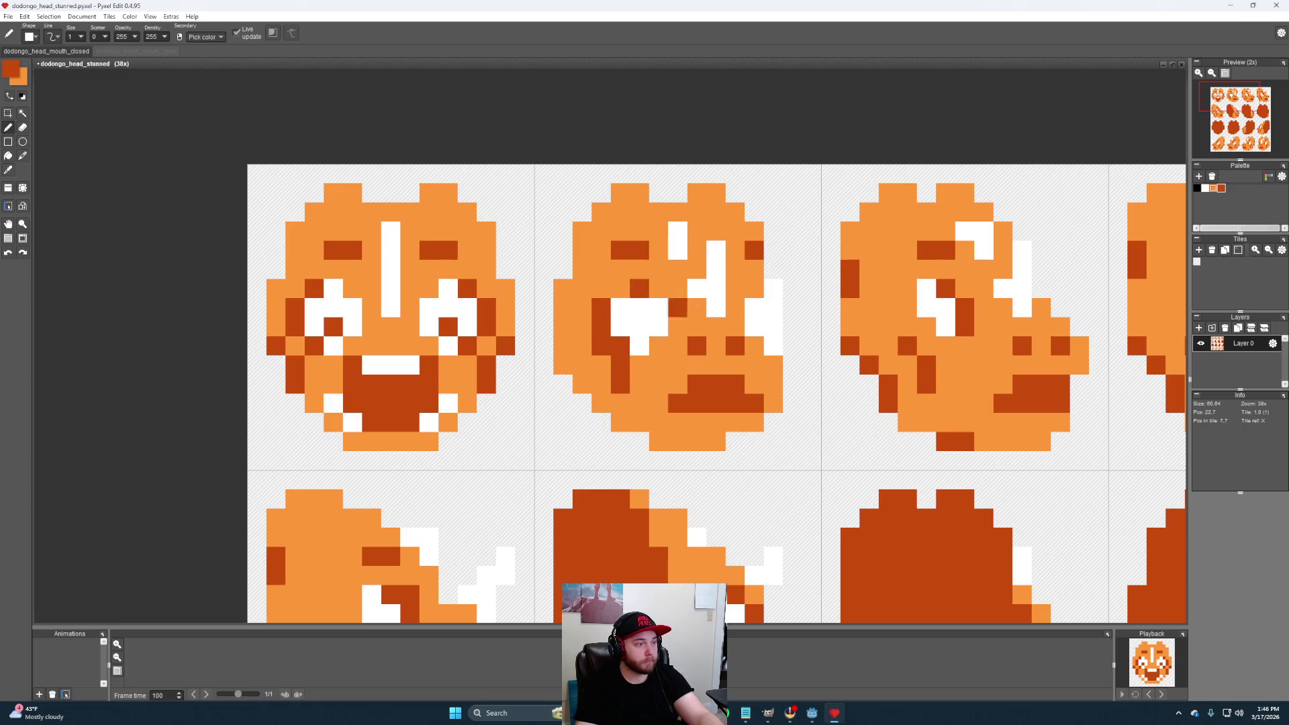
right_click(659, 345)
click(640, 328)
click(773, 326)
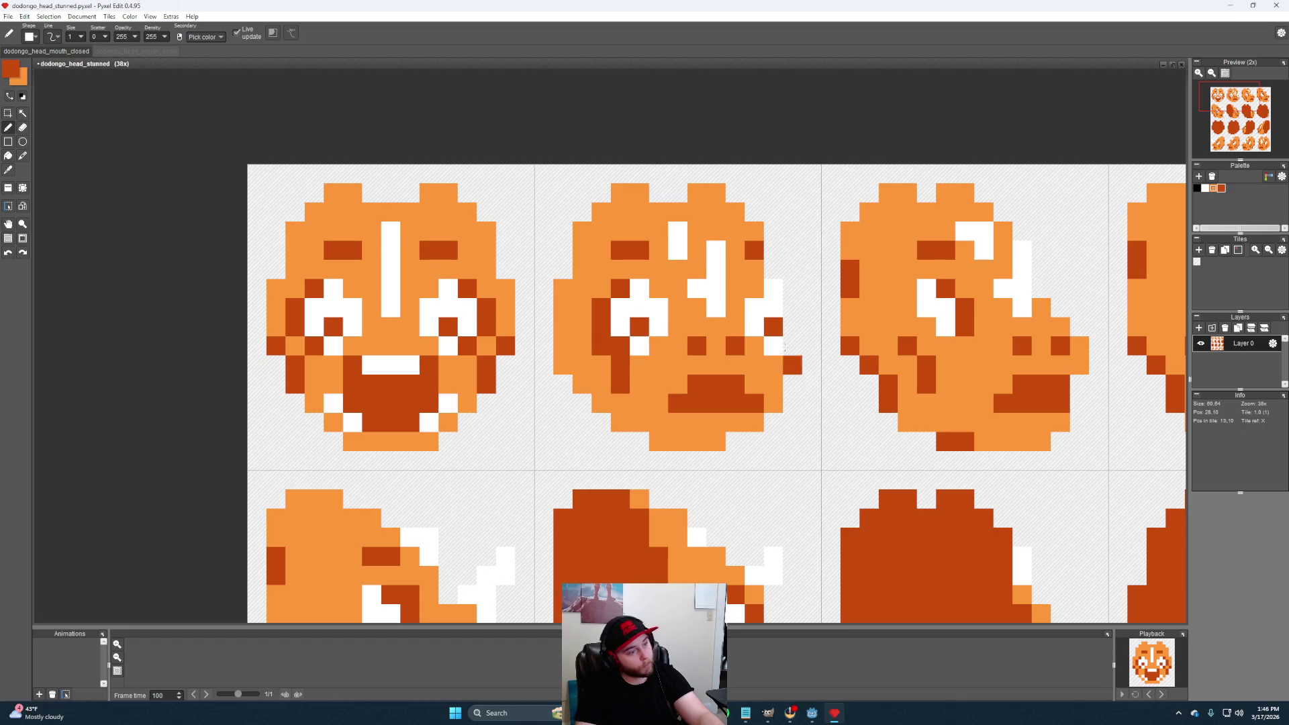
Enlarge the second face's mouth in dark orange and add a white tooth at its corner
click(716, 366)
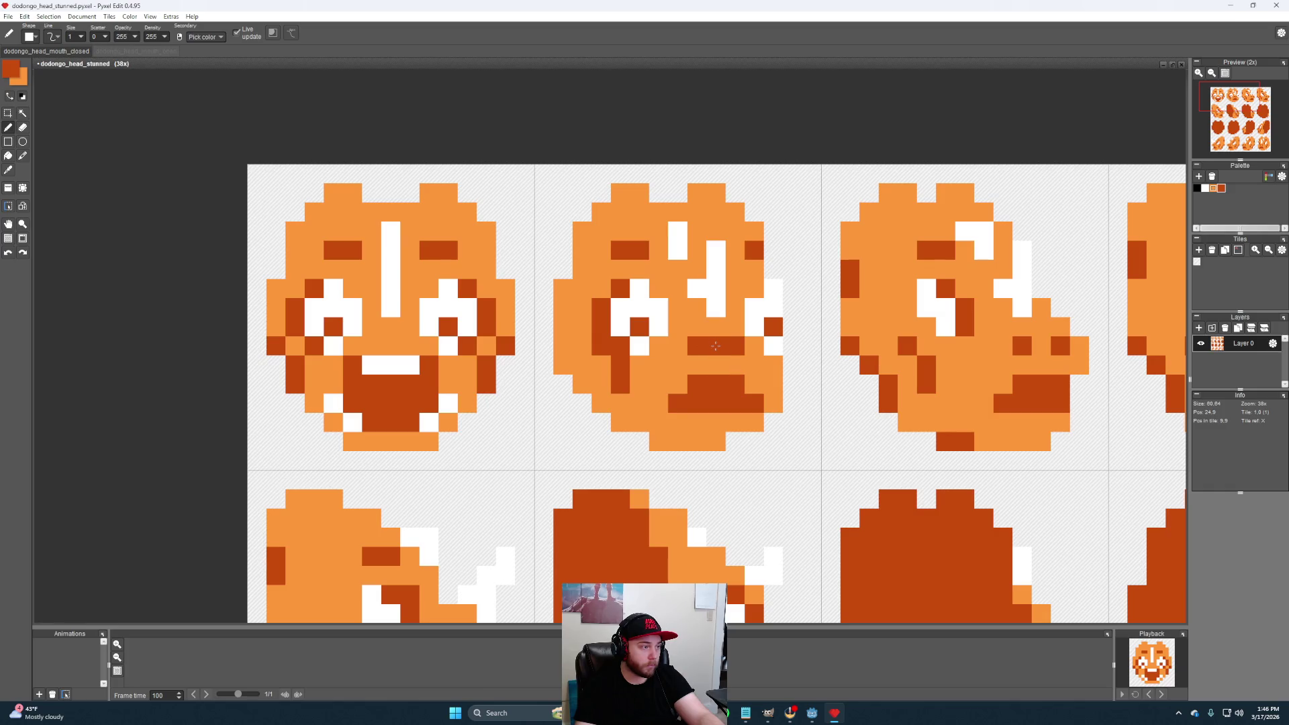
alt+click(706, 357)
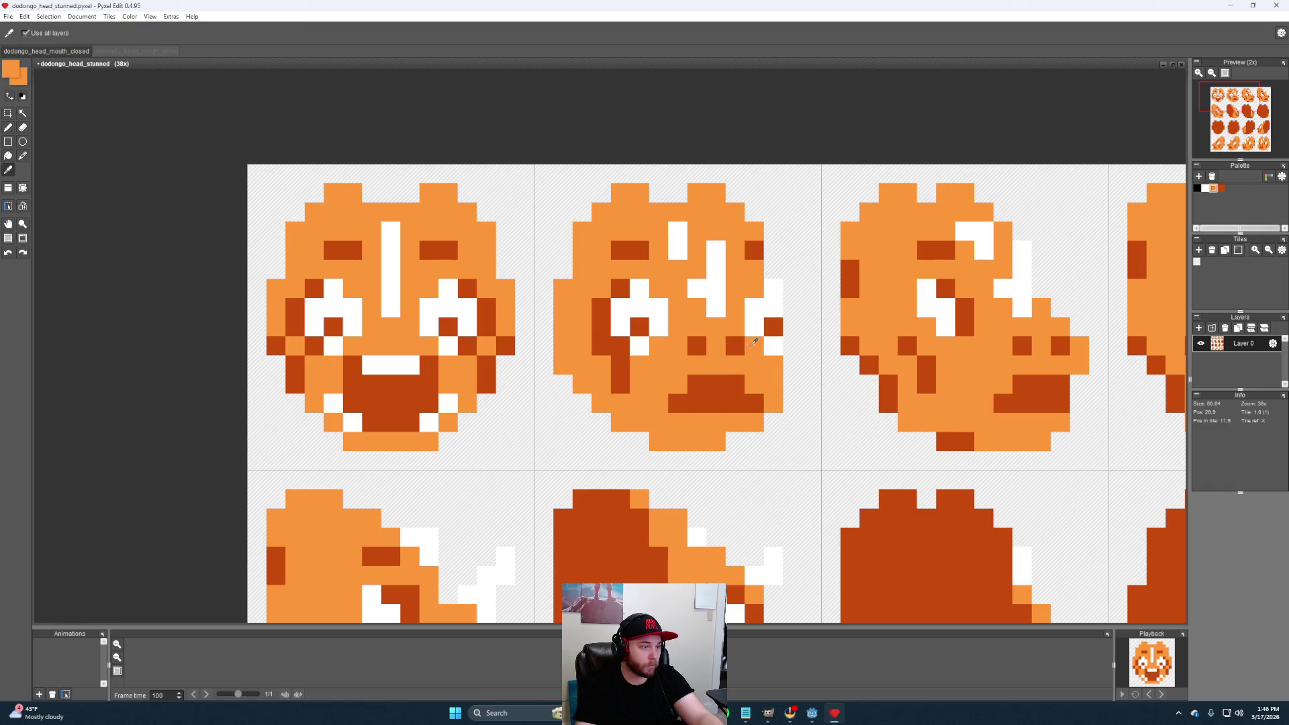
alt+click(720, 388)
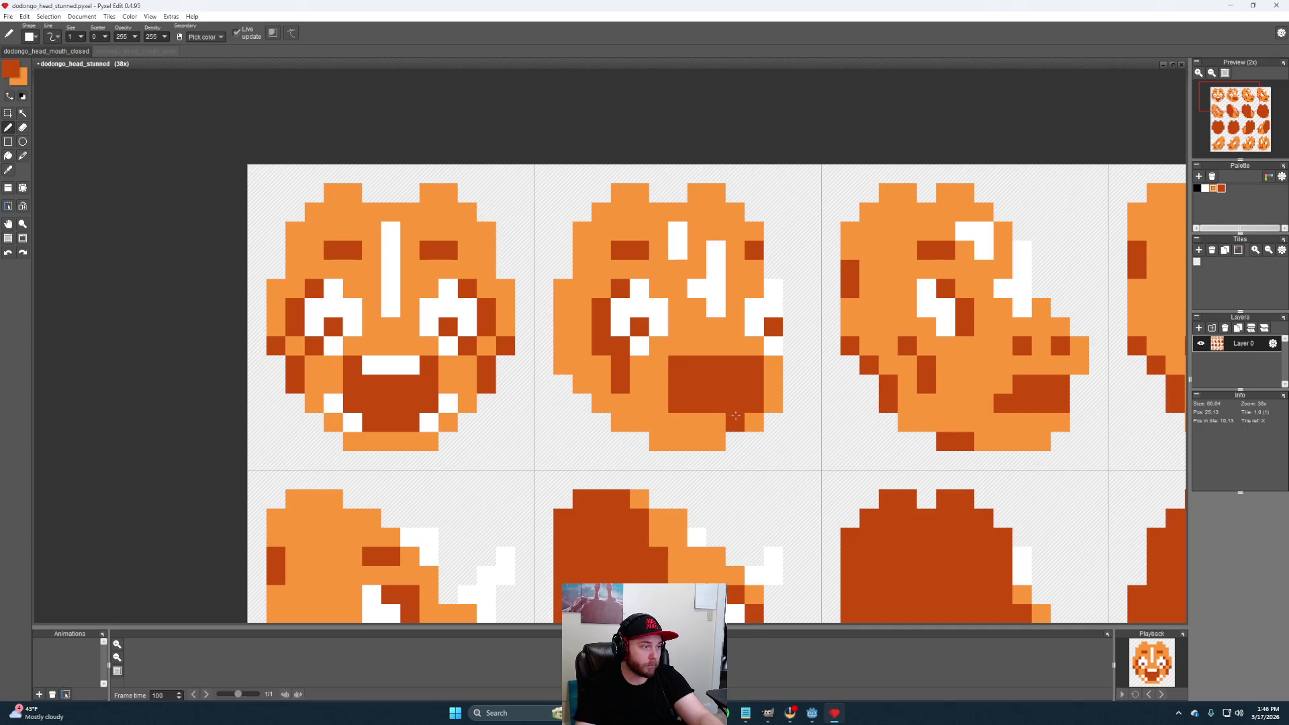
click(734, 416)
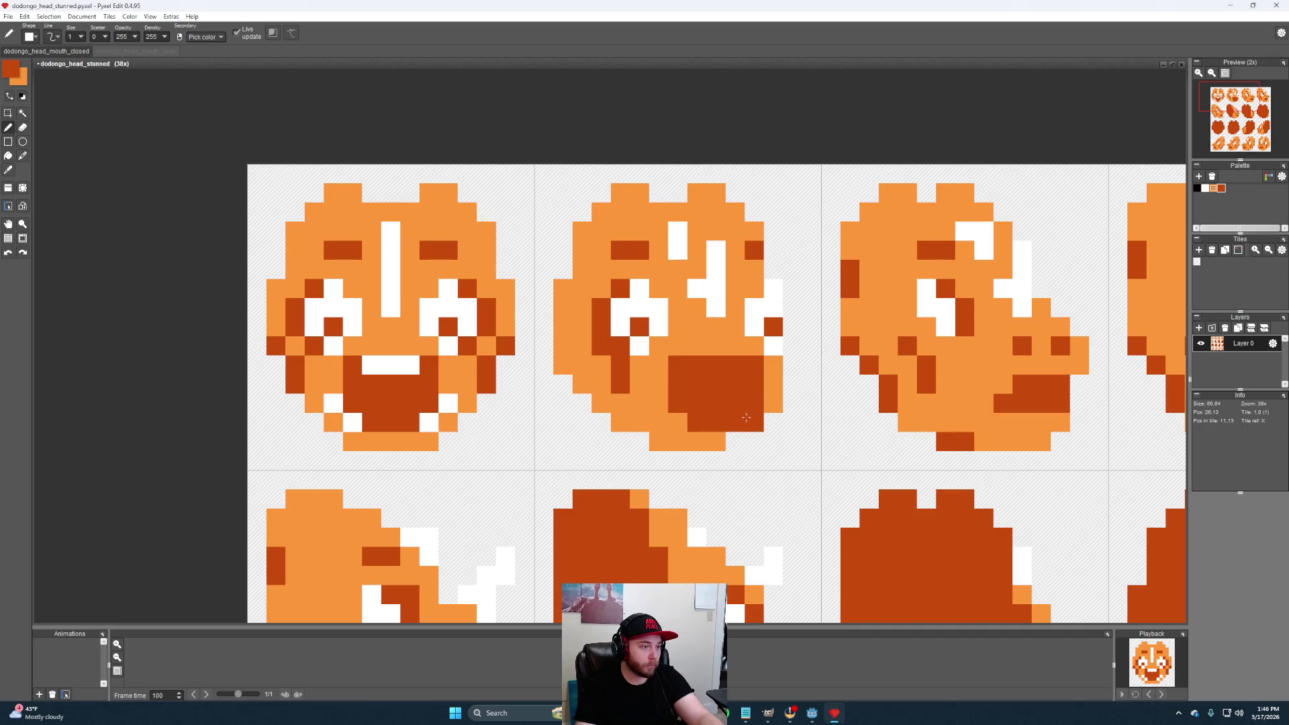
alt+click(660, 325)
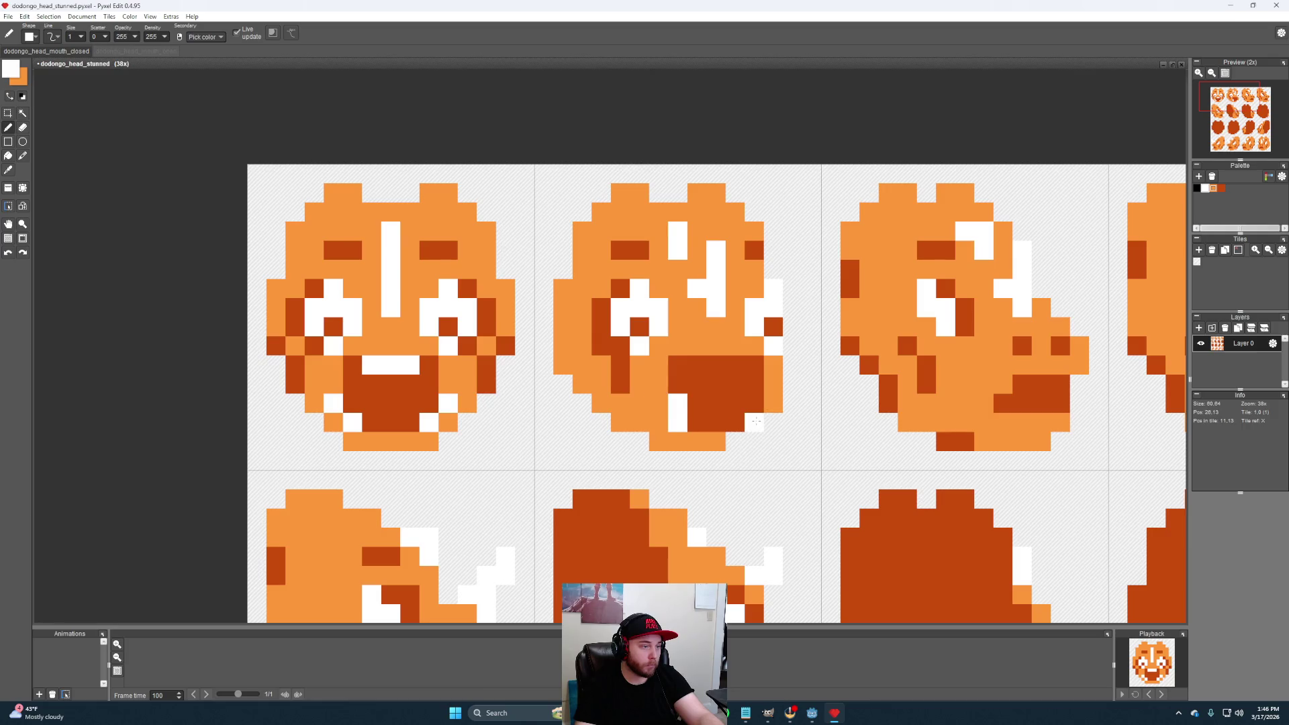
click(757, 405)
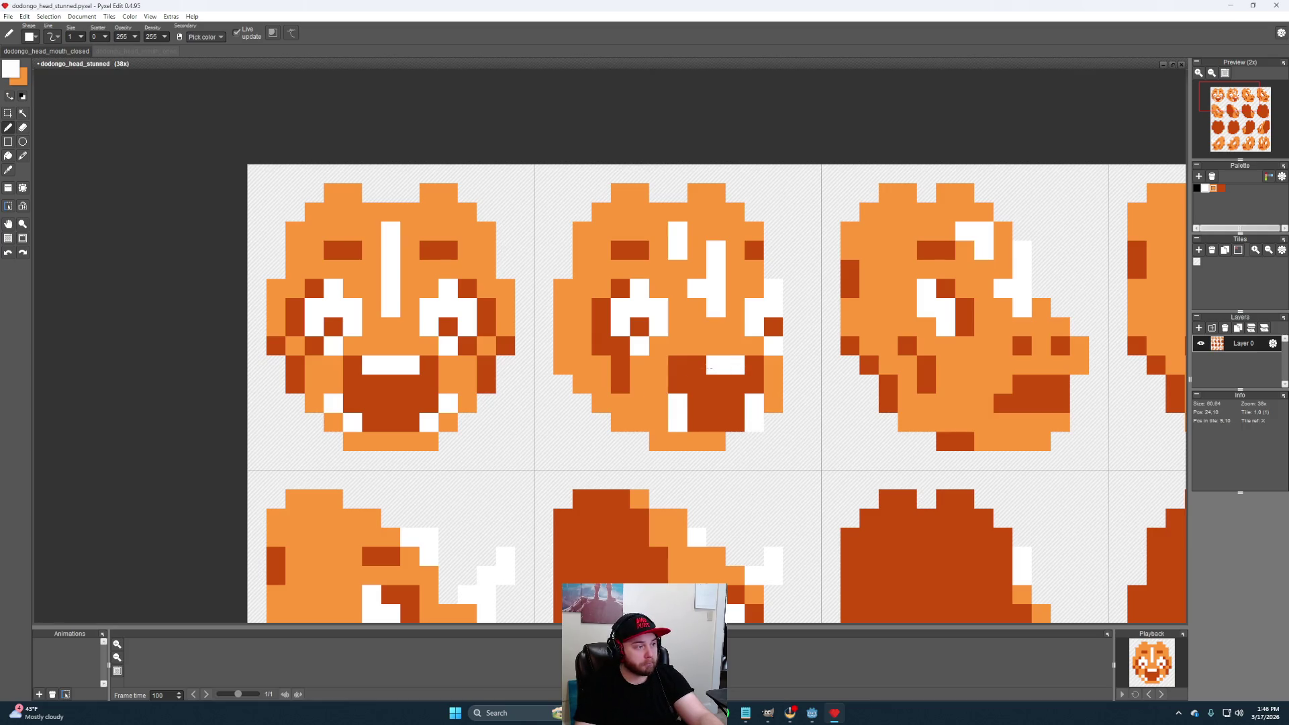
mouse_move(859, 430)
mouse_down()
mouse_move(796, 401)
mouse_move(894, 372)
mouse_up()
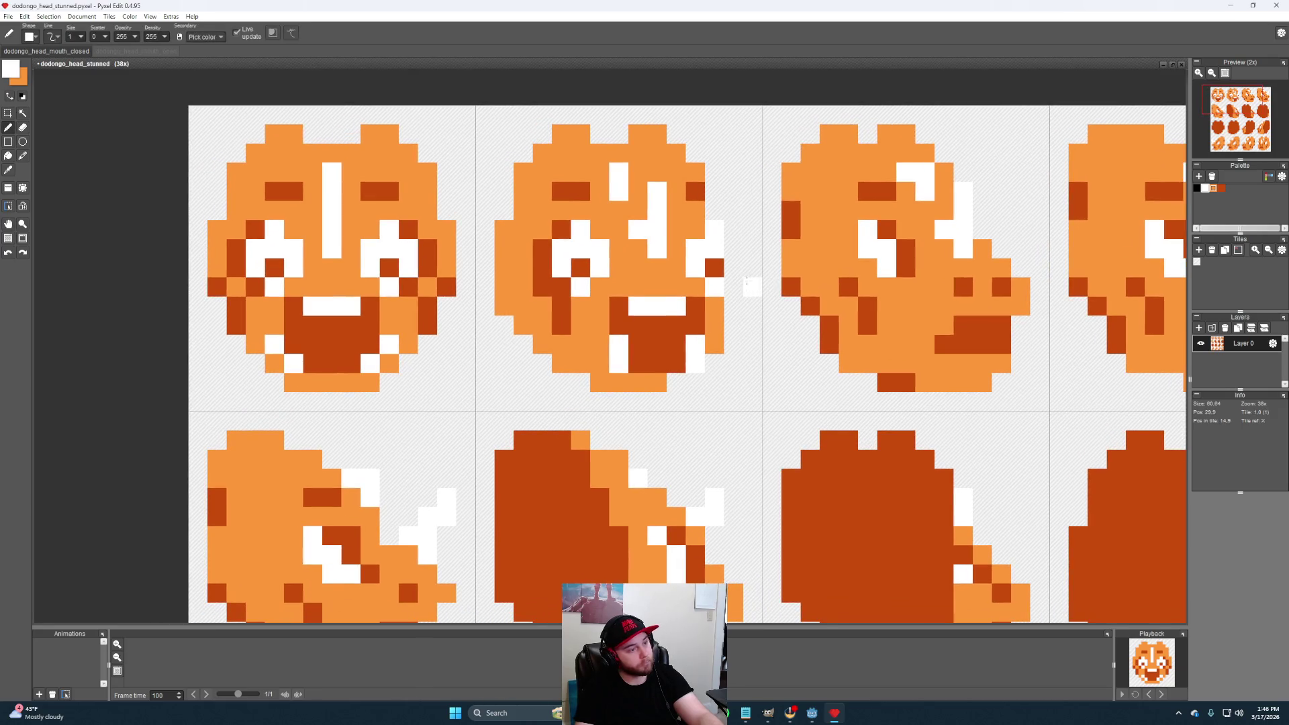
scroll(888, 356, down, 3)
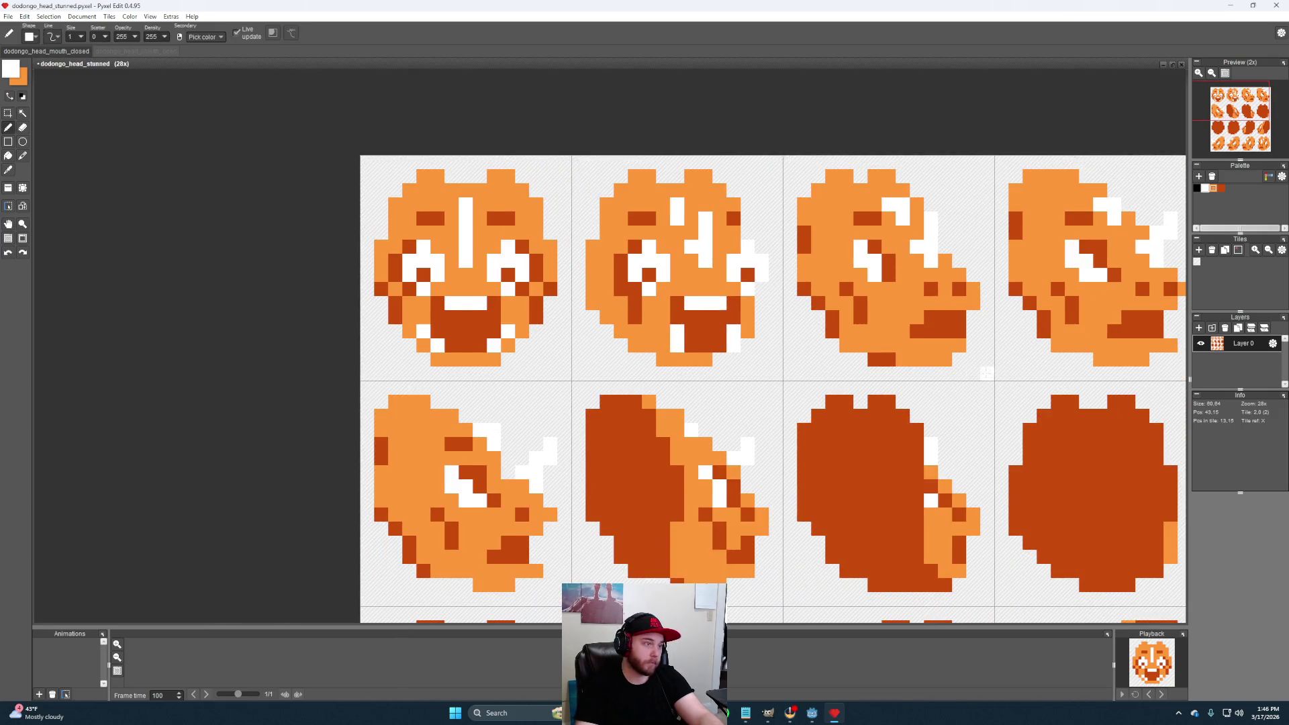
scroll(957, 370, up, 3)
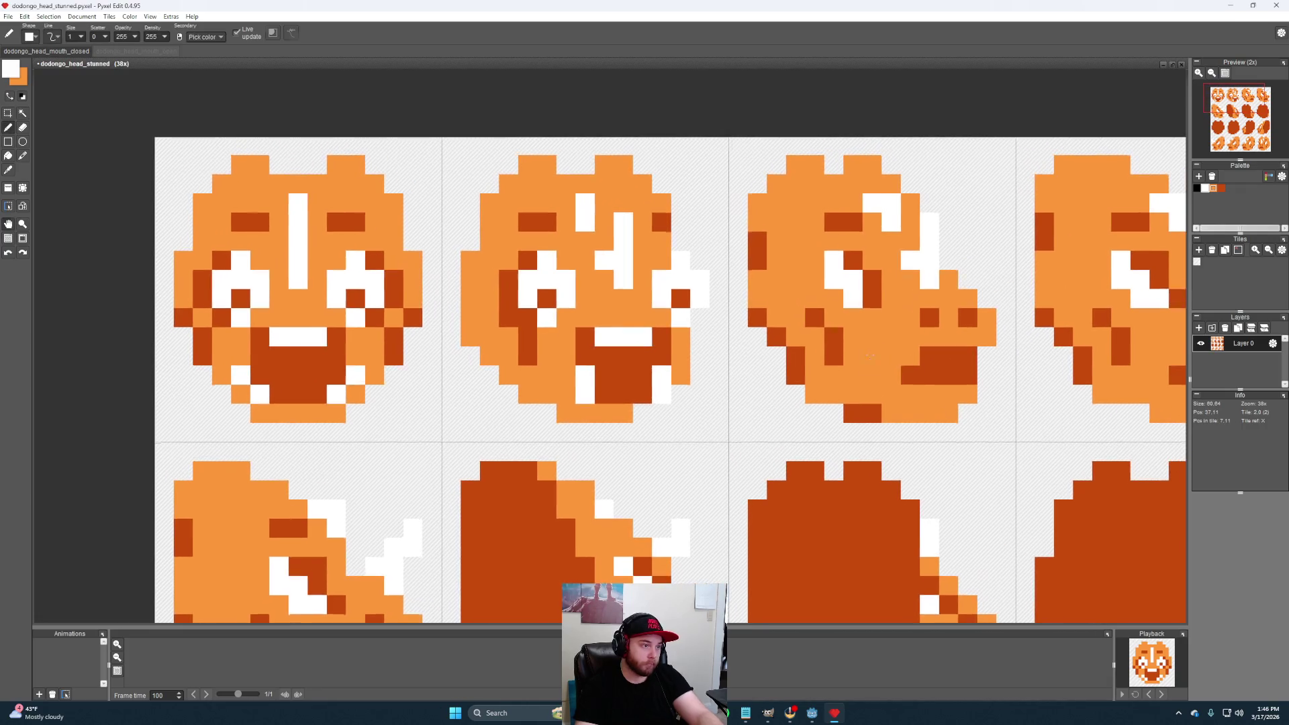
Reposition the third face's dark eye pixel and repaint the surrounding eye pixels light orange
drag(868, 336, 859, 328)
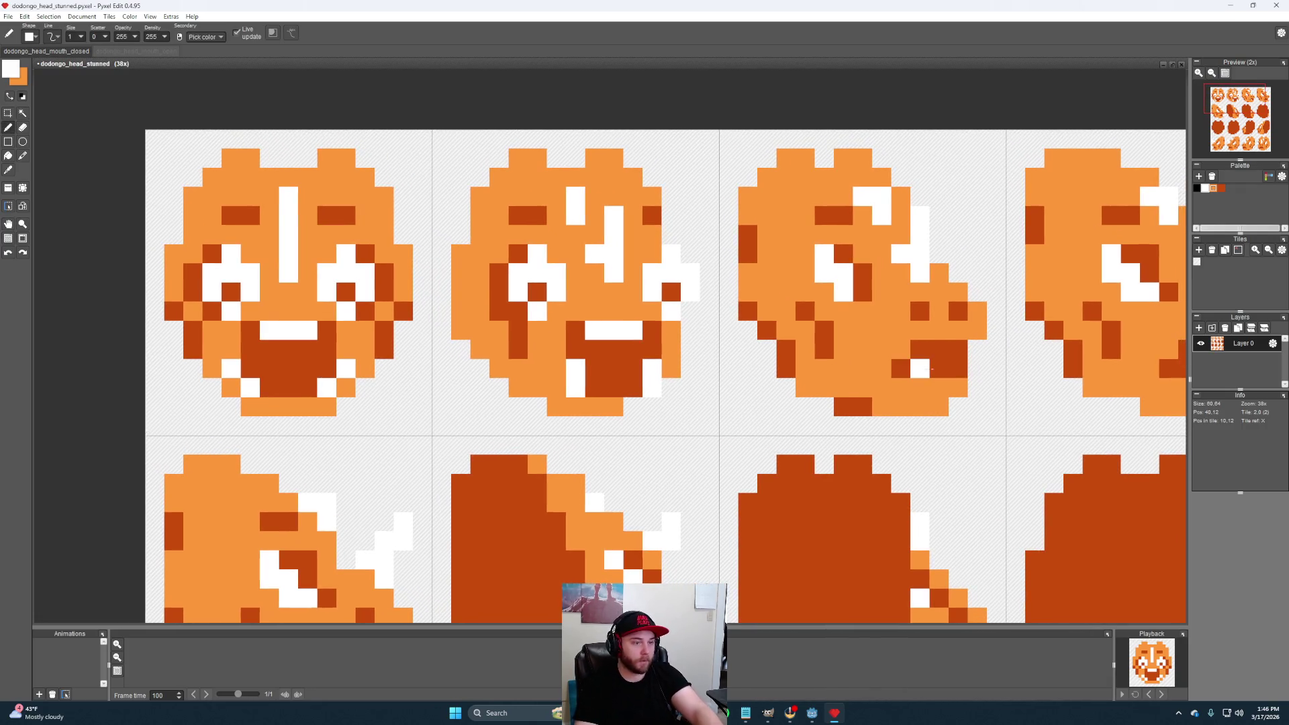
mouse_move(951, 367)
mouse_down()
mouse_move(935, 365)
mouse_move(999, 367)
mouse_move(916, 383)
mouse_up()
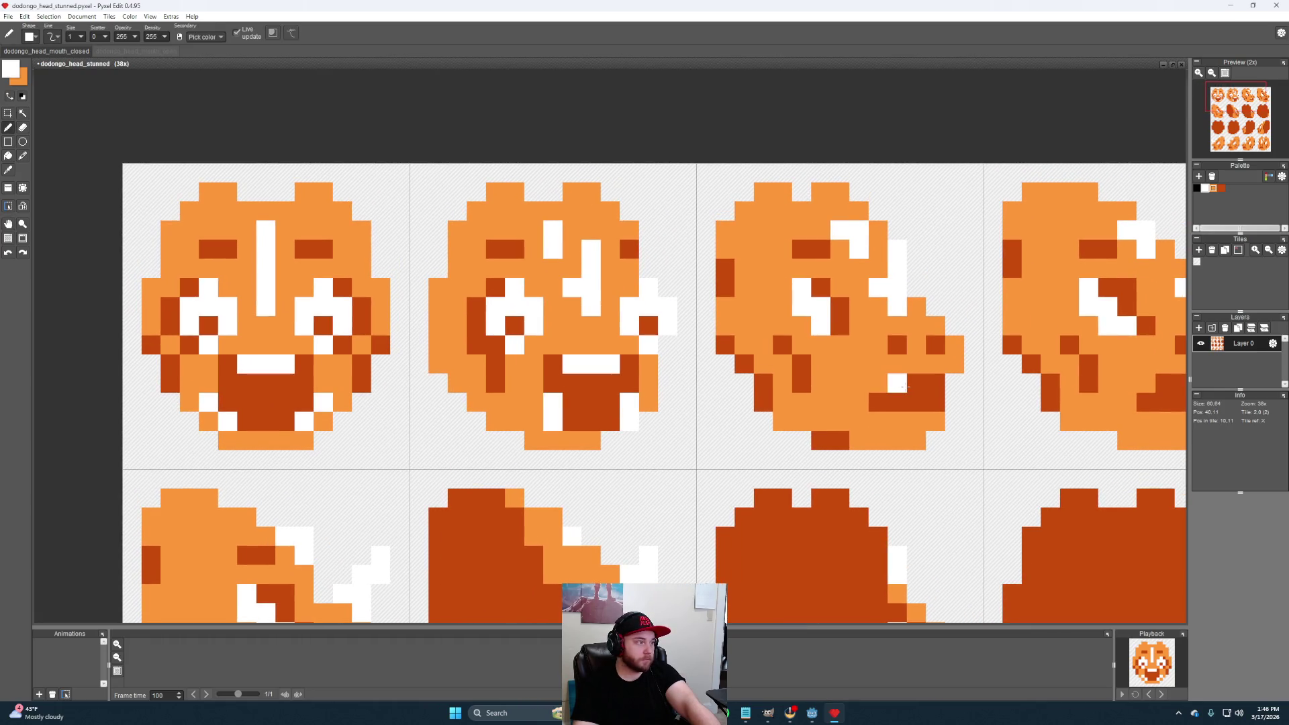
mouse_move(913, 383)
mouse_down()
mouse_move(871, 380)
mouse_move(750, 298)
mouse_up()
scroll(854, 391, up, 1)
scroll(854, 390, down, 1)
right_click(748, 289)
click(766, 307)
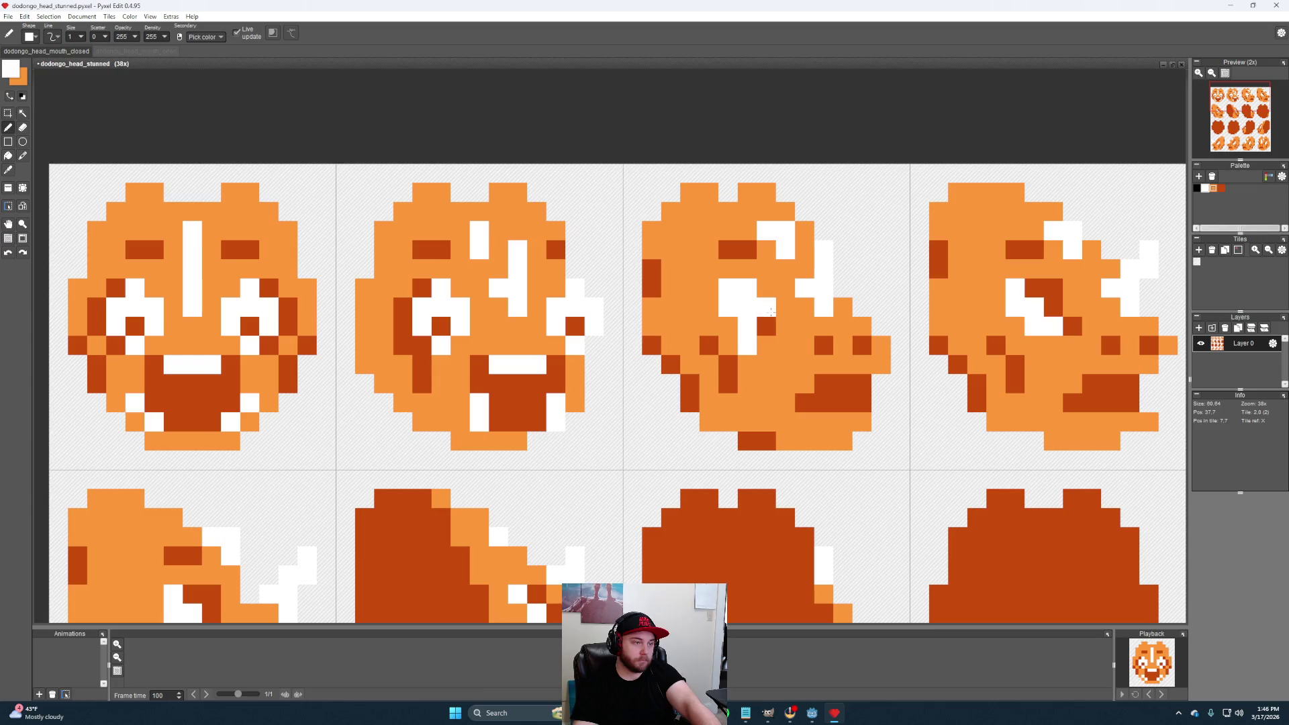
alt+click(765, 323)
click(728, 288)
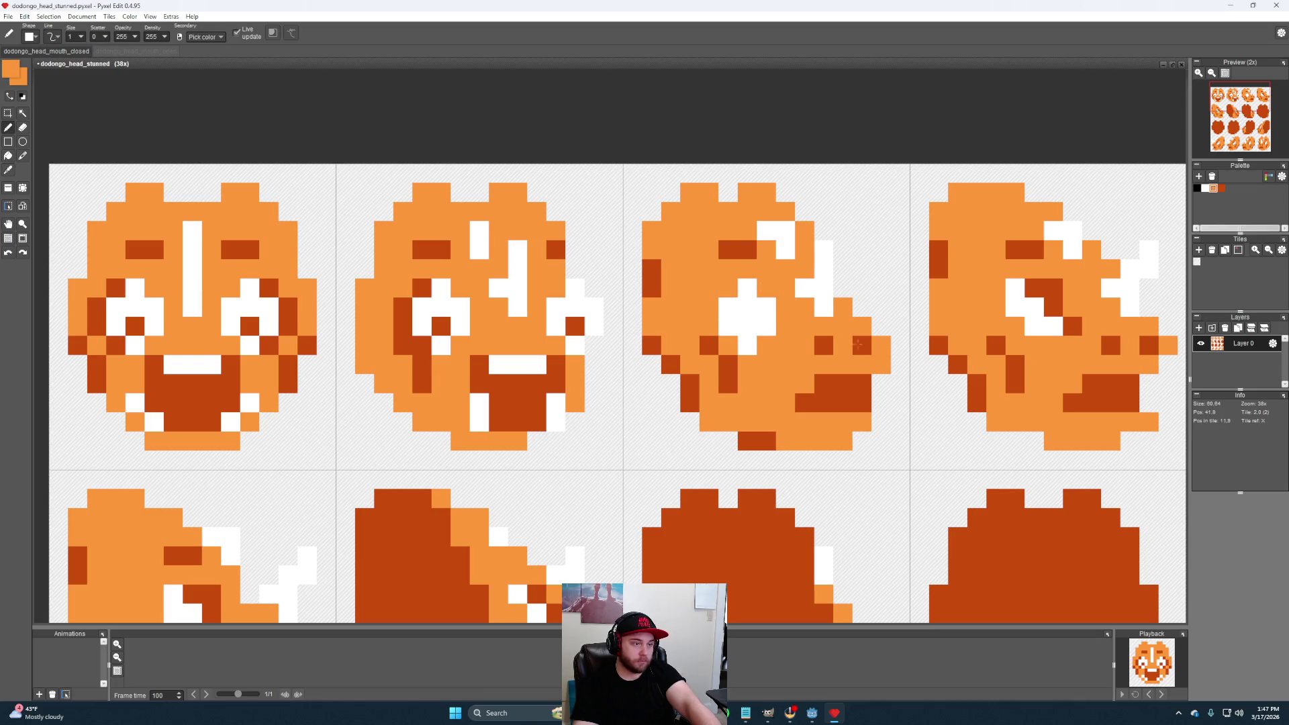
right_click(824, 346)
drag(756, 332, 747, 310)
click(741, 322)
alt+click(736, 305)
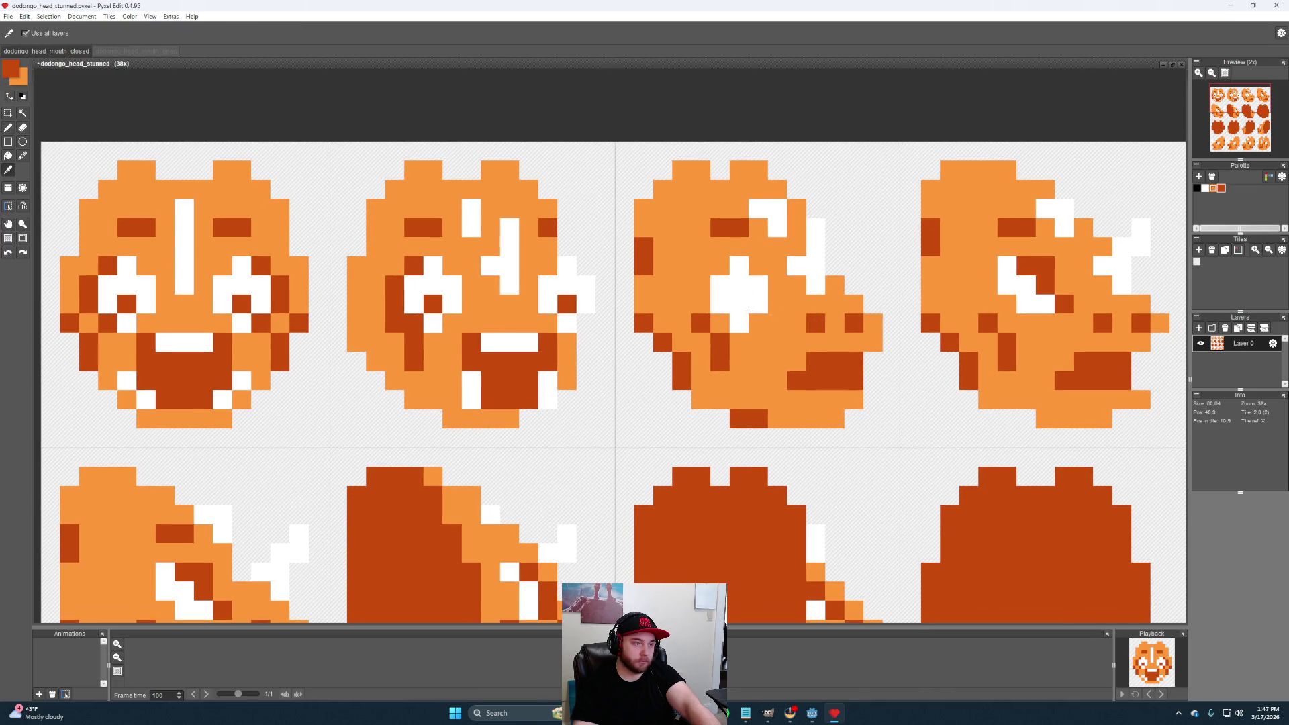
right_click(703, 270)
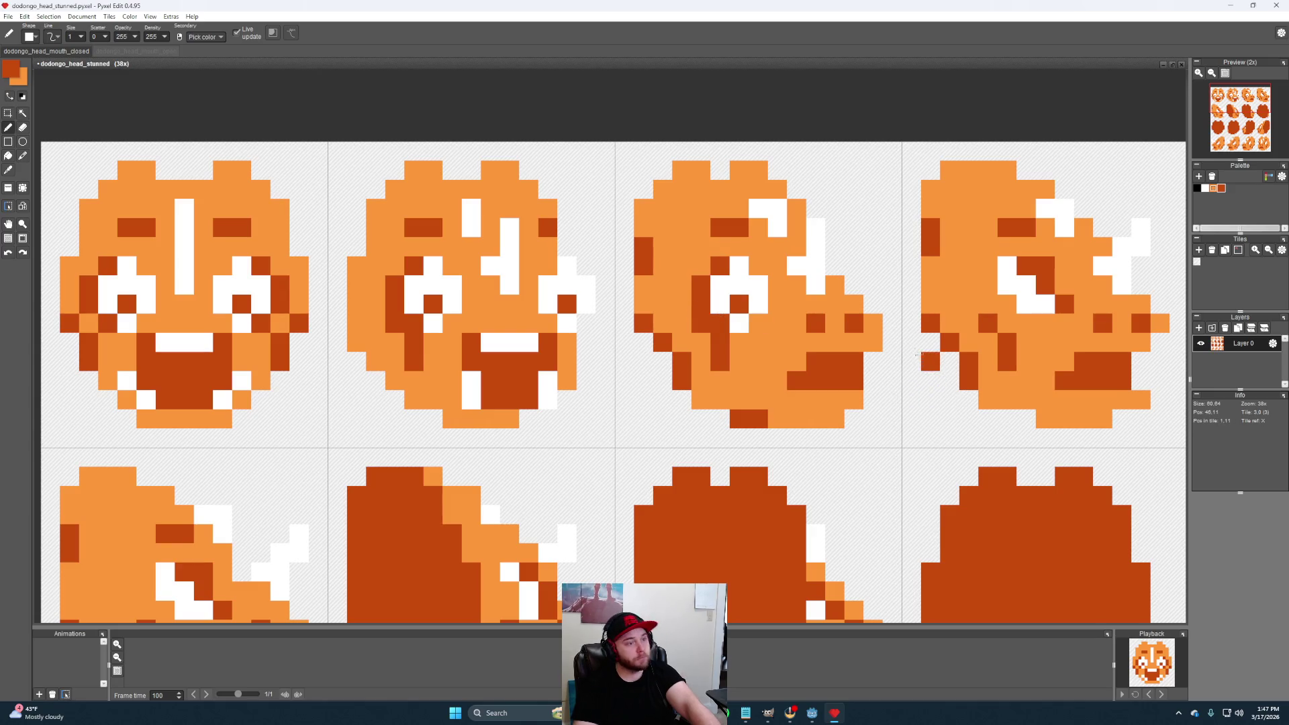
click(806, 336)
right_click(806, 336)
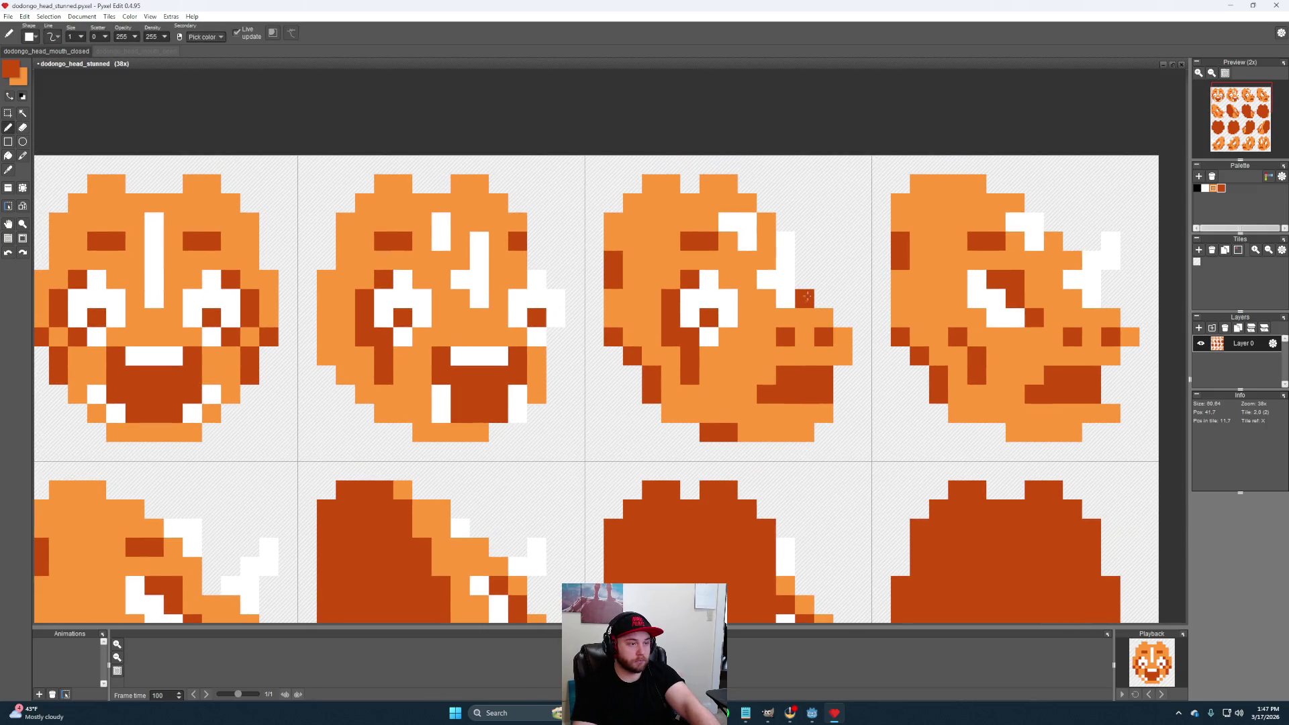
Paint the third face's open mouth in dark orange, removing a stray dark pixel beside it
alt+click(718, 295)
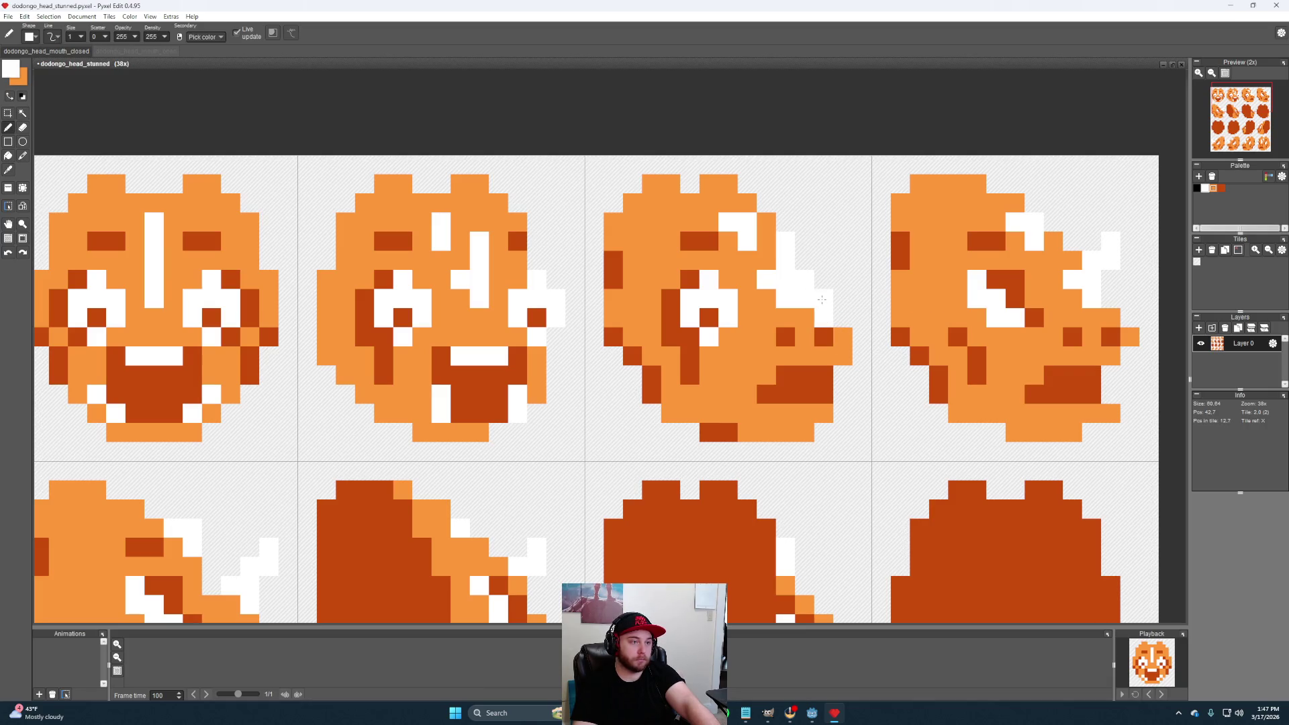
alt+click(837, 339)
click(827, 296)
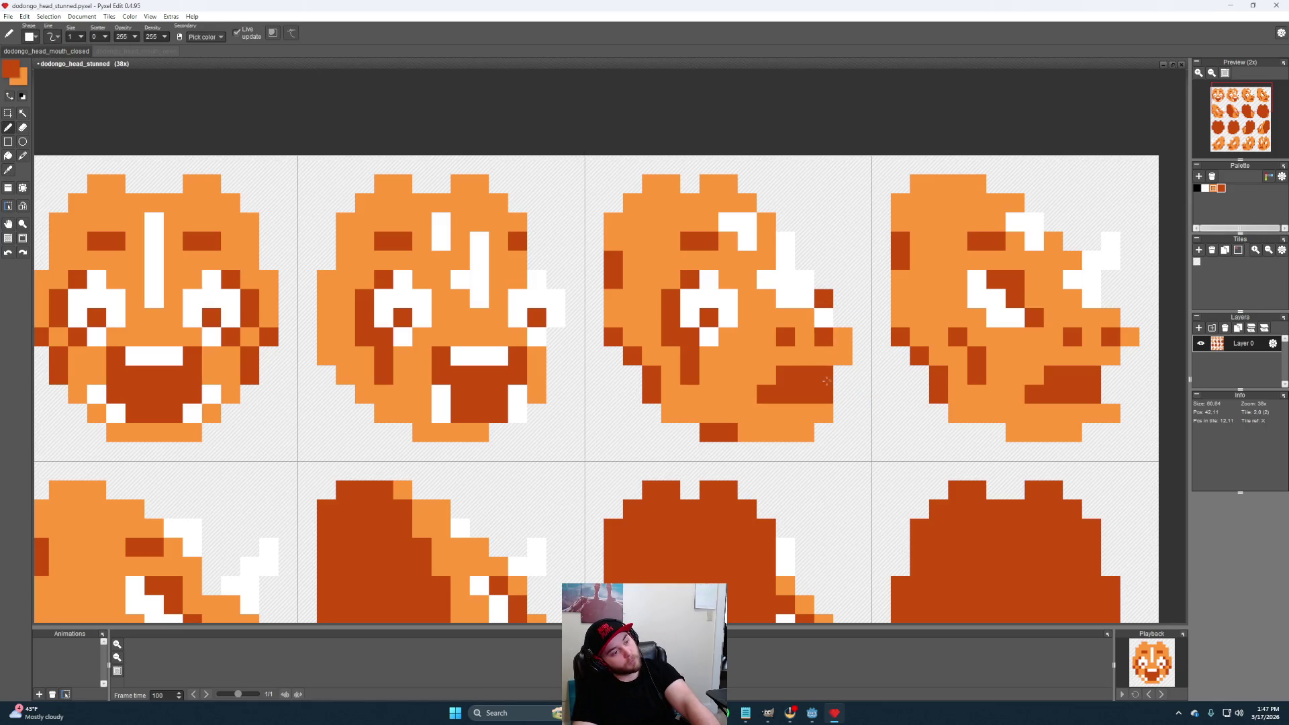
click(824, 348)
alt+click(806, 349)
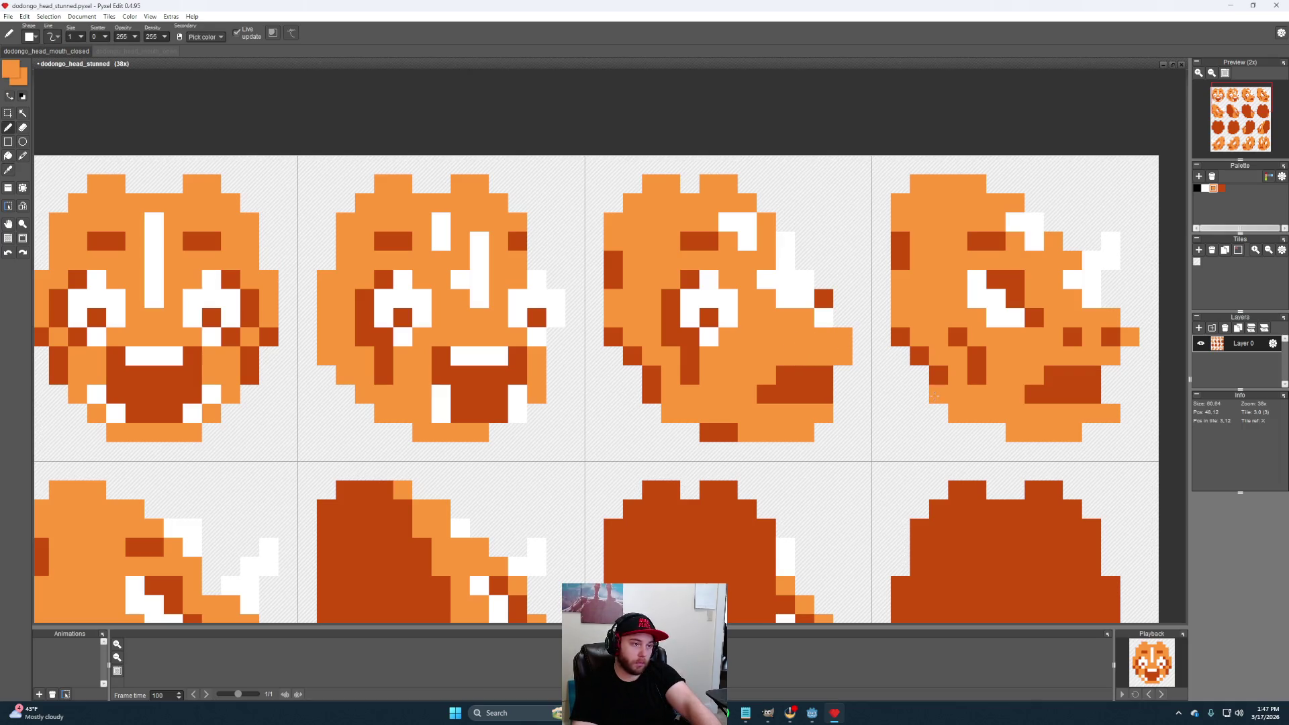
alt+click(785, 354)
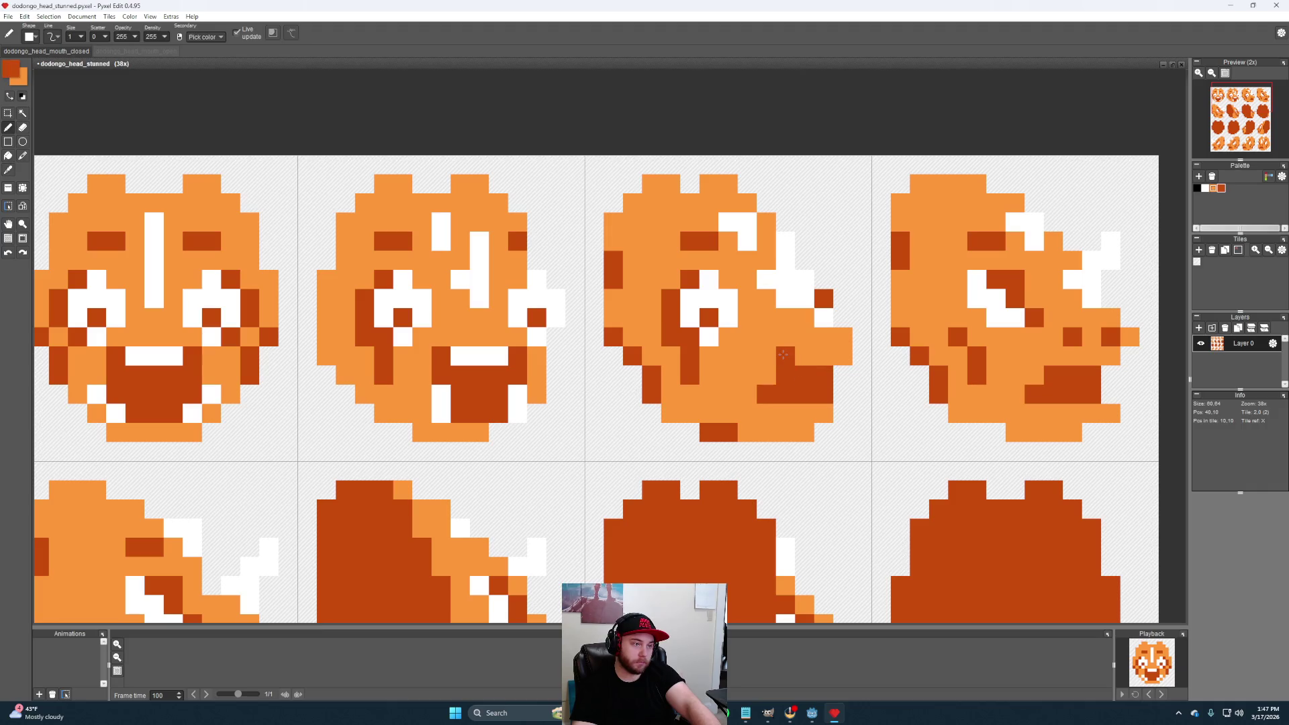
right_click(749, 372)
drag(767, 351, 804, 414)
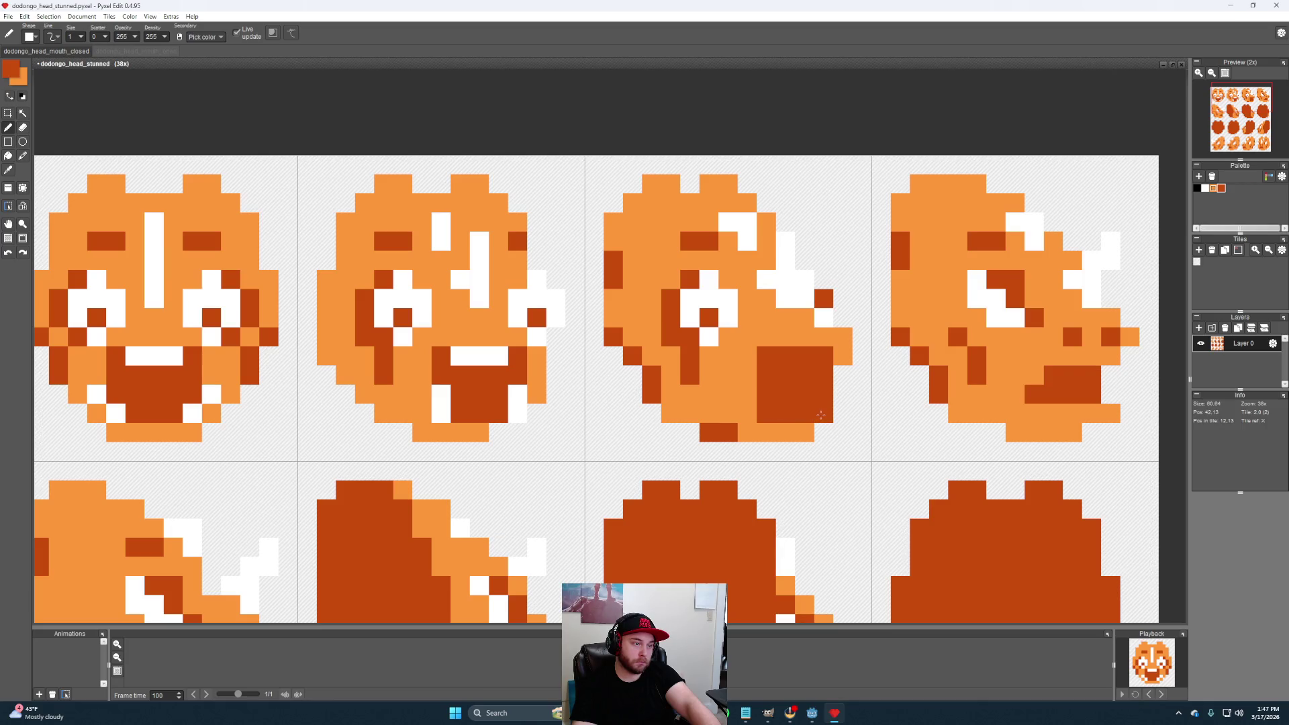
Add white teeth pixels along the mouth's top row and bottom corners, keeping the right edge orange
alt+click(825, 318)
click(768, 413)
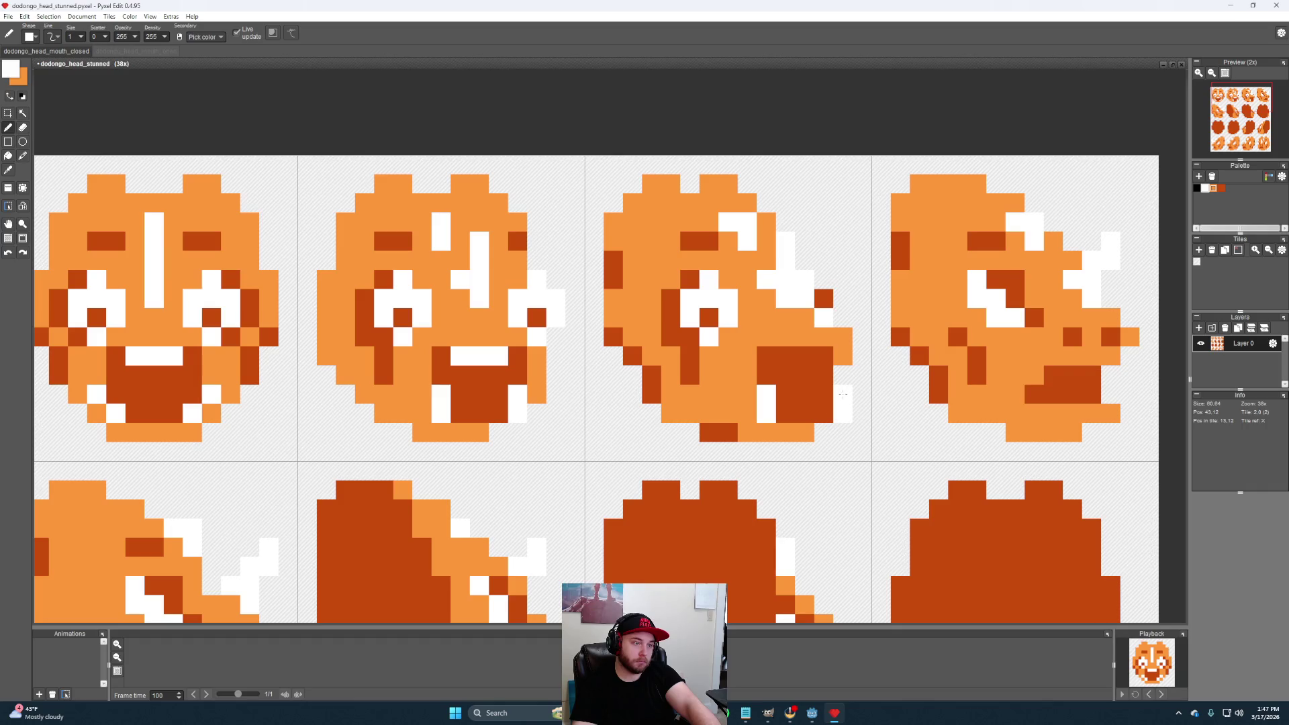
click(826, 411)
click(844, 395)
alt+click(844, 358)
click(843, 392)
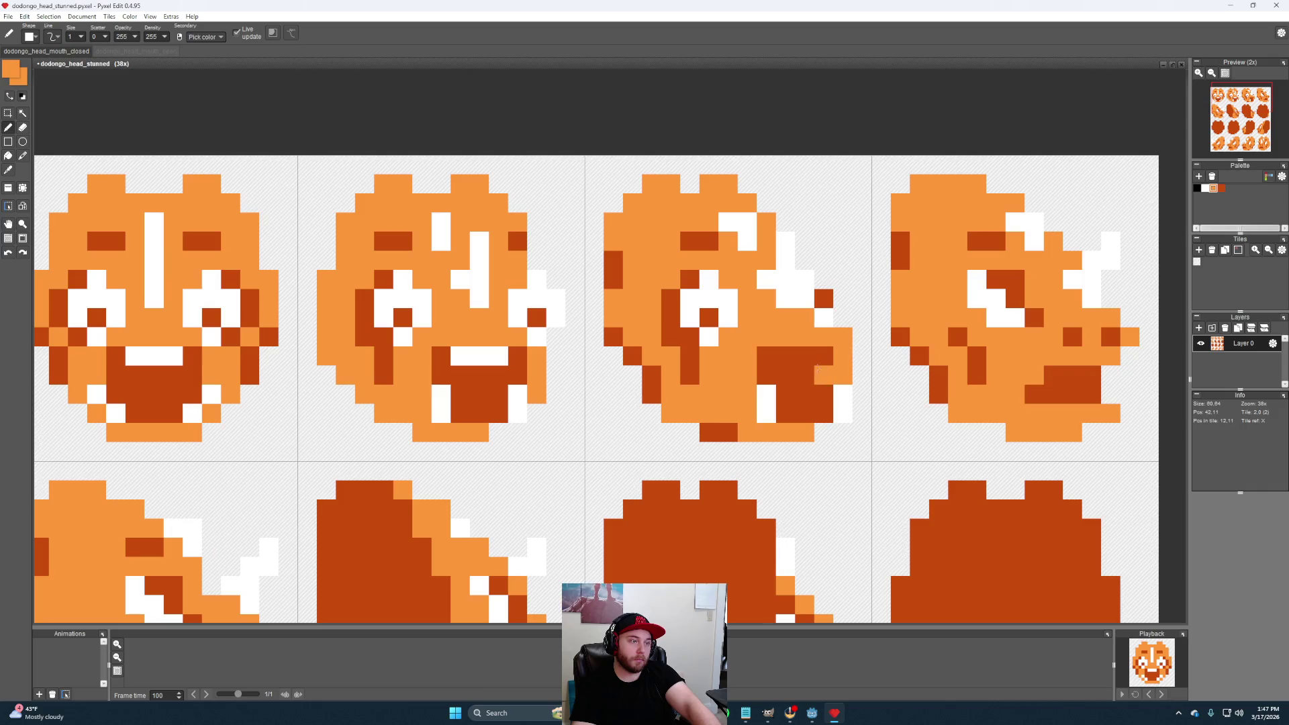
alt+click(844, 398)
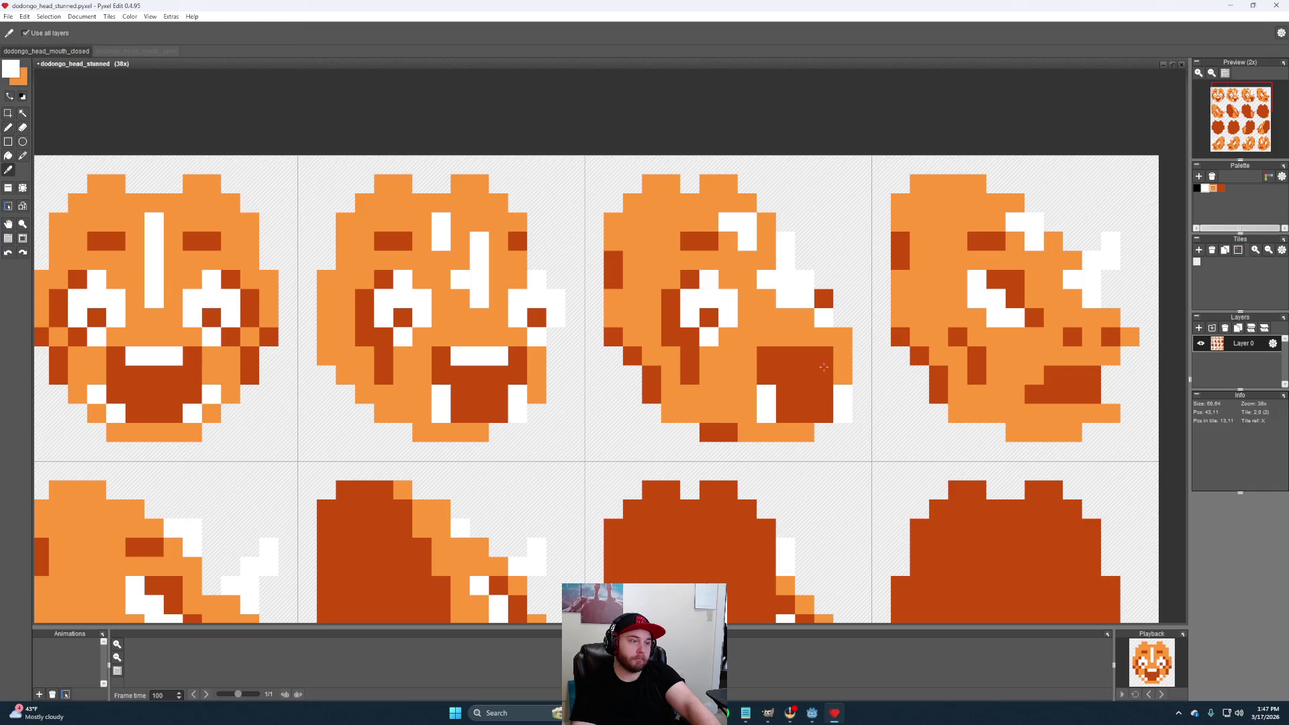
click(818, 356)
click(792, 357)
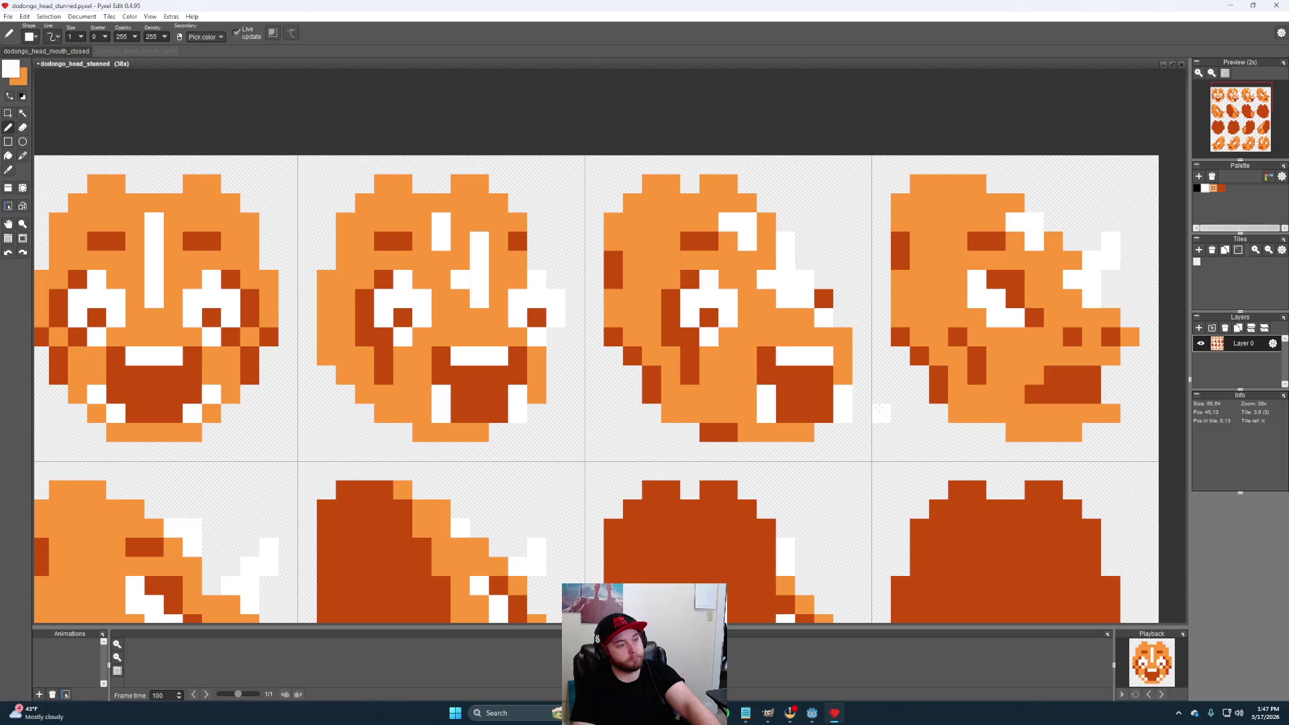
alt+click(821, 383)
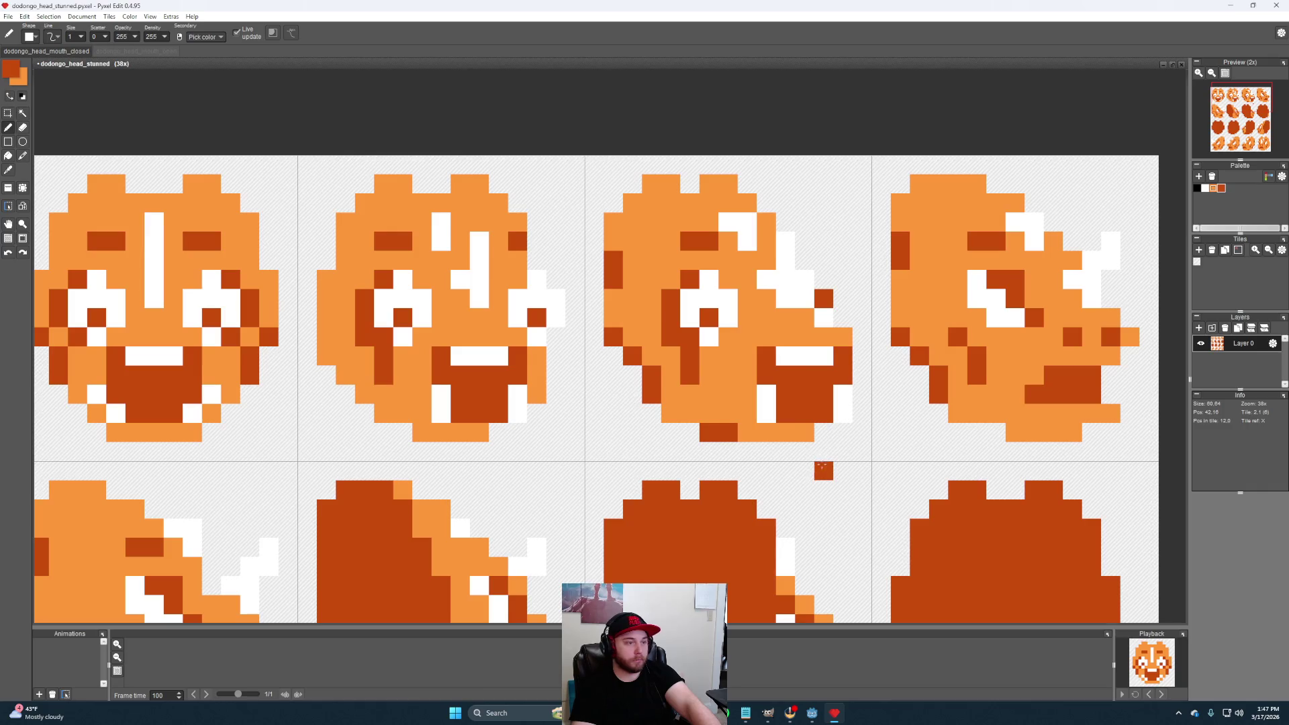
scroll(768, 413, down, 2)
scroll(795, 405, up, 1)
scroll(795, 405, up, 2)
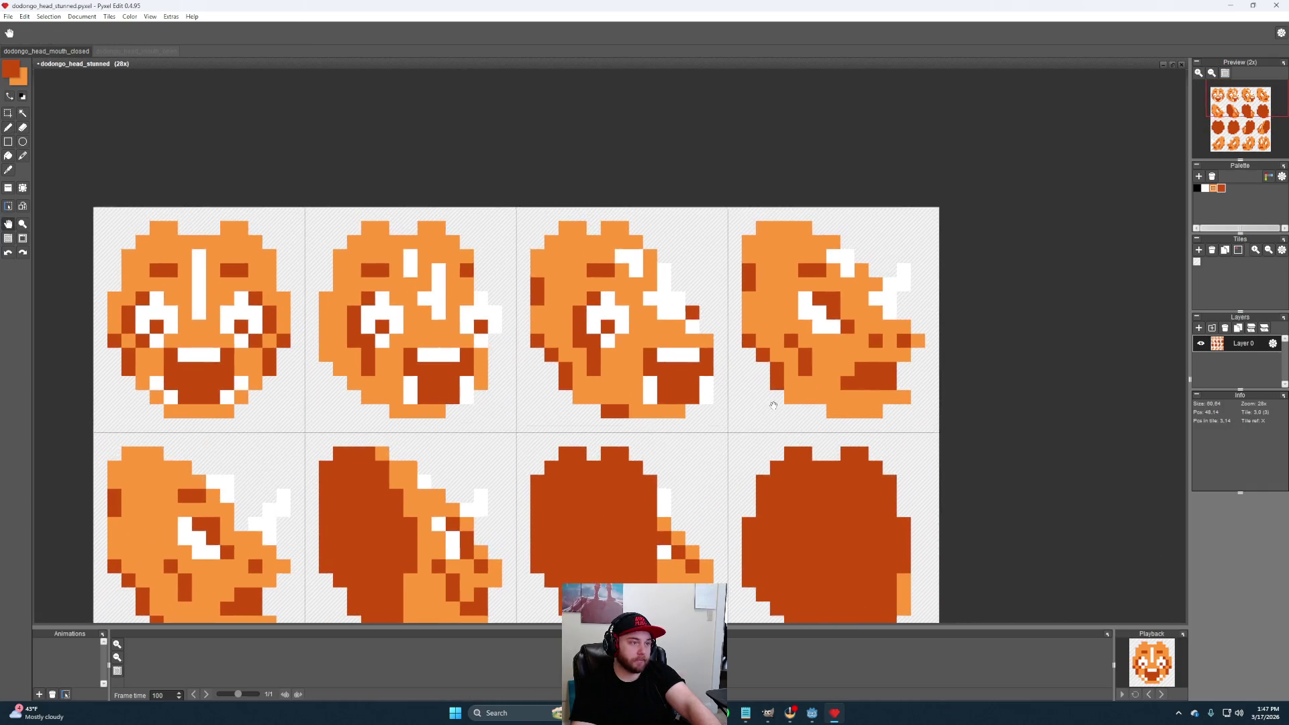
scroll(796, 406, up, 1)
scroll(795, 405, down, 2)
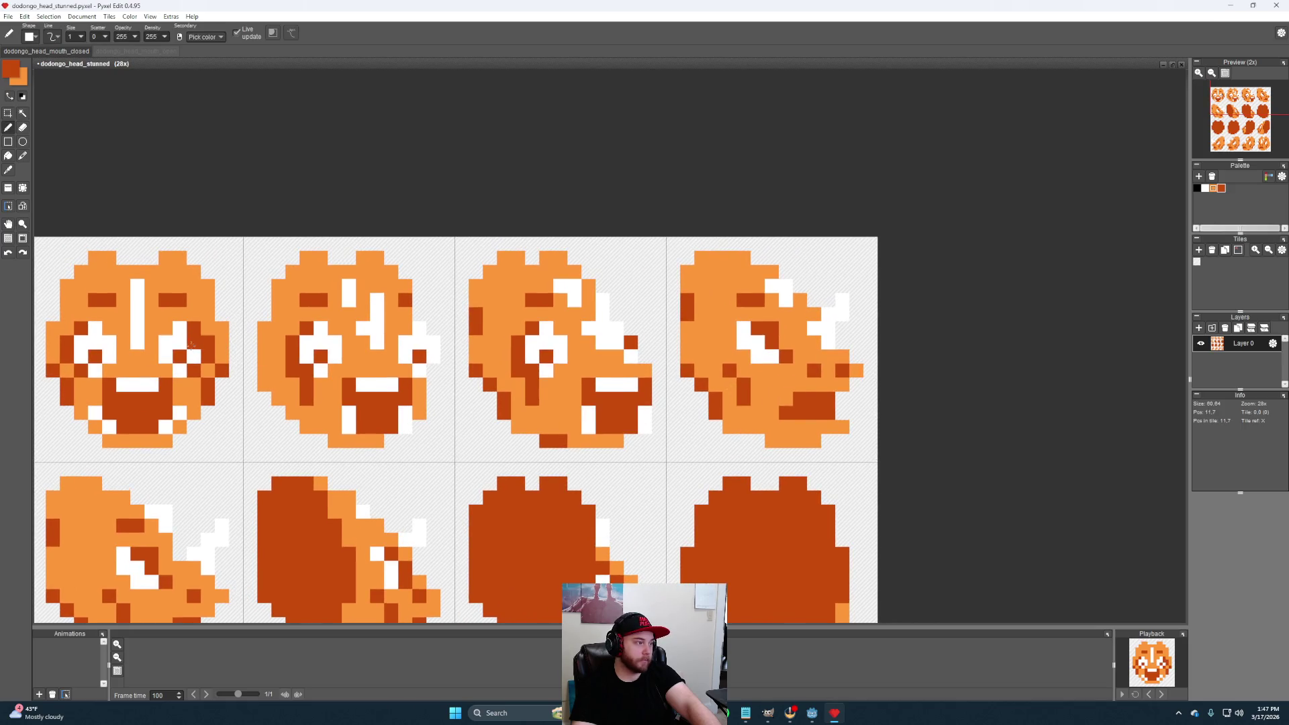
alt+click(166, 344)
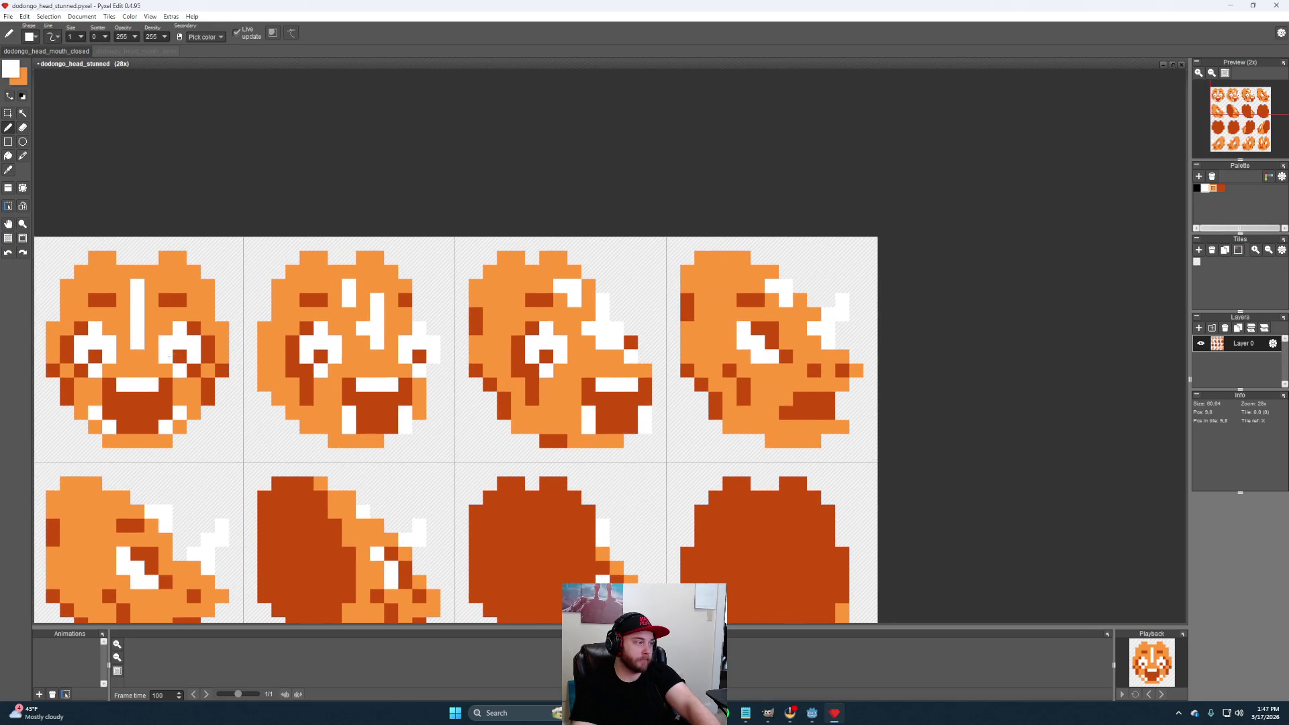
key(alt)
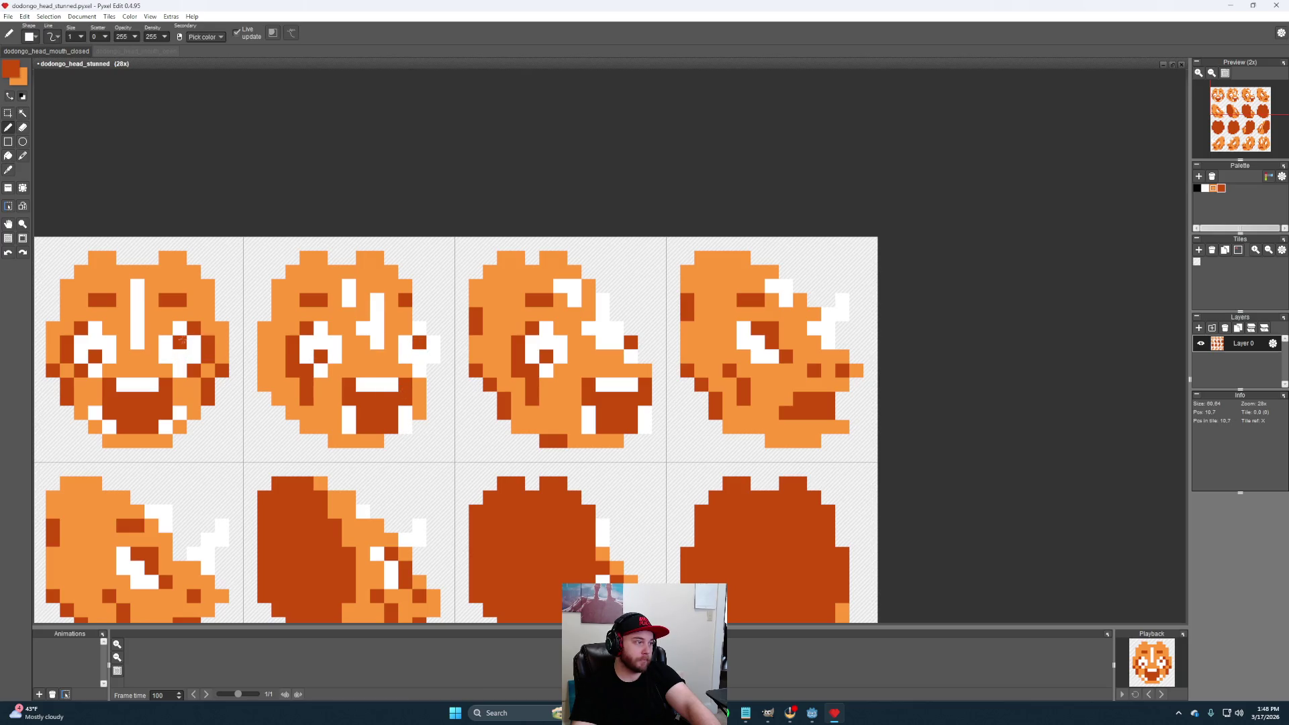
scroll(641, 508, down, 1)
scroll(796, 409, down, 2)
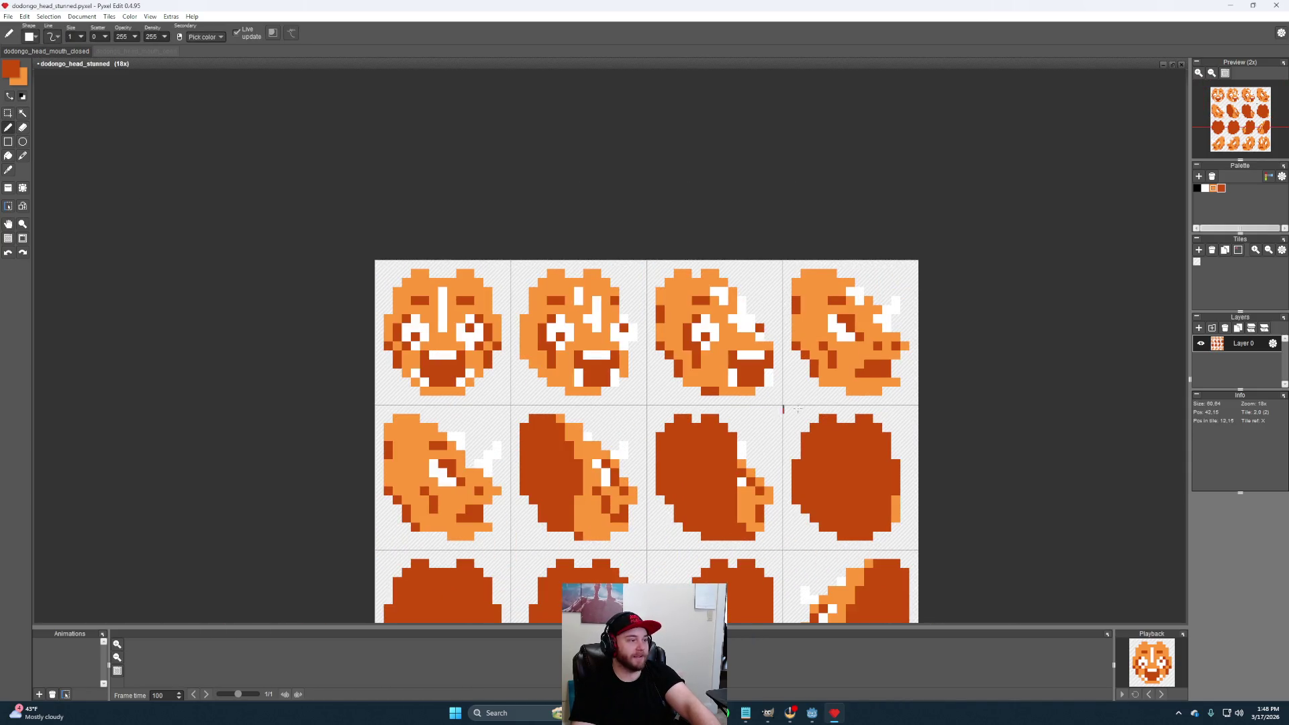
drag(822, 401, 803, 415)
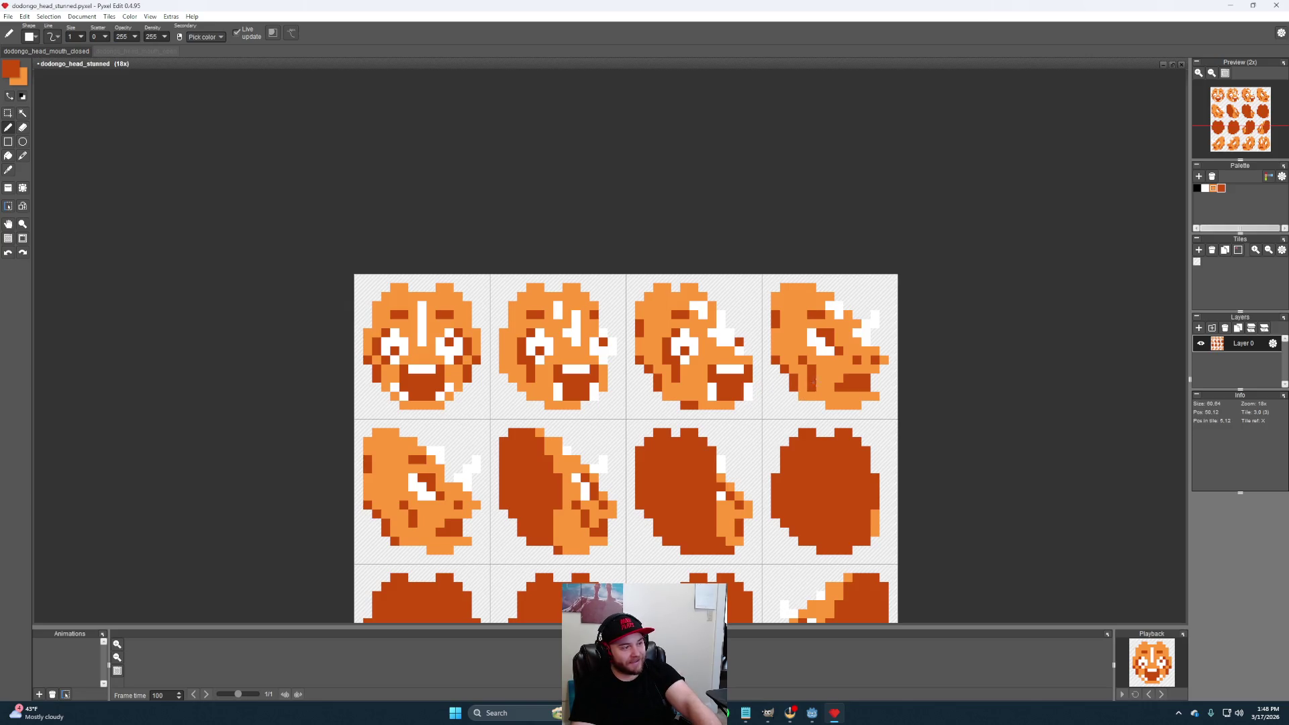
scroll(821, 393, up, 3)
scroll(677, 389, up, 1)
scroll(635, 401, down, 1)
mouse_move(630, 402)
mouse_down()
mouse_move(716, 381)
mouse_move(622, 380)
mouse_up()
scroll(766, 338, up, 2)
scroll(766, 338, up, 1)
scroll(765, 338, down, 2)
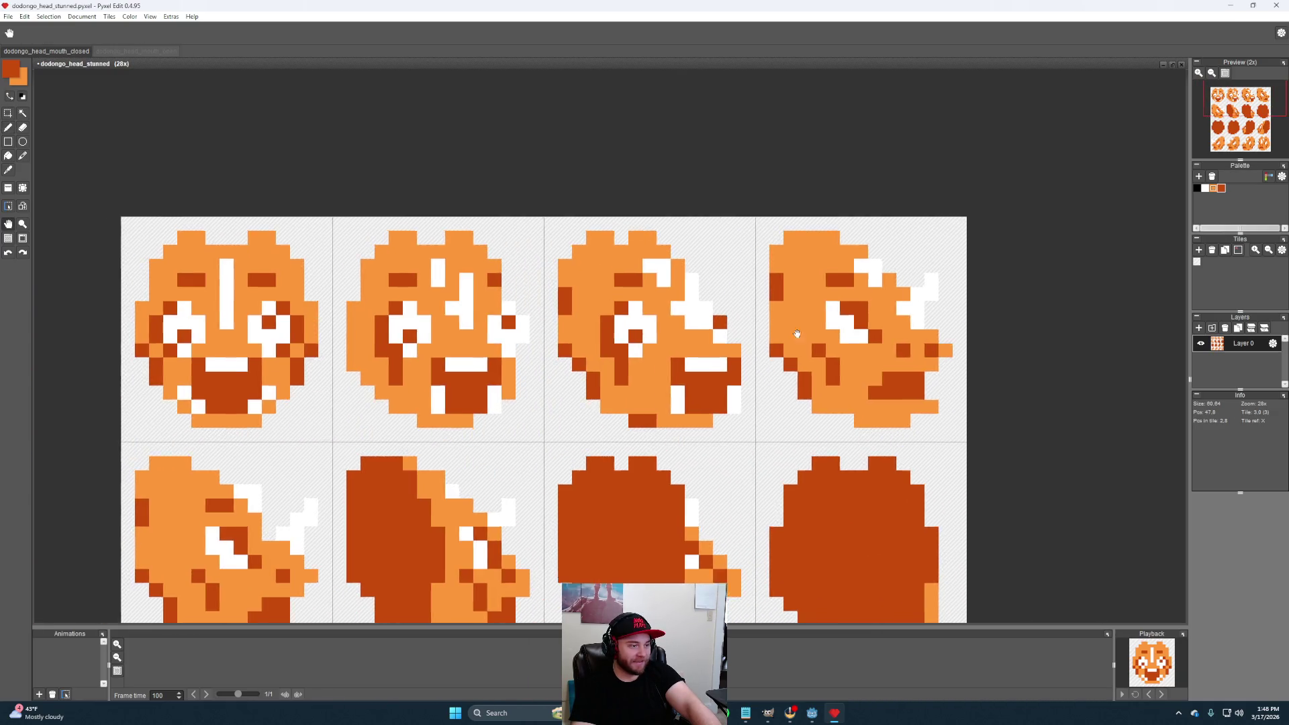
scroll(786, 340, down, 1)
scroll(802, 341, down, 1)
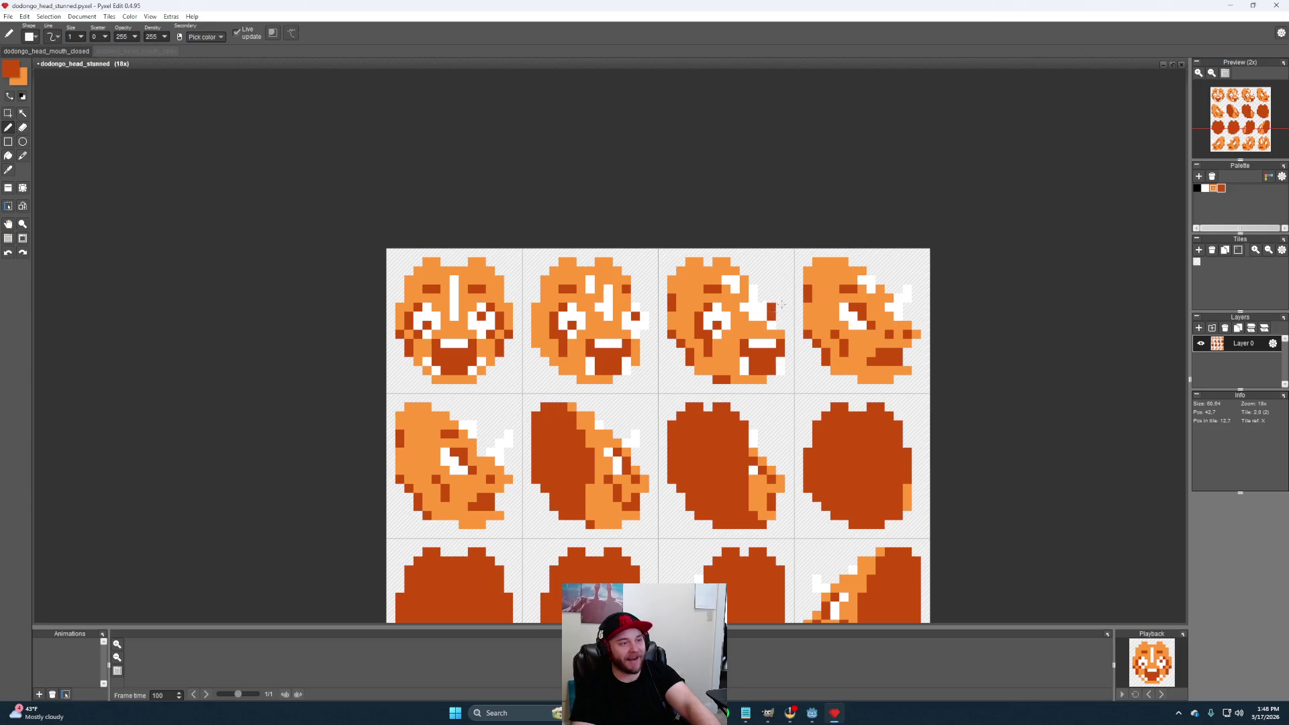
mouse_move(742, 388)
mouse_down()
mouse_move(670, 430)
mouse_move(622, 352)
mouse_up()
scroll(596, 450, up, 2)
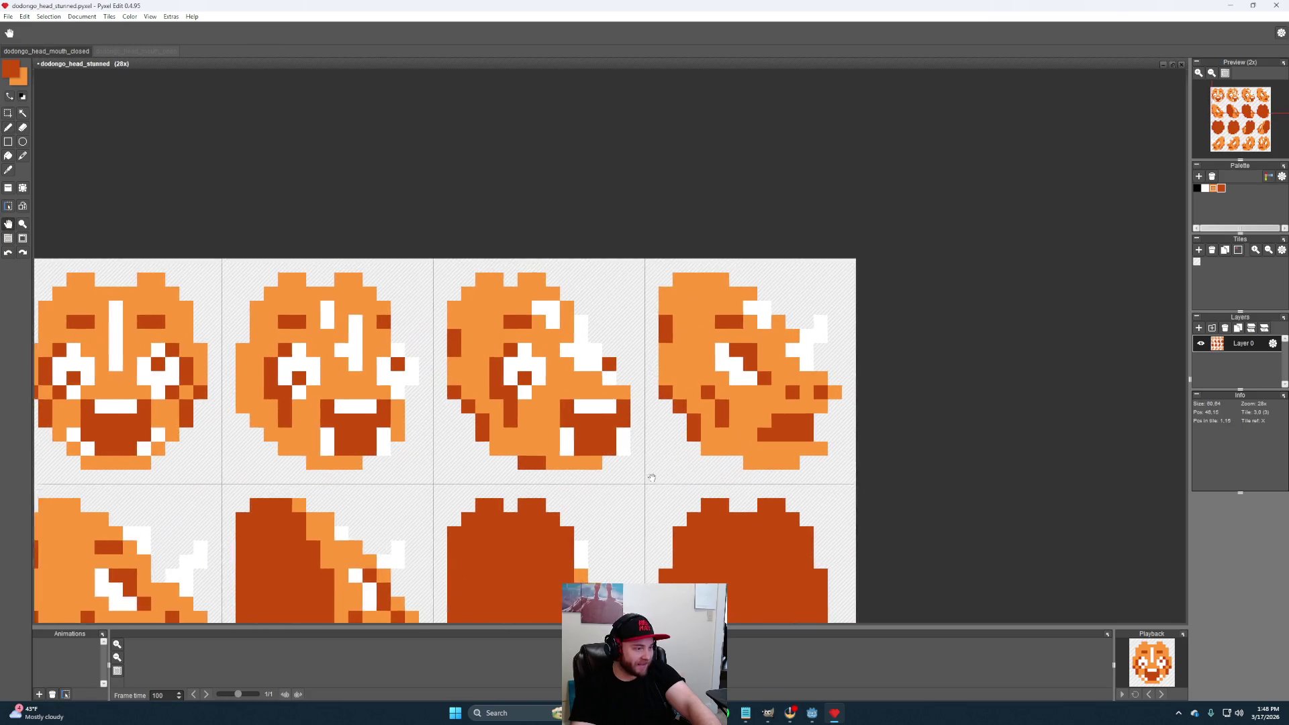
scroll(596, 450, up, 2)
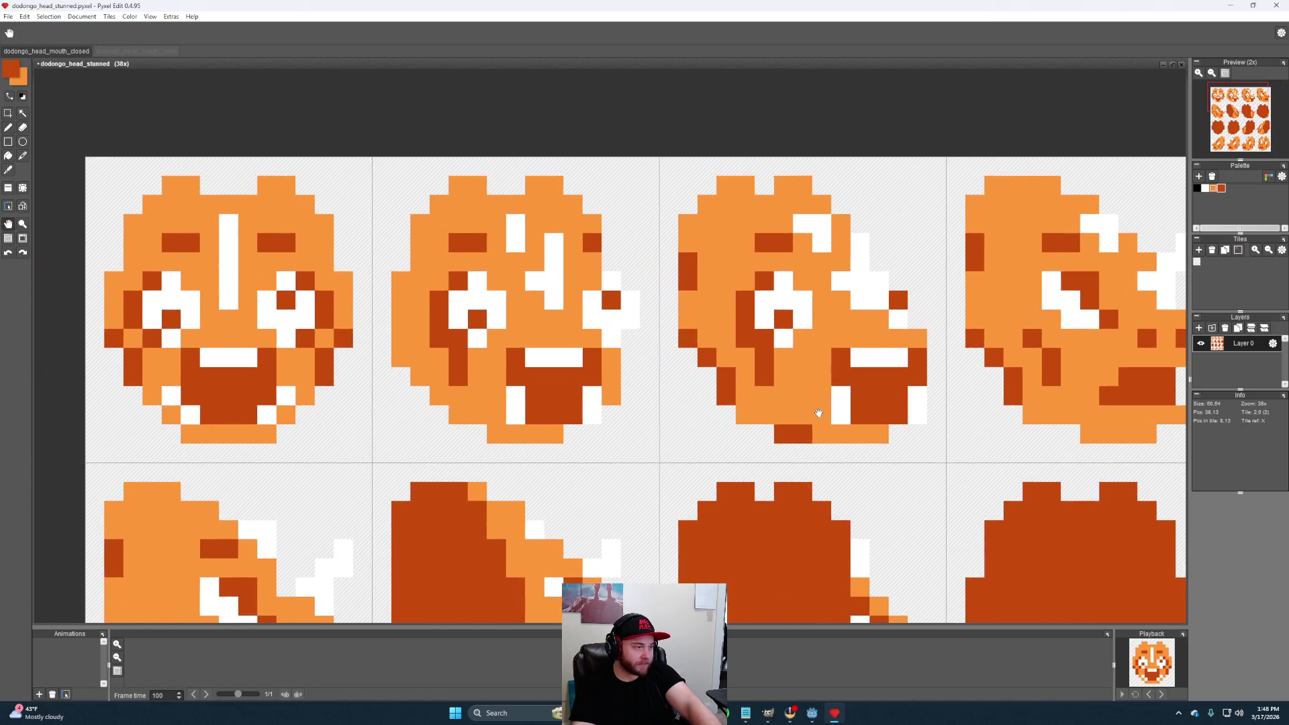
Whiten two pixels by the third mouth, then fill the middle sprite's white mouth pixels dark orange
drag(596, 450, 814, 415)
right_click(832, 401)
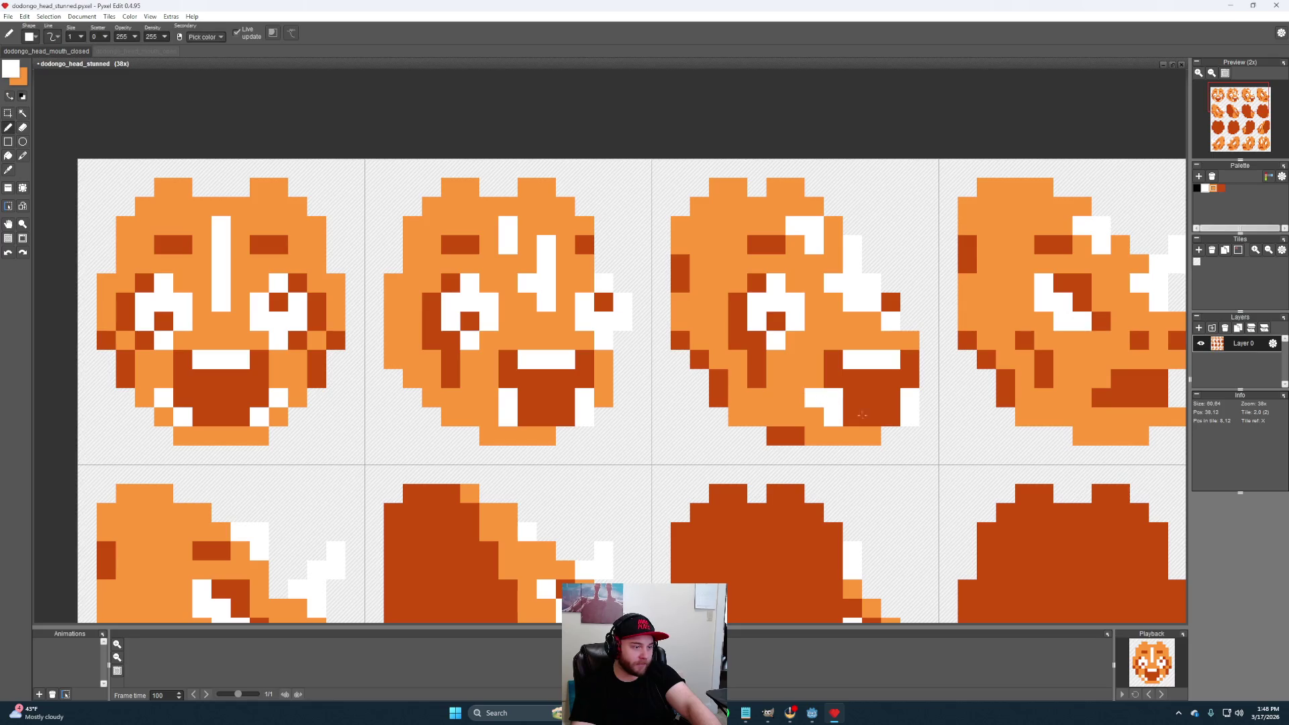
right_click(871, 397)
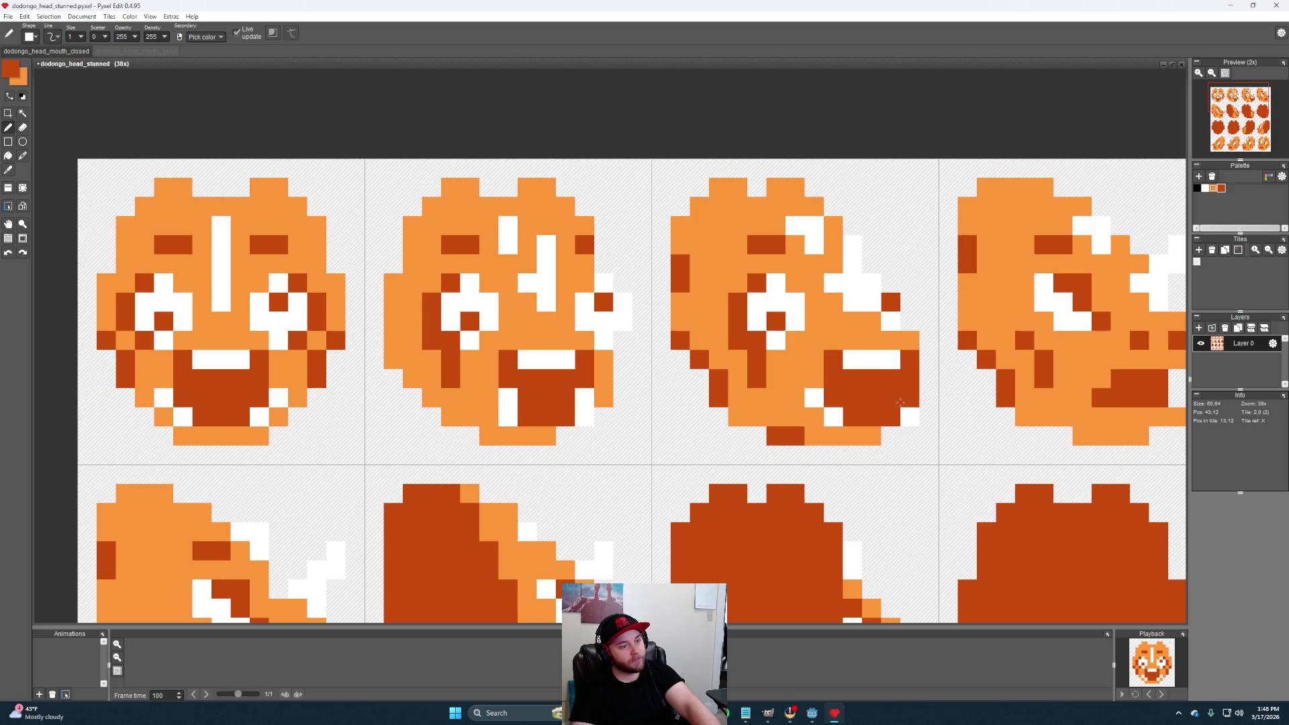
scroll(948, 464, down, 2)
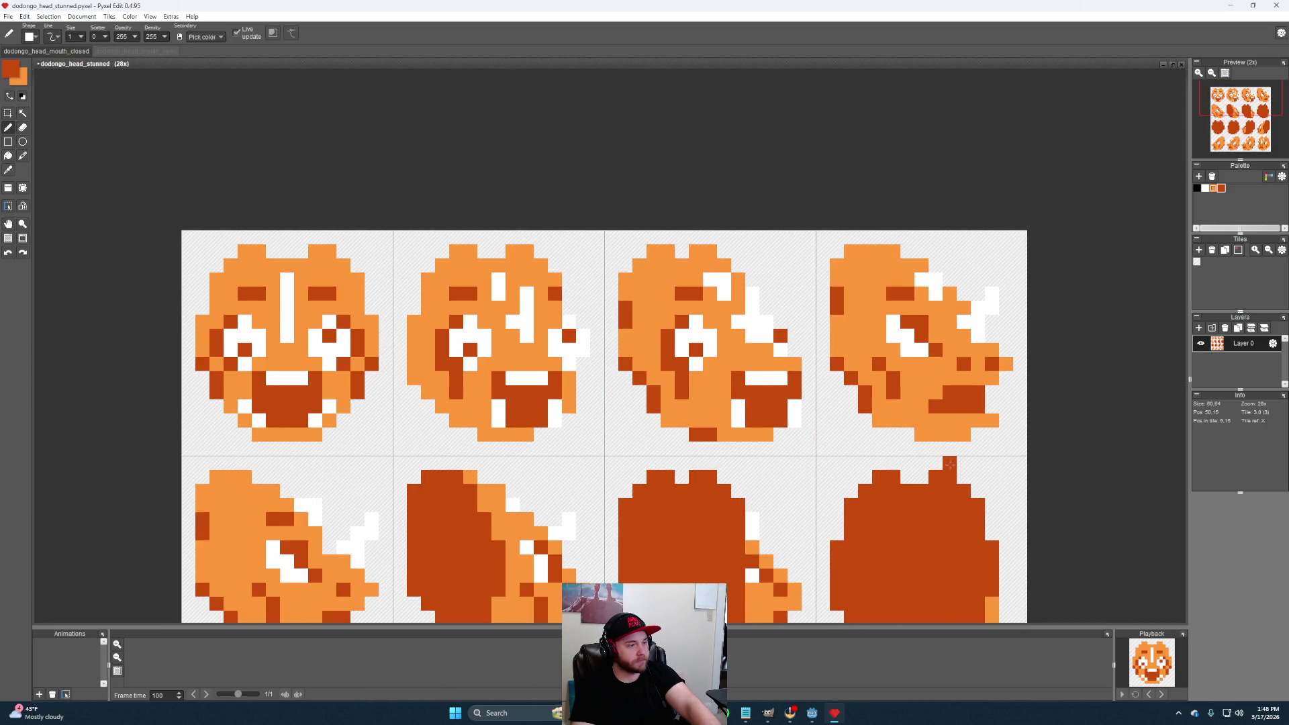
scroll(791, 440, up, 2)
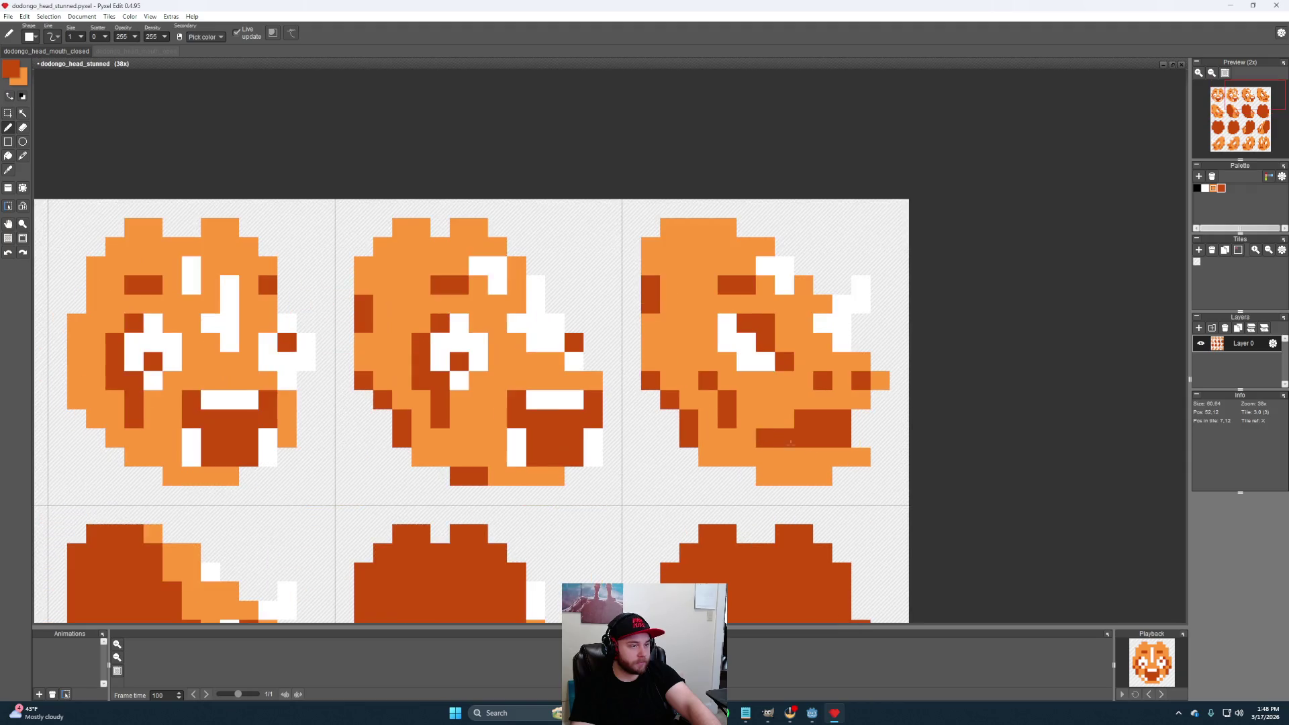
drag(791, 440, 768, 461)
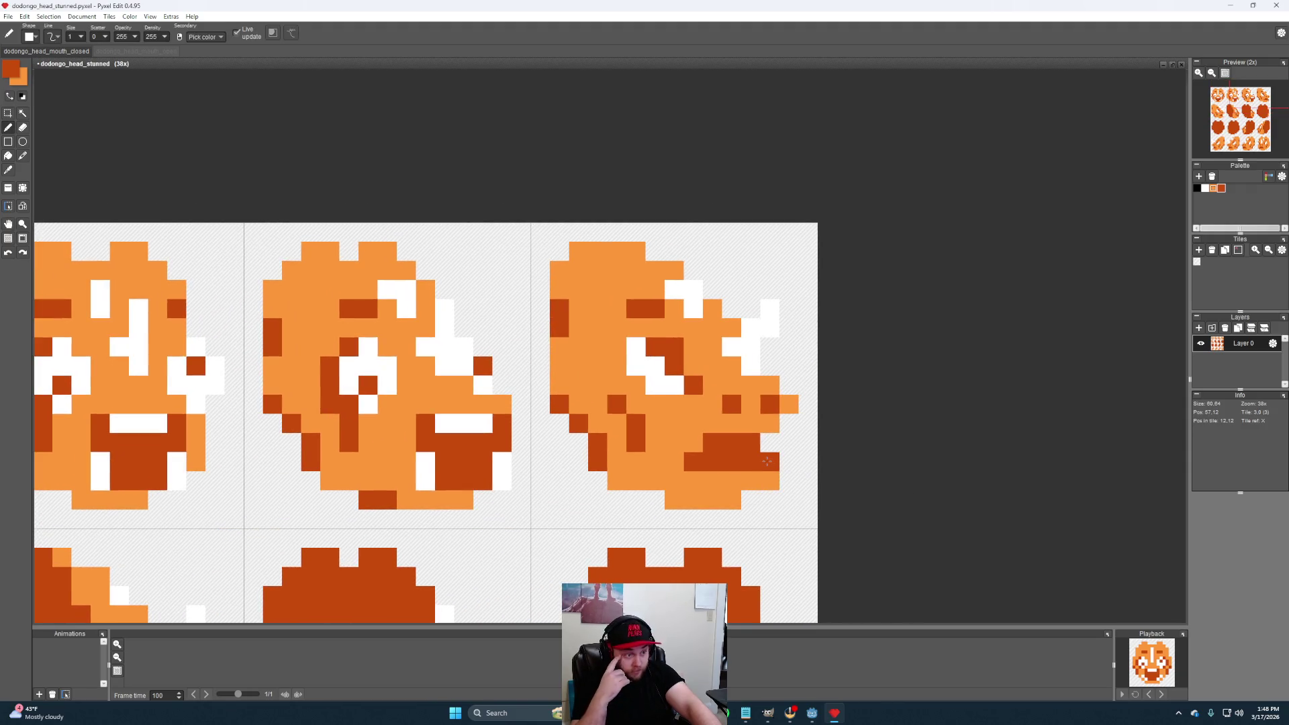
drag(486, 458, 503, 483)
drag(426, 456, 425, 485)
drag(495, 462, 448, 421)
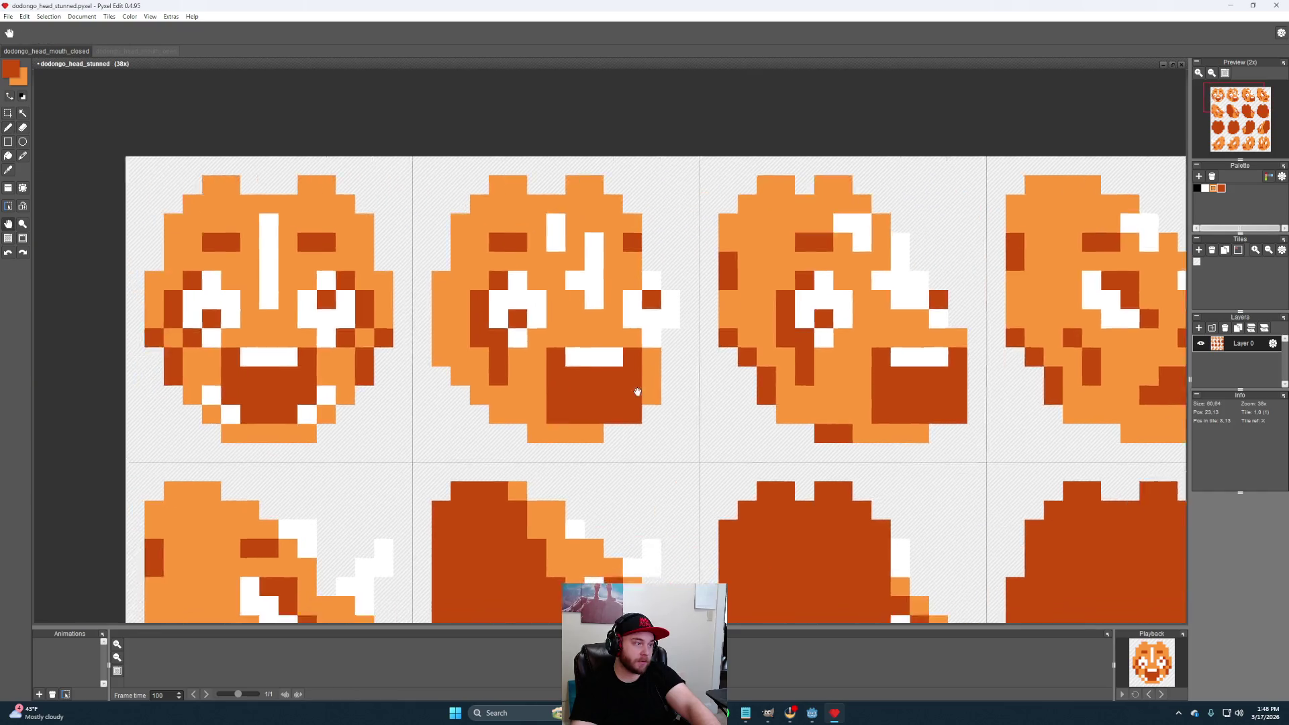
Fill the stray white pixel at the lower left of the first stunned head with orange
drag(397, 433, 691, 395)
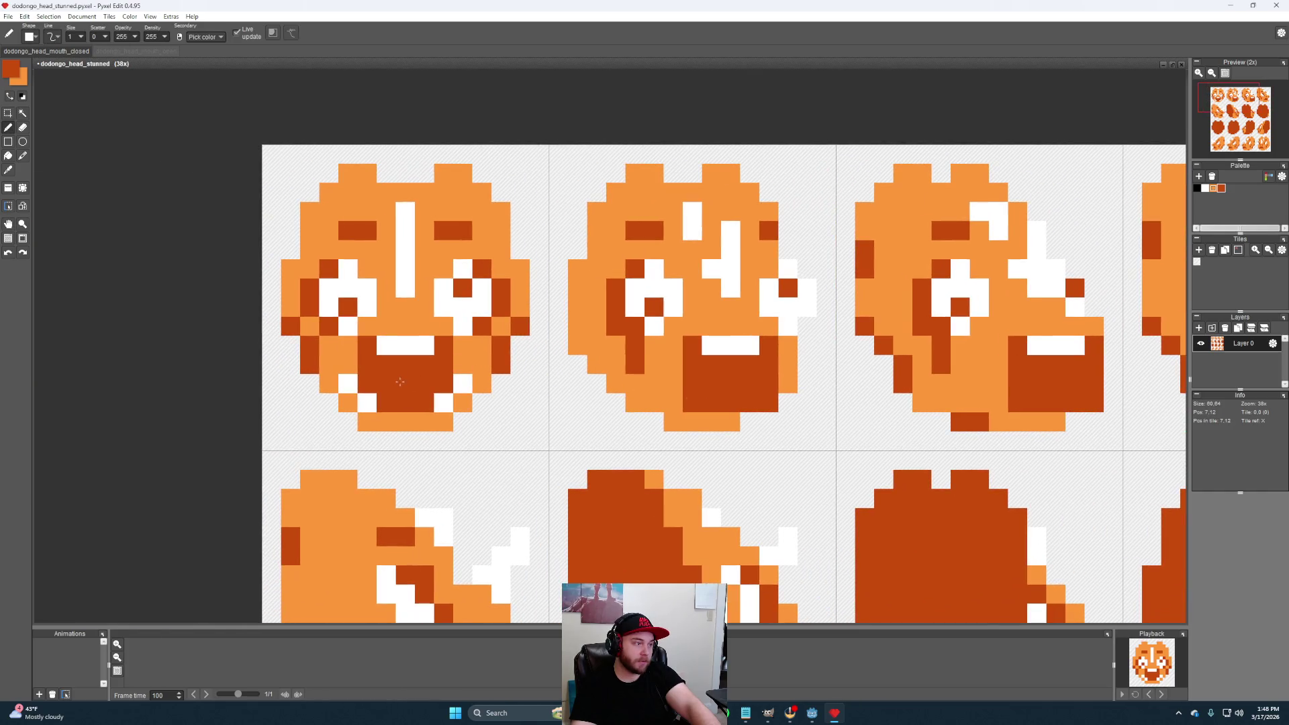
alt+click(348, 403)
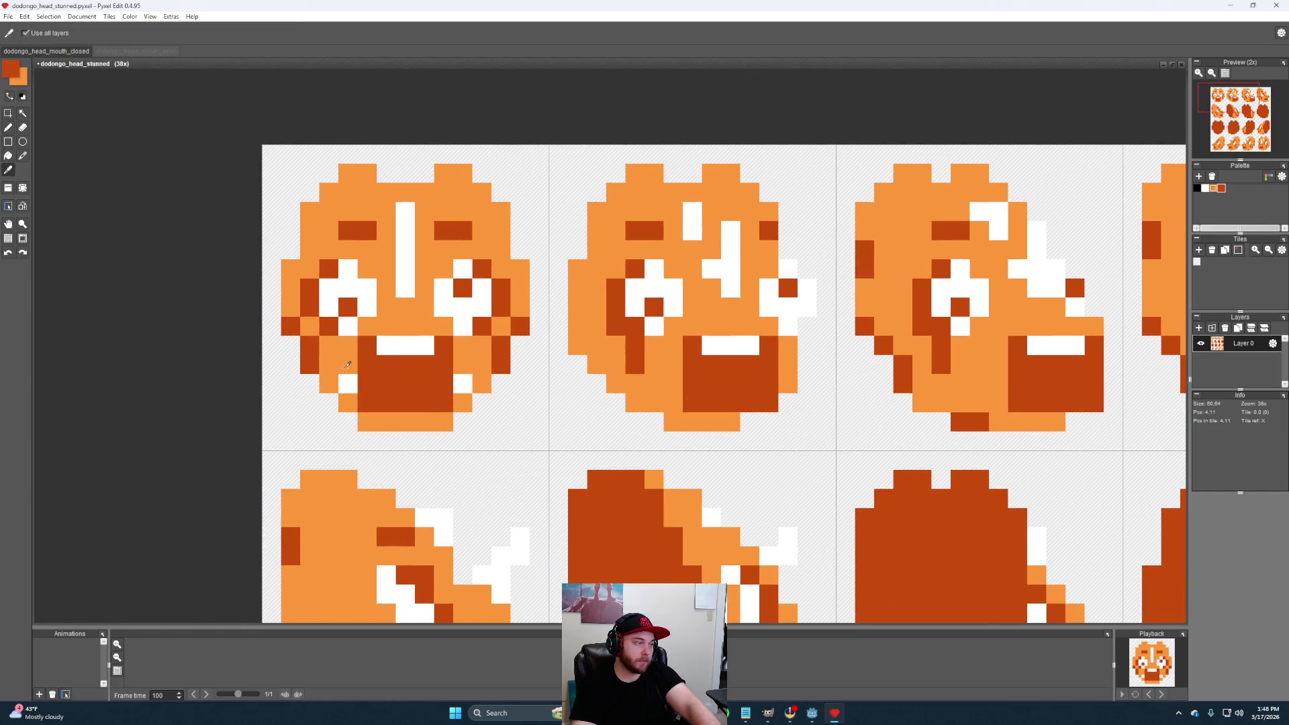
scroll(634, 462, down, 3)
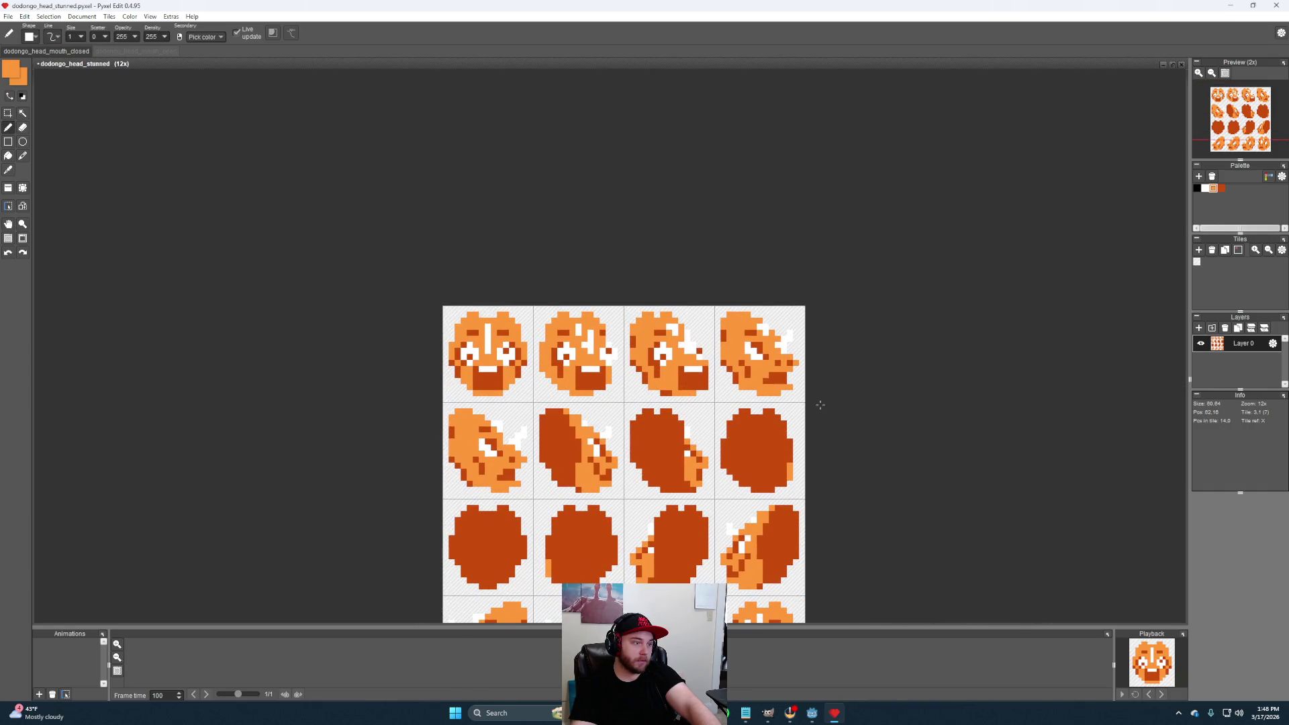
scroll(812, 393, up, 1)
scroll(812, 393, up, 2)
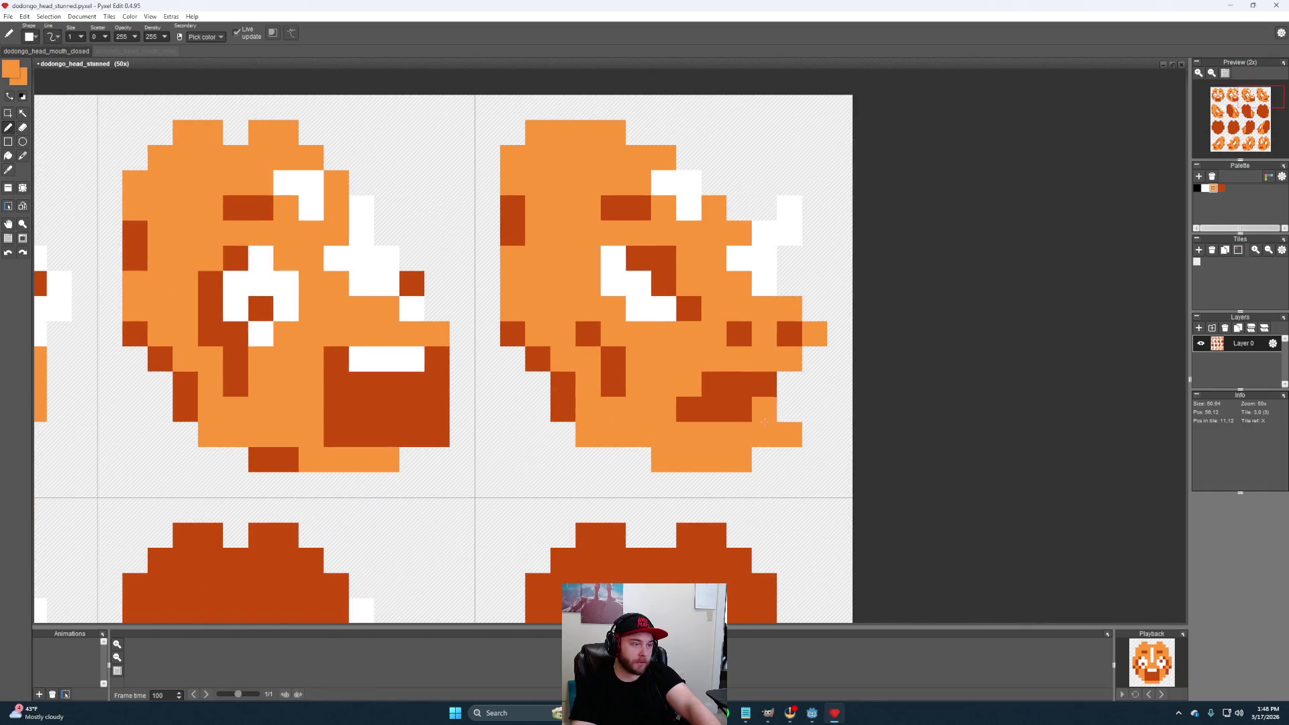
Repaint the turned head's eye in white with a dark orange outline and orange touch-ups
alt+click(604, 304)
drag(625, 278, 626, 354)
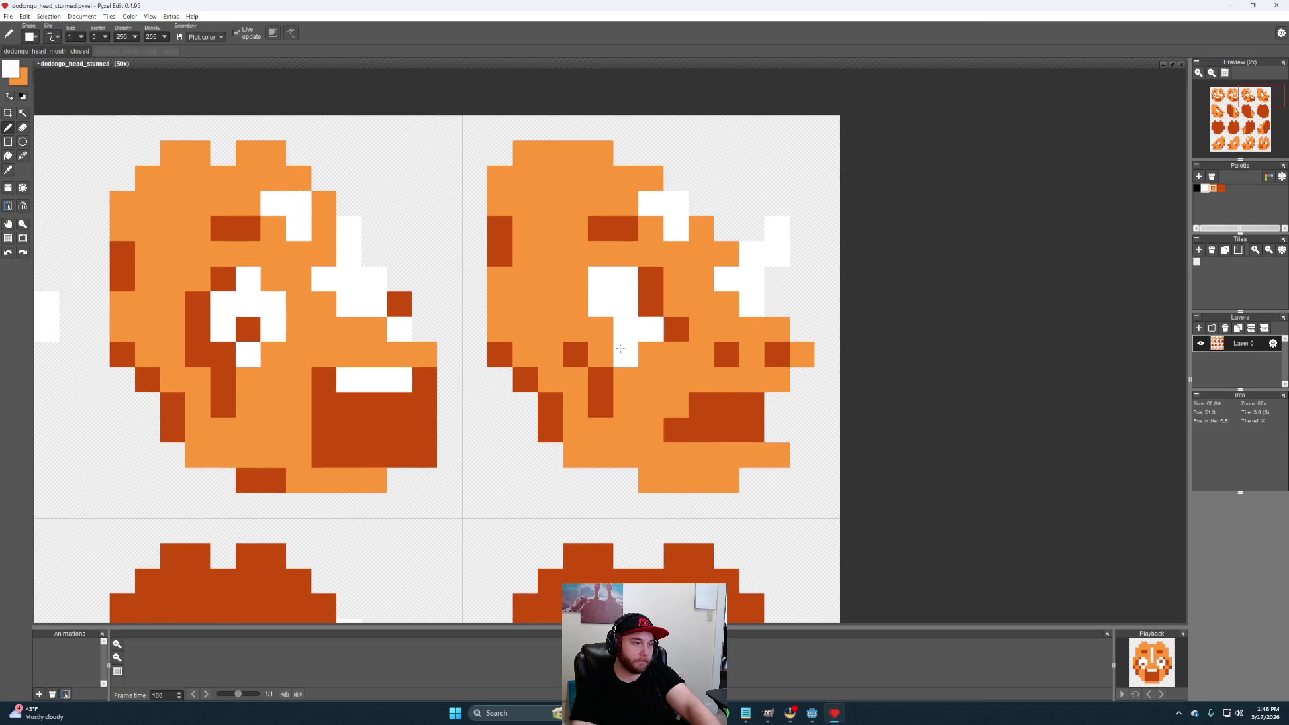
click(653, 303)
click(602, 328)
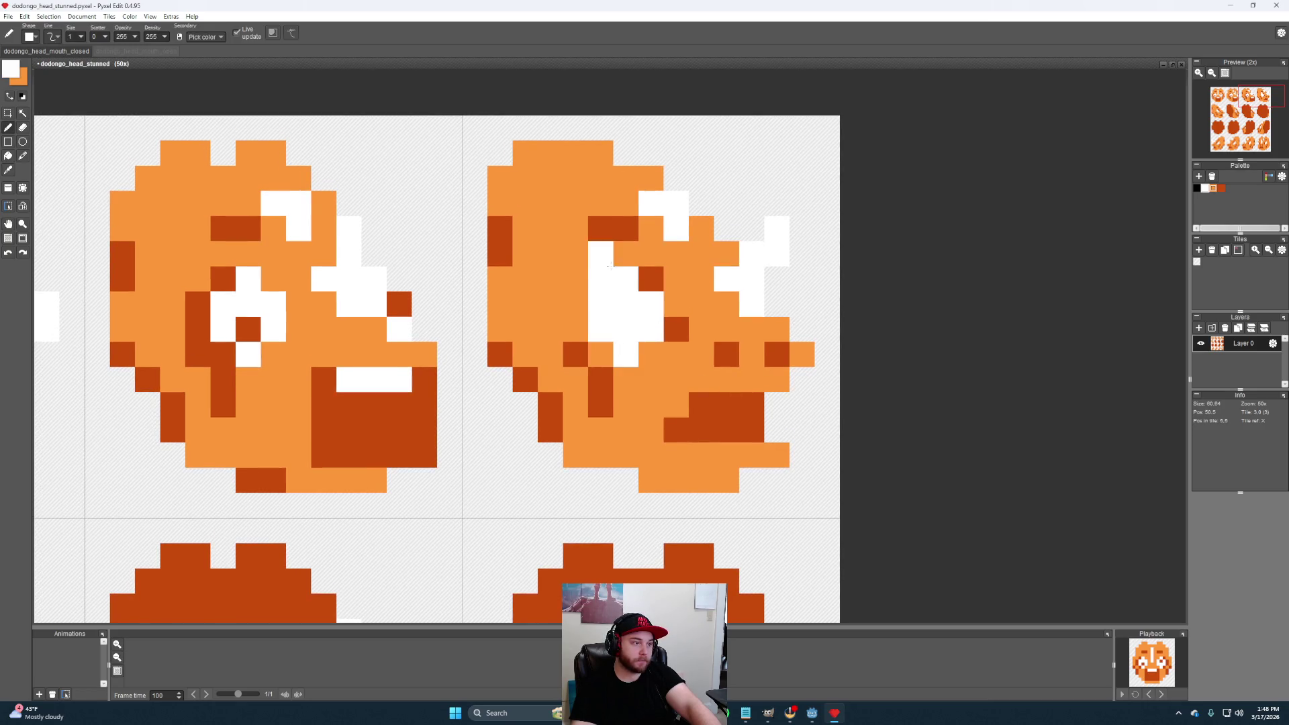
alt+click(601, 254)
click(601, 280)
alt+click(651, 278)
click(601, 279)
drag(575, 304, 575, 329)
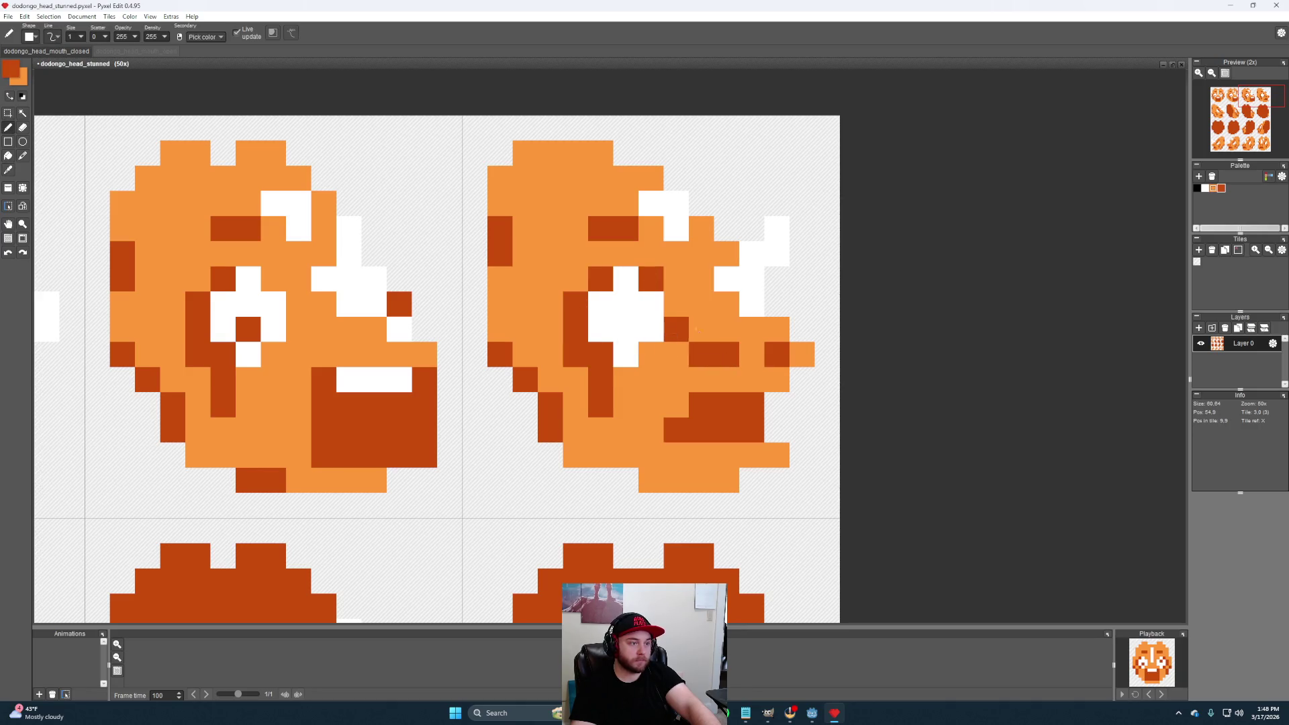
alt+click(701, 333)
click(675, 330)
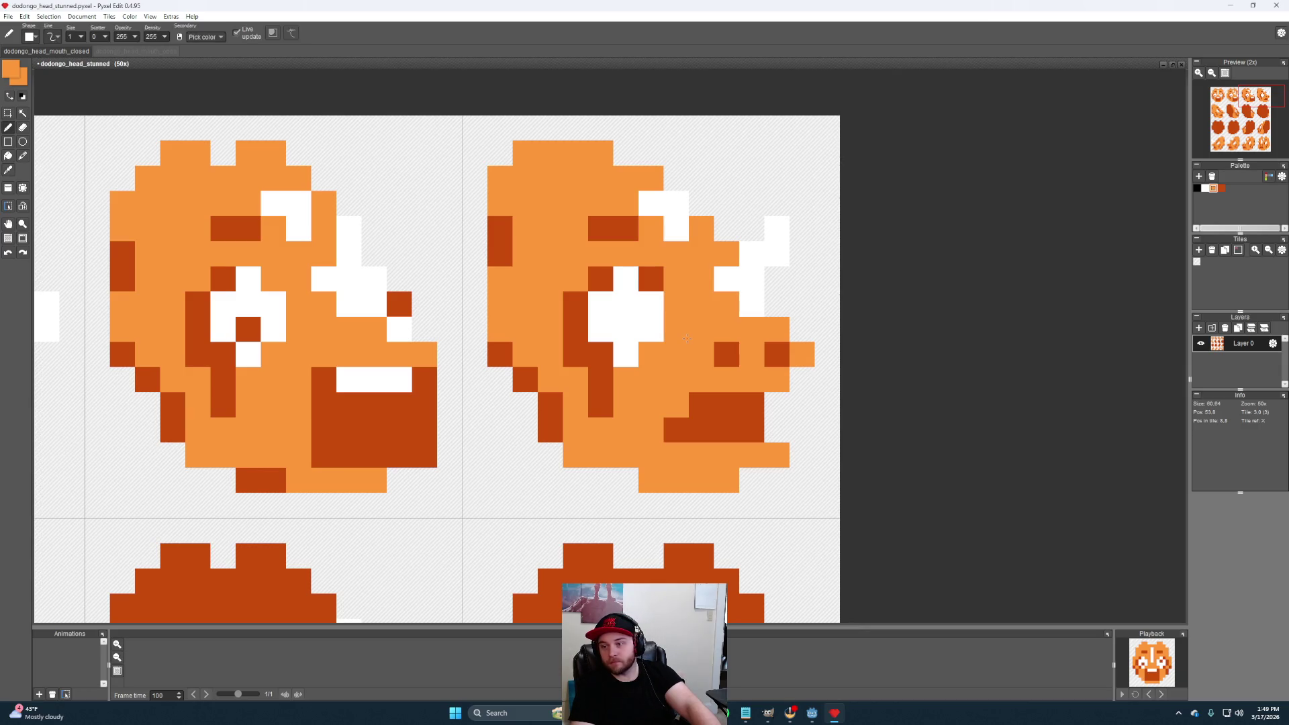
Darken more eye pixels and shade the cheek with light and dark orange pixels
key(alt)
alt+click(591, 375)
click(626, 329)
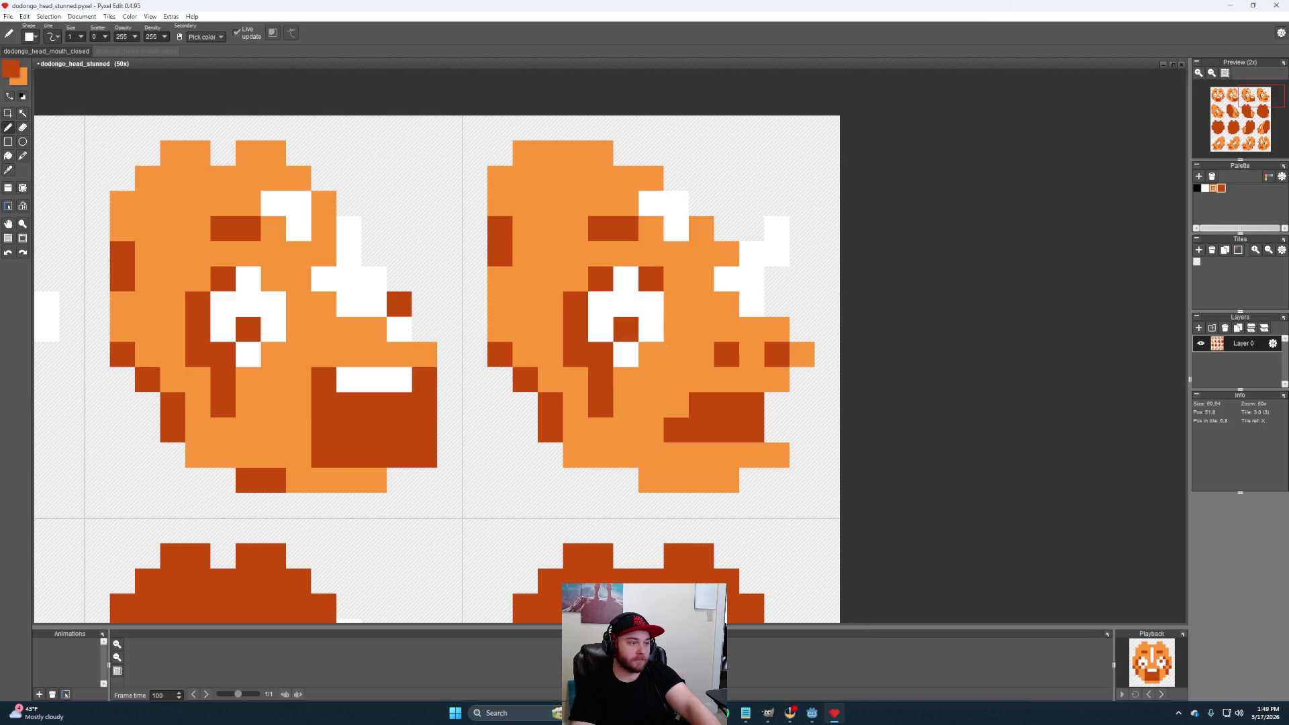
alt+click(741, 353)
drag(740, 354, 765, 358)
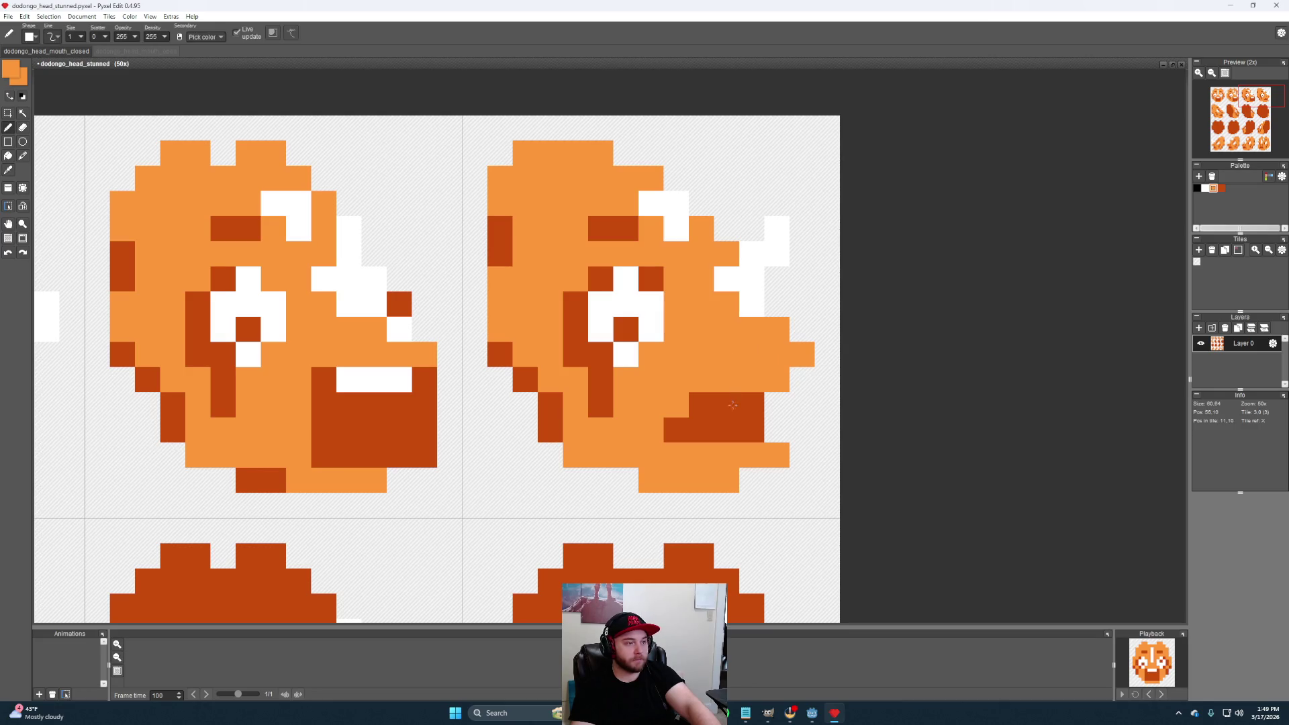
alt+click(733, 406)
click(703, 353)
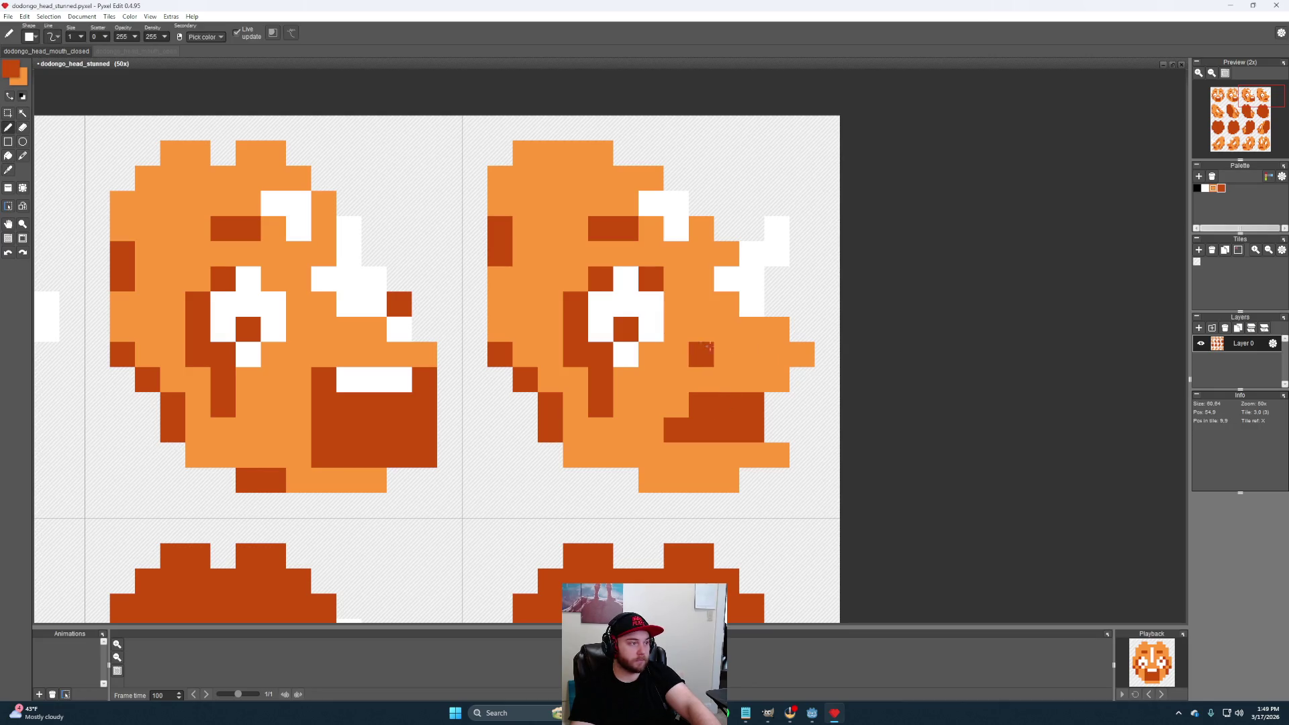
scroll(685, 322, down, 3)
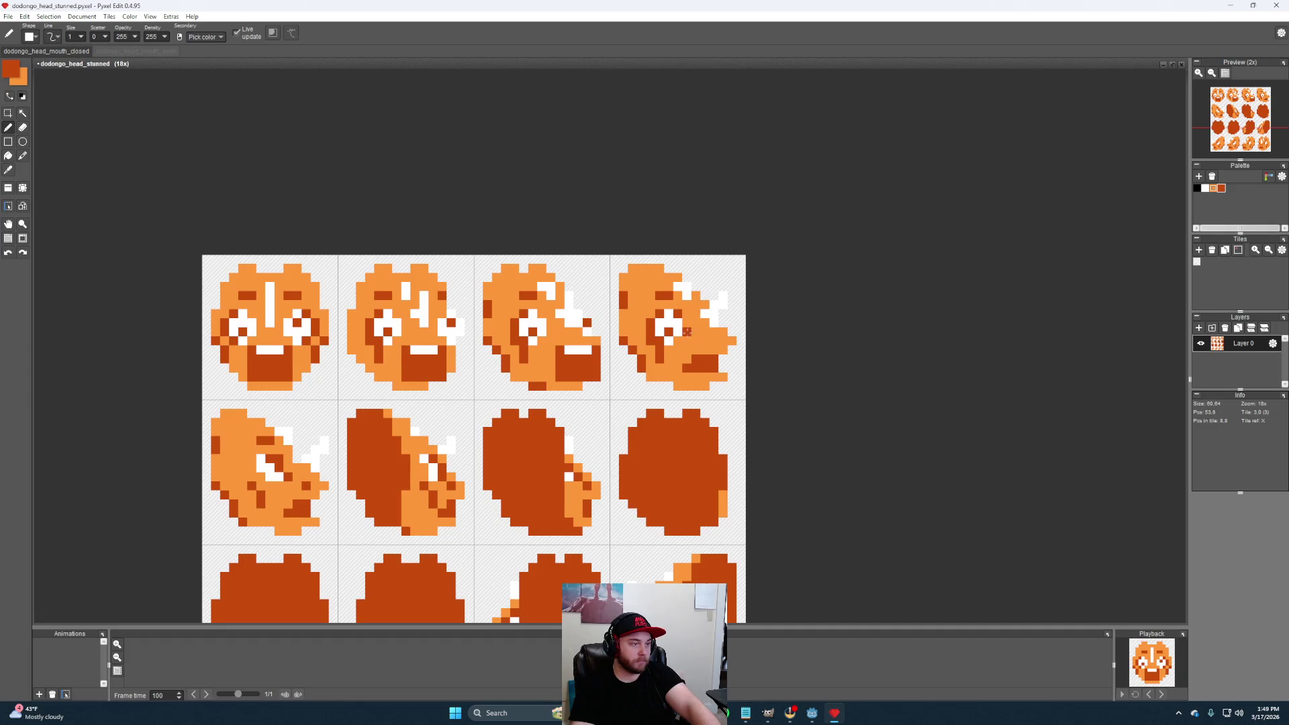
scroll(687, 330, up, 3)
Shift the white eye pixel right and rebalance the surrounding dark and light orange pixels
alt+click(681, 315)
click(670, 278)
alt+click(619, 280)
drag(645, 279, 626, 301)
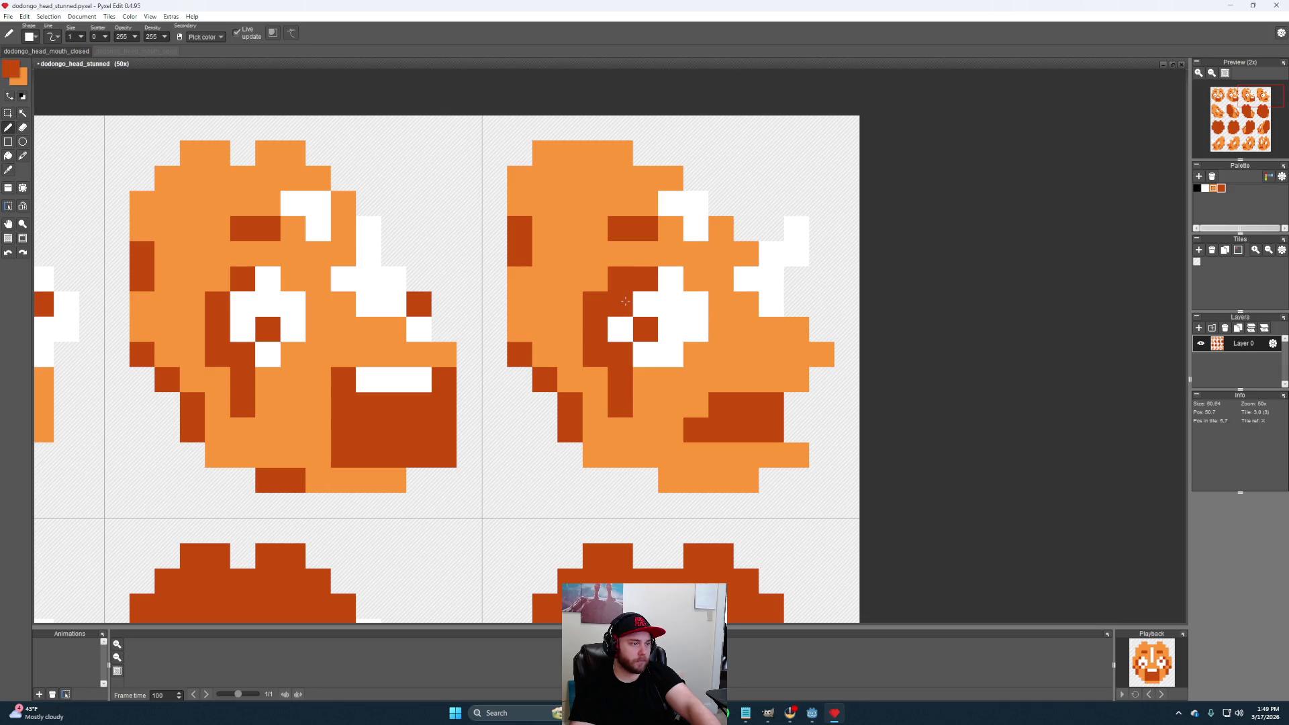
click(621, 328)
click(649, 353)
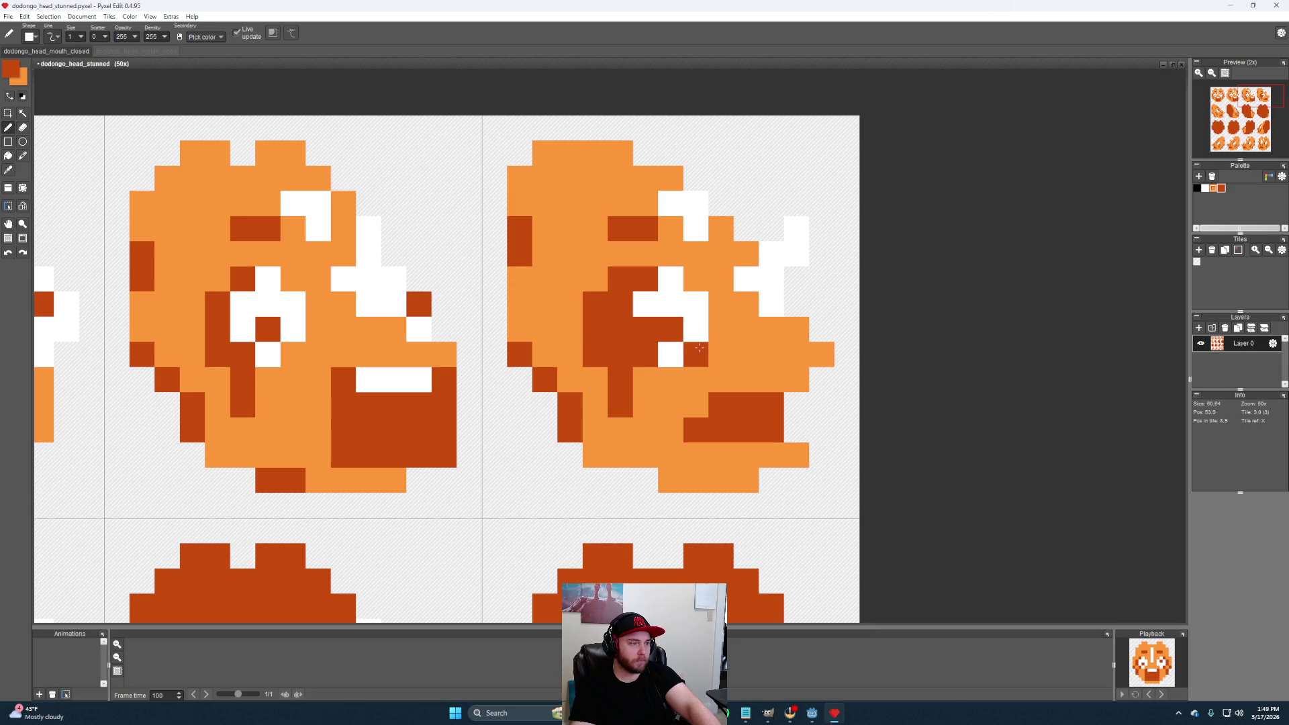
alt+click(661, 325)
alt+click(721, 355)
drag(595, 304, 595, 329)
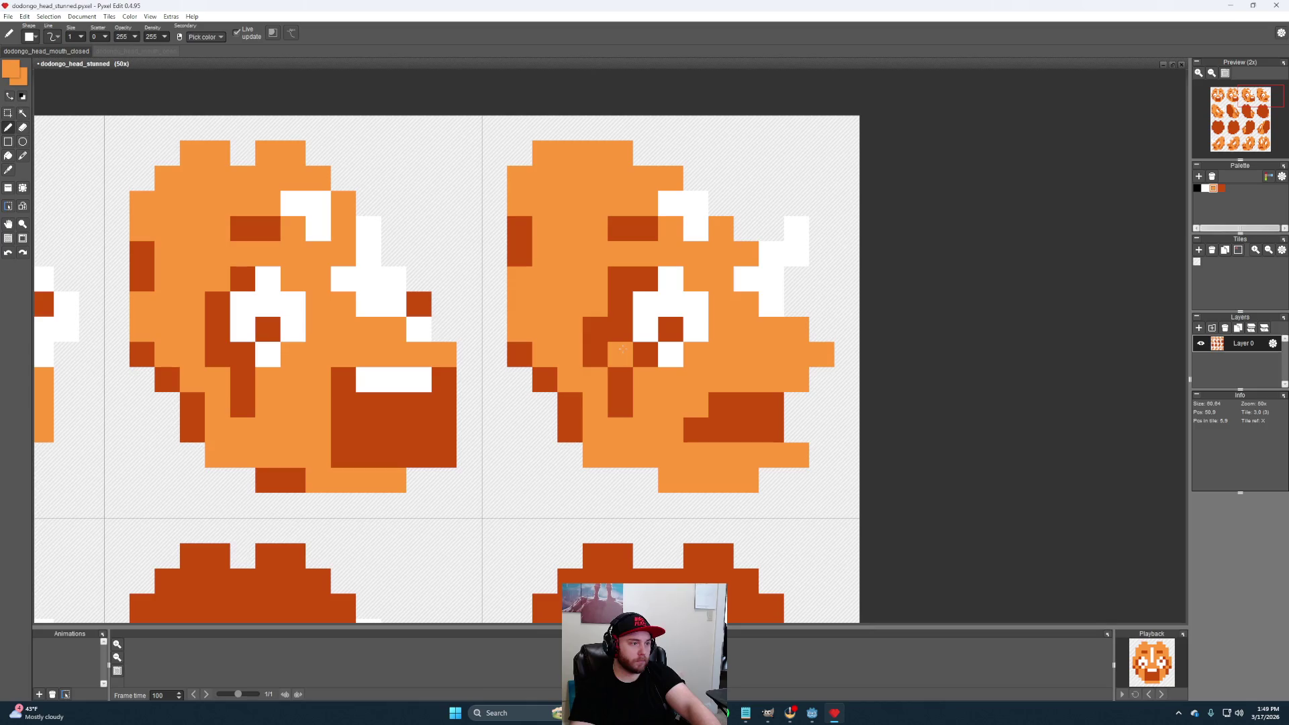
click(620, 355)
click(620, 304)
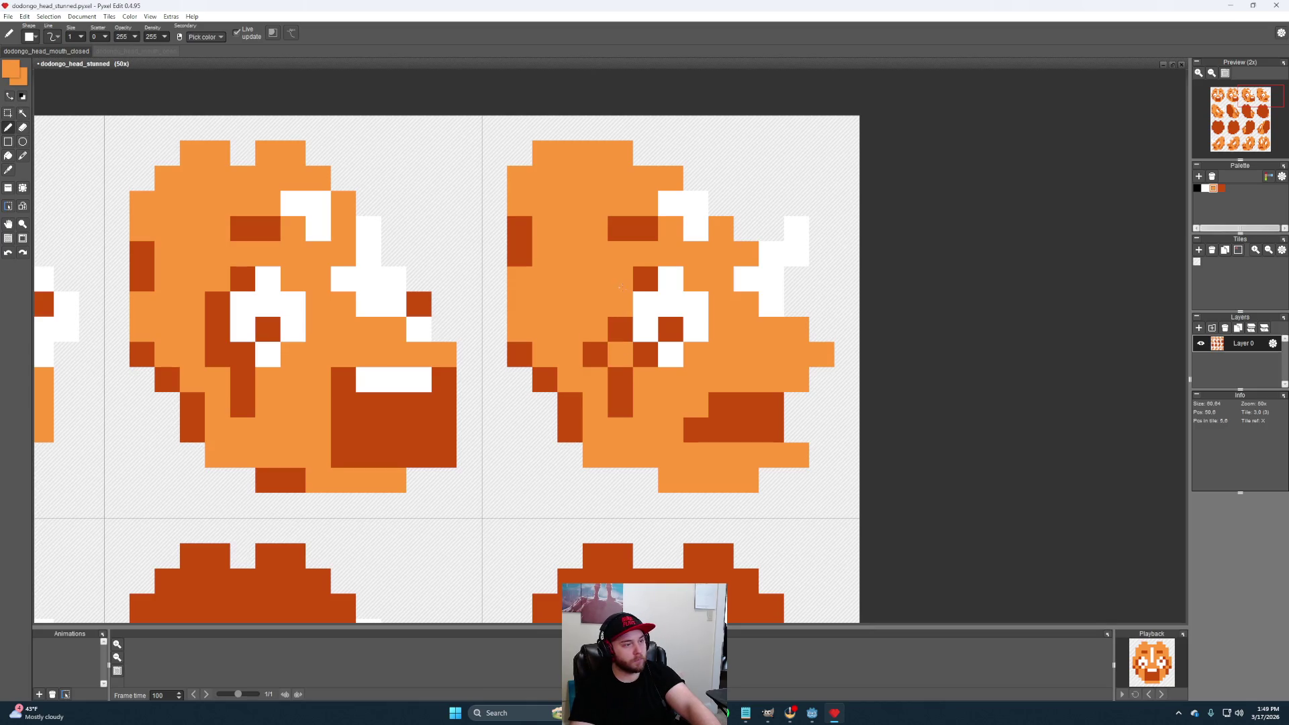
alt+click(646, 280)
scroll(753, 347, down, 1)
scroll(755, 348, down, 1)
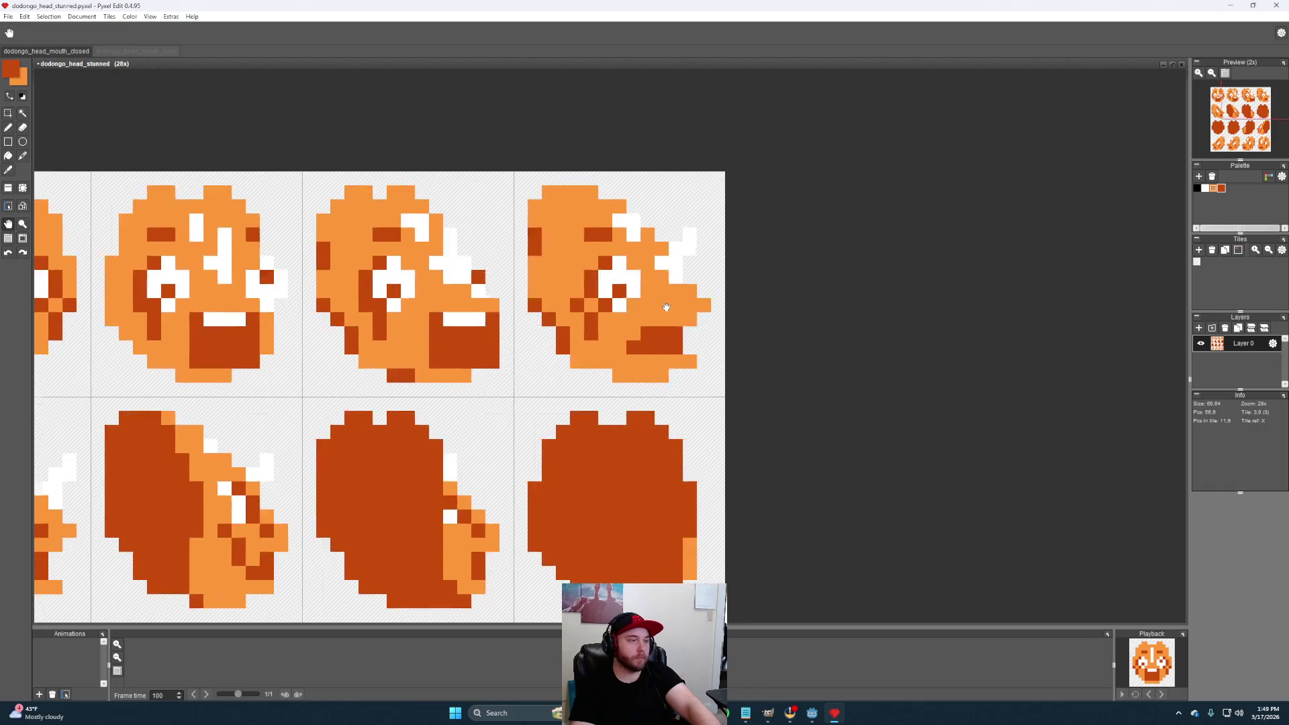
scroll(754, 347, down, 1)
scroll(657, 358, up, 1)
Darken the bottom row of the turned head's mouth with dark orange
drag(658, 357, 678, 333)
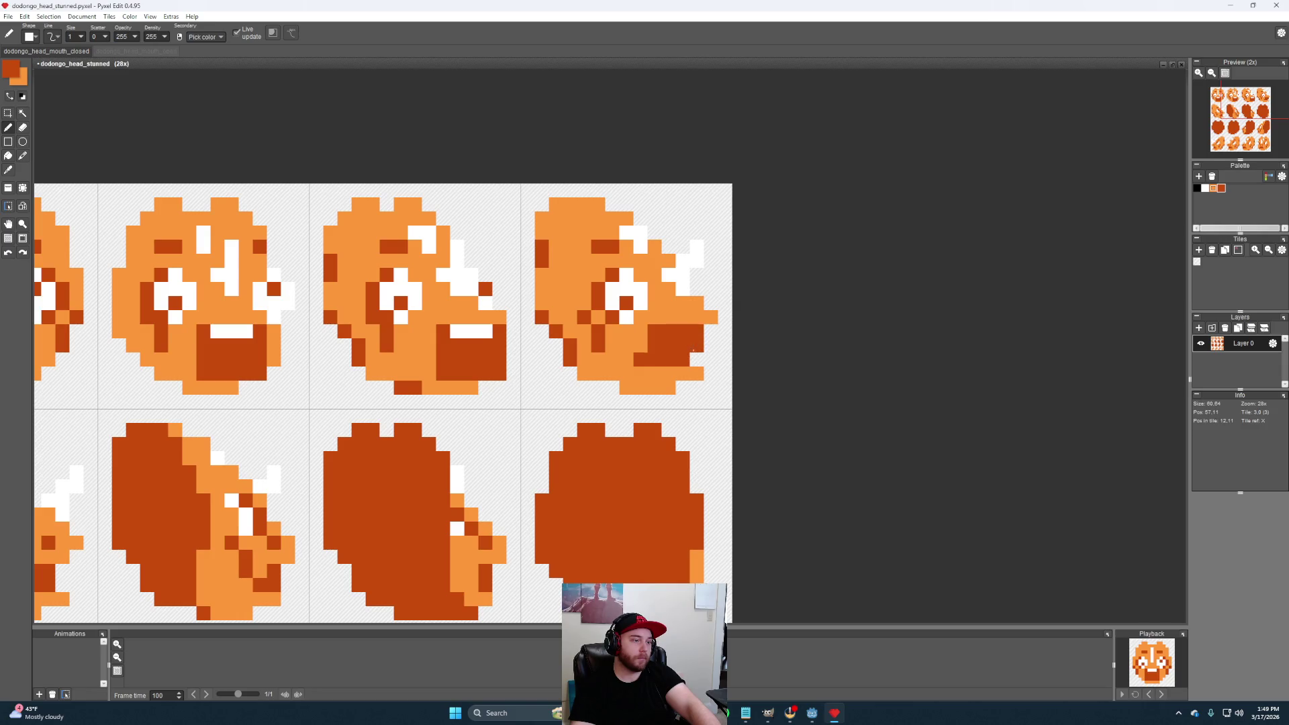
drag(695, 375, 656, 373)
right_click(634, 362)
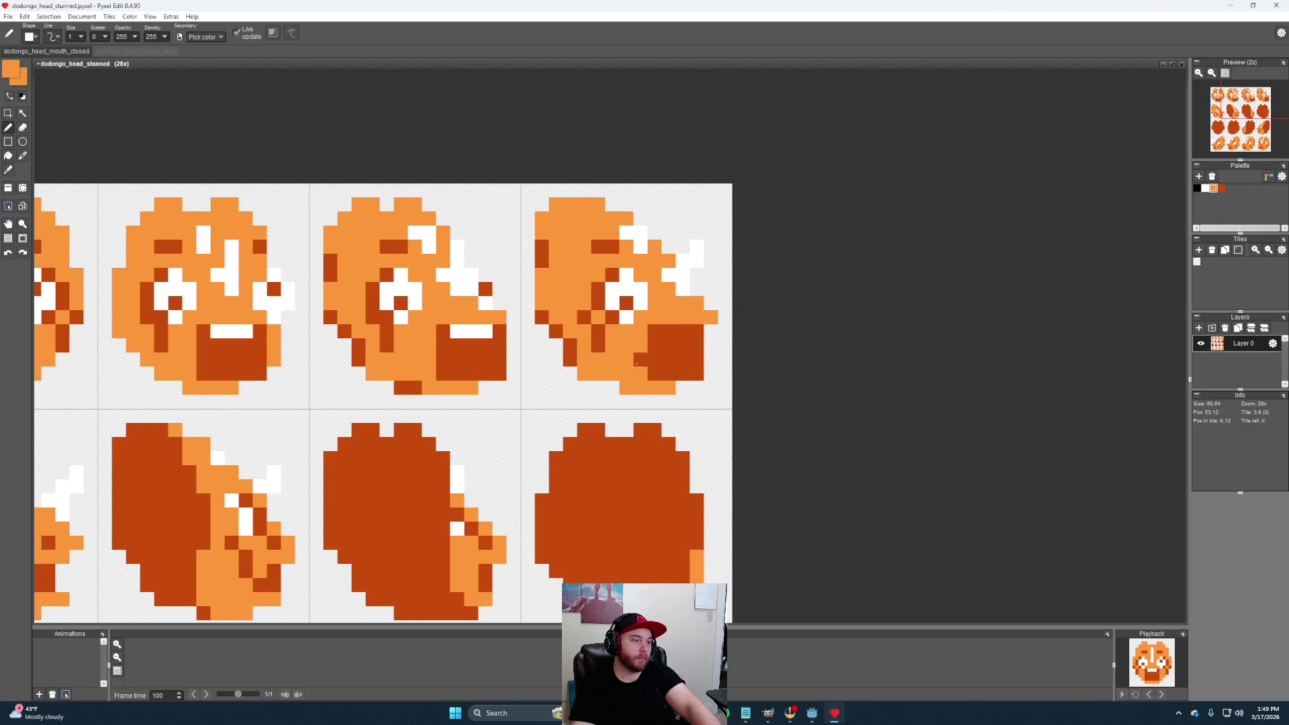
right_click(685, 274)
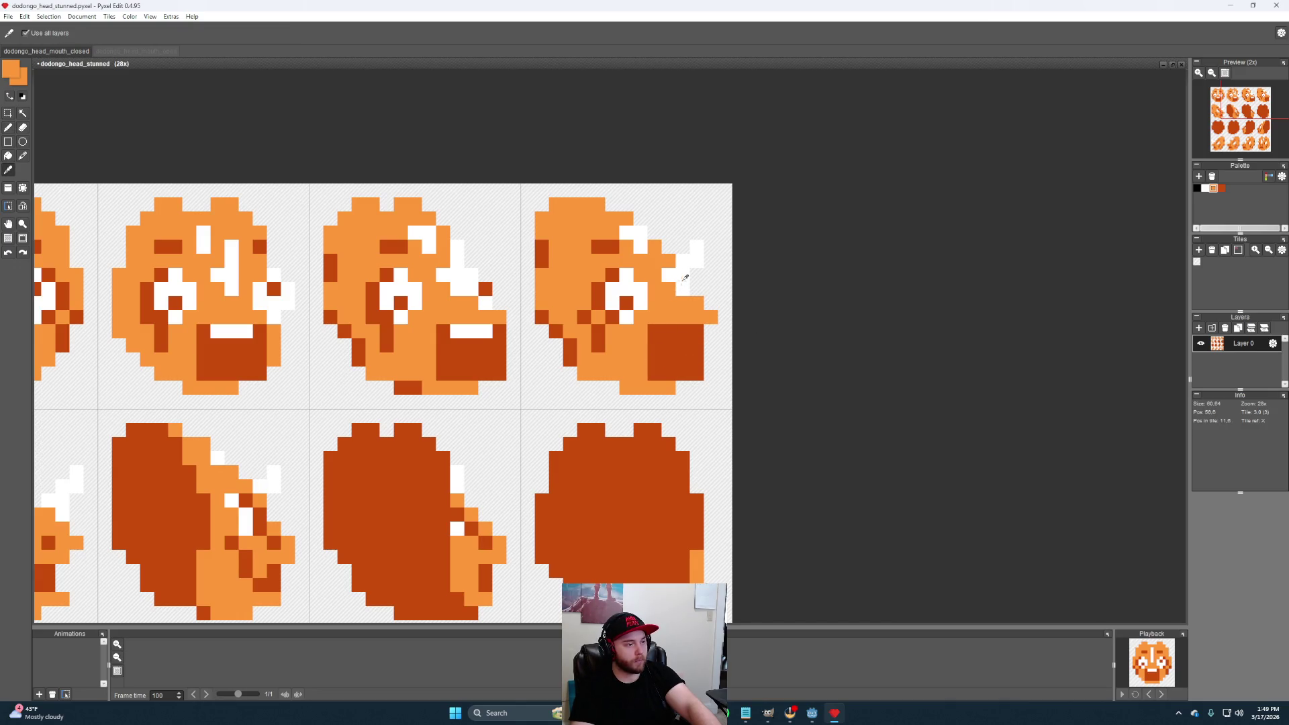
scroll(668, 360, down, 3)
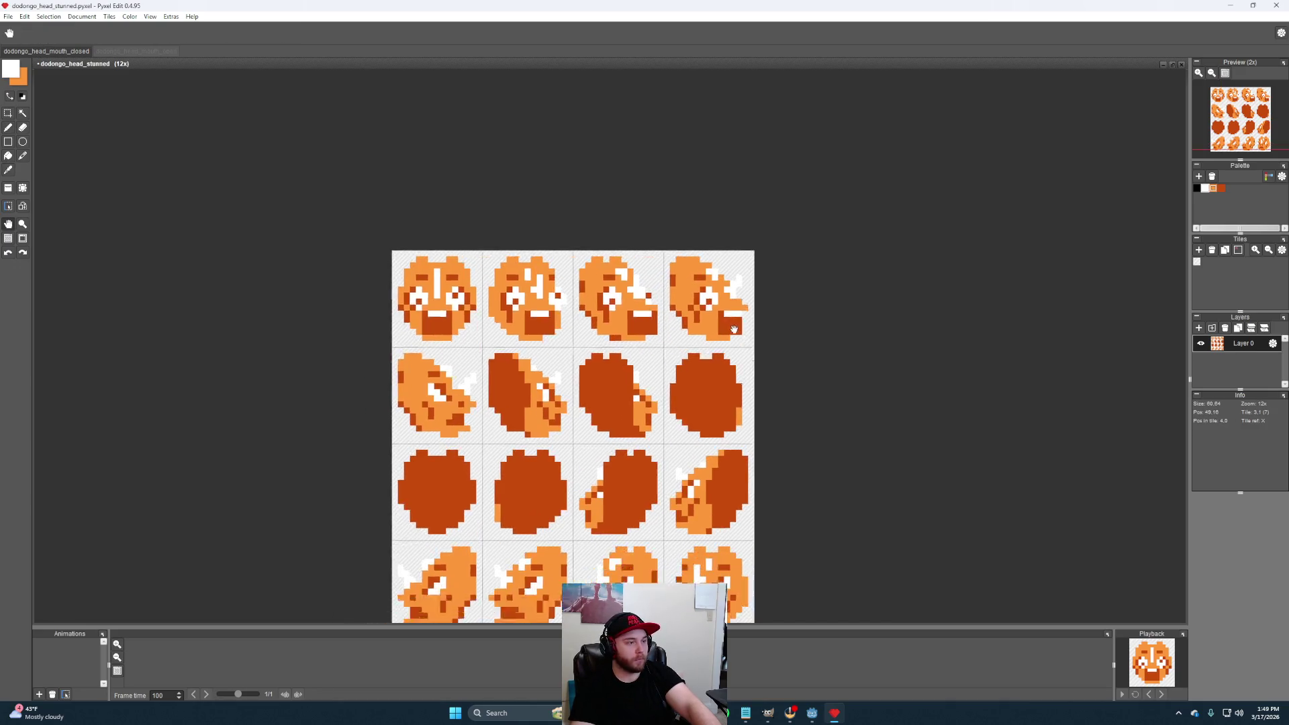
scroll(625, 377, up, 1)
scroll(627, 377, up, 1)
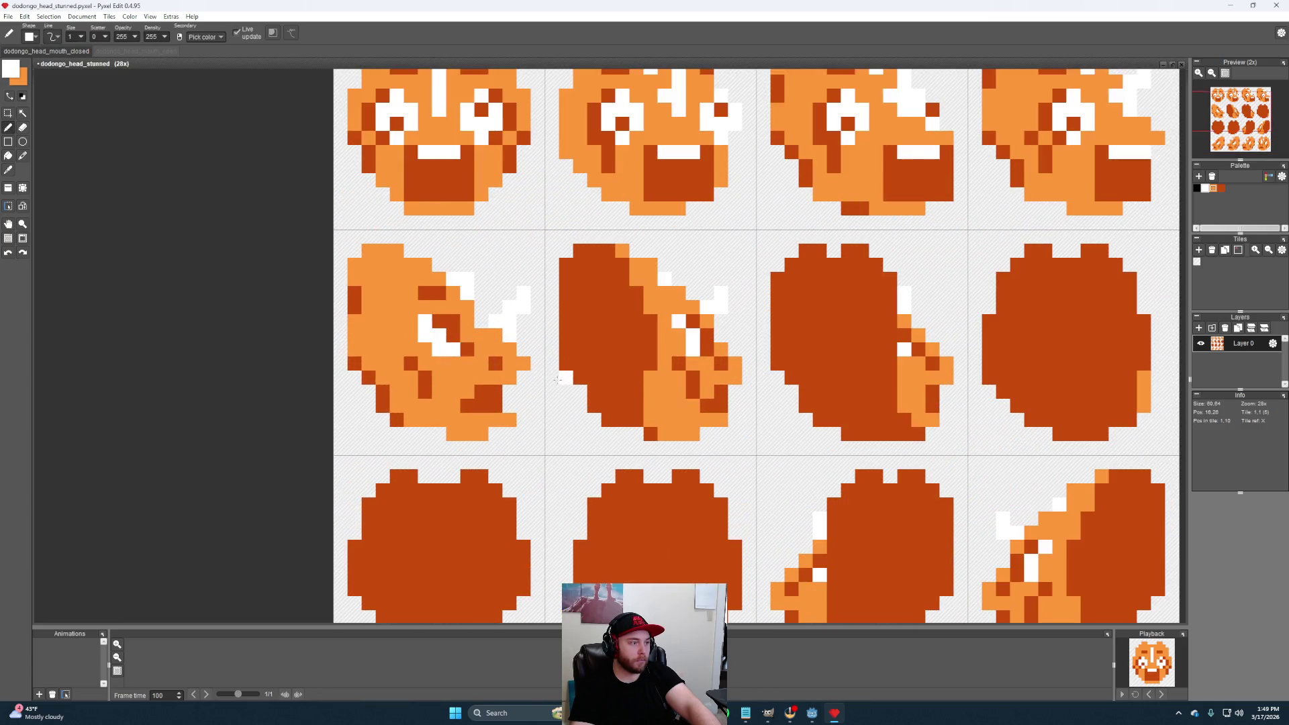
scroll(604, 384, up, 1)
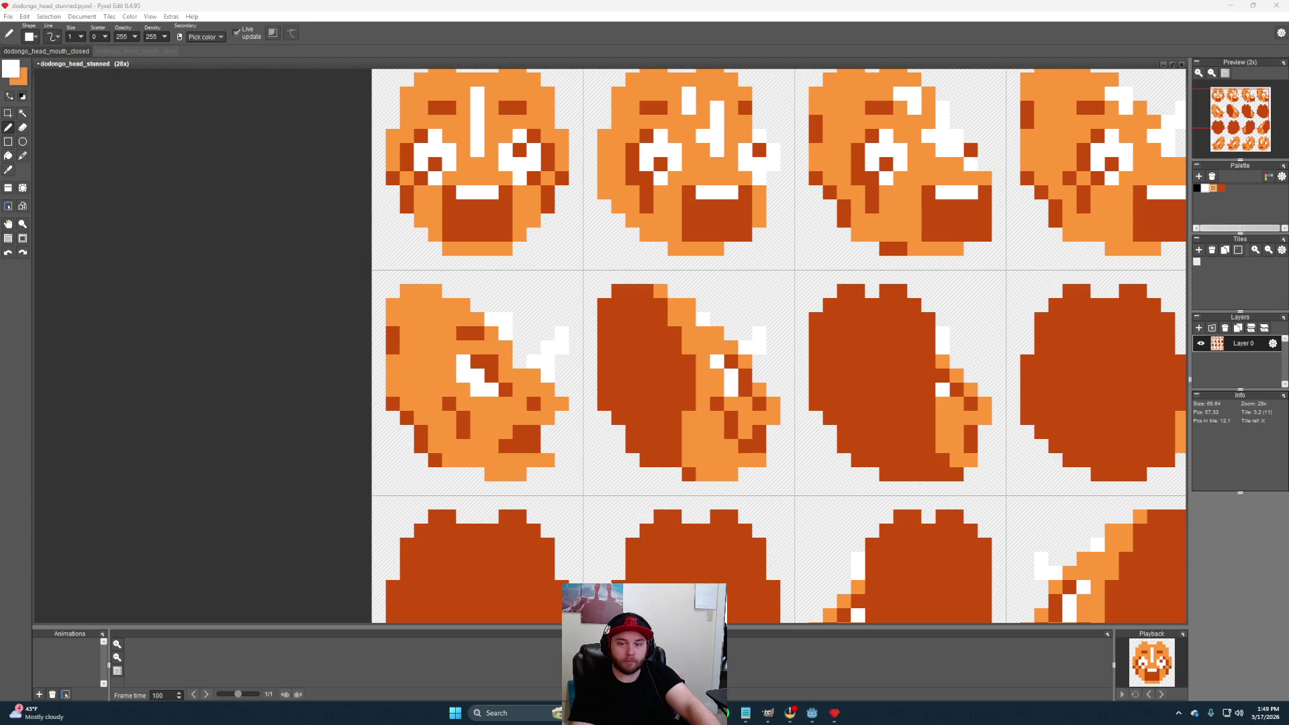
Rework the first row-two head's eye with dark orange pixels and fill a white pixel orange
drag(540, 434, 533, 435)
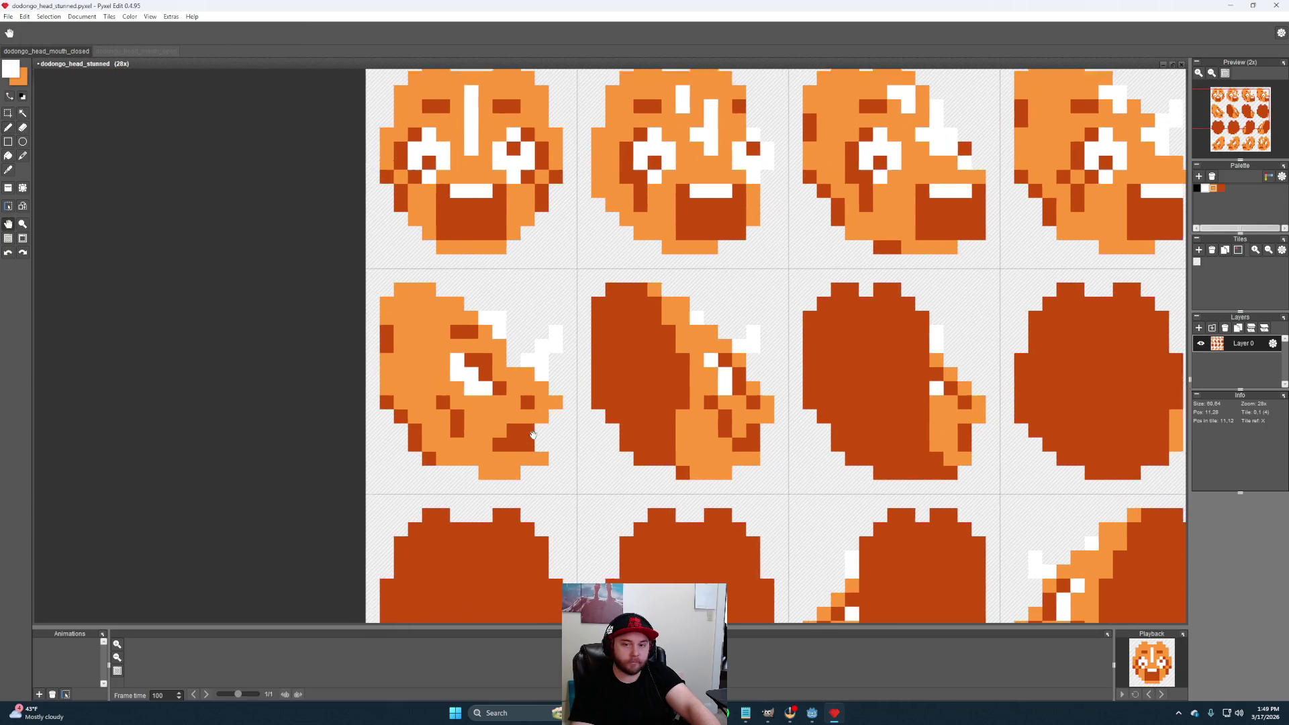
scroll(515, 413, up, 1)
scroll(505, 378, up, 1)
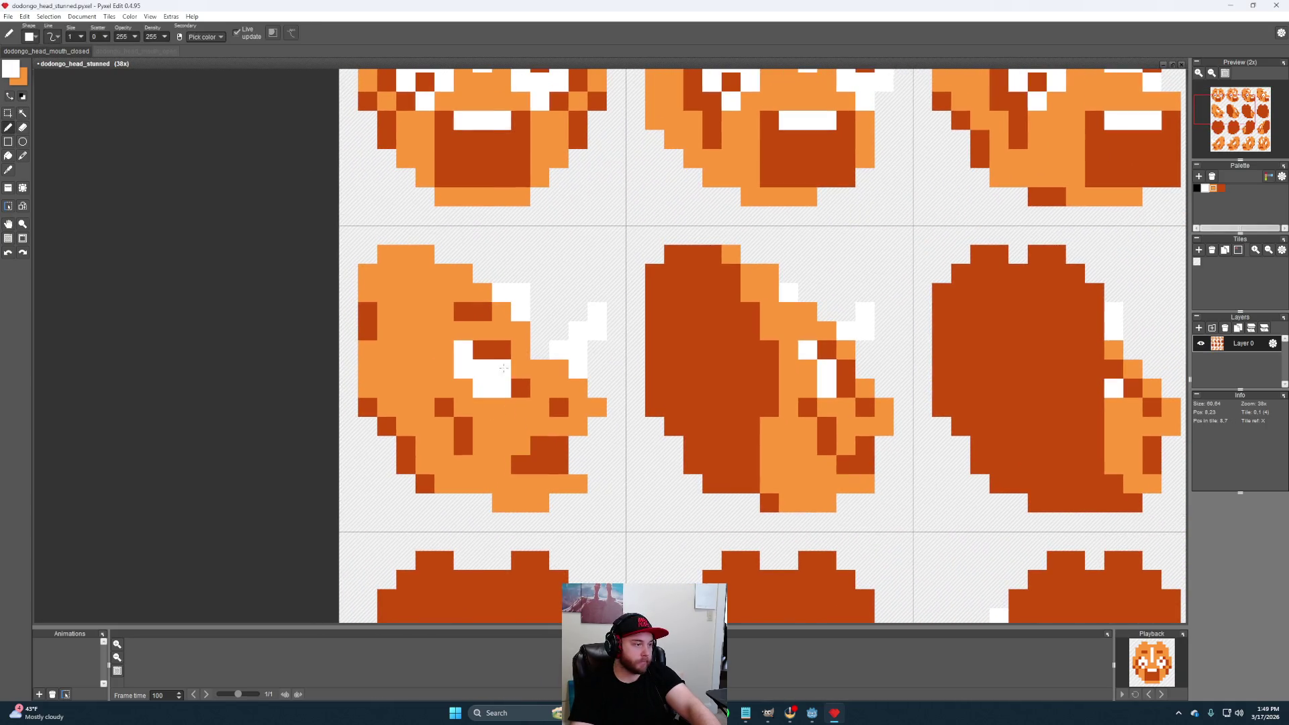
right_click(503, 366)
click(490, 347)
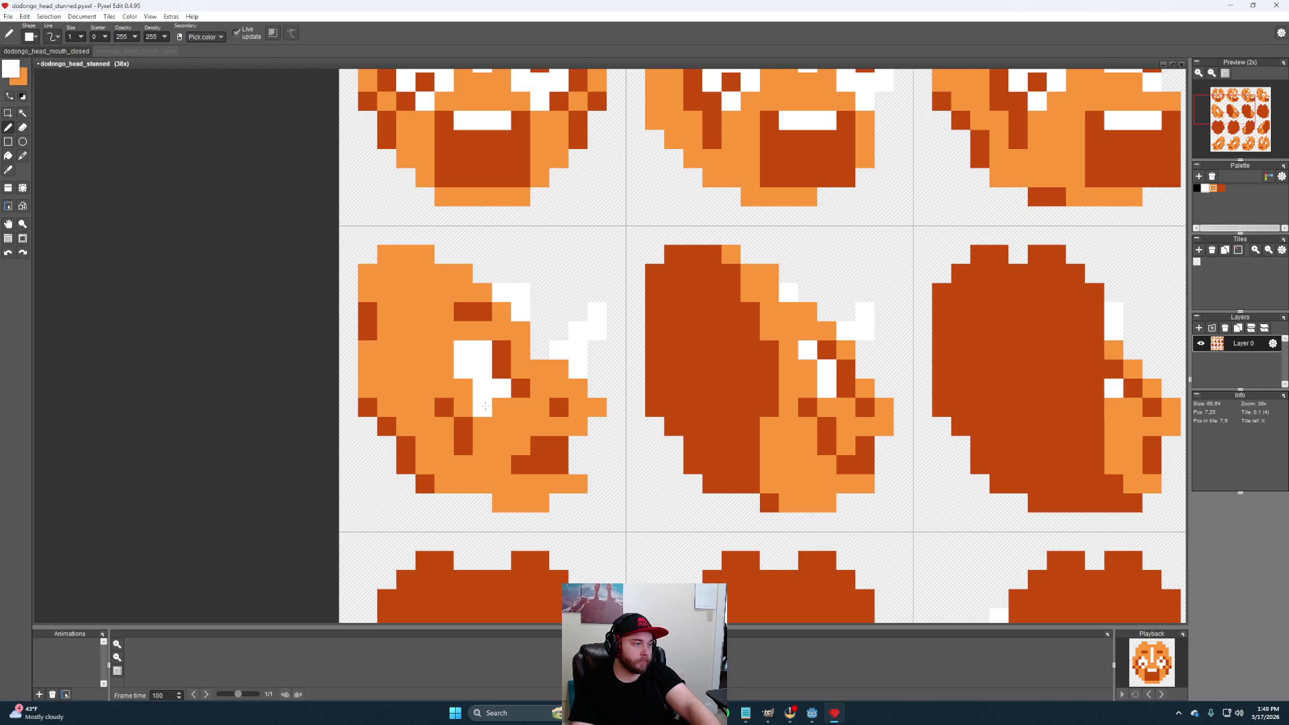
alt+click(521, 362)
click(467, 350)
right_click(551, 403)
right_click(521, 389)
alt+click(509, 375)
Fill remaining white eye pixels orange and dark orange and darken the face's lower right
alt+click(444, 354)
click(463, 370)
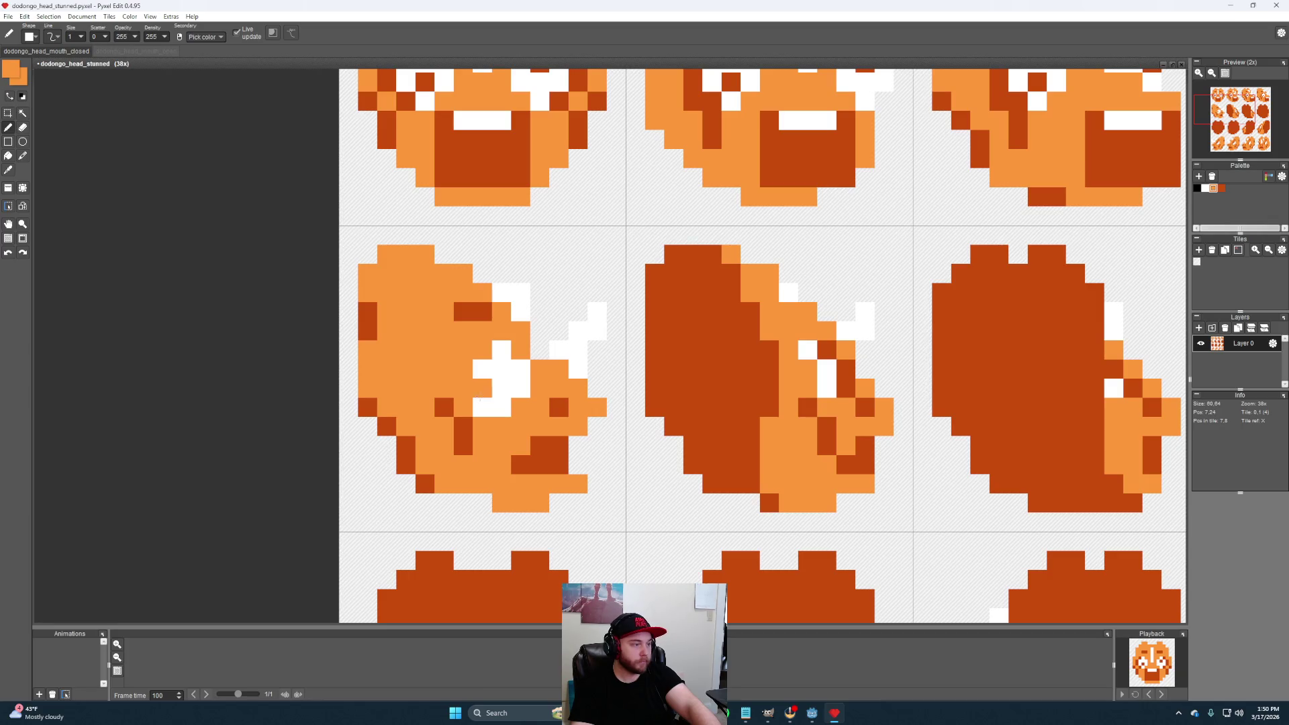
click(482, 407)
alt+click(559, 407)
click(502, 388)
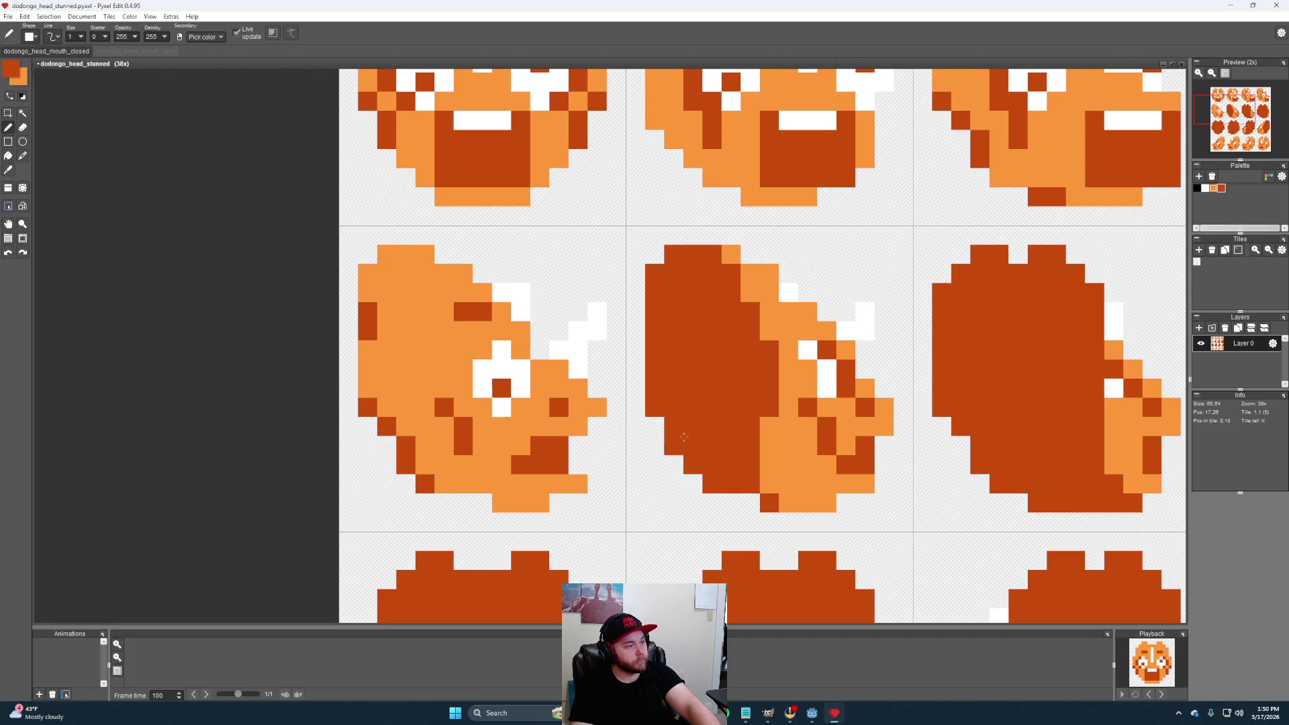
scroll(645, 404, down, 2)
click(599, 384)
scroll(588, 343, down, 1)
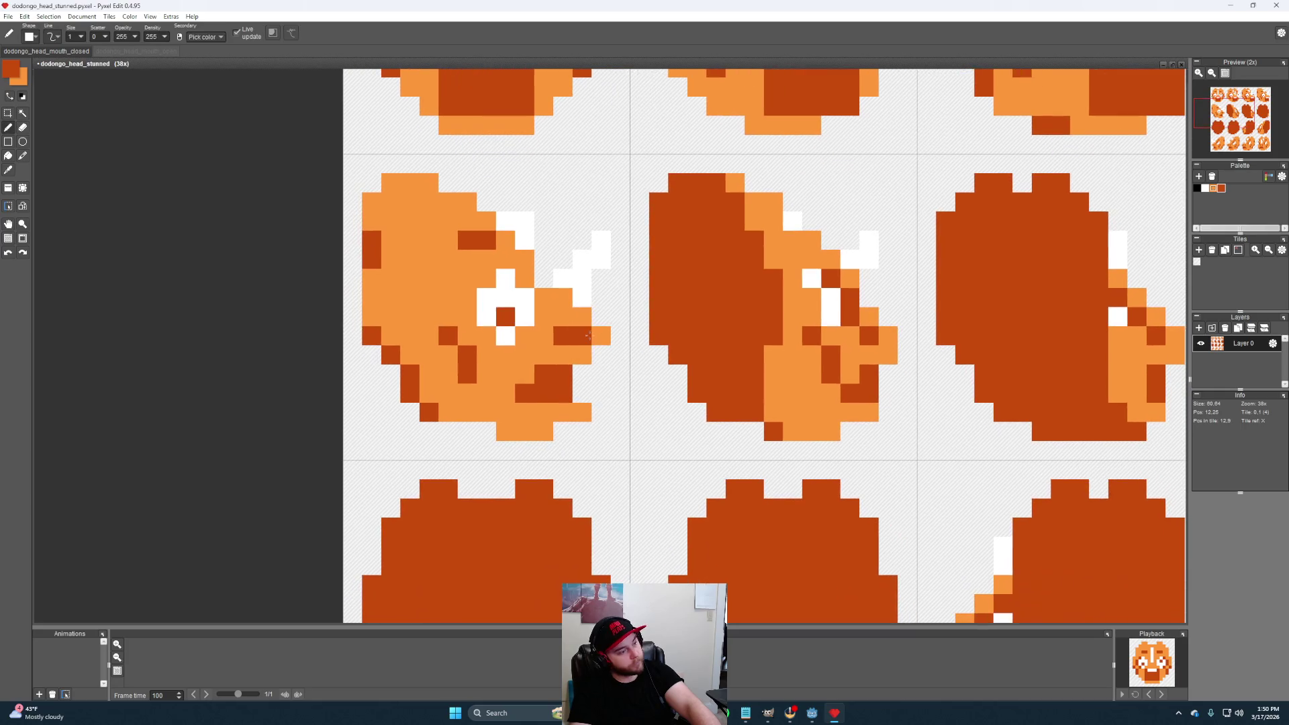
ctrl+scroll(588, 337, down, 1)
scroll(600, 359, up, 2)
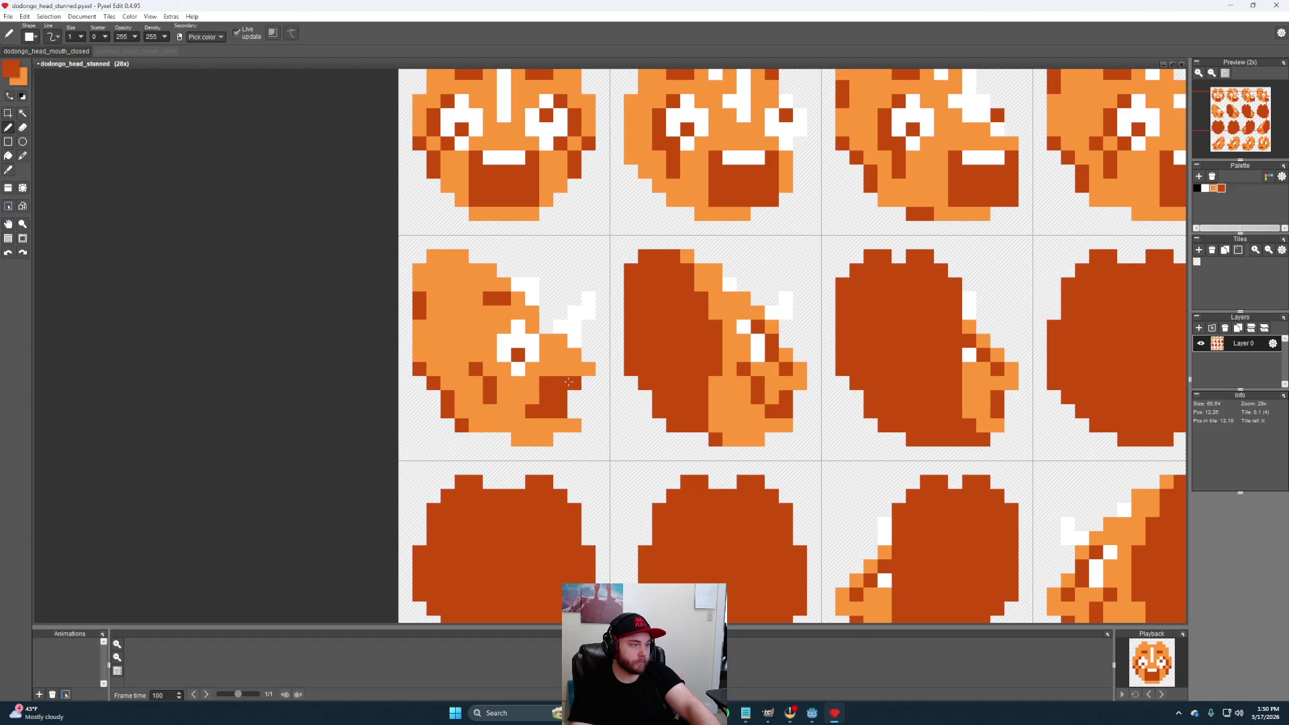
drag(571, 400, 565, 425)
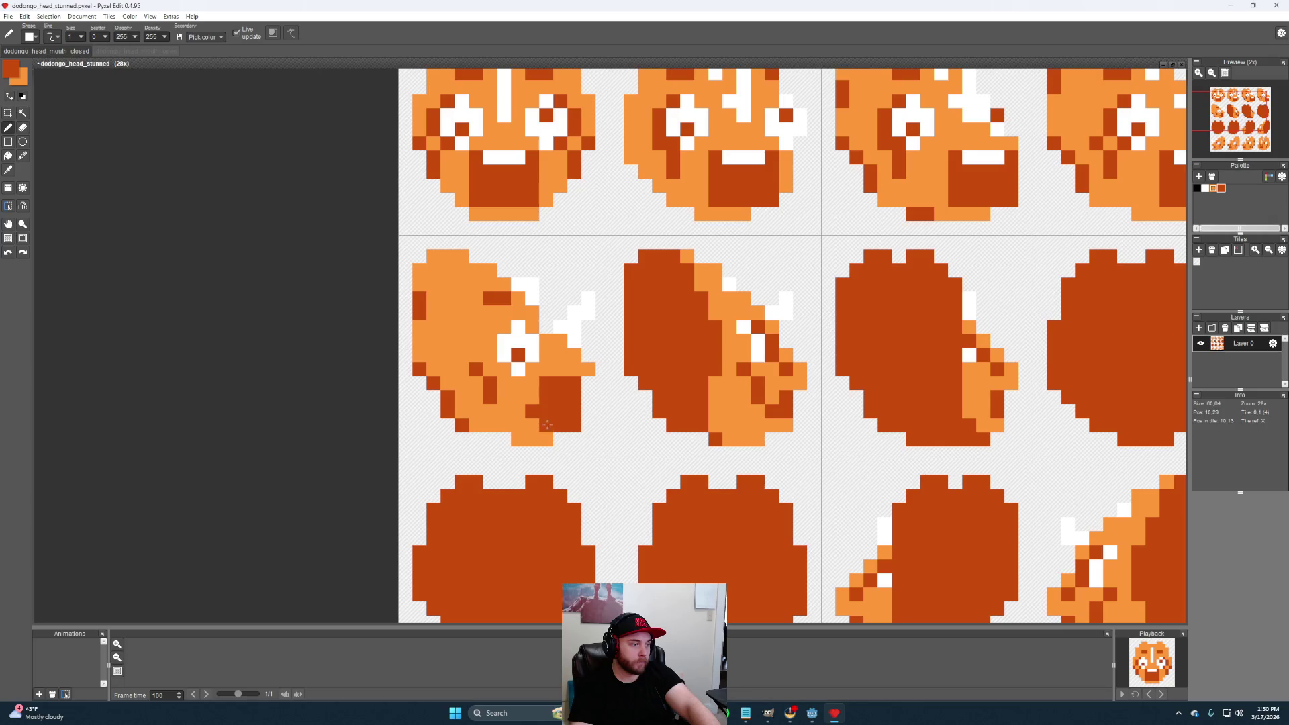
alt+click(575, 324)
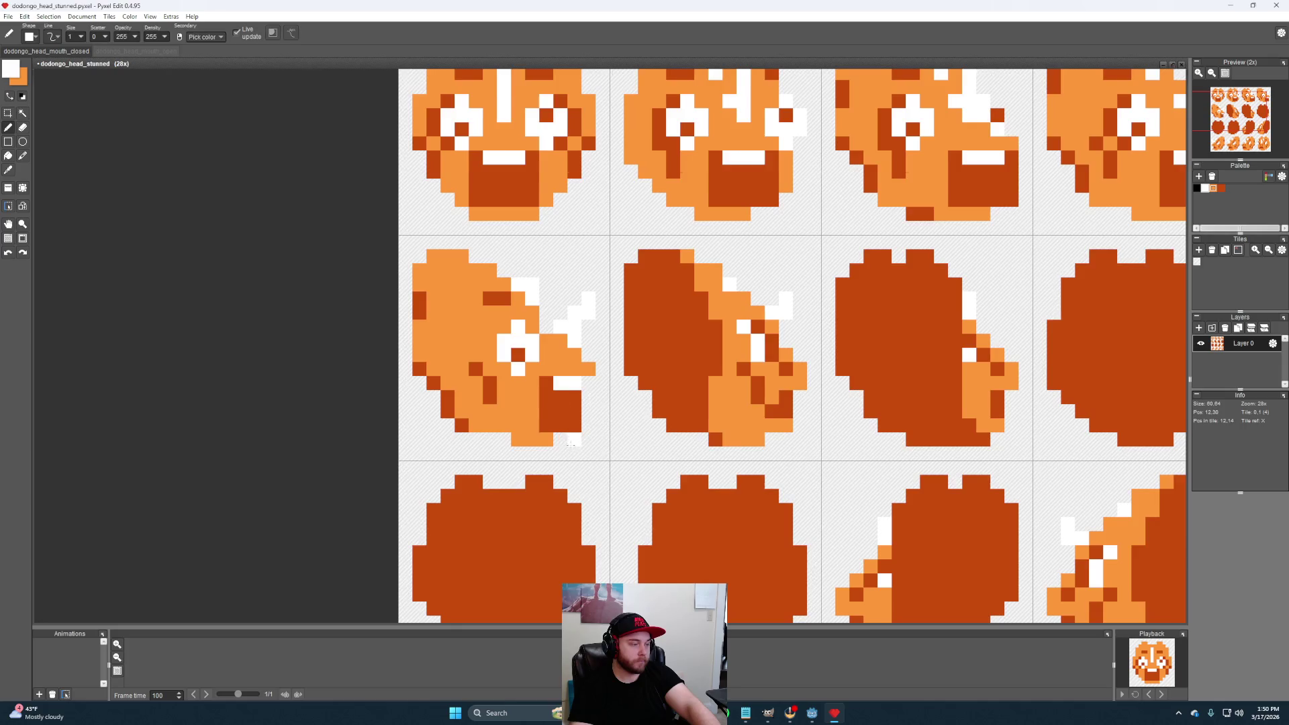
Fill the lower-right corner of the first turning frame's mouth with dark orange
drag(571, 440, 667, 440)
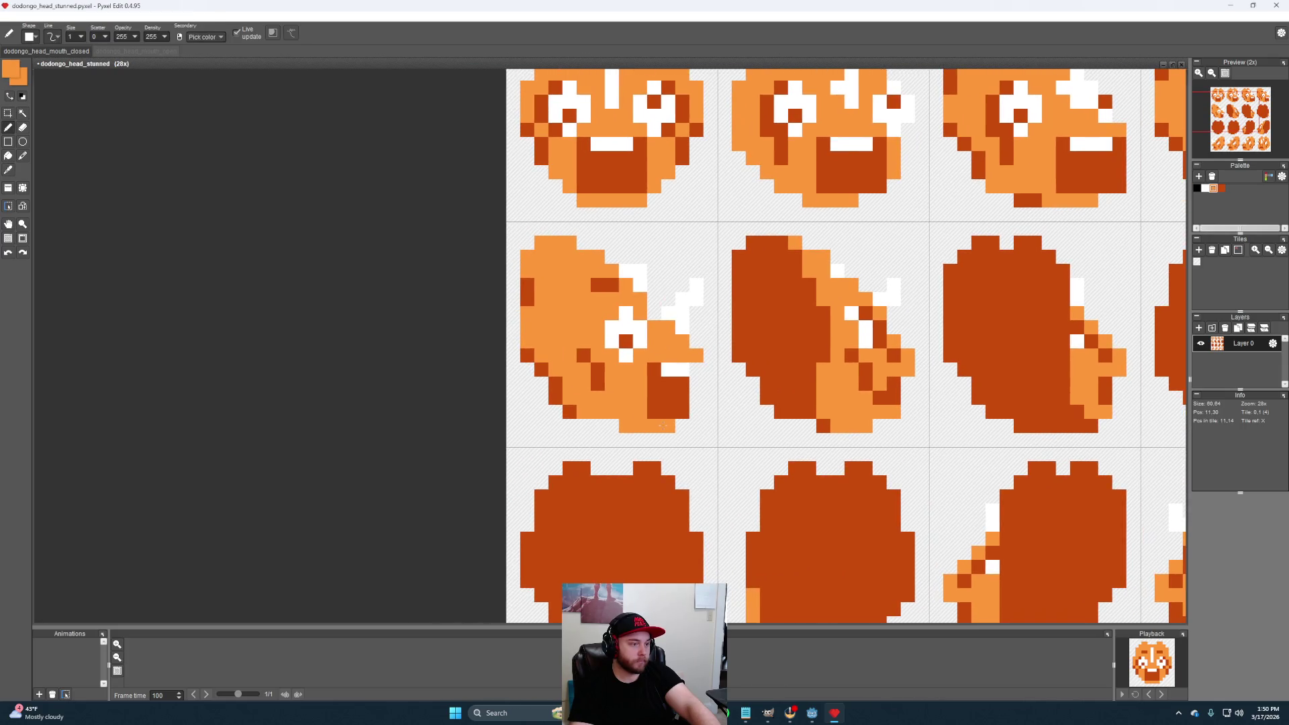
alt+click(683, 426)
scroll(725, 454, down, 1)
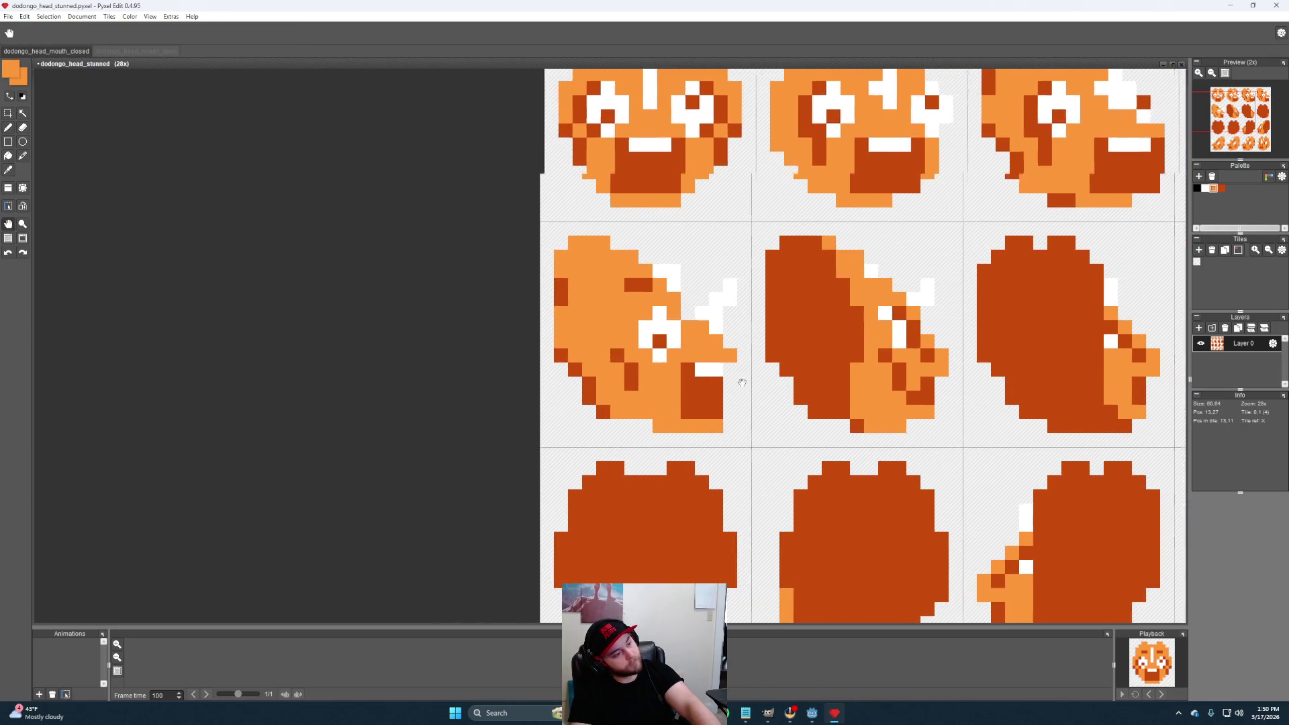
scroll(746, 433, down, 1)
scroll(770, 408, down, 1)
scroll(795, 383, down, 1)
key(e)
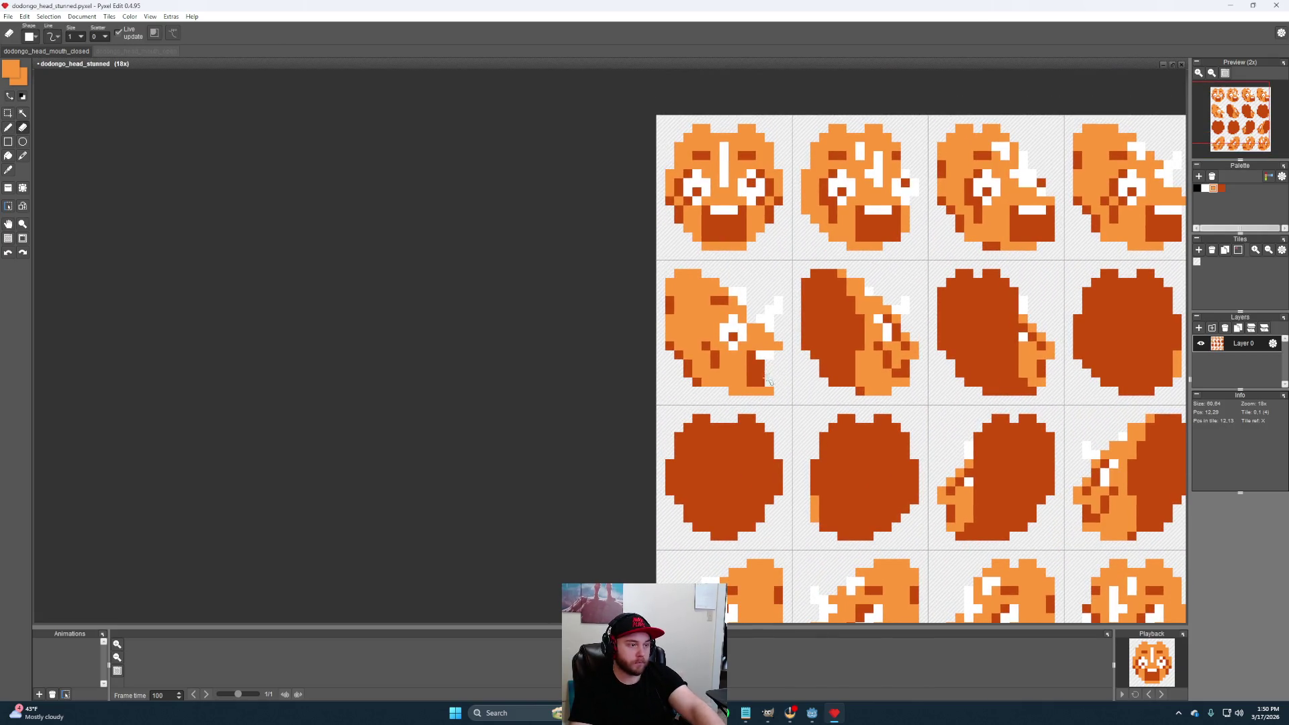
scroll(771, 388, up, 2)
scroll(776, 398, up, 2)
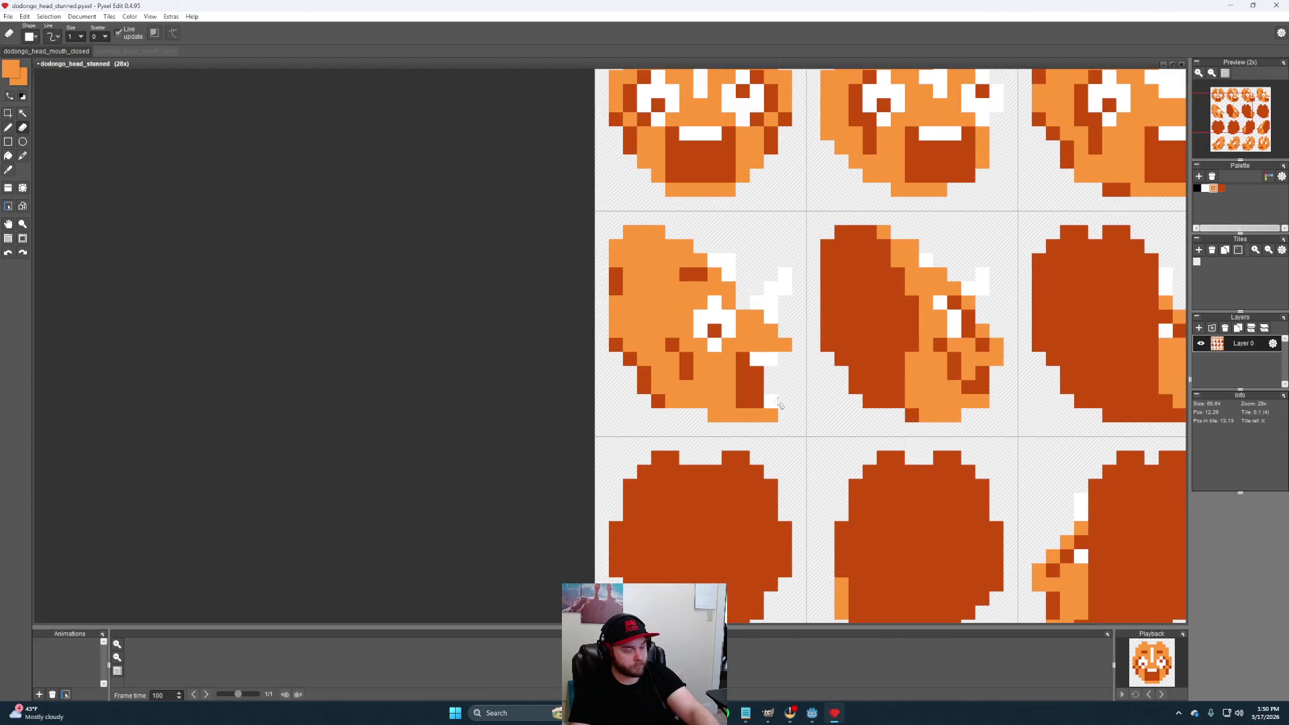
alt+click(748, 401)
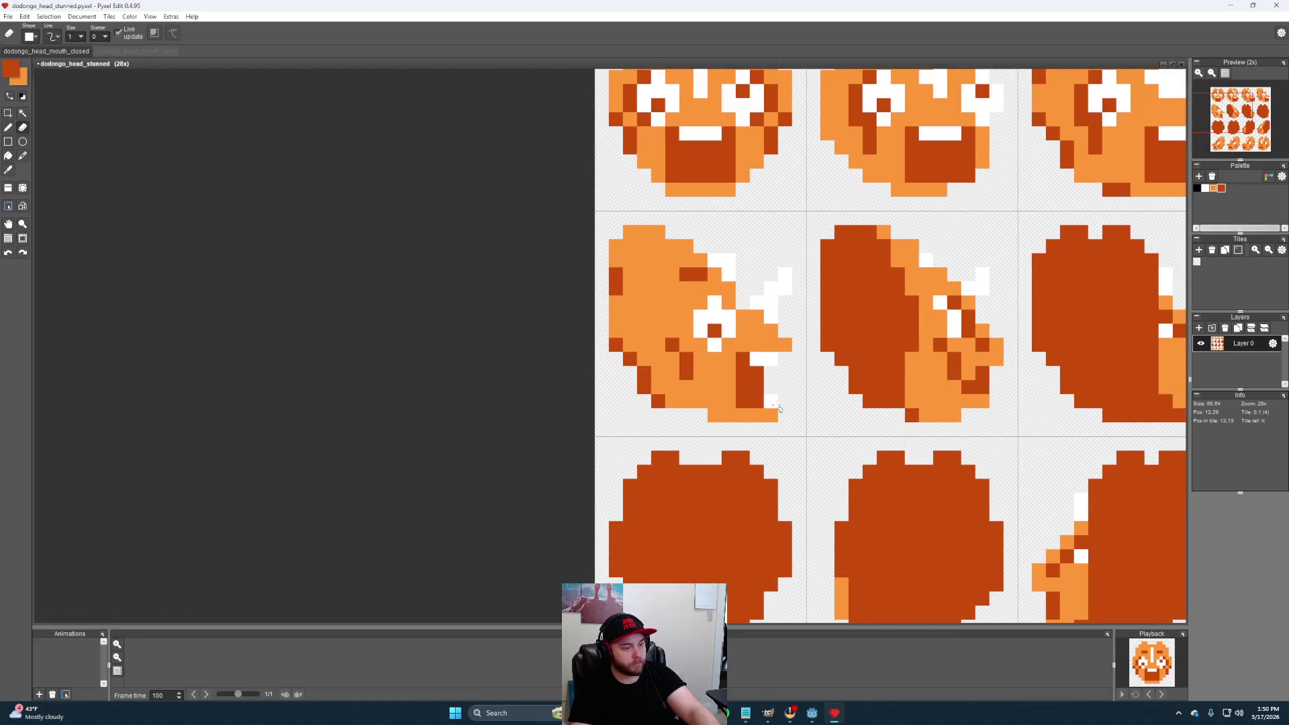
key(b)
mouse_move(777, 411)
mouse_down()
mouse_move(789, 408)
mouse_move(711, 411)
mouse_up()
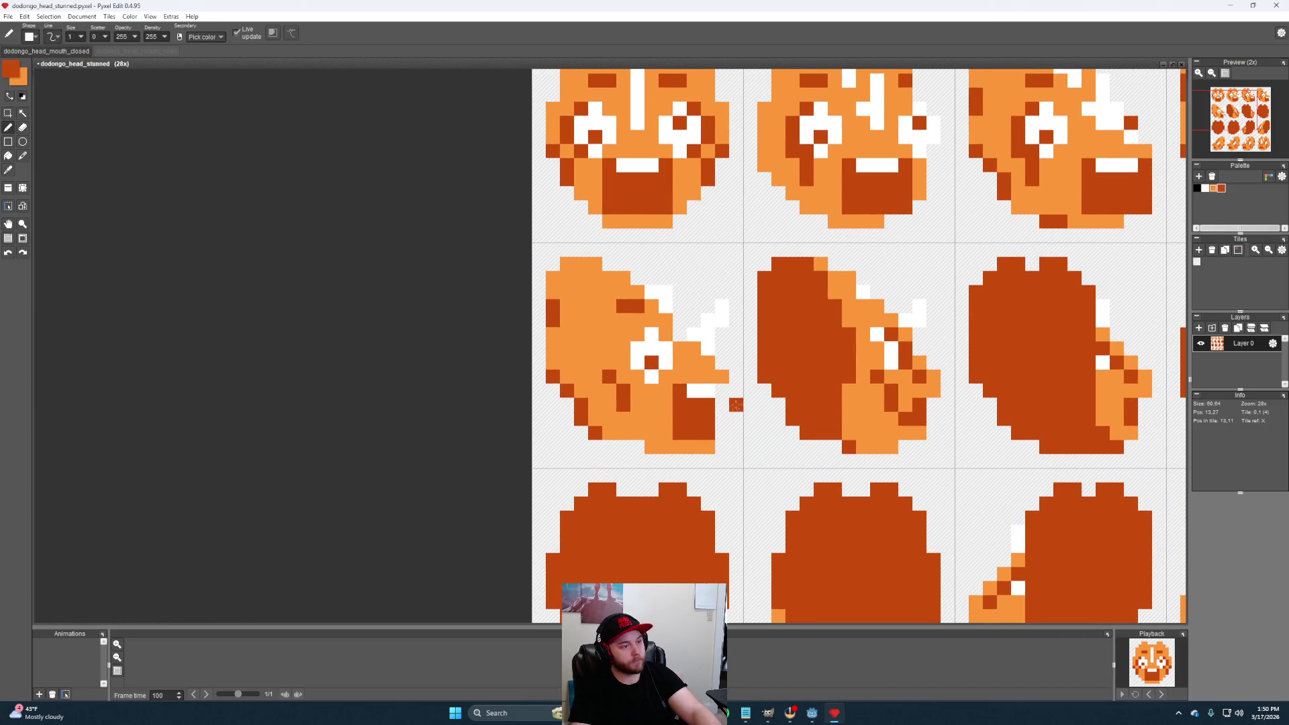
scroll(737, 405, down, 1)
scroll(752, 388, down, 1)
scroll(752, 388, up, 2)
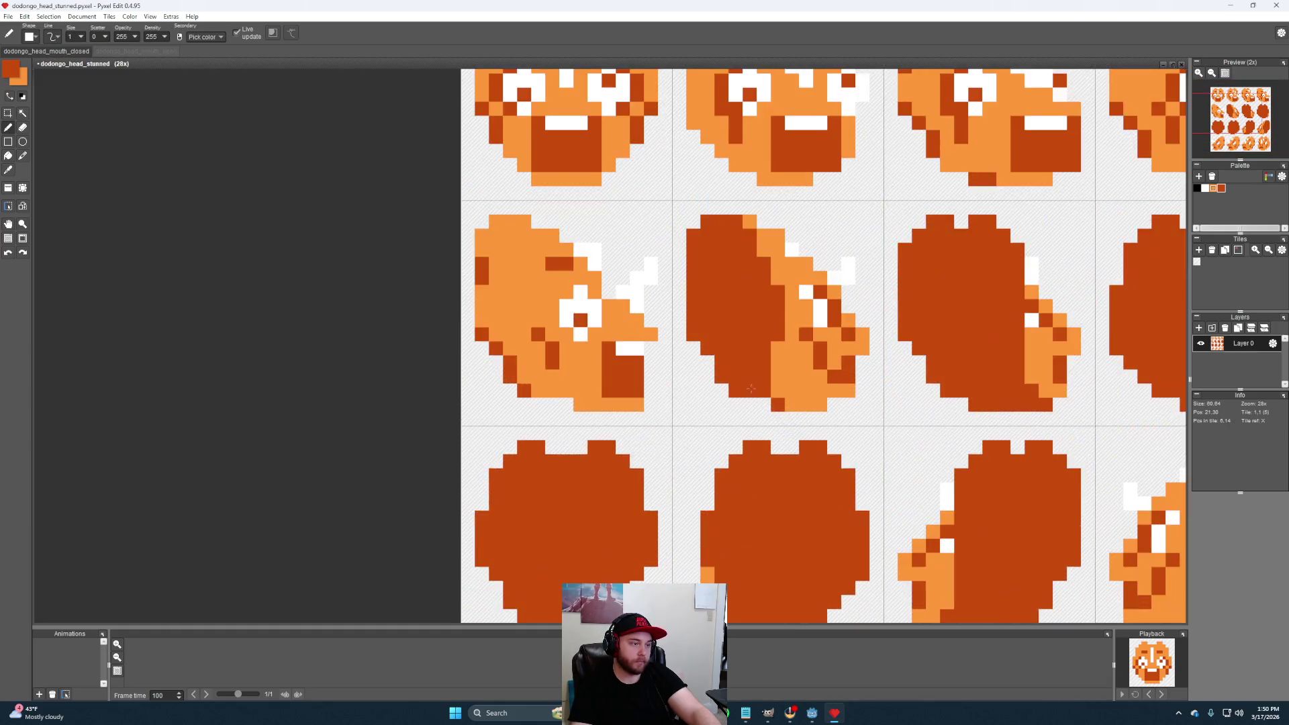
scroll(751, 388, down, 2)
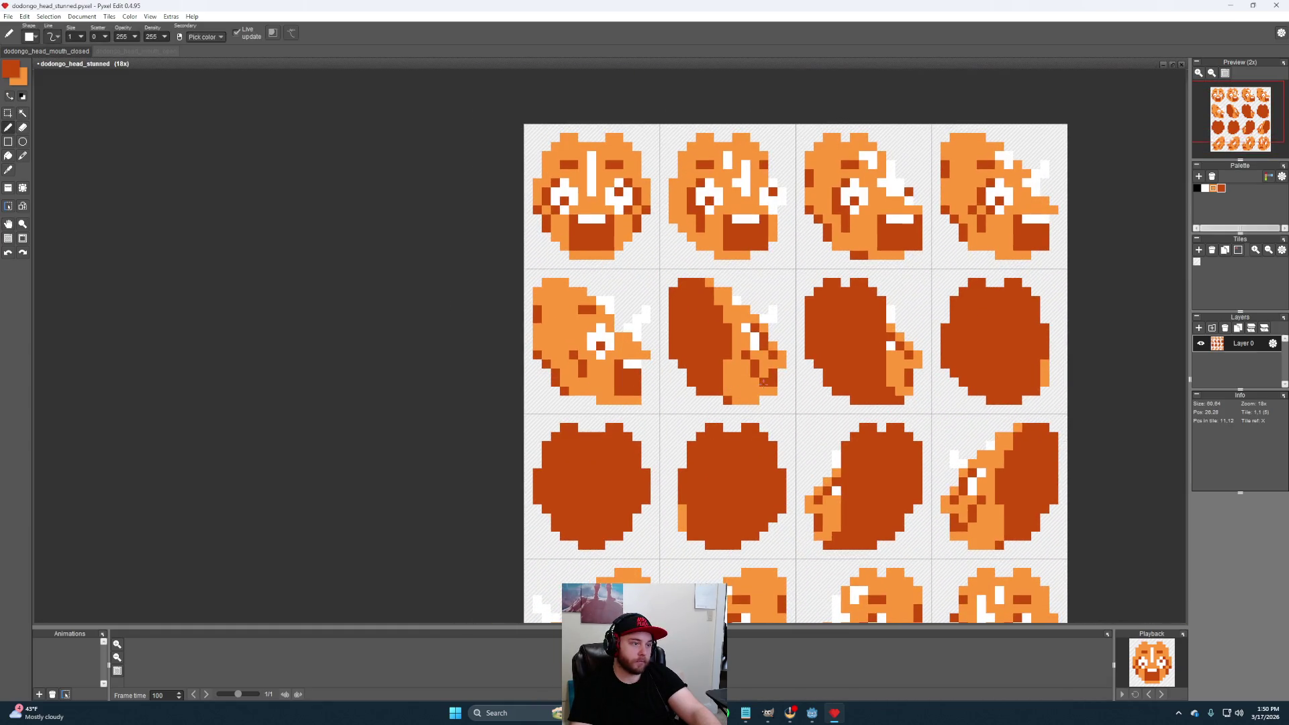
scroll(763, 383, up, 2)
Paint a short column of white pixels, then turn two diagonal white pixels dark orange
right_click(721, 315)
drag(735, 315, 735, 343)
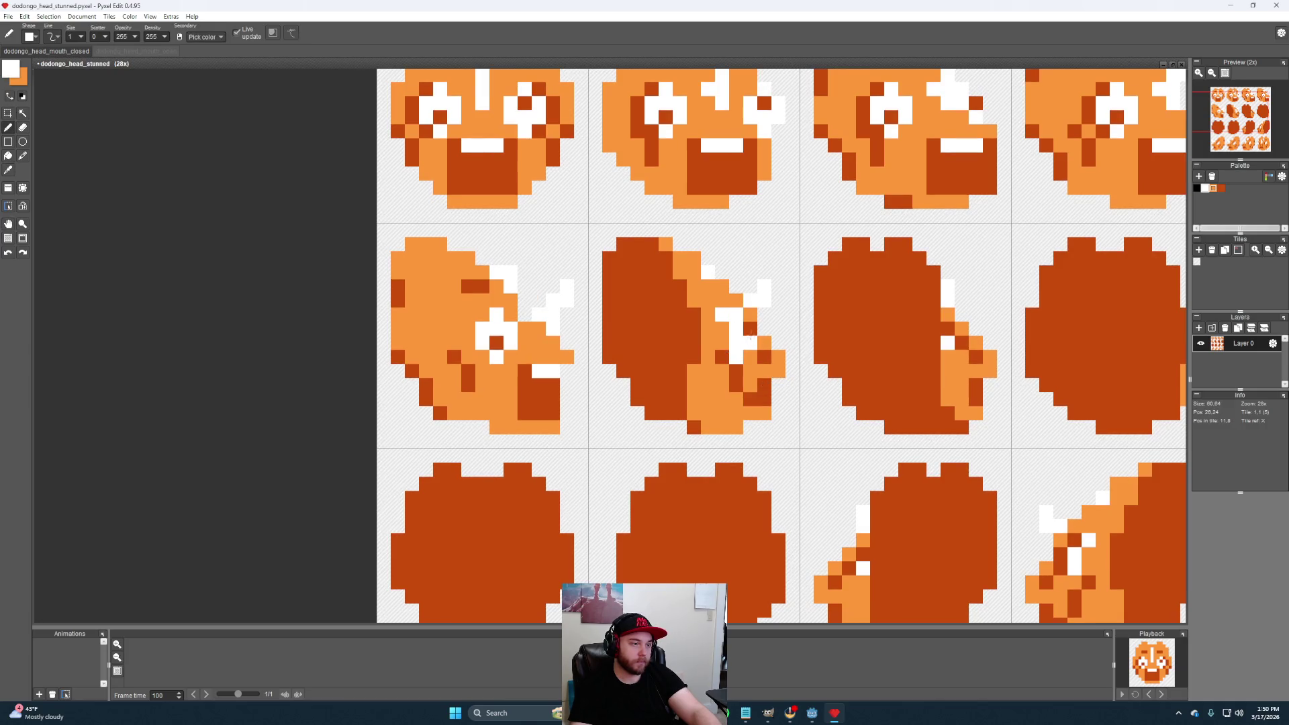
alt+click(766, 352)
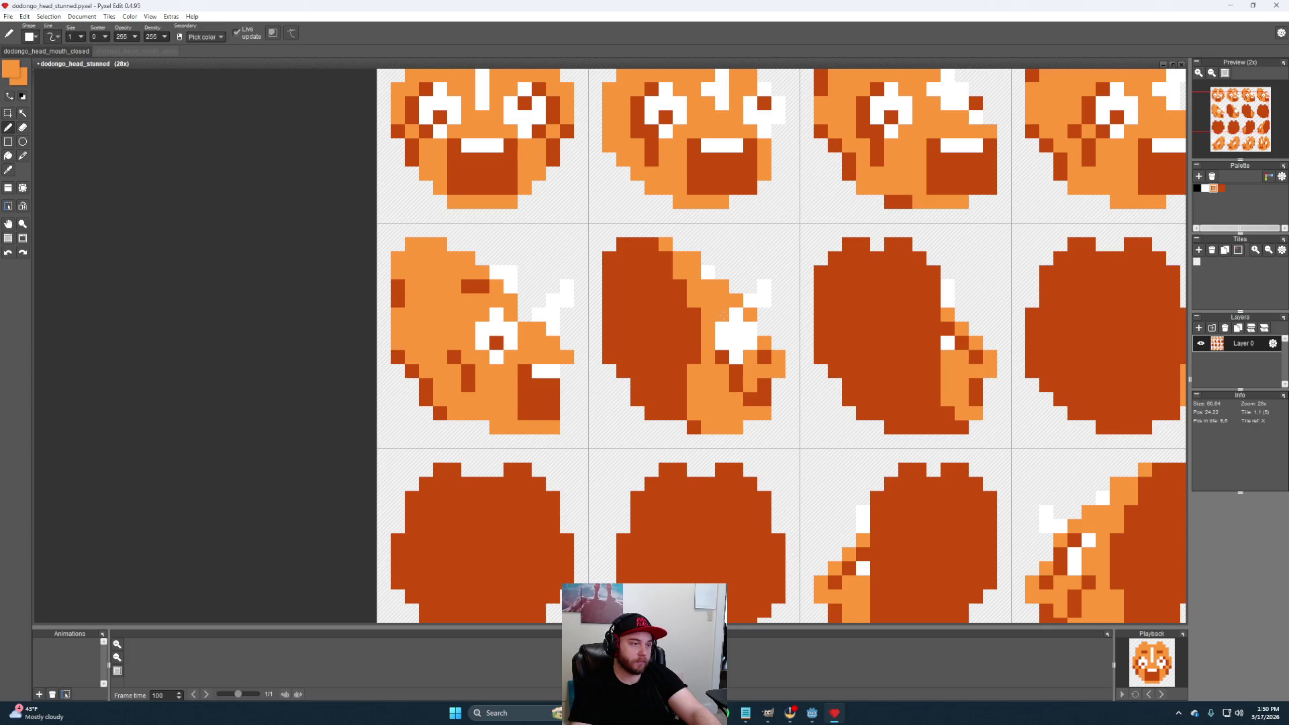
alt+click(736, 371)
click(723, 315)
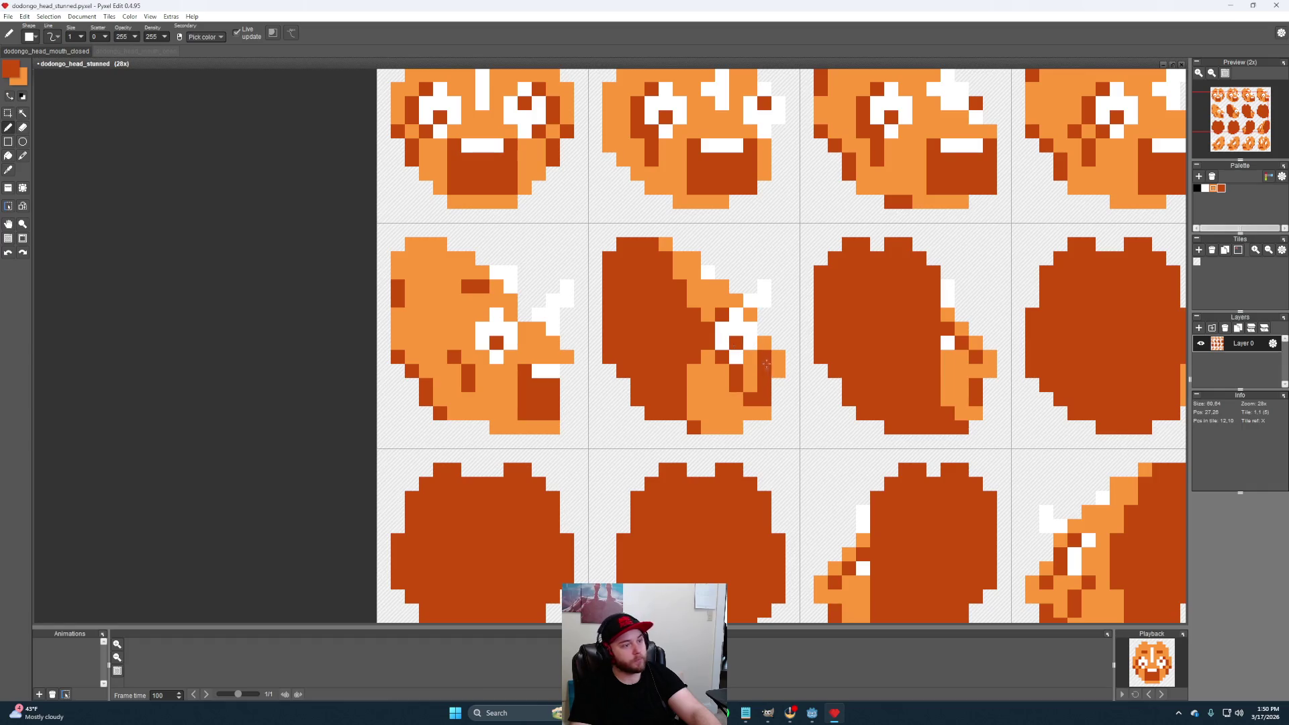
Sample light orange, dark orange and white in turn from the sprite
alt+click(779, 355)
alt+click(762, 387)
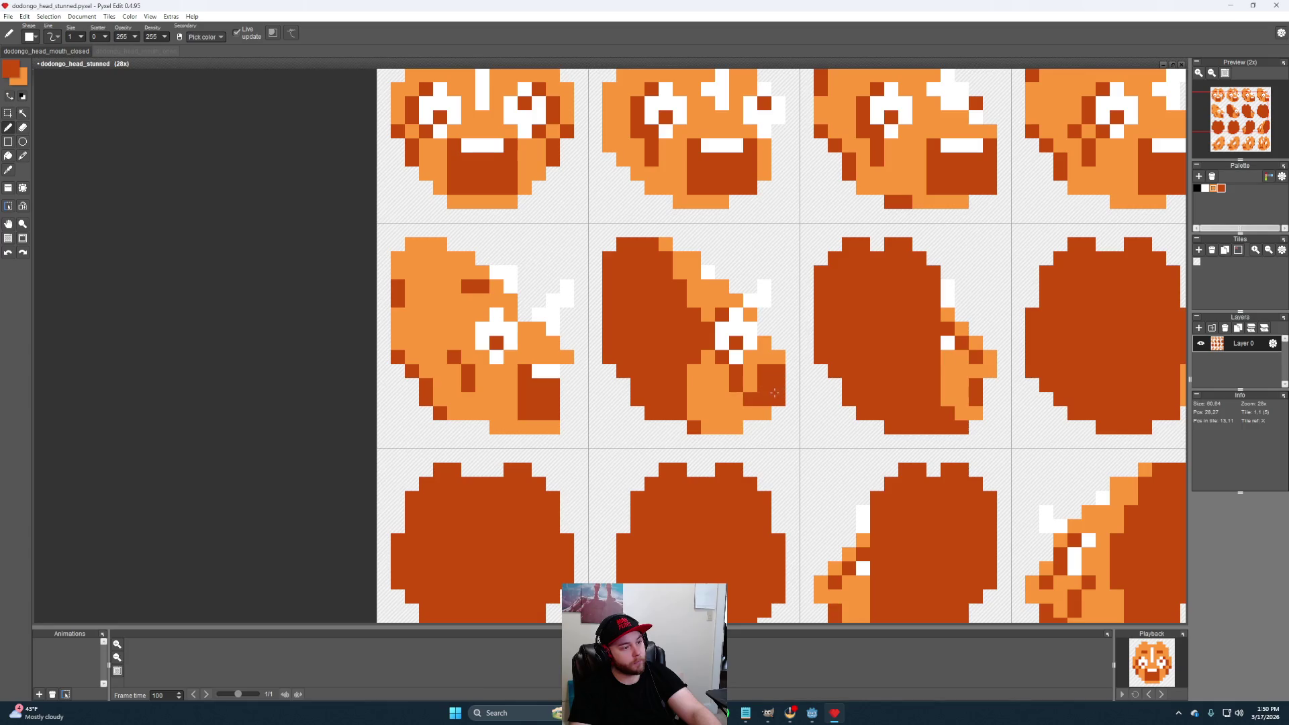
alt+click(767, 412)
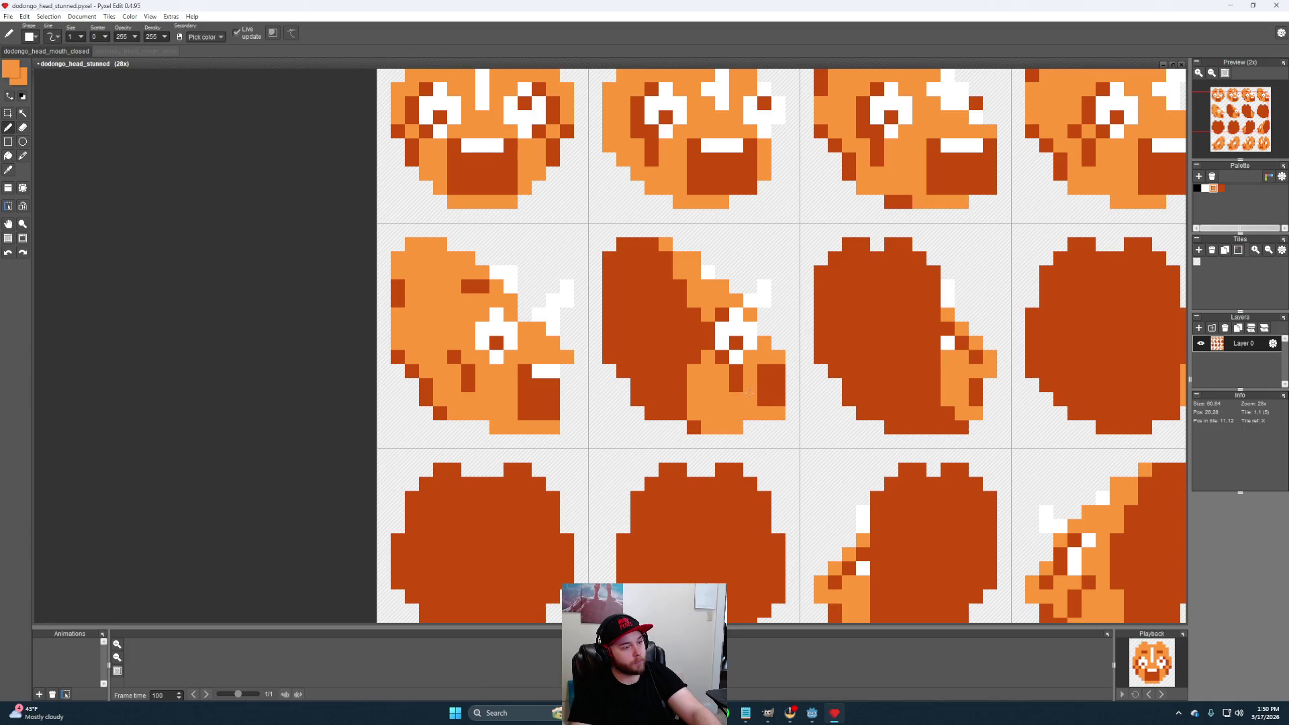
alt+click(778, 370)
scroll(877, 440, down, 2)
scroll(877, 441, up, 1)
scroll(876, 440, up, 1)
Add two light-orange pixels at the third turning face's right edge, then sample dark orange and white
drag(787, 425, 800, 445)
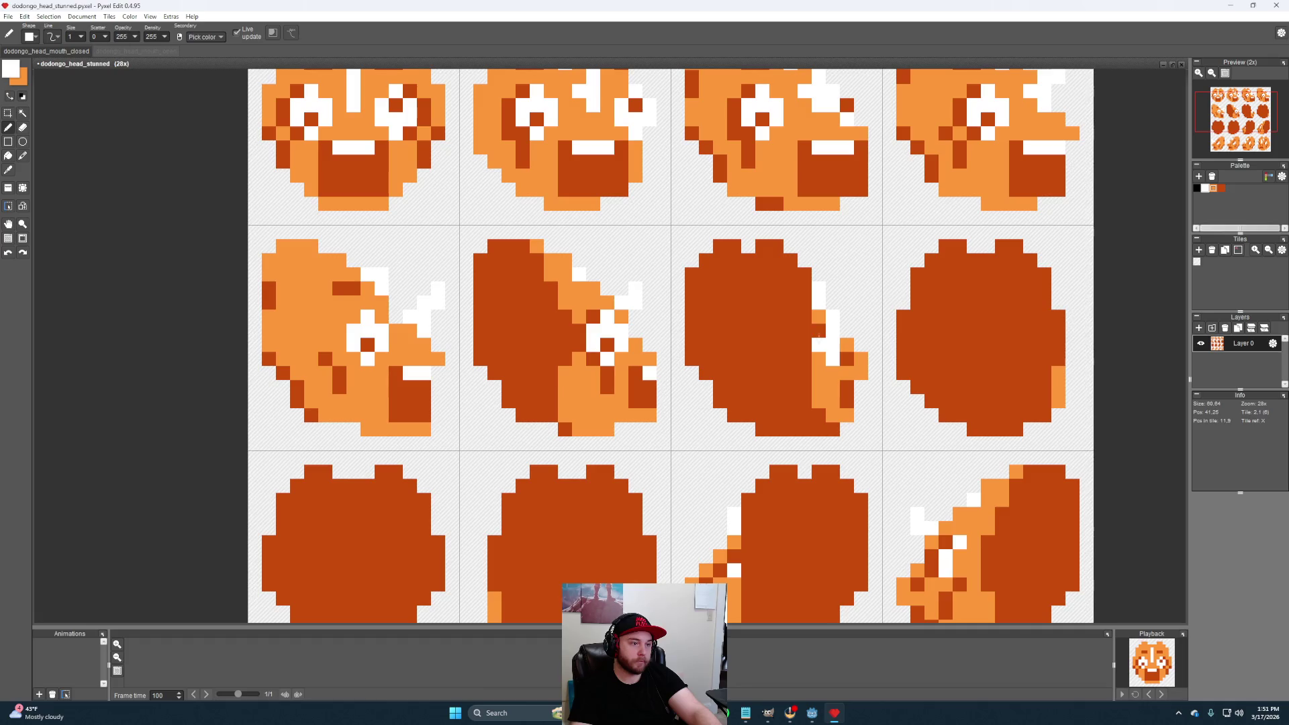
alt+click(852, 353)
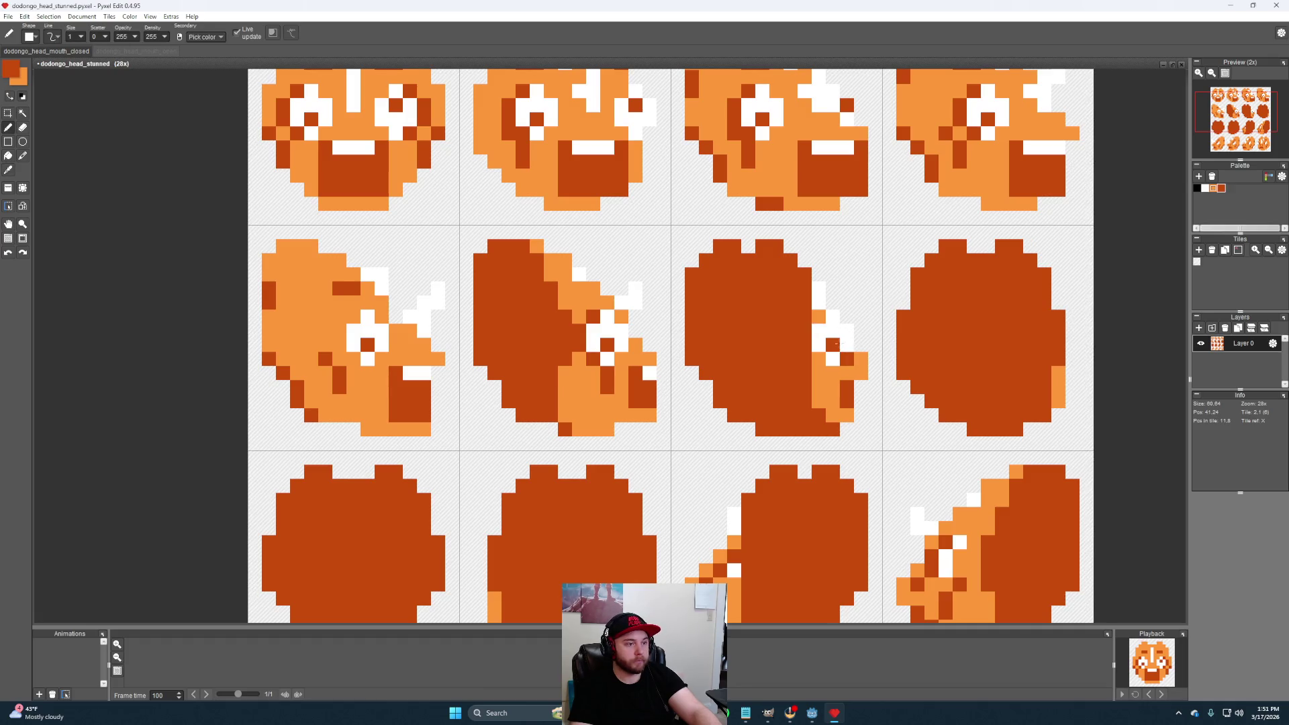
alt+click(855, 358)
drag(861, 358, 862, 372)
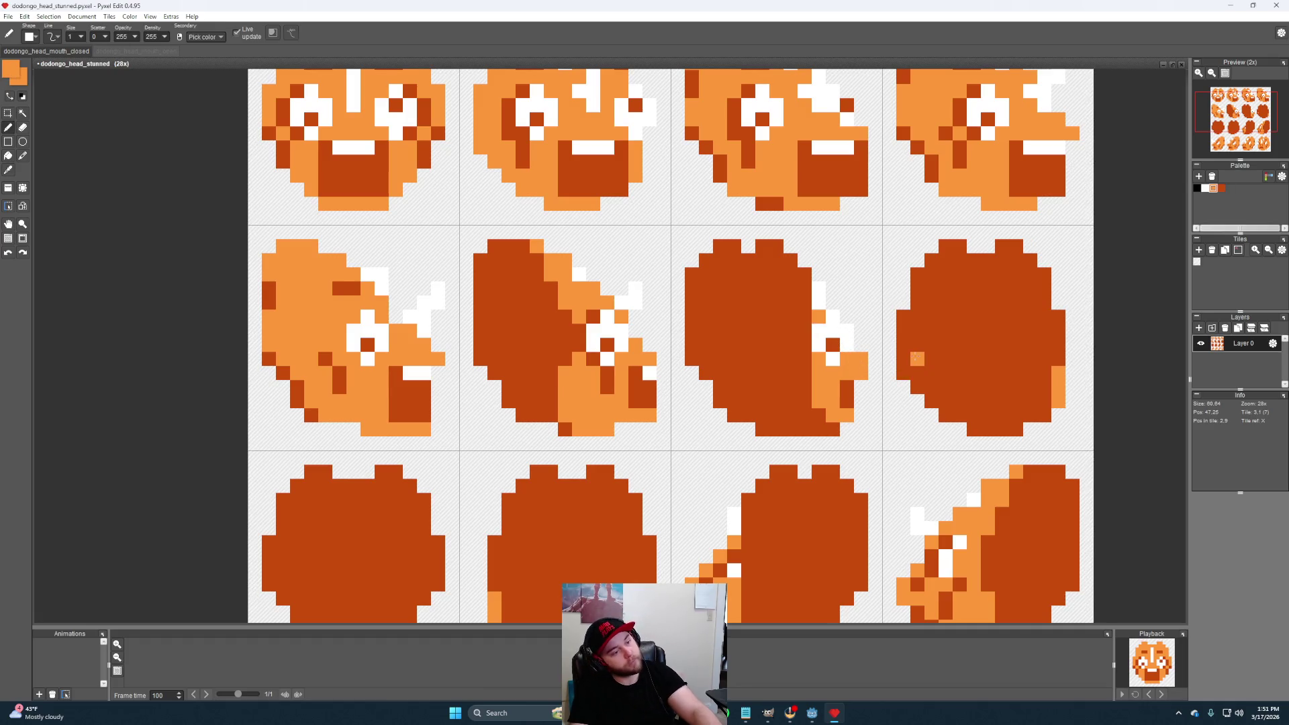
alt+click(850, 378)
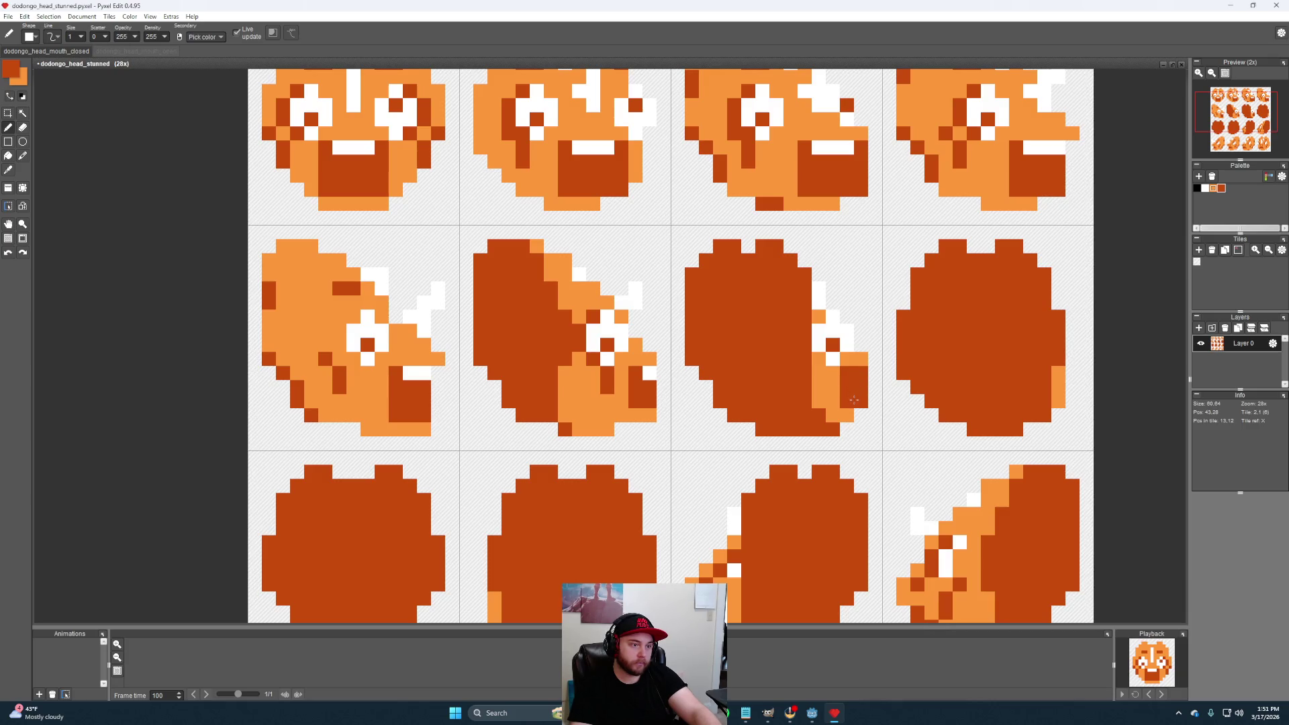
alt+click(861, 371)
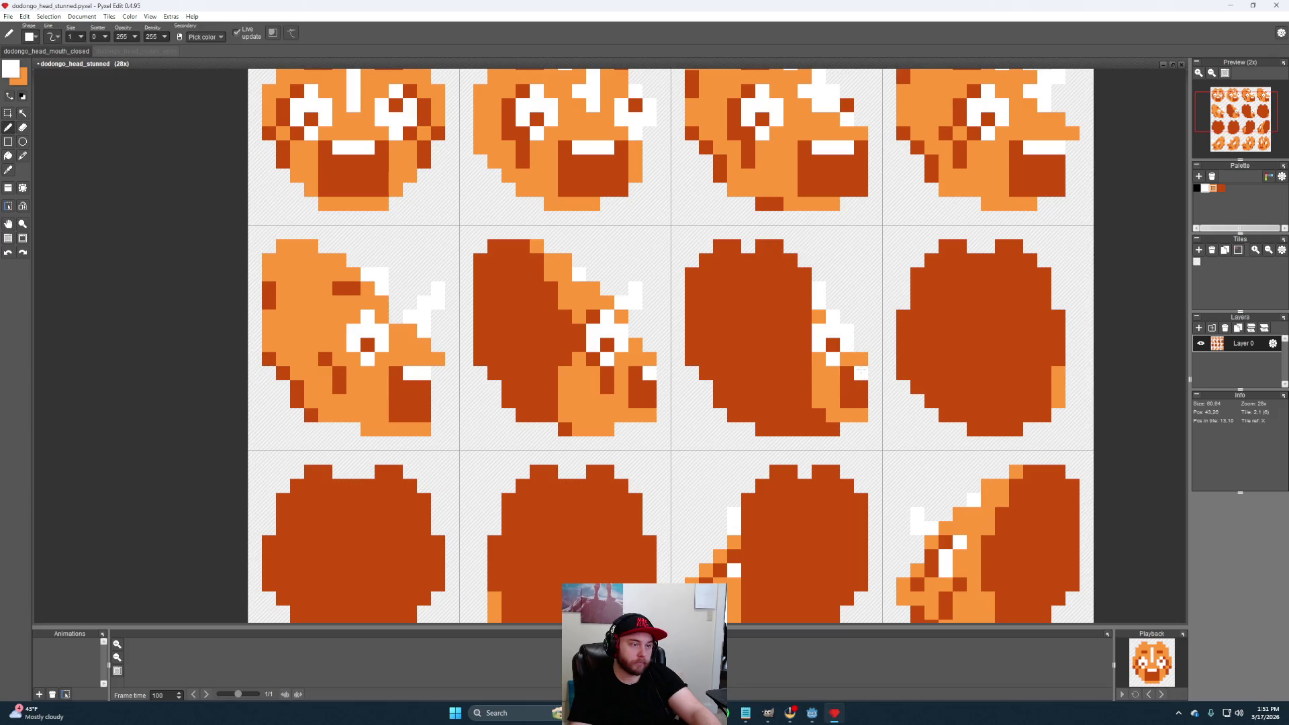
scroll(862, 372, down, 1)
scroll(806, 393, down, 1)
scroll(756, 406, up, 2)
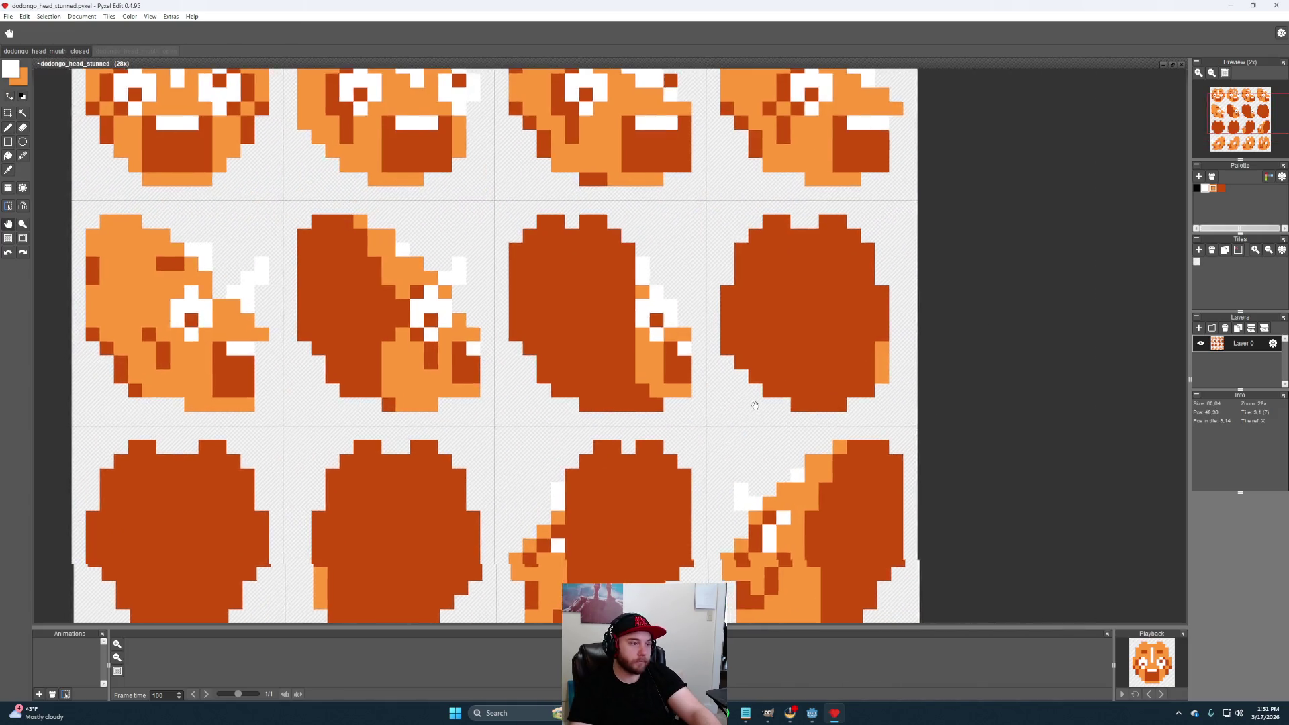
scroll(792, 374, down, 3)
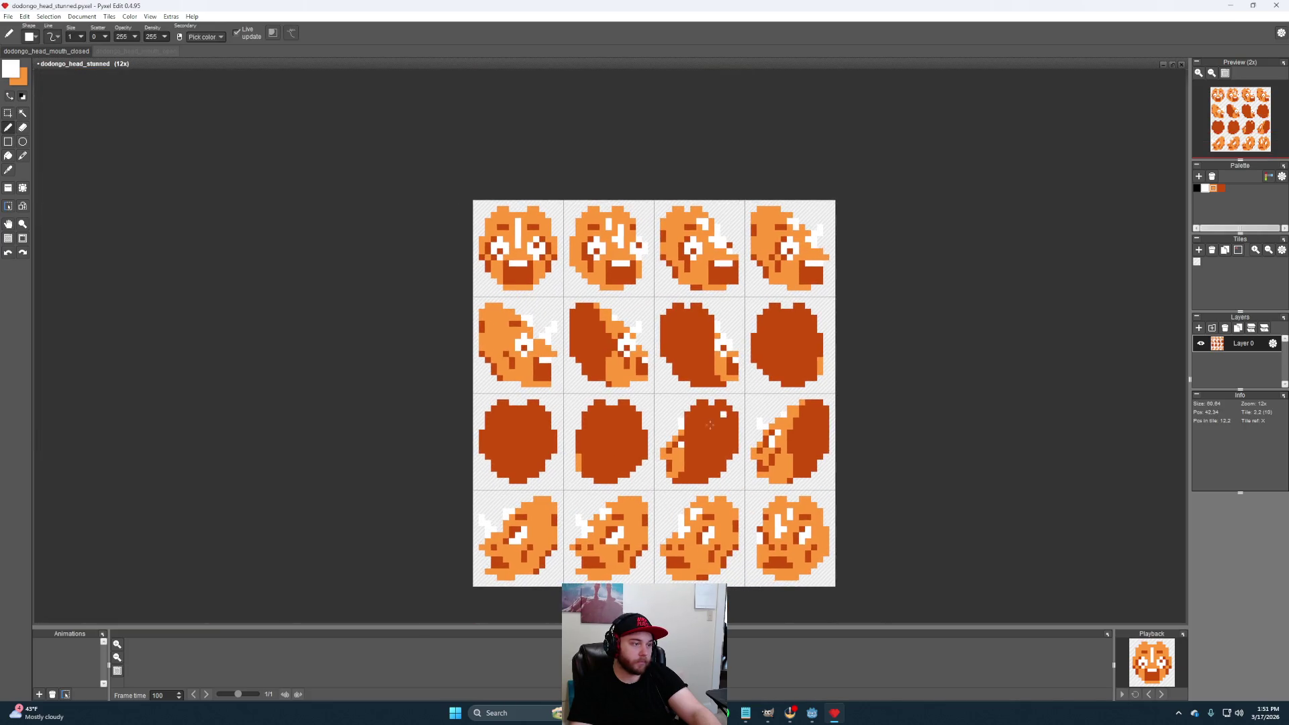
scroll(711, 425, up, 2)
scroll(721, 403, up, 3)
scroll(731, 372, down, 2)
scroll(750, 343, down, 1)
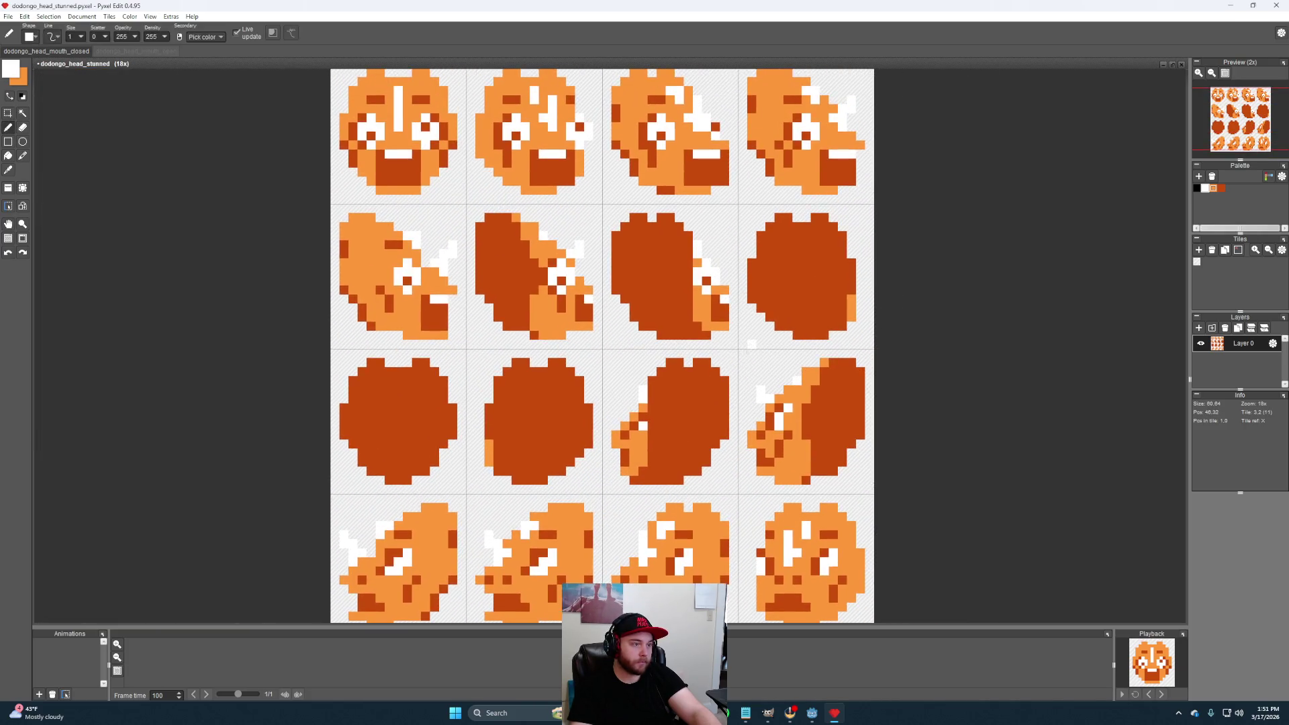
Sample the dark orange from the sprite as the drawing colour
key(alt)
click(724, 328)
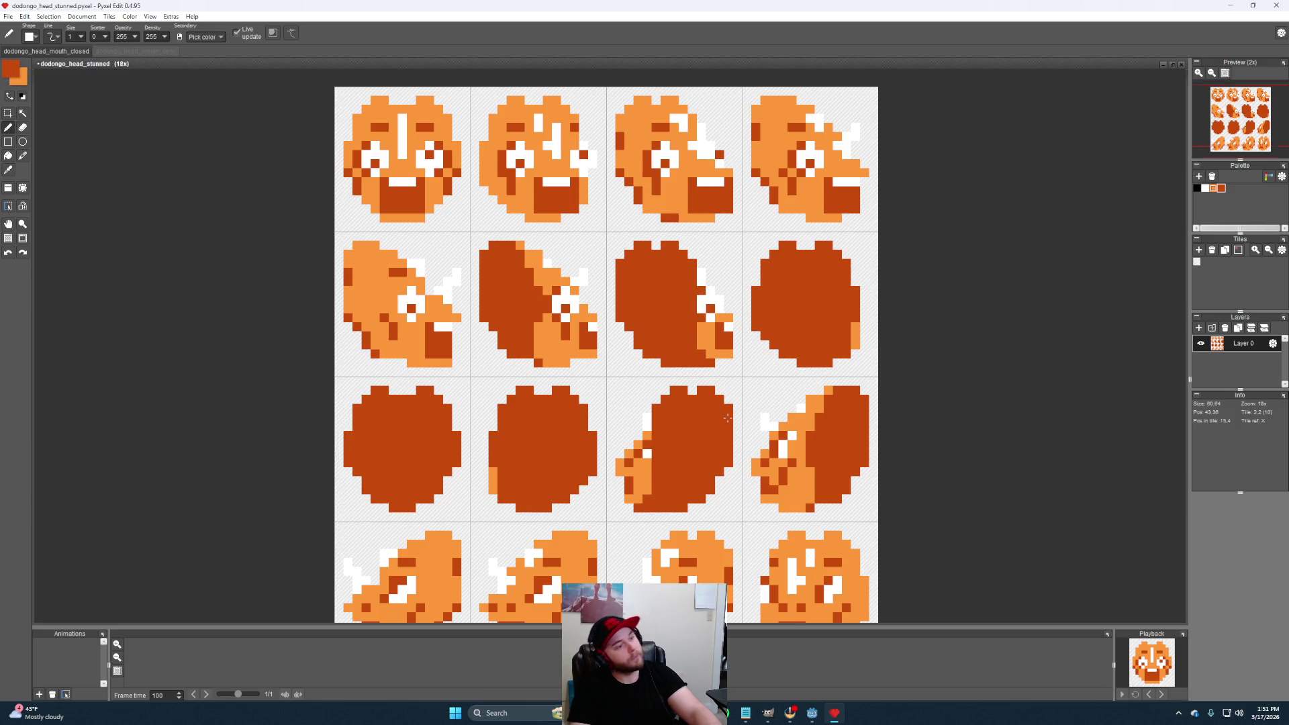
scroll(705, 353, down, 1)
scroll(710, 424, up, 1)
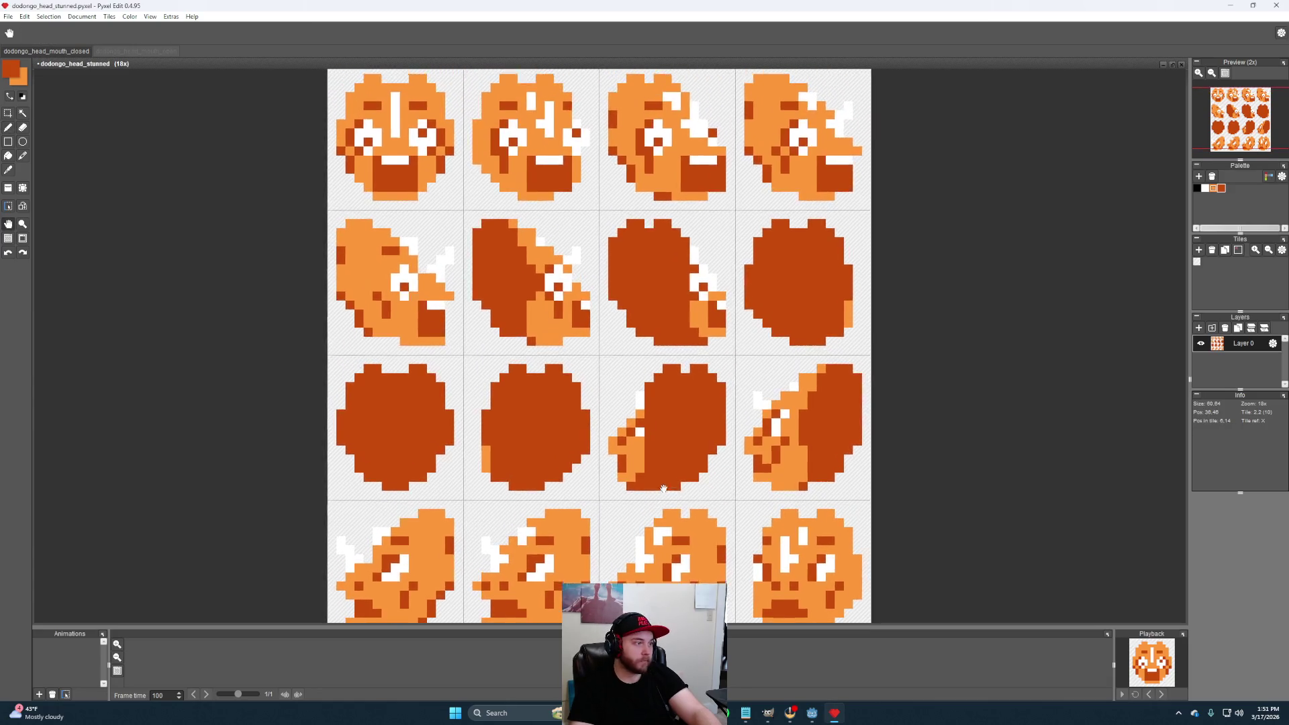
scroll(555, 393, down, 1)
scroll(389, 315, up, 1)
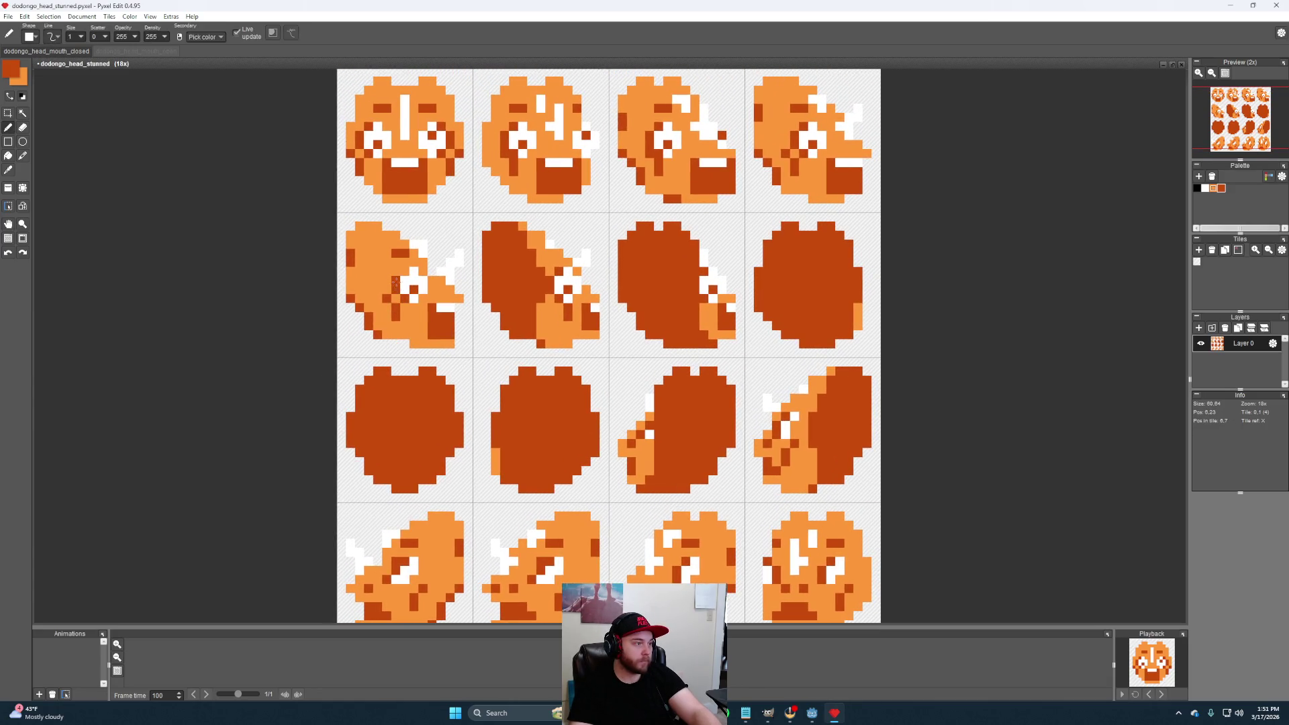
scroll(667, 361, down, 2)
scroll(675, 394, up, 1)
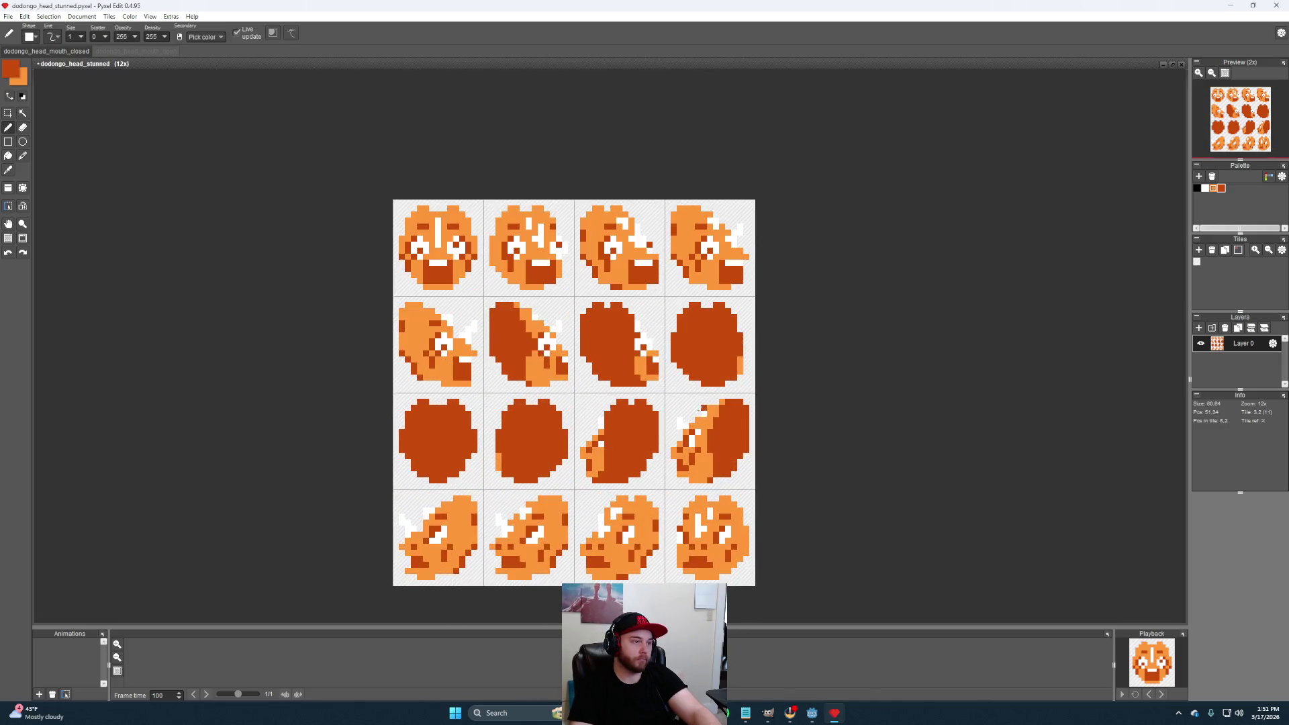
scroll(695, 393, up, 1)
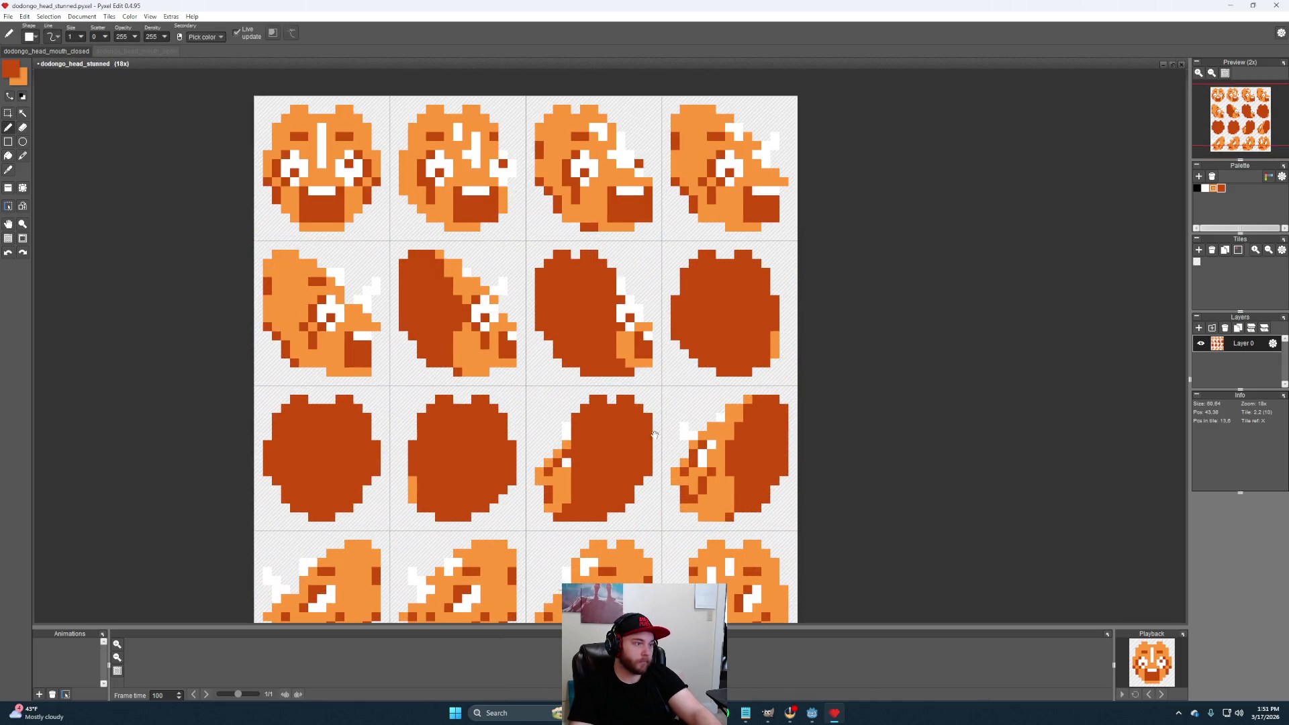
scroll(709, 374, down, 1)
scroll(710, 374, up, 1)
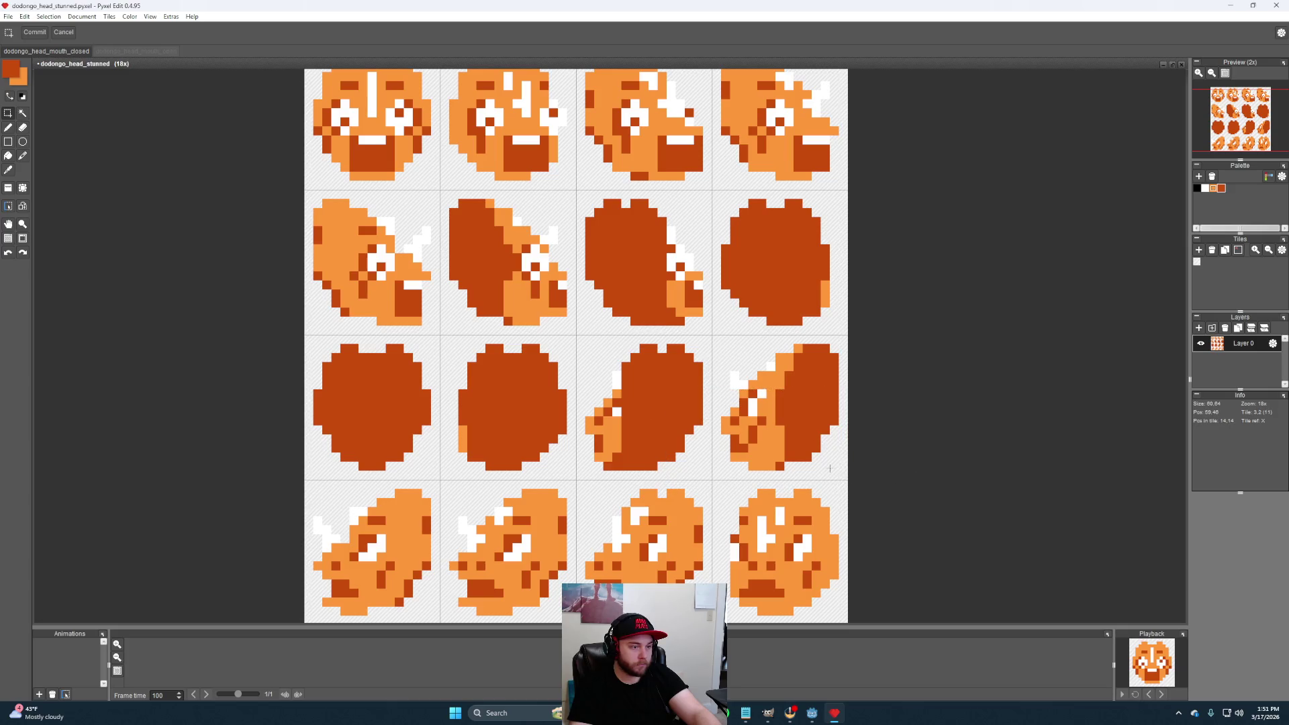
Clear row three's two right tiles and paste a copy of two second-row heads
drag(576, 359, 849, 440)
key(Delete)
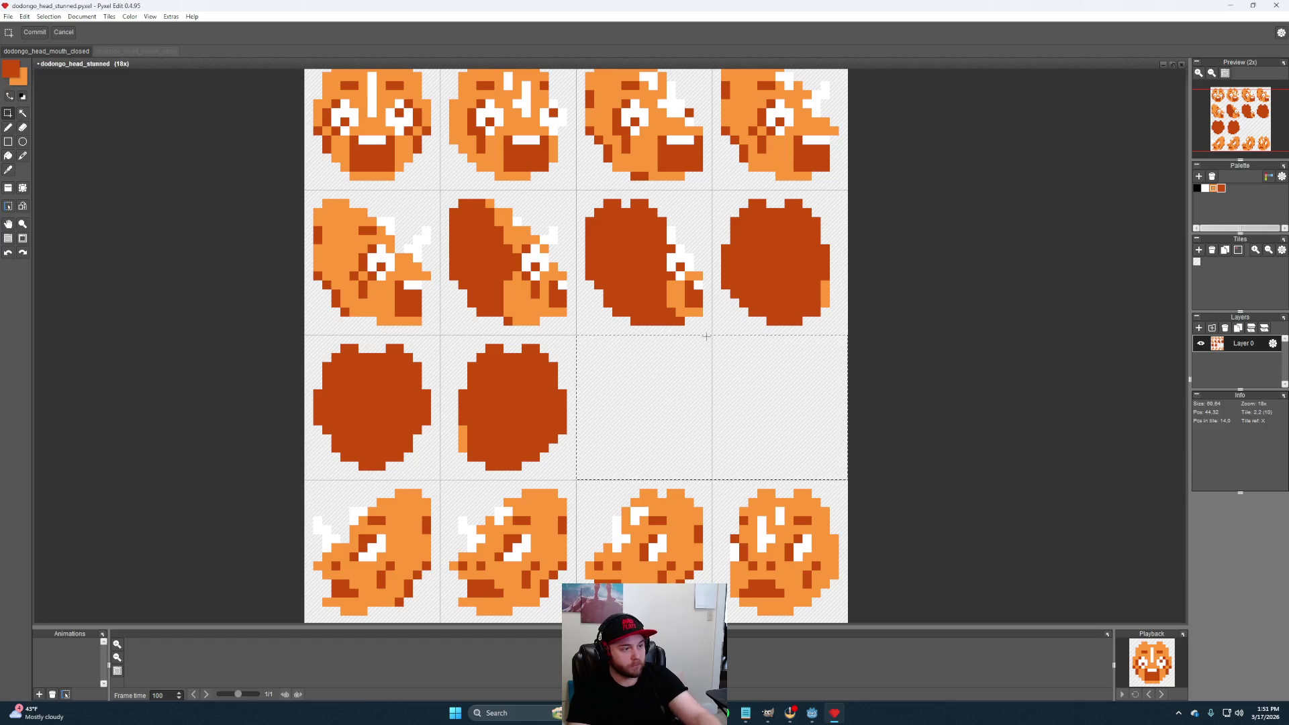
drag(709, 333, 440, 197)
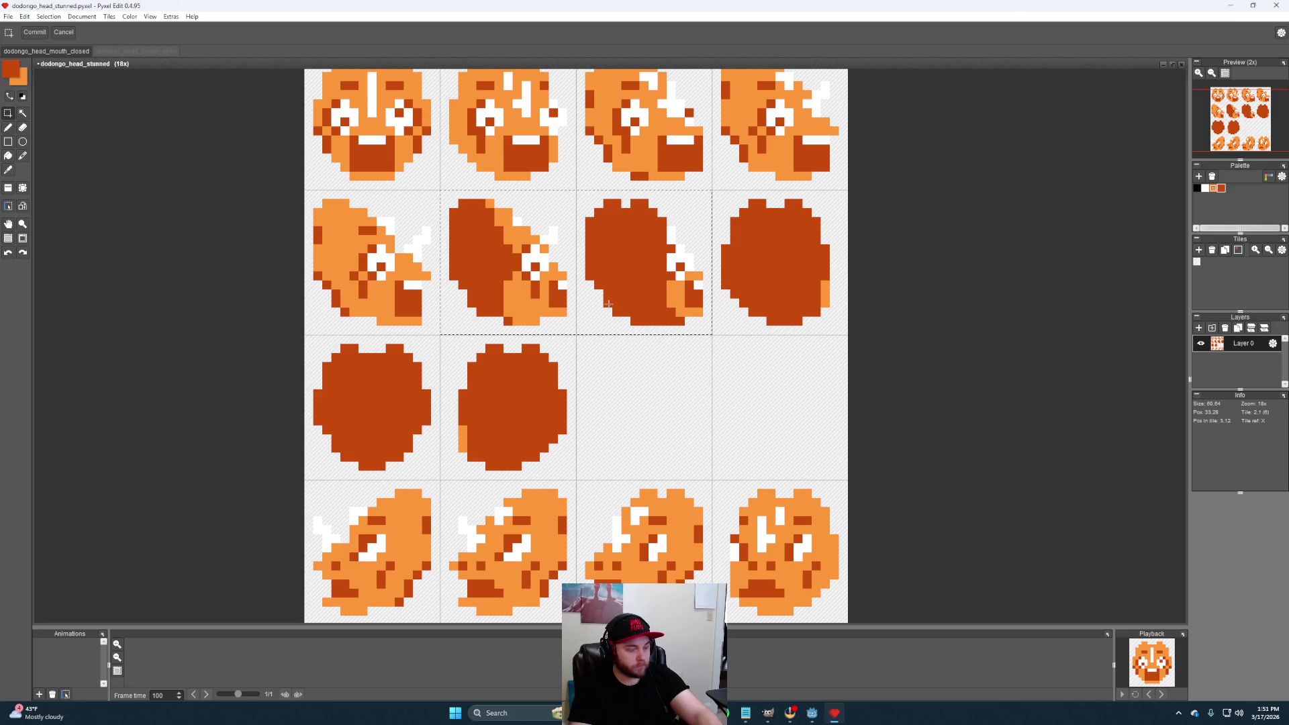
key(ctrl+v)
Place the copied heads in the empty row-three tiles and mirror them horizontally
drag(736, 428, 767, 439)
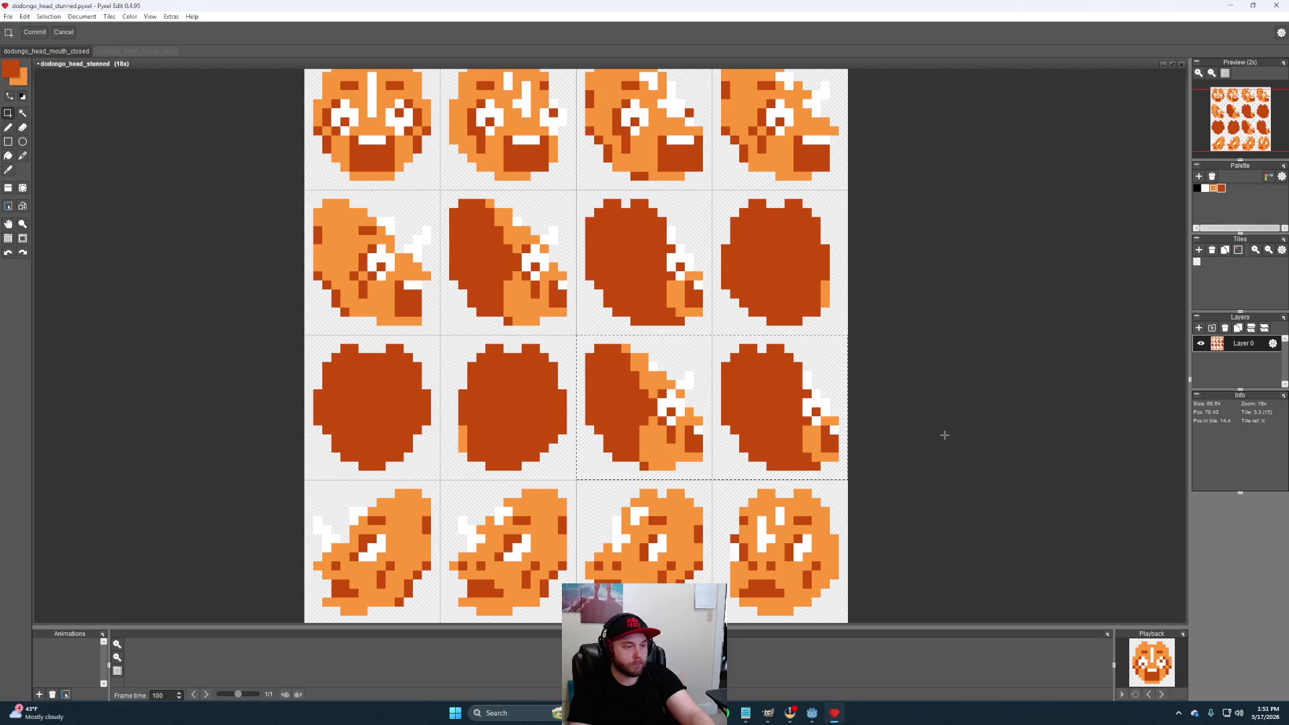
key(h)
key(b)
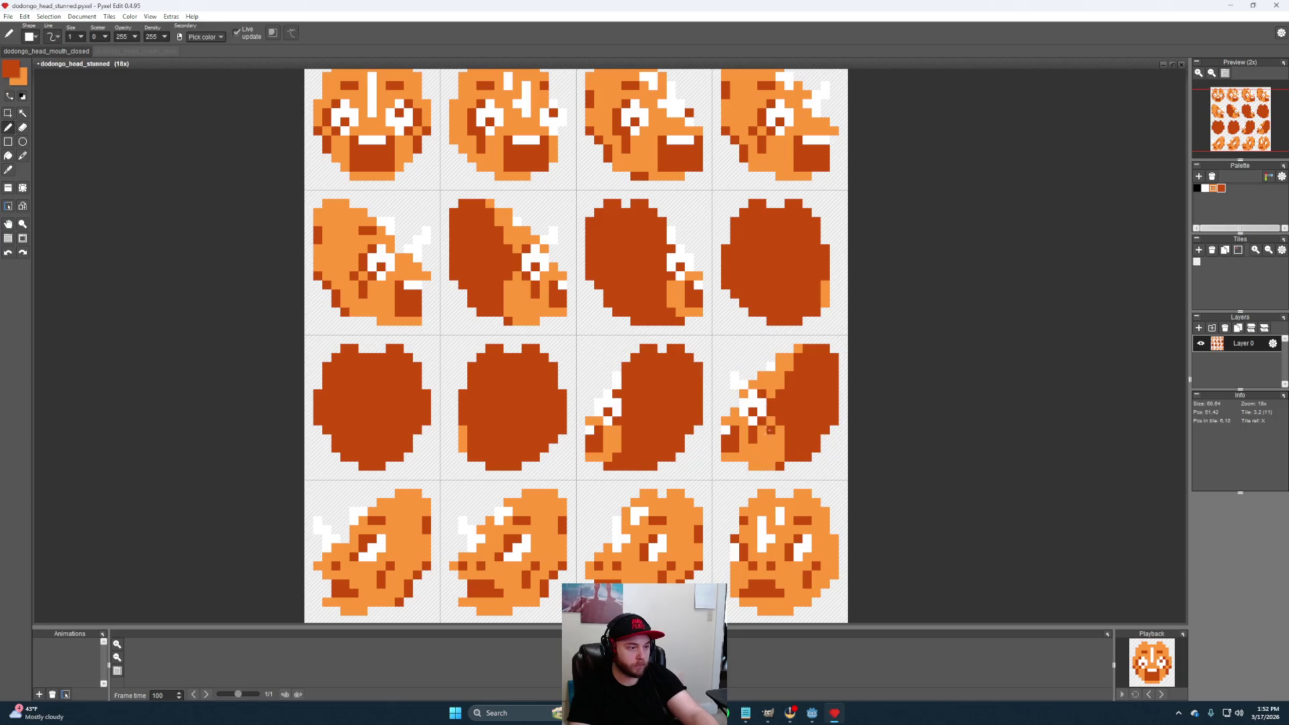
alt+click(754, 407)
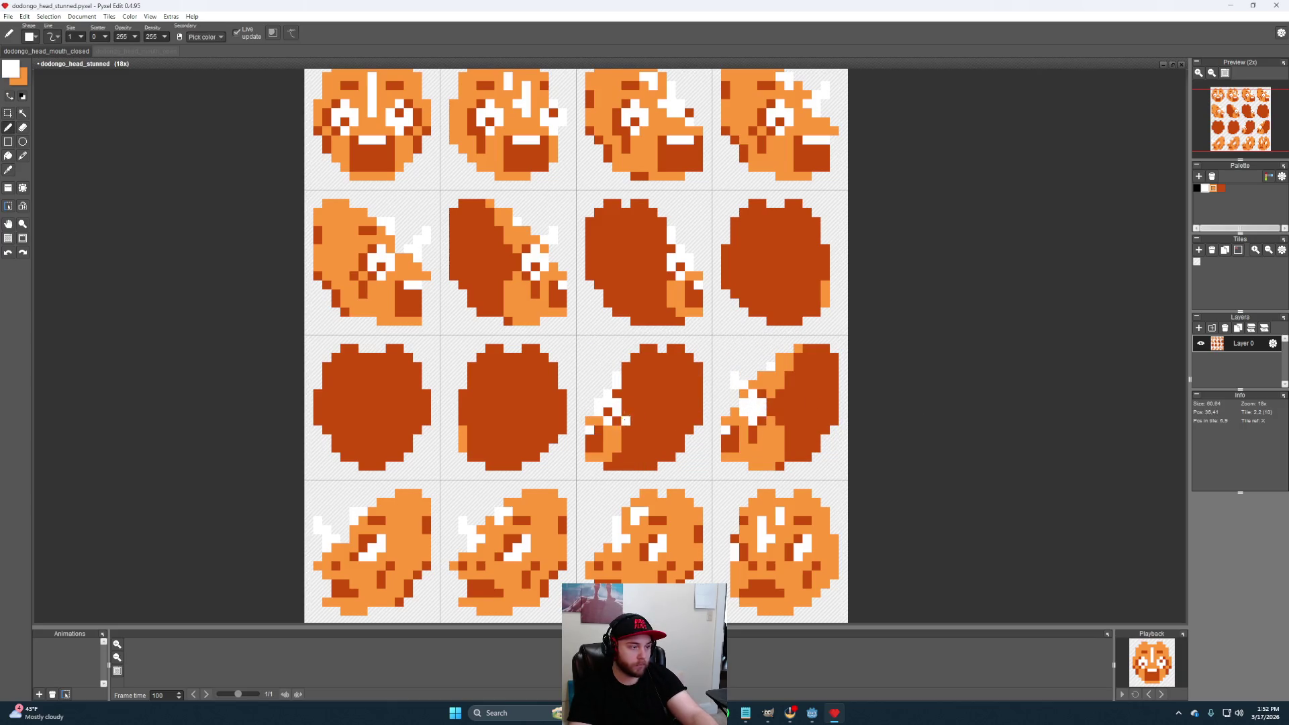
alt+click(608, 403)
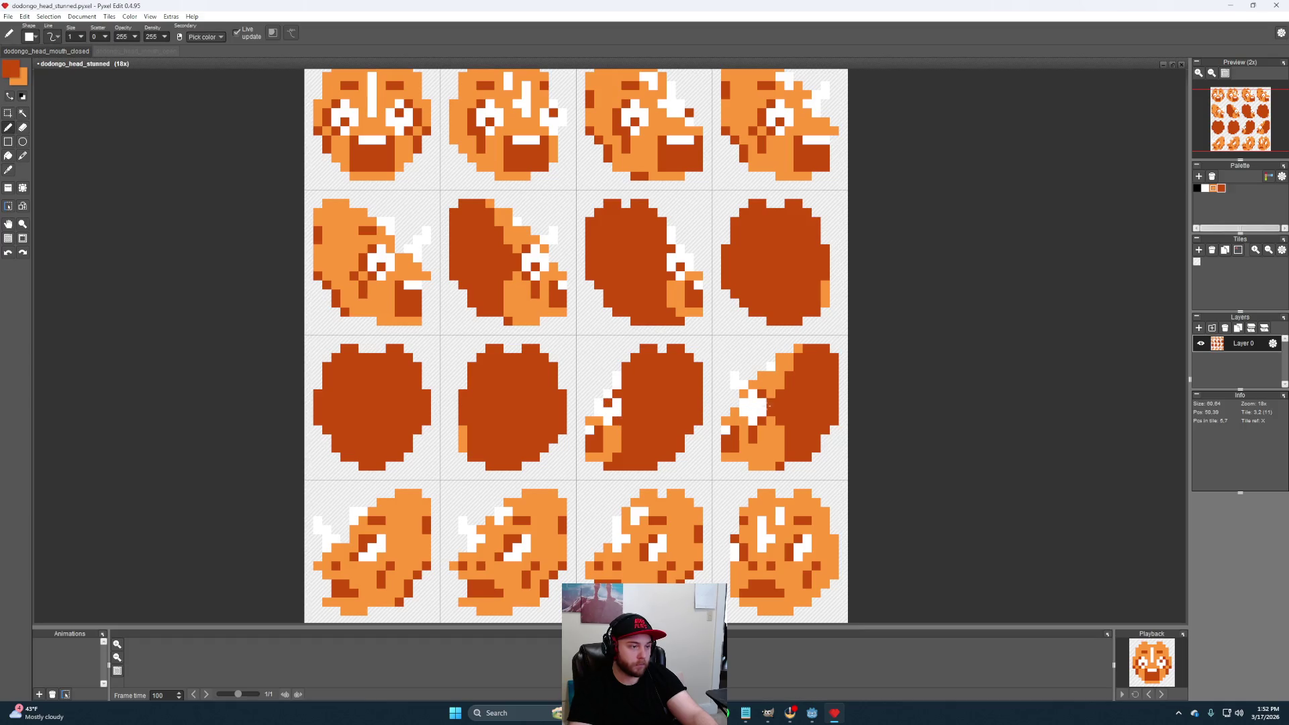
scroll(793, 428, down, 1)
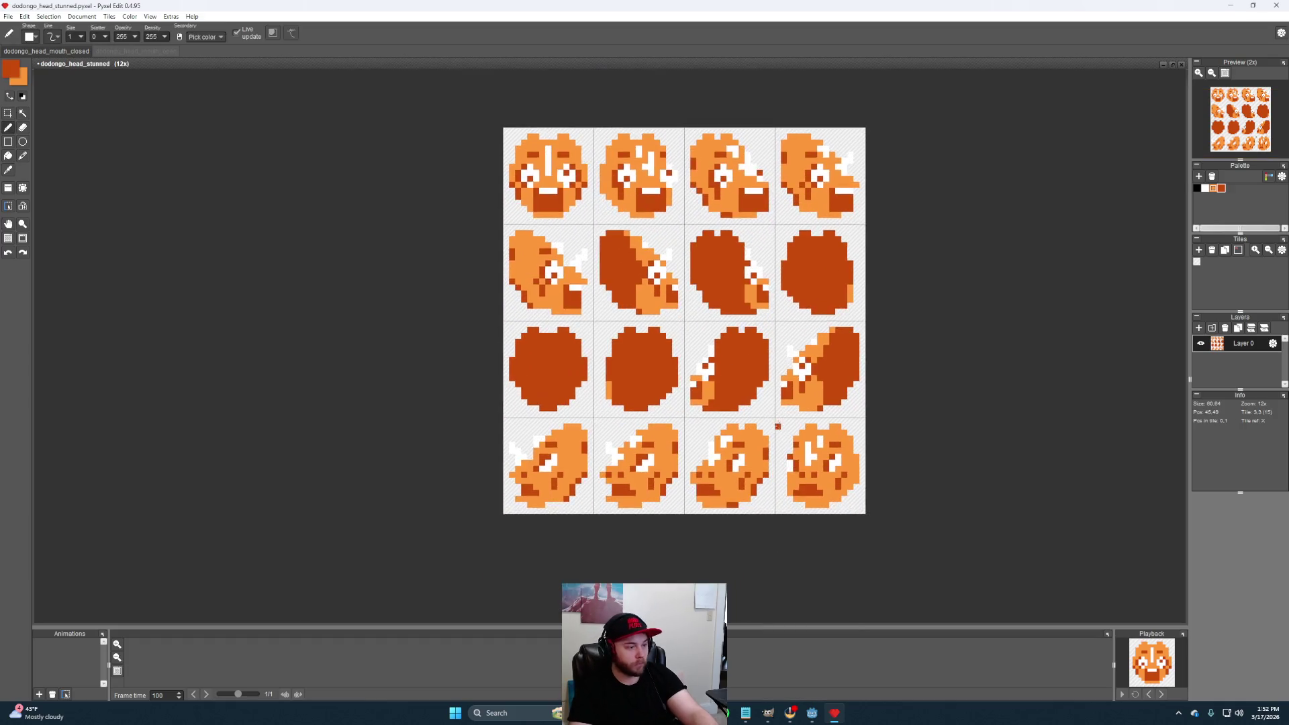
scroll(766, 431, up, 1)
scroll(764, 431, down, 1)
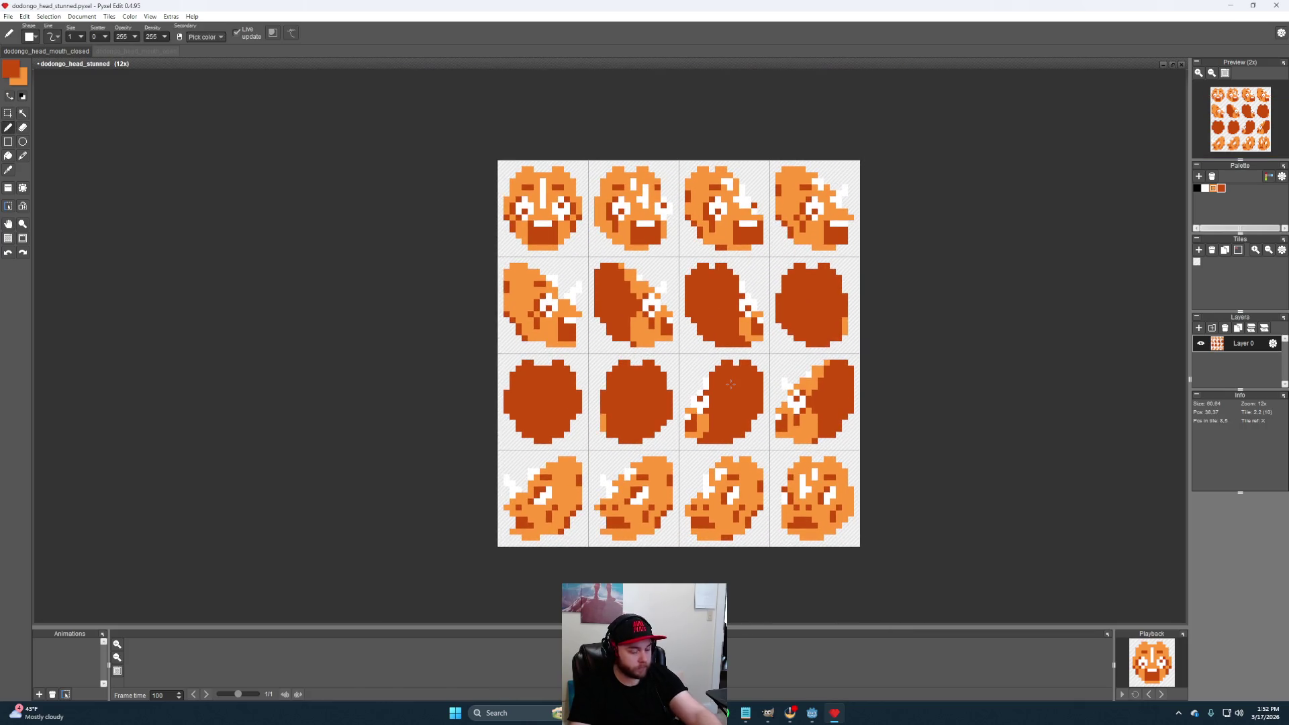
Clear the bottom row and put a horizontally mirrored copy of row two's first head in its left tile
key(ctrl+a)
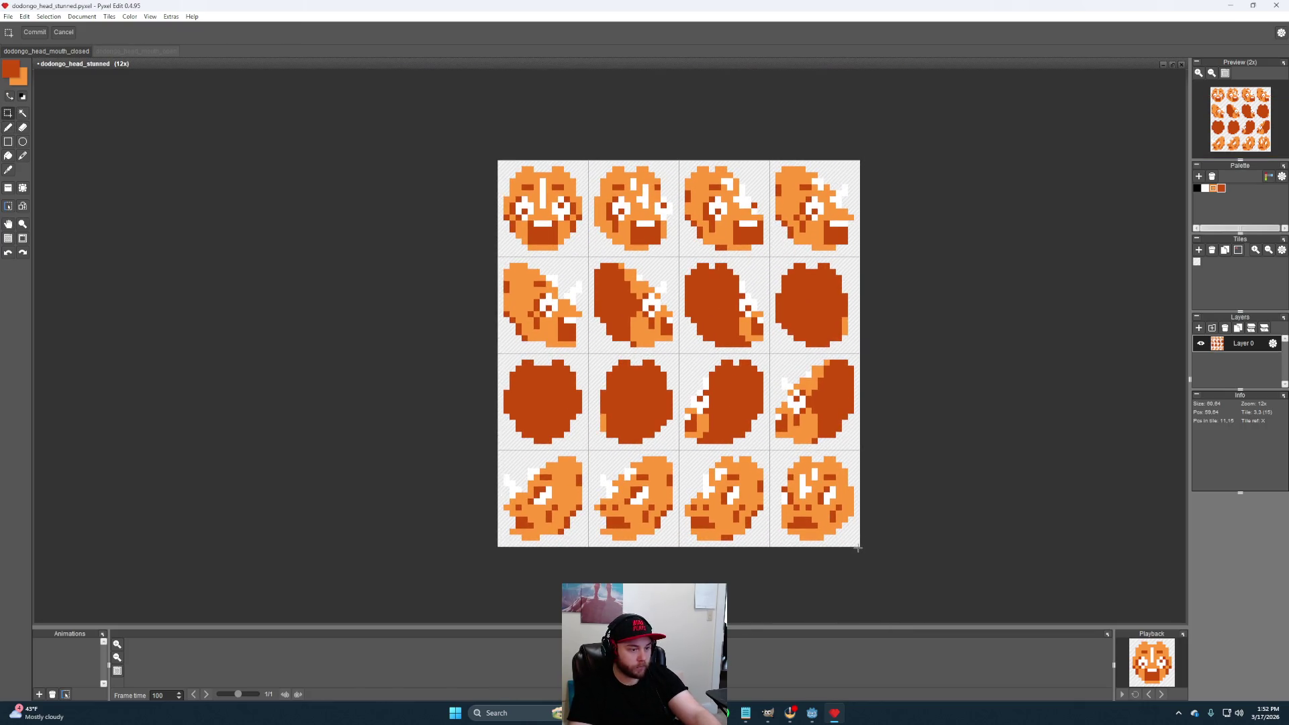
drag(505, 467, 822, 514)
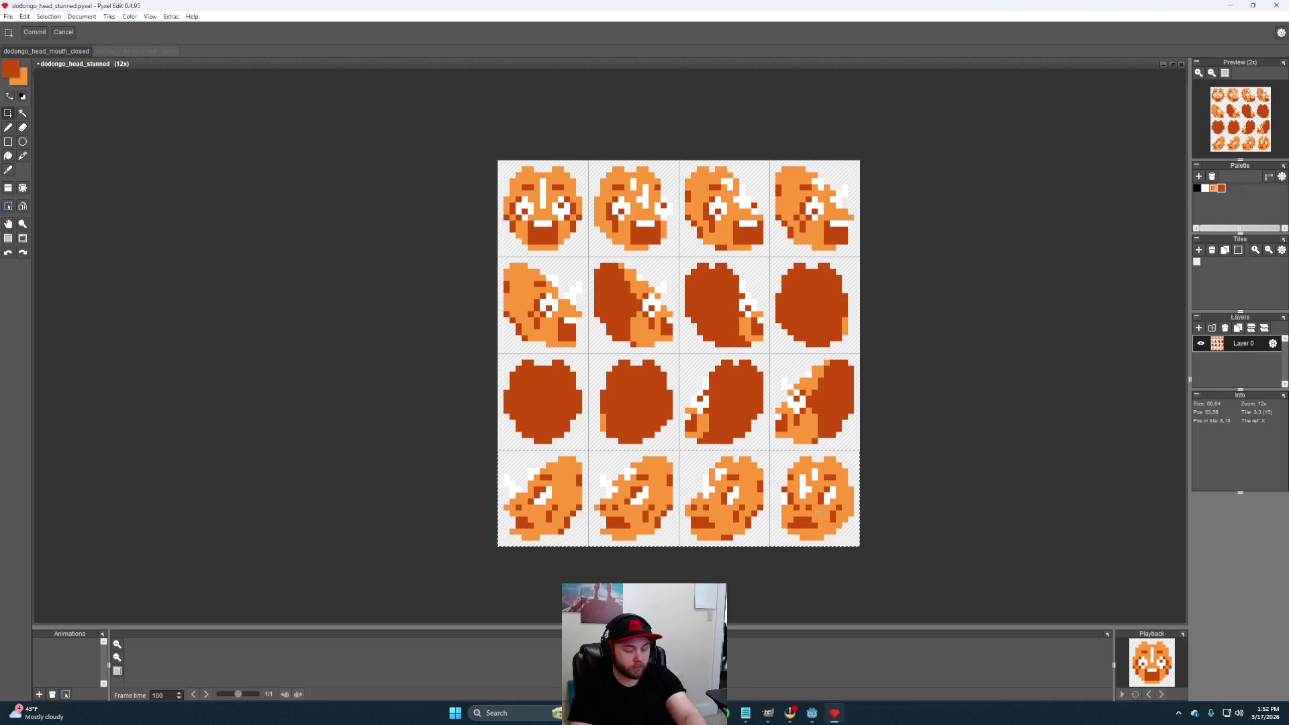
key(Delete)
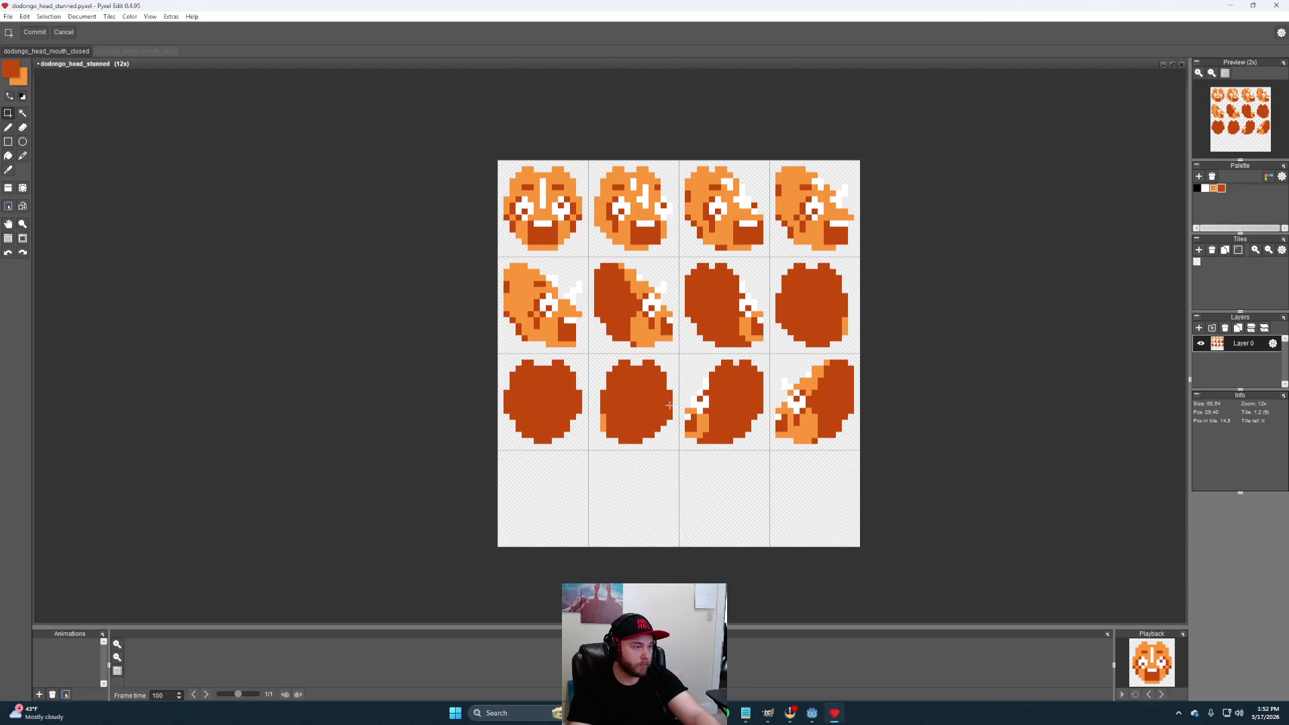
drag(499, 257, 589, 353)
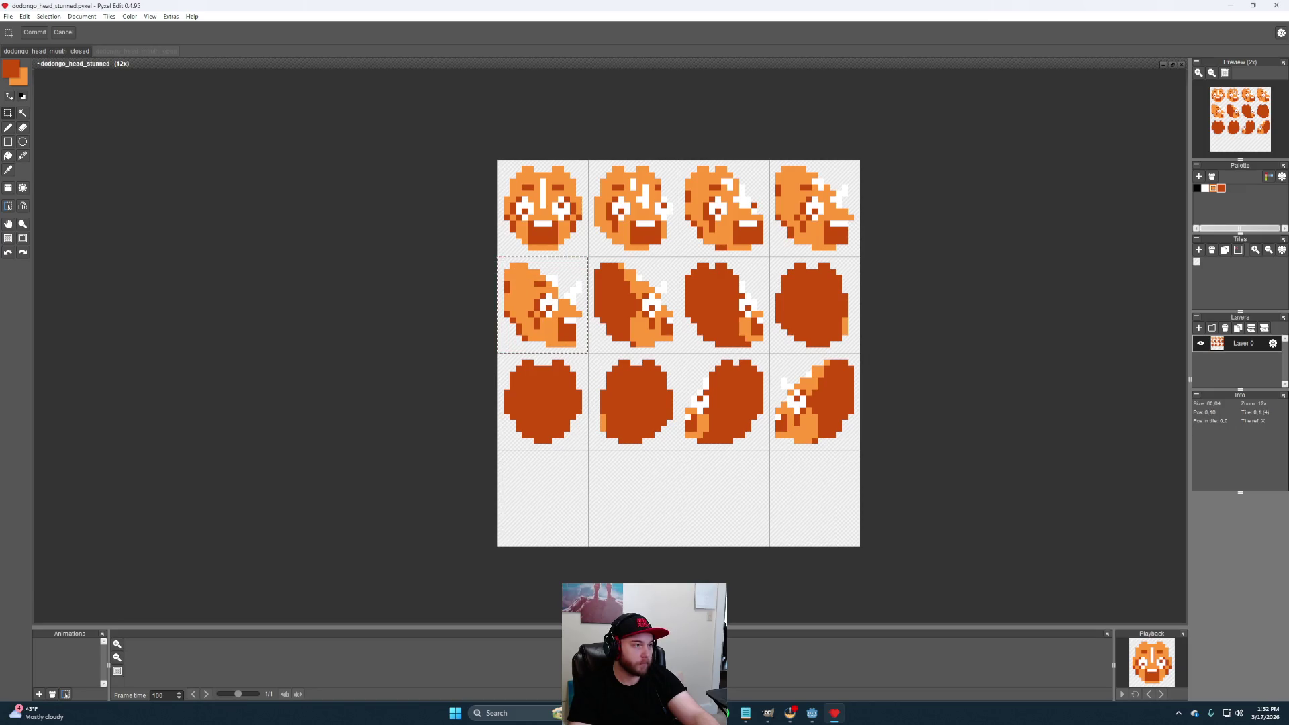
drag(571, 278, 531, 518)
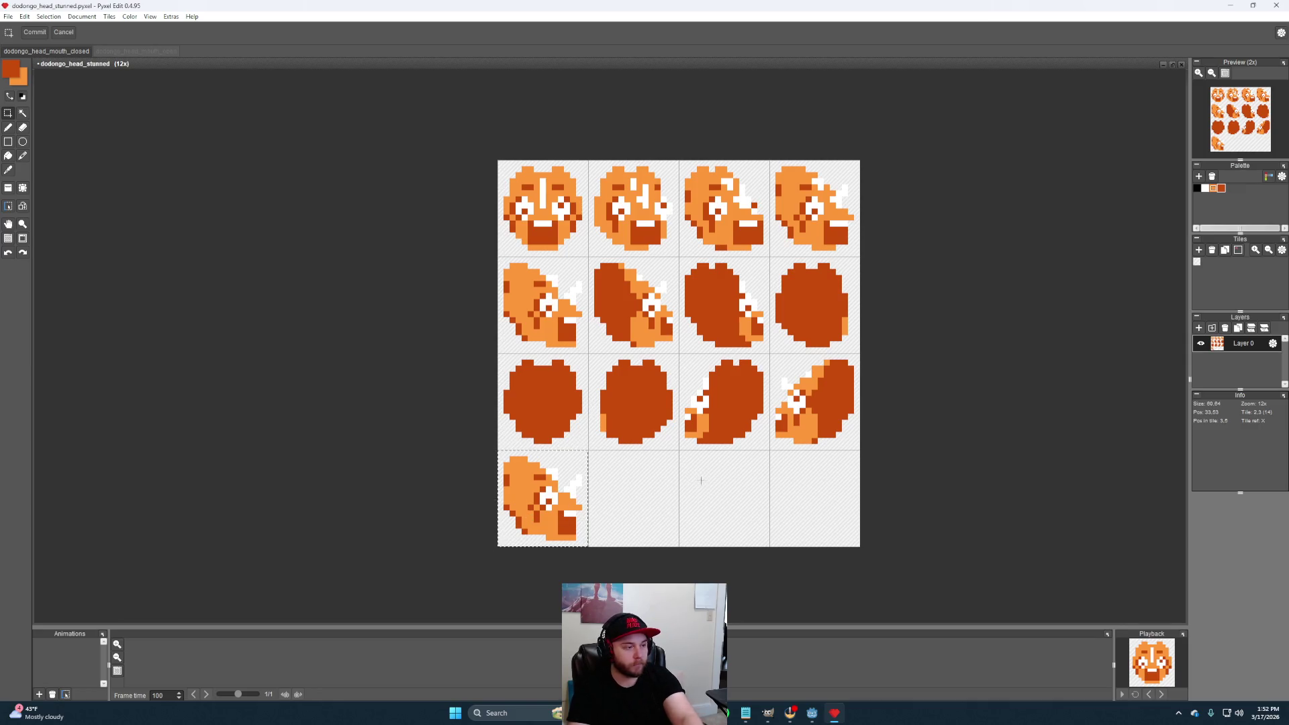
key(h)
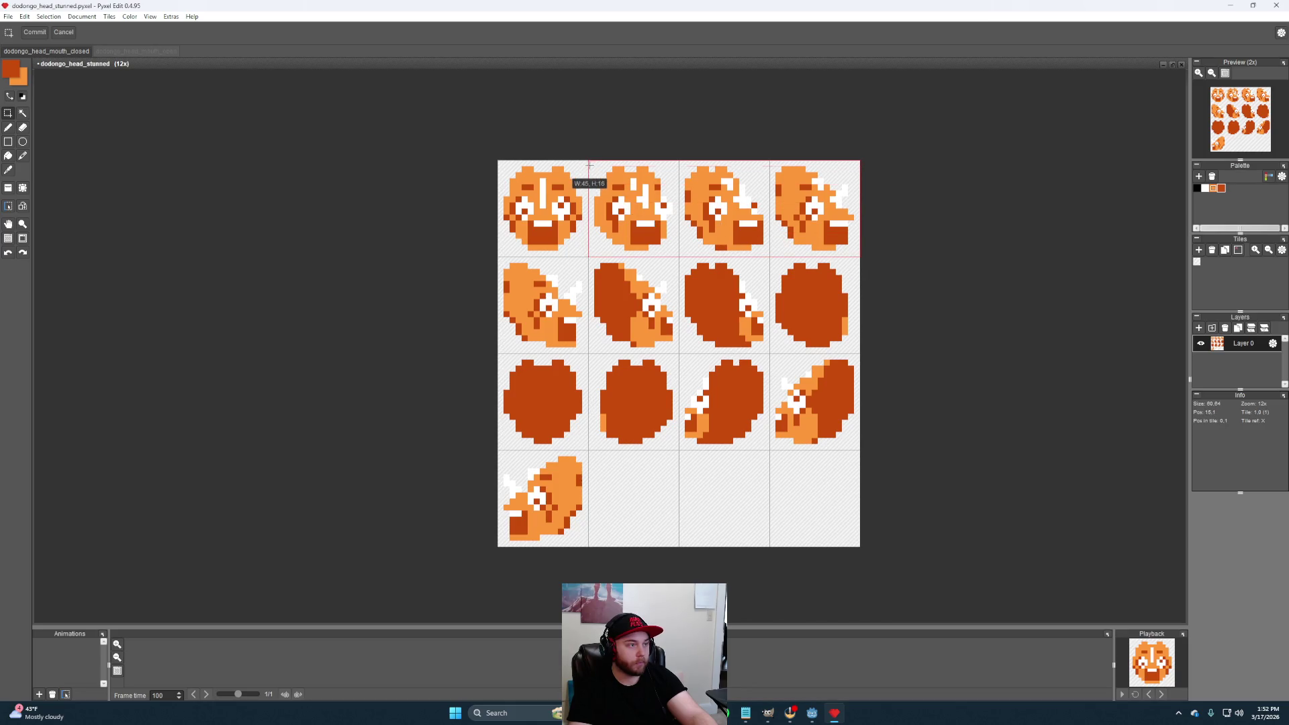
Copy the top row's last three heads into the remaining bottom-row tiles
drag(857, 255, 590, 162)
click(632, 261)
drag(664, 258, 738, 520)
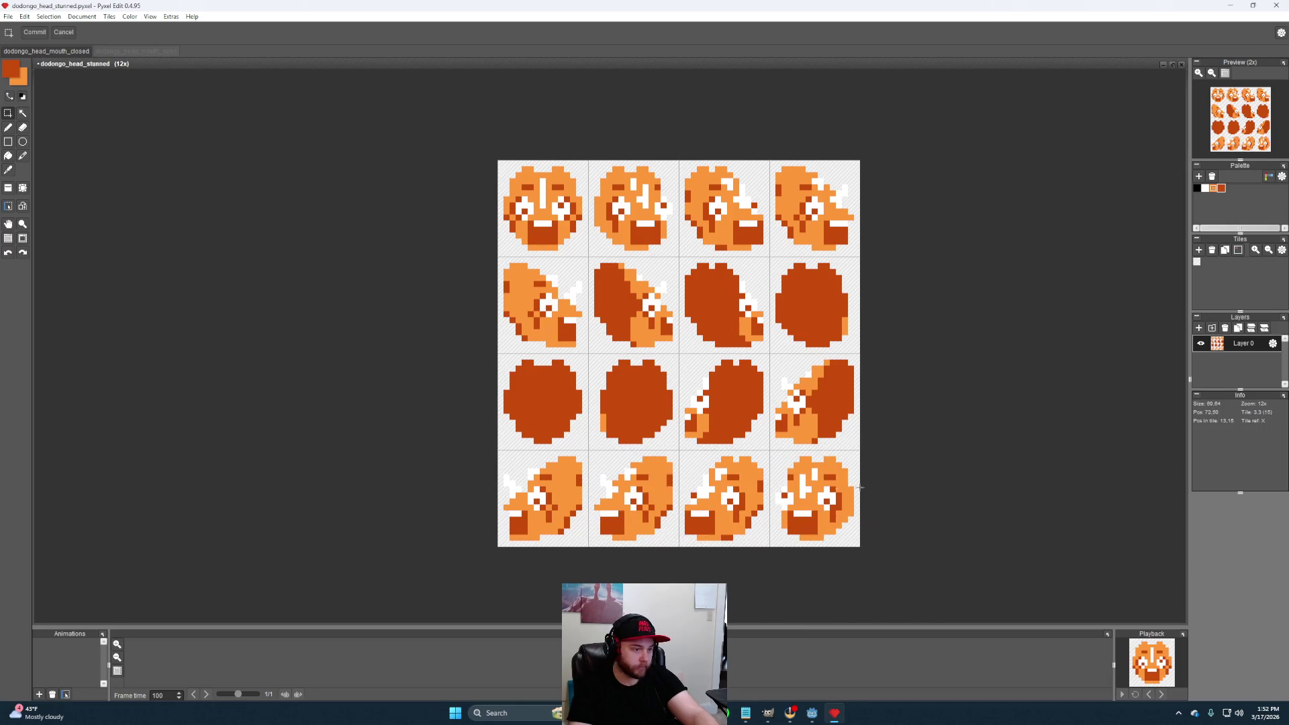
scroll(893, 553, up, 3)
key(b)
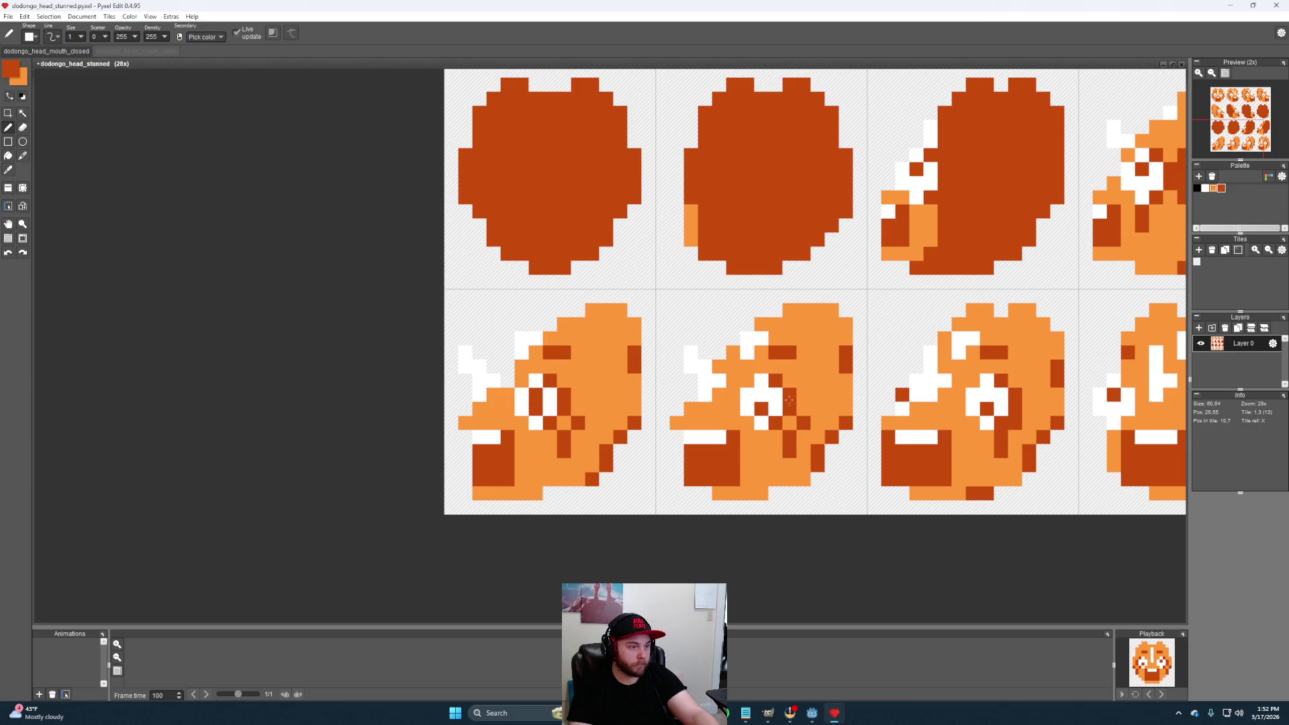
Whiten single pixels around the eyes of the four bottom-row heads
drag(1025, 456, 771, 431)
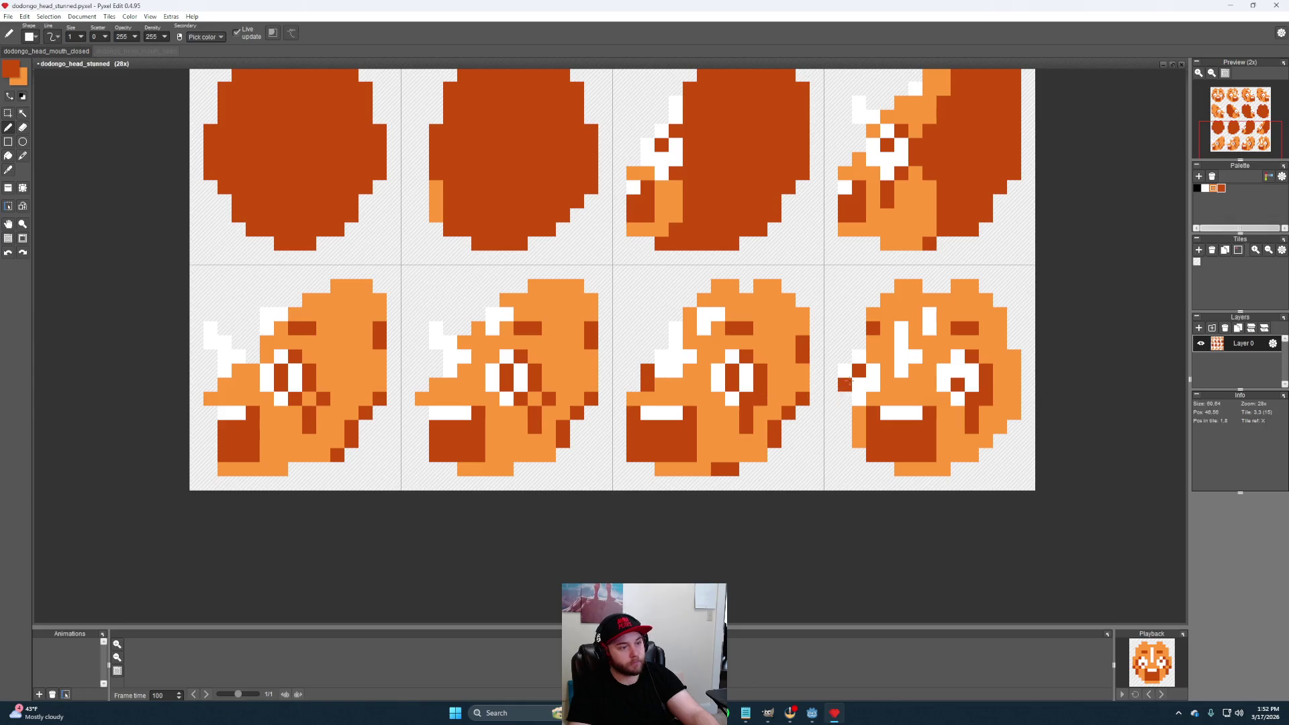
mouse_move(957, 410)
mouse_down()
mouse_move(837, 401)
mouse_move(873, 403)
mouse_up()
alt+click(892, 388)
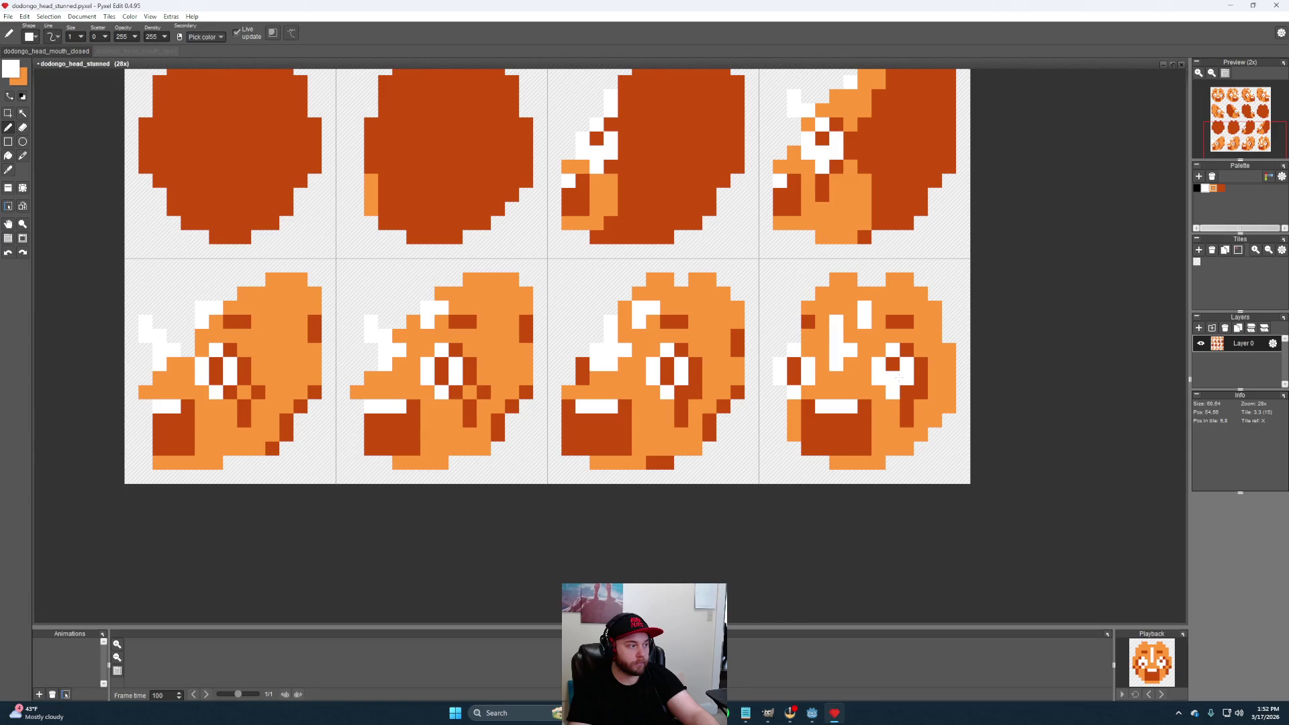
click(794, 364)
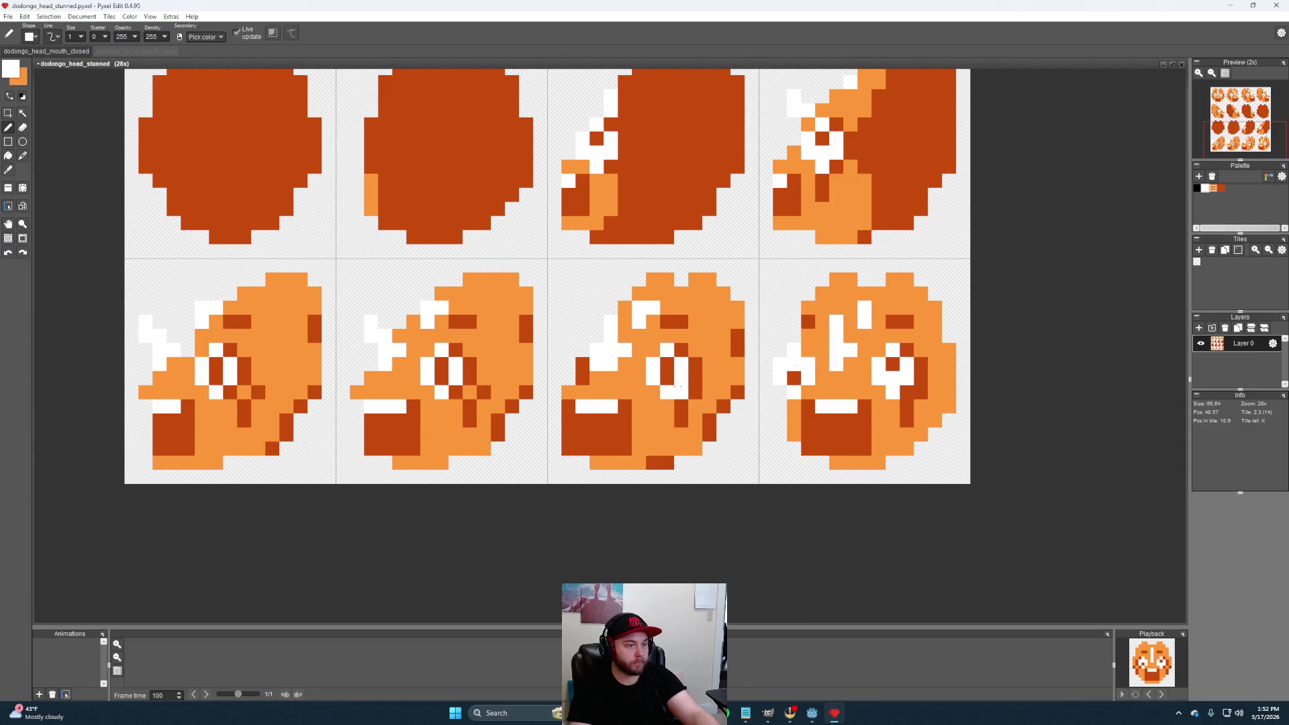
click(581, 365)
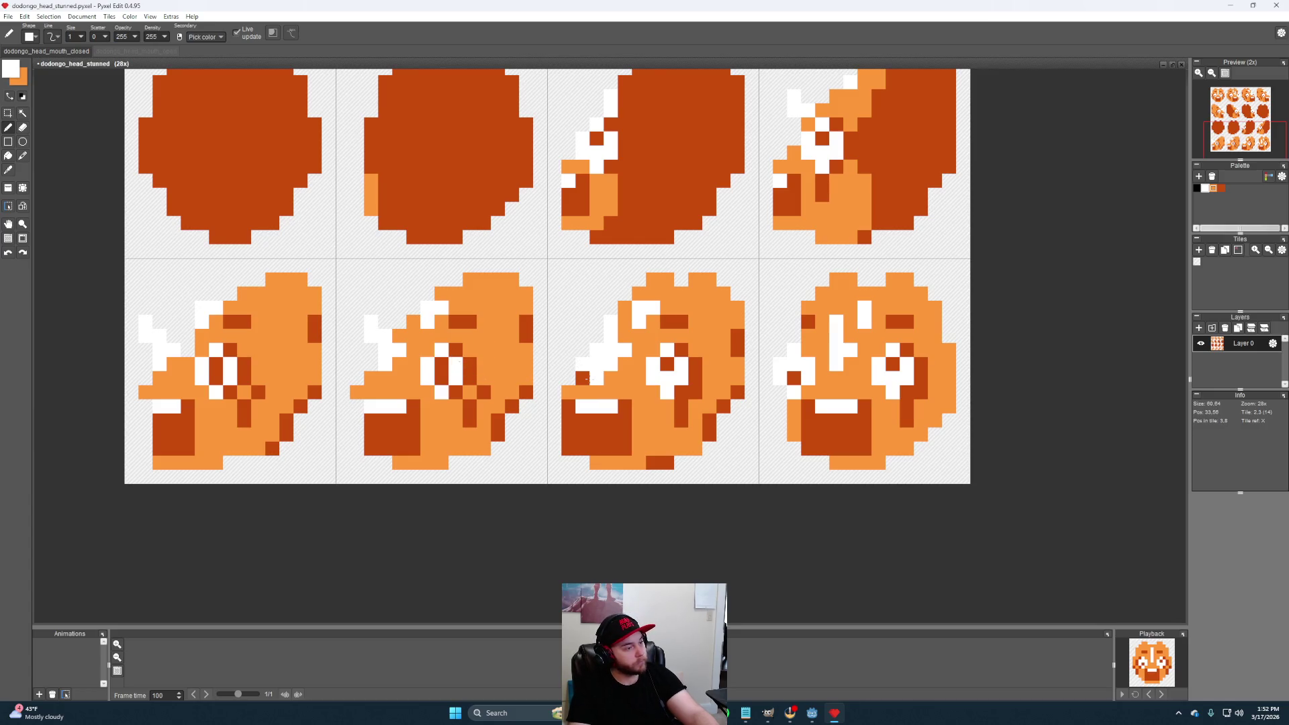
click(585, 394)
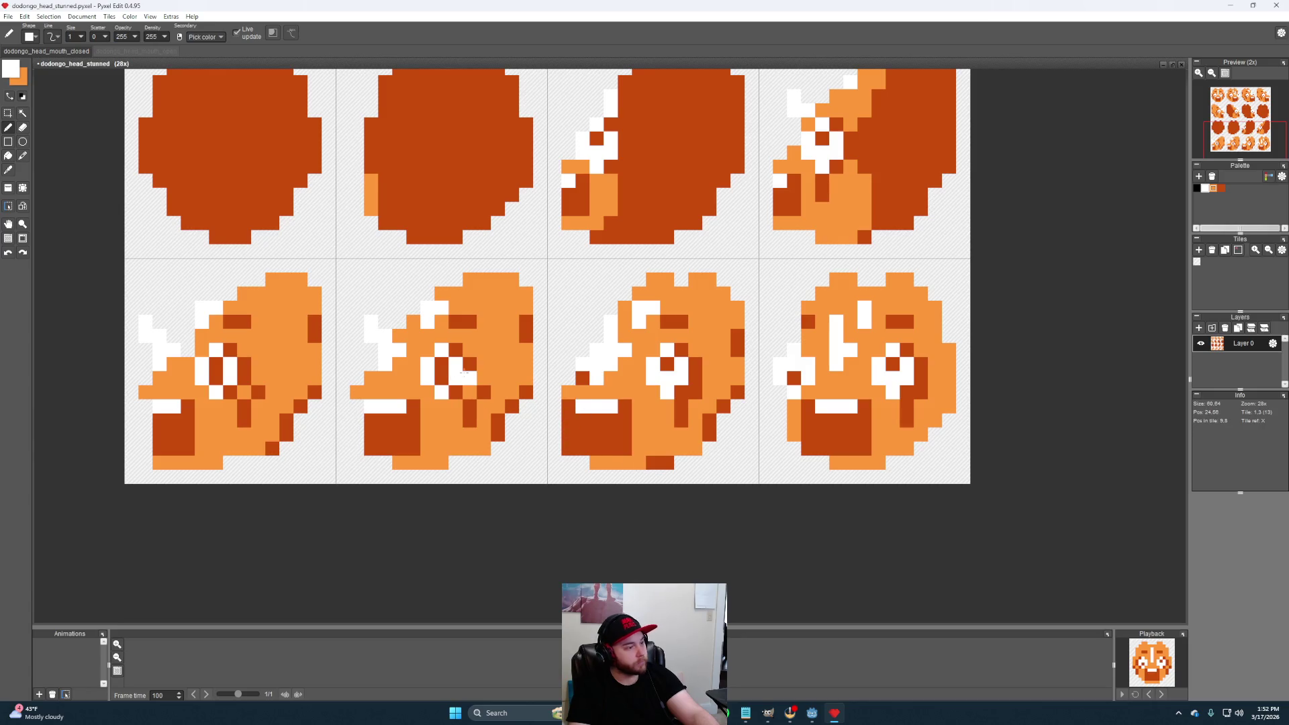
click(440, 361)
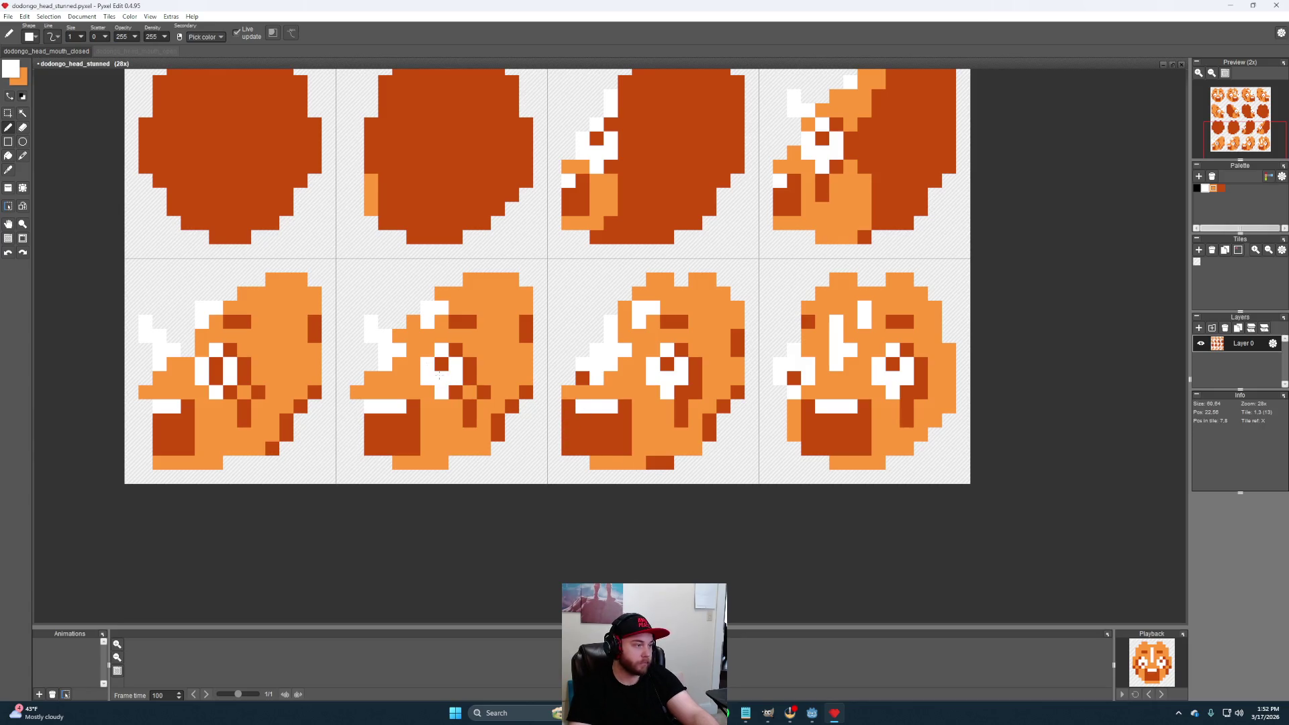
click(216, 378)
scroll(708, 448, down, 4)
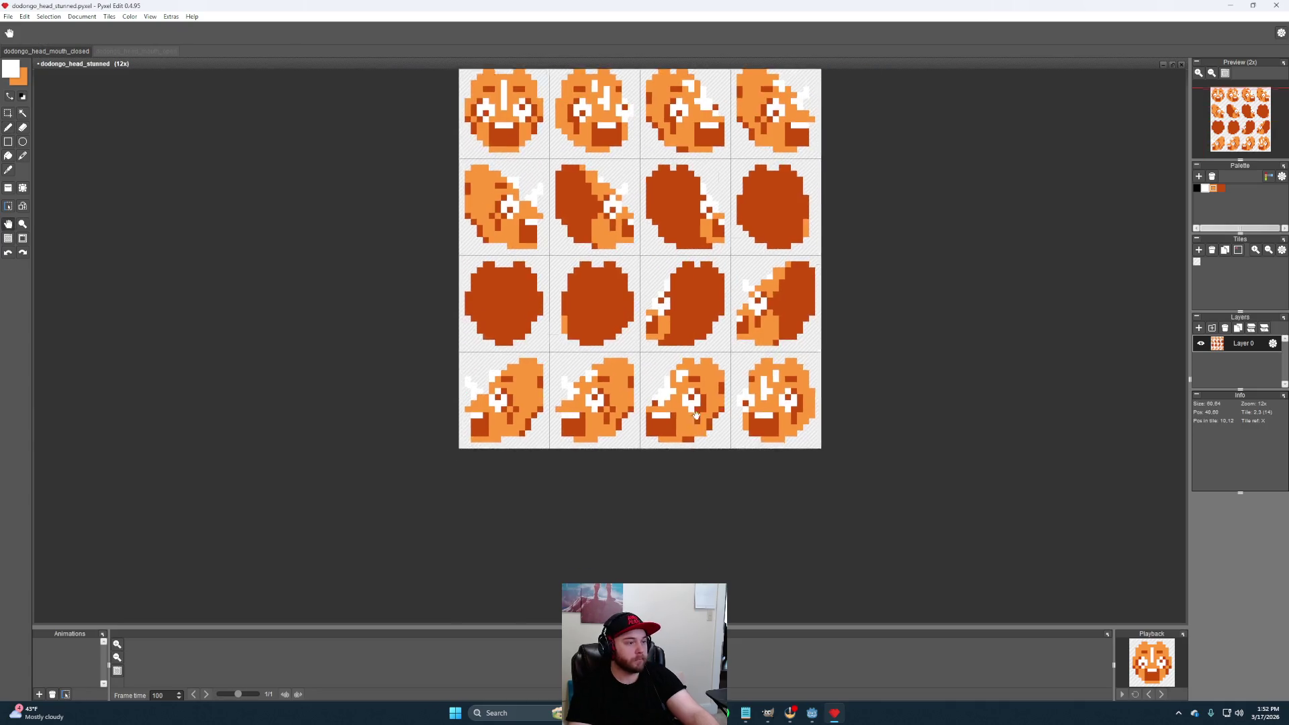
scroll(751, 396, down, 1)
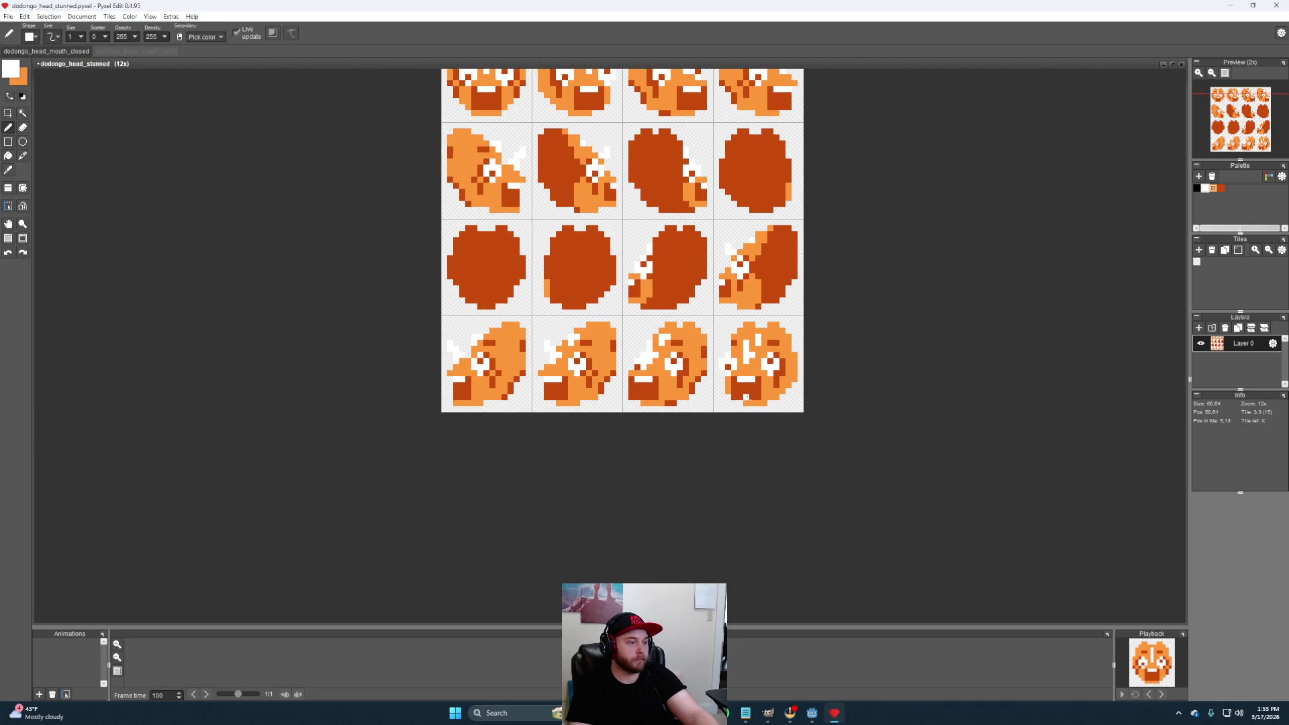
scroll(646, 352, up, 4)
Resample white and whiten one more pixel on the third bottom face
alt+click(691, 436)
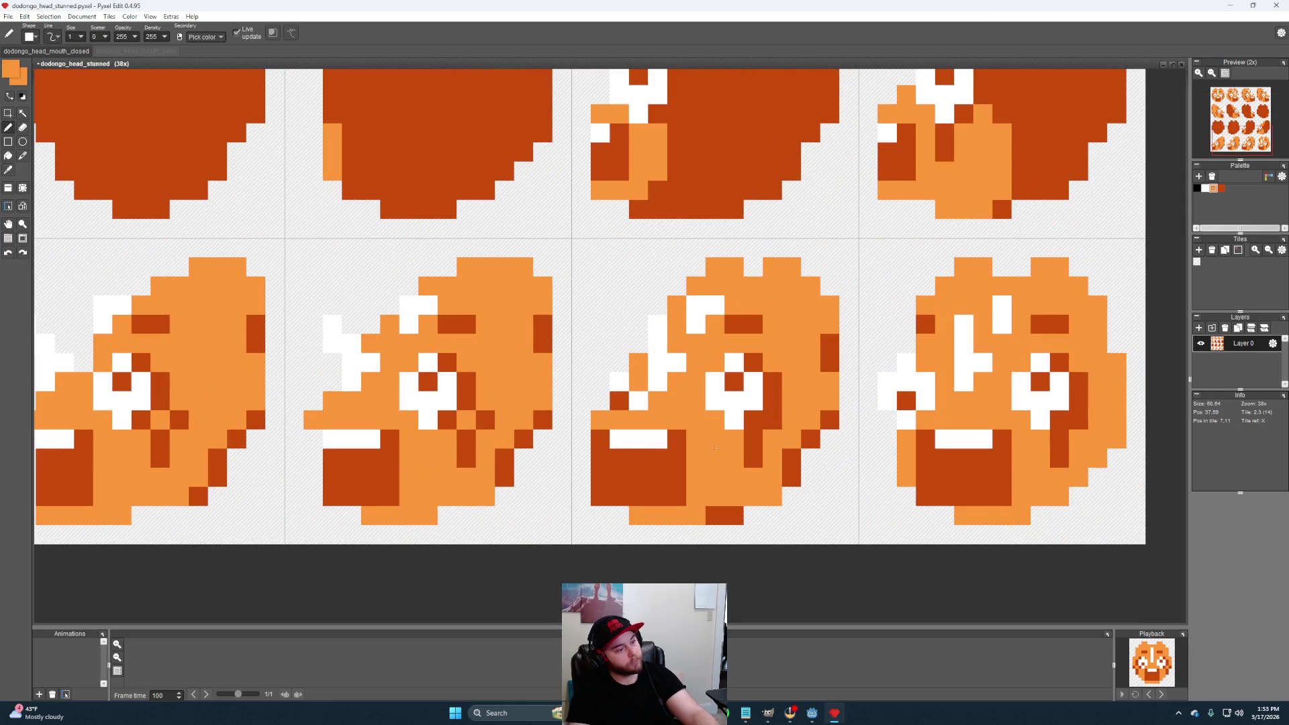
alt+click(622, 378)
click(638, 381)
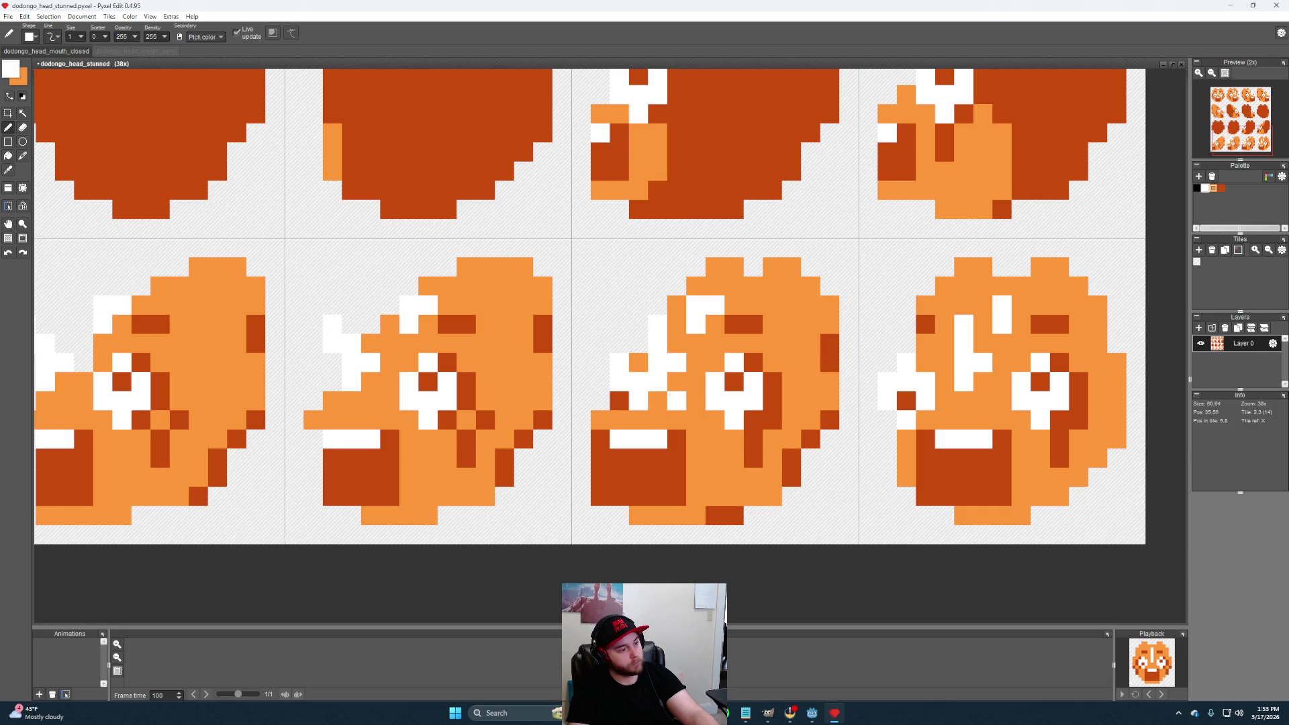
scroll(711, 423, down, 2)
scroll(759, 431, down, 3)
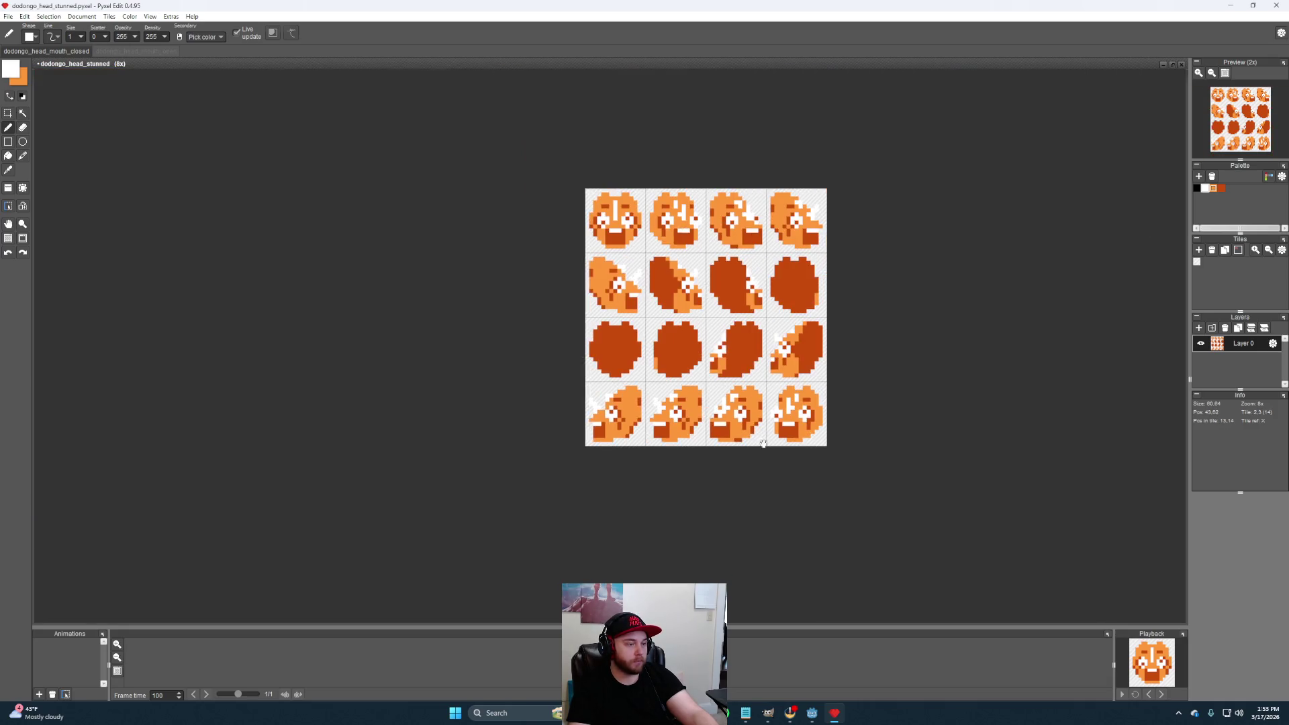
scroll(832, 460, up, 1)
scroll(823, 461, up, 1)
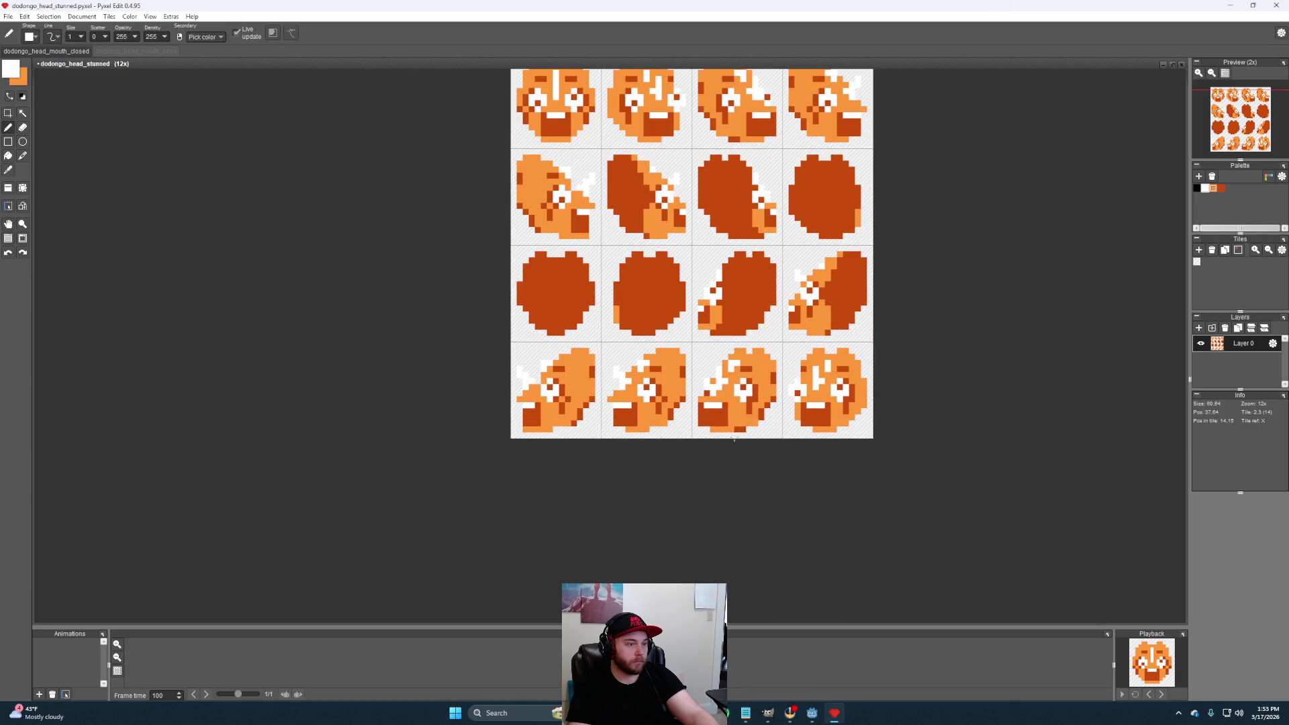
scroll(731, 428, up, 1)
Sample orange, recentre the sheet and bring up the File menu
alt+click(735, 369)
scroll(825, 415, down, 1)
scroll(825, 416, up, 1)
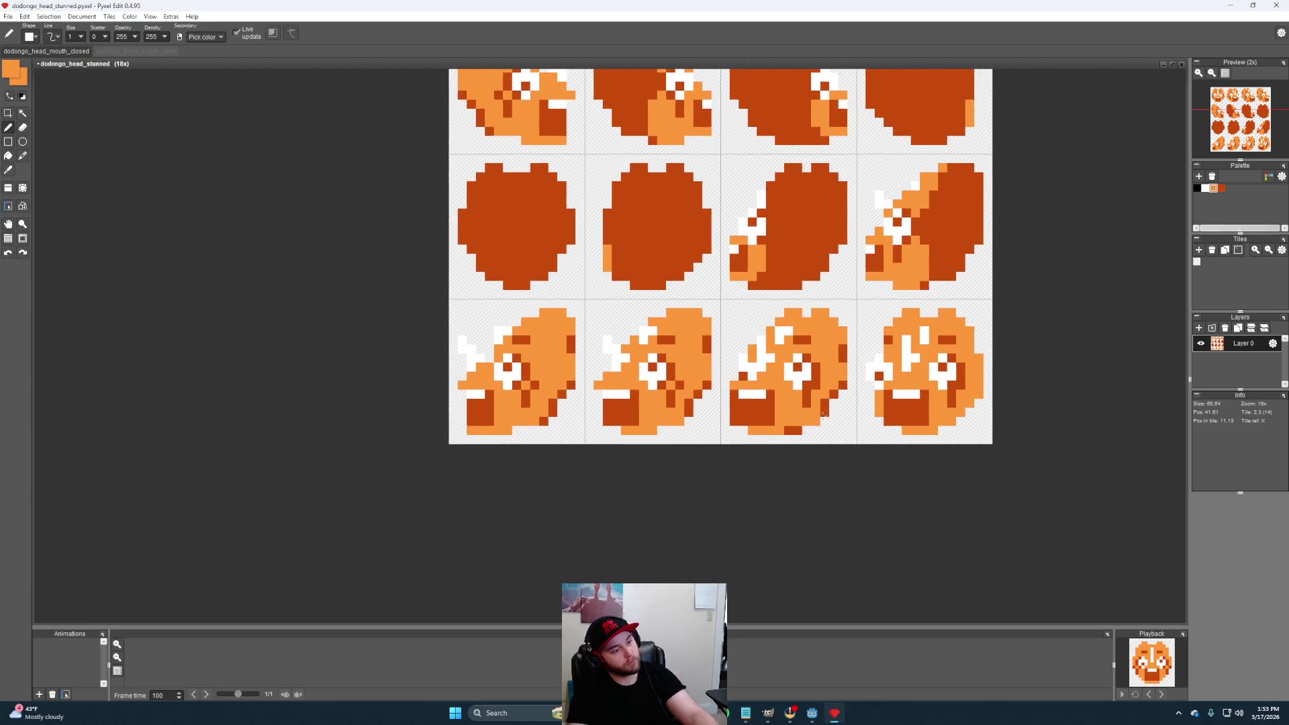
scroll(823, 413, down, 2)
scroll(807, 373, down, 1)
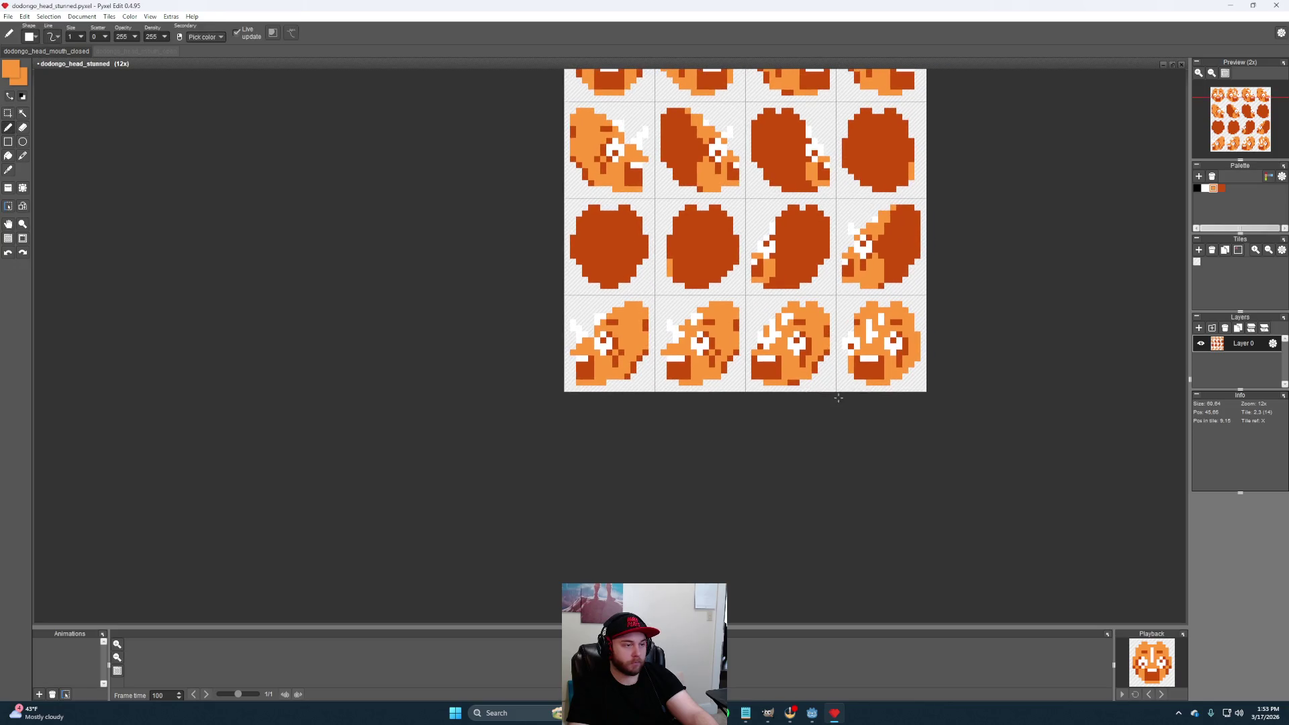
scroll(737, 375, up, 1)
scroll(760, 426, up, 1)
scroll(759, 425, down, 1)
scroll(796, 419, down, 1)
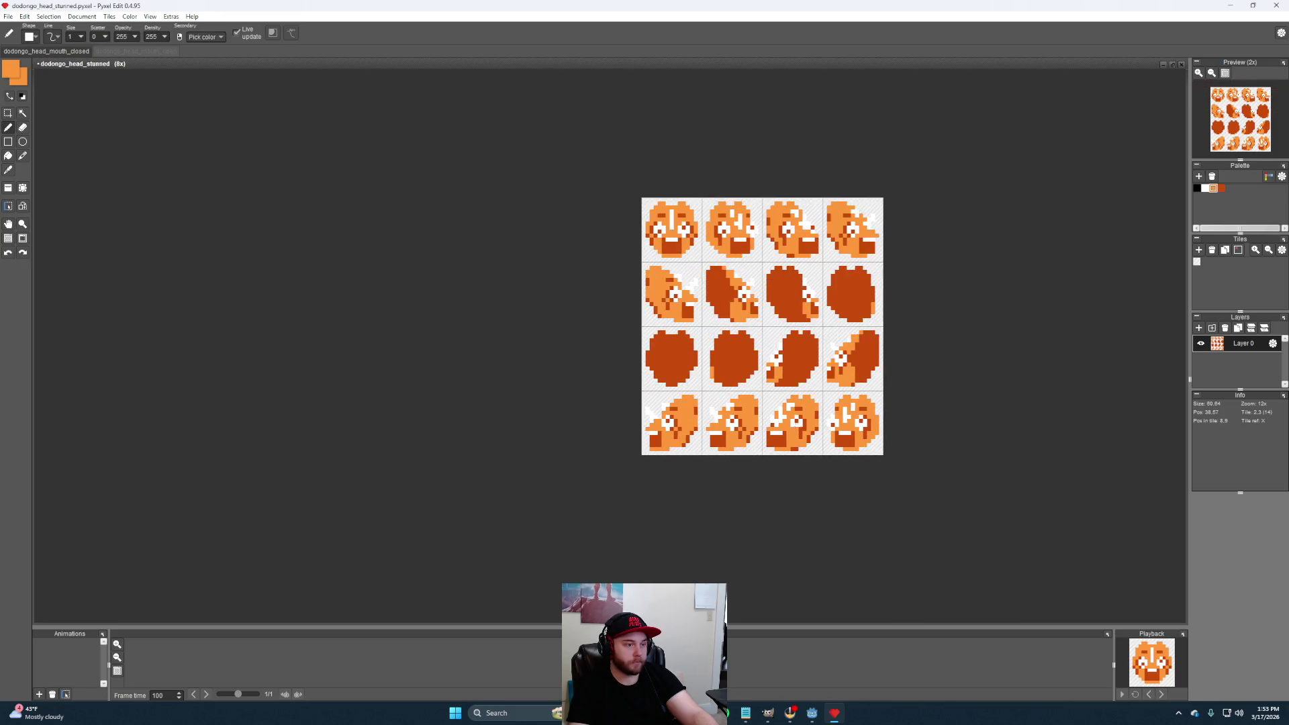
mouse_move(802, 414)
mouse_down()
mouse_move(803, 440)
mouse_move(768, 422)
mouse_move(684, 419)
mouse_up()
scroll(756, 435, up, 1)
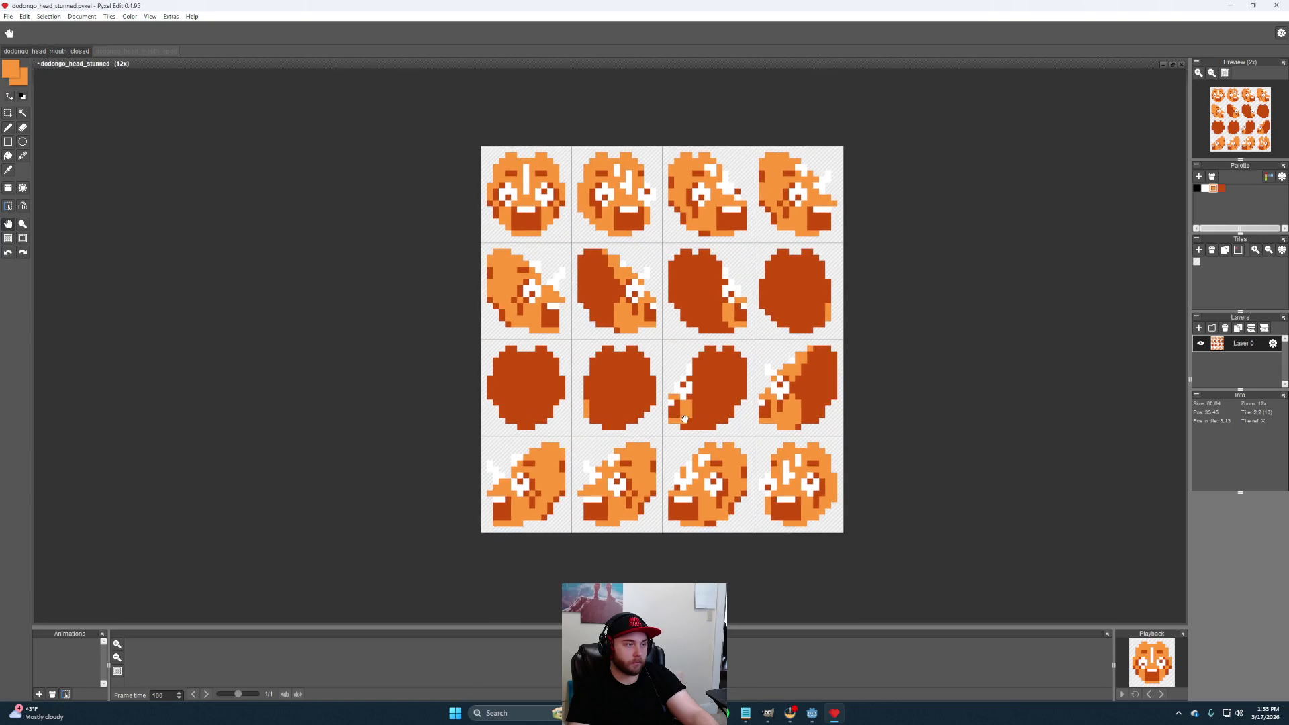
click(8, 17)
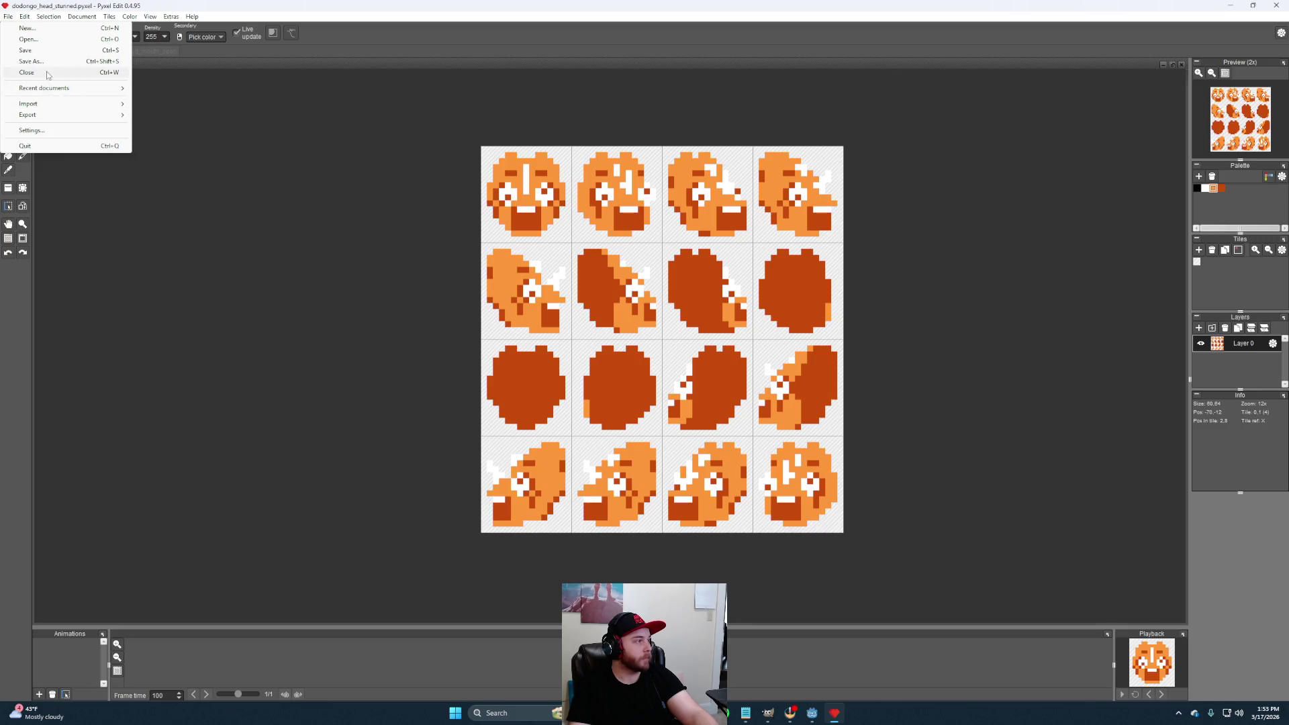
Save the stunned Dodongo head document
mouse_move(28, 113)
click(278, 88)
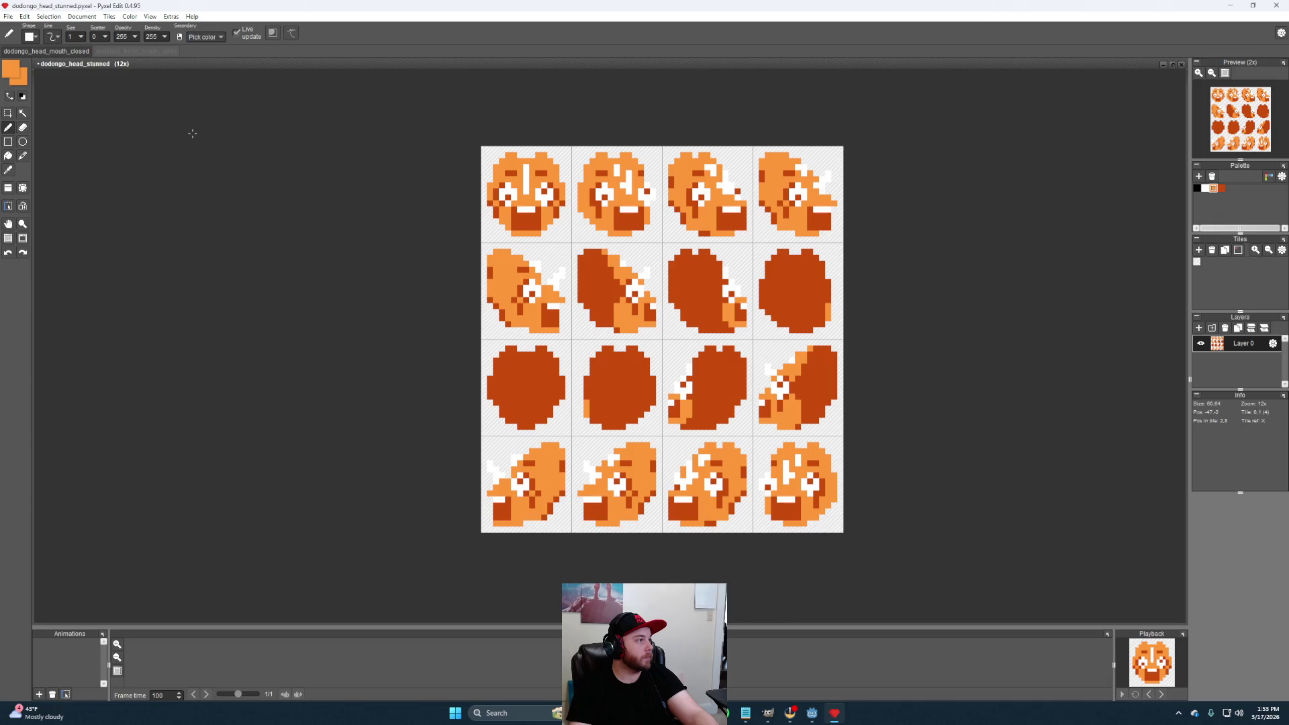
click(7, 16)
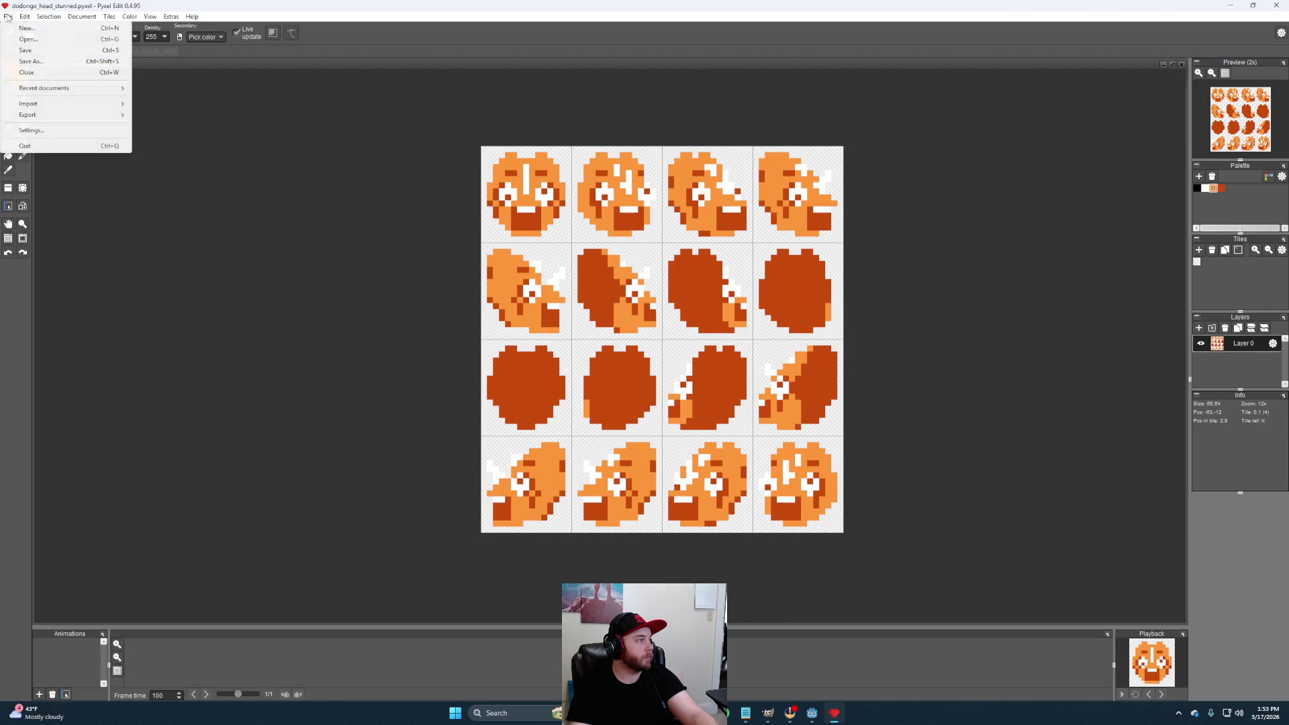
click(22, 48)
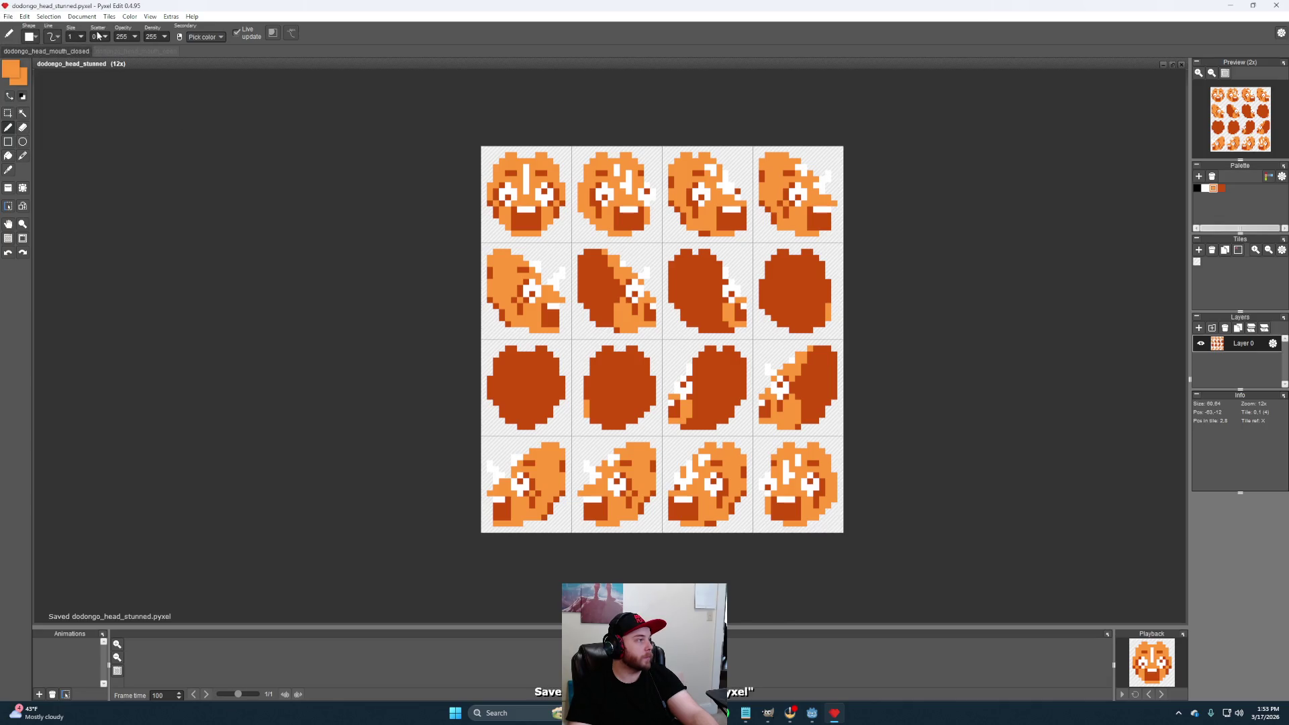
Open dodongo_head_mouth_open.pyxel, then switch through the stunned and mouth-closed tabs
click(7, 17)
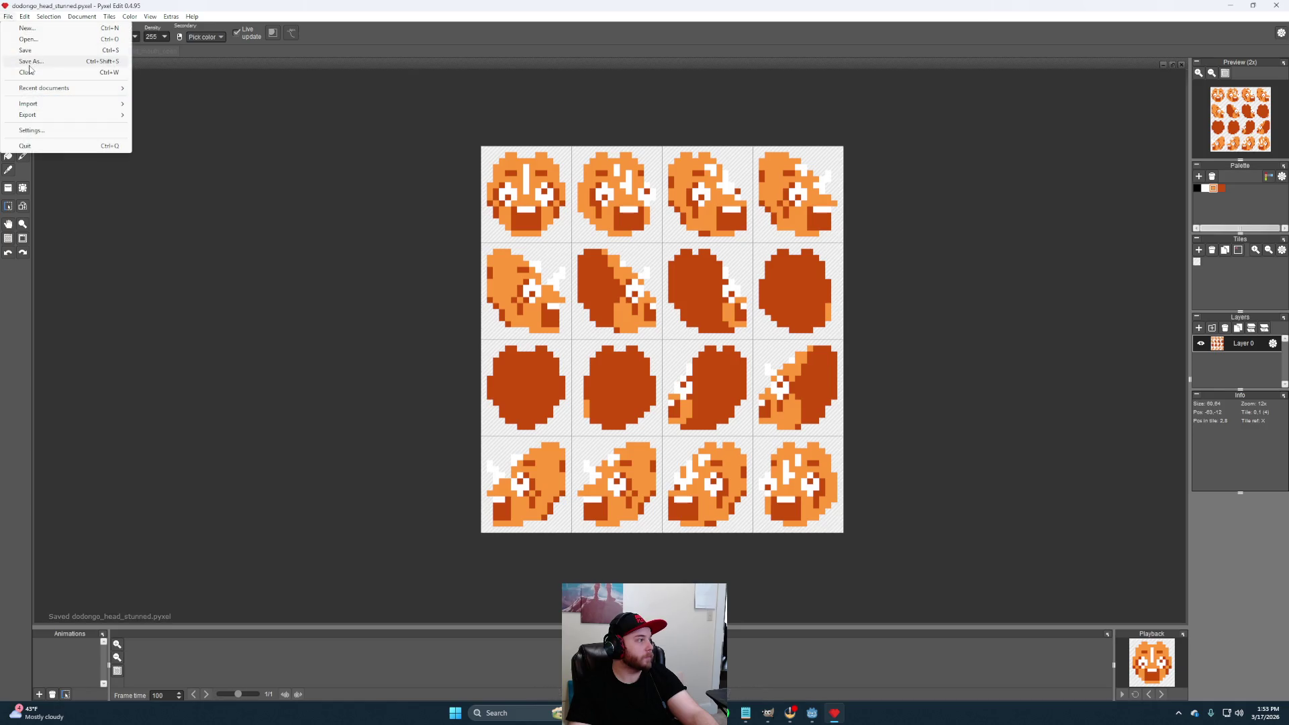
click(29, 38)
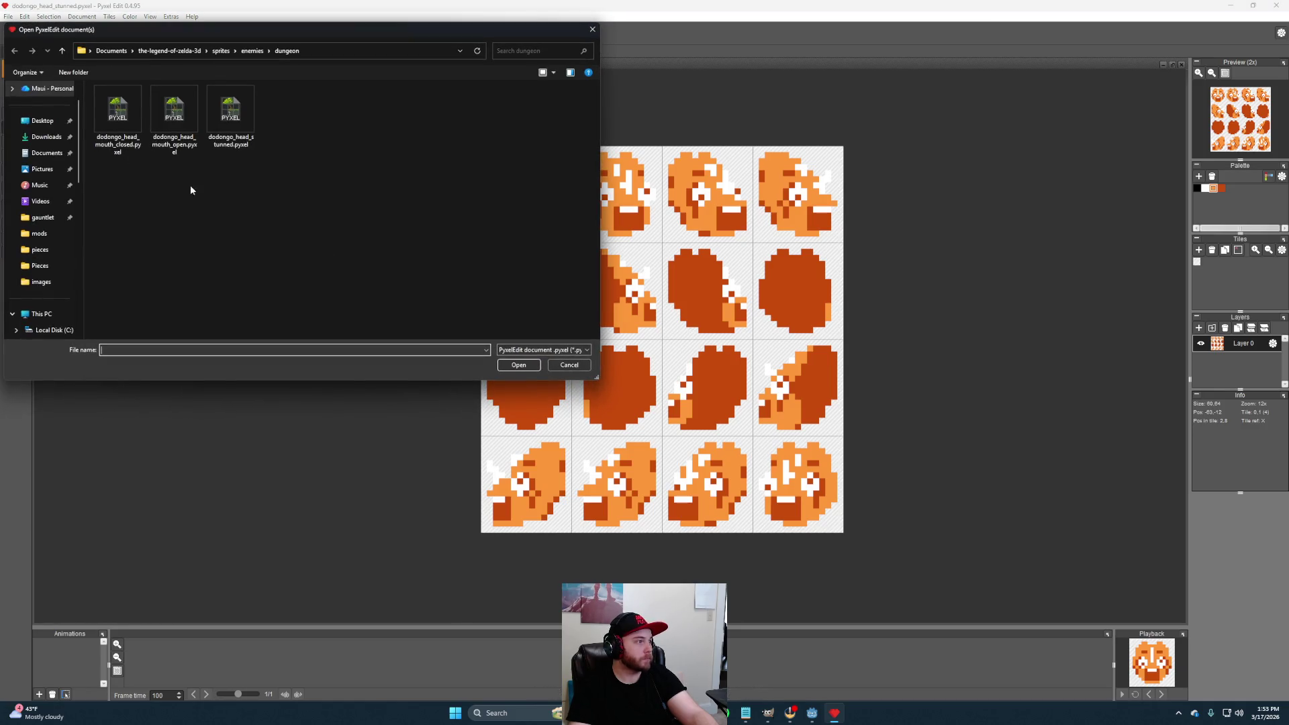
double_click(173, 119)
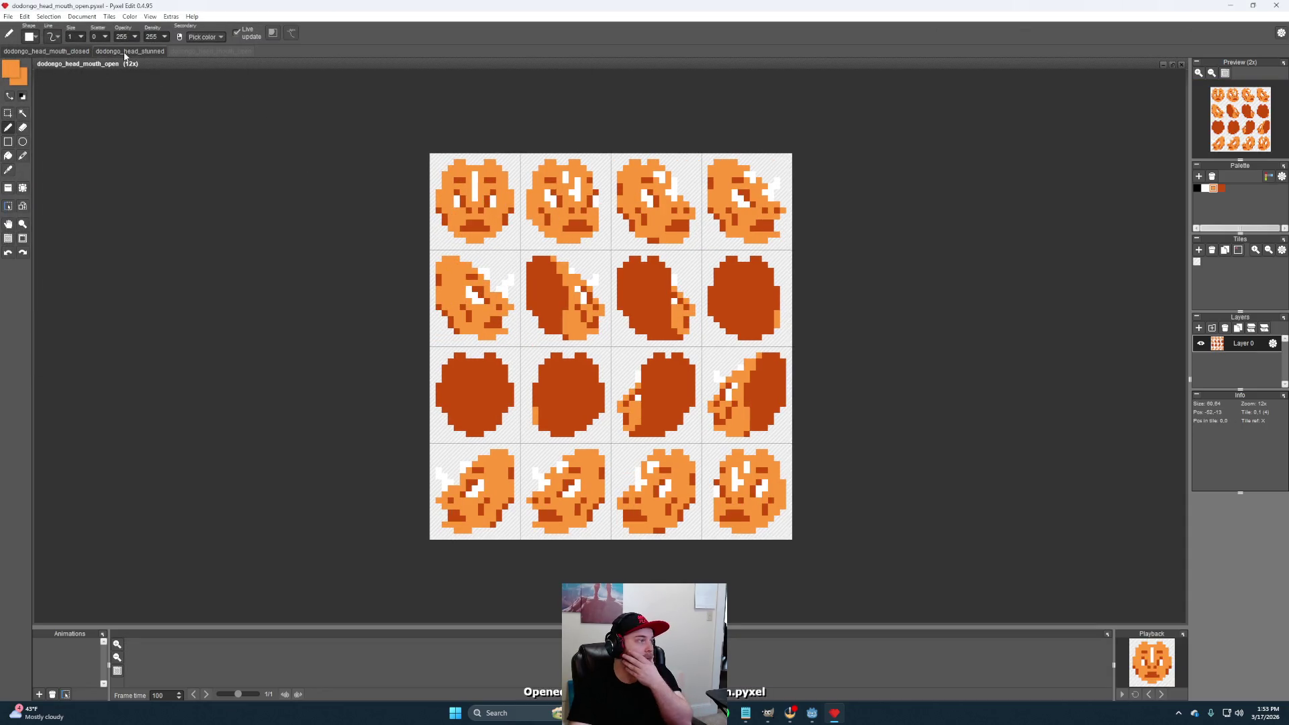
click(124, 51)
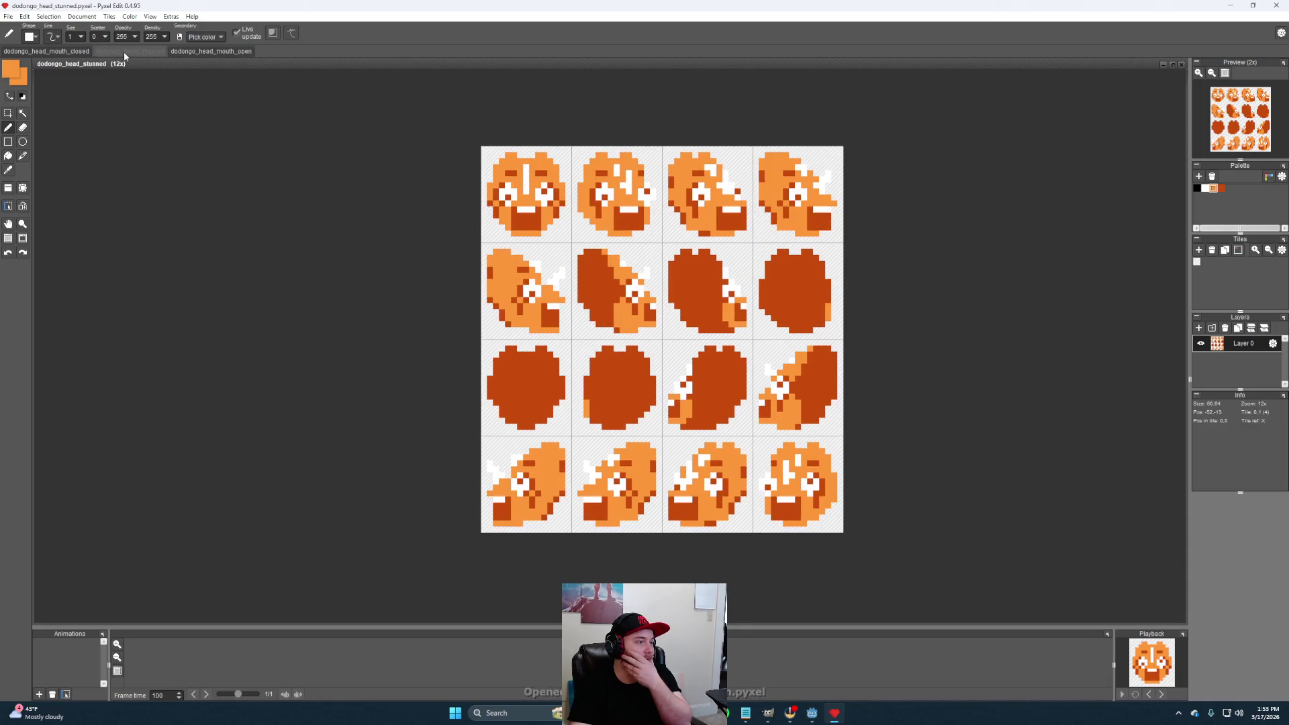
click(41, 47)
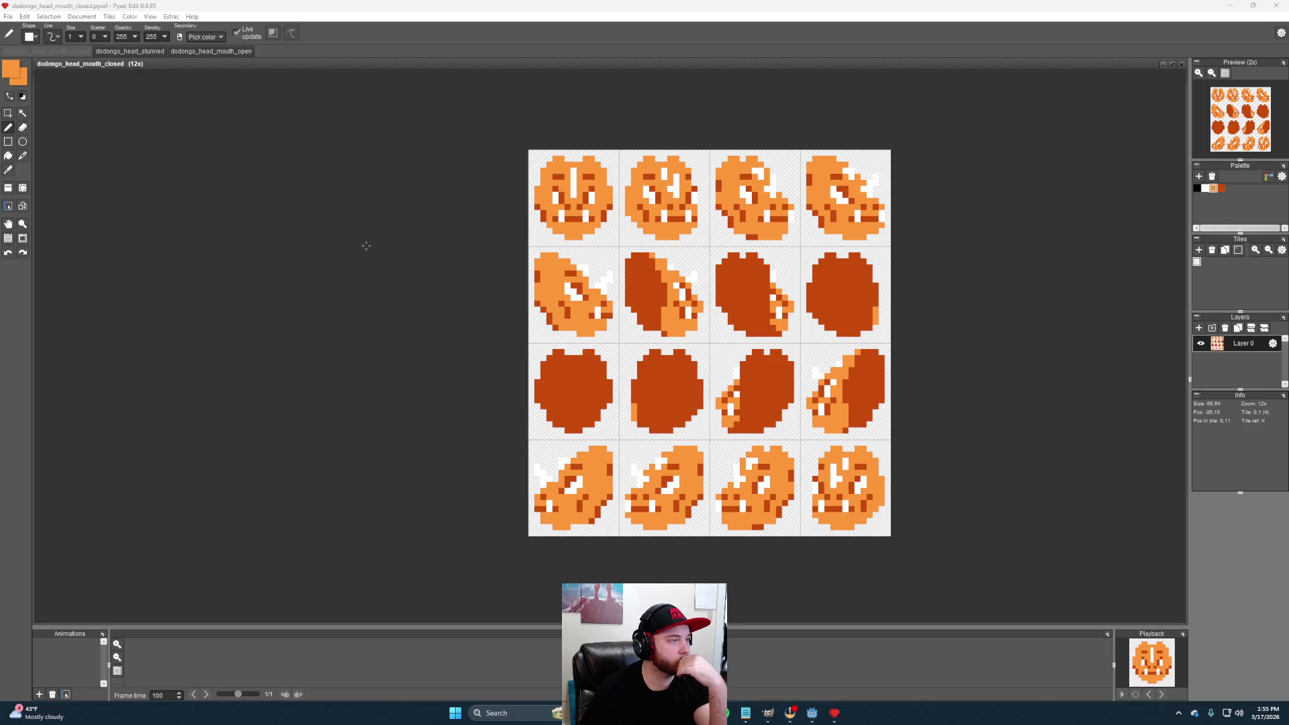
Bring up the File menu over the closed-mouth head sheet
click(7, 16)
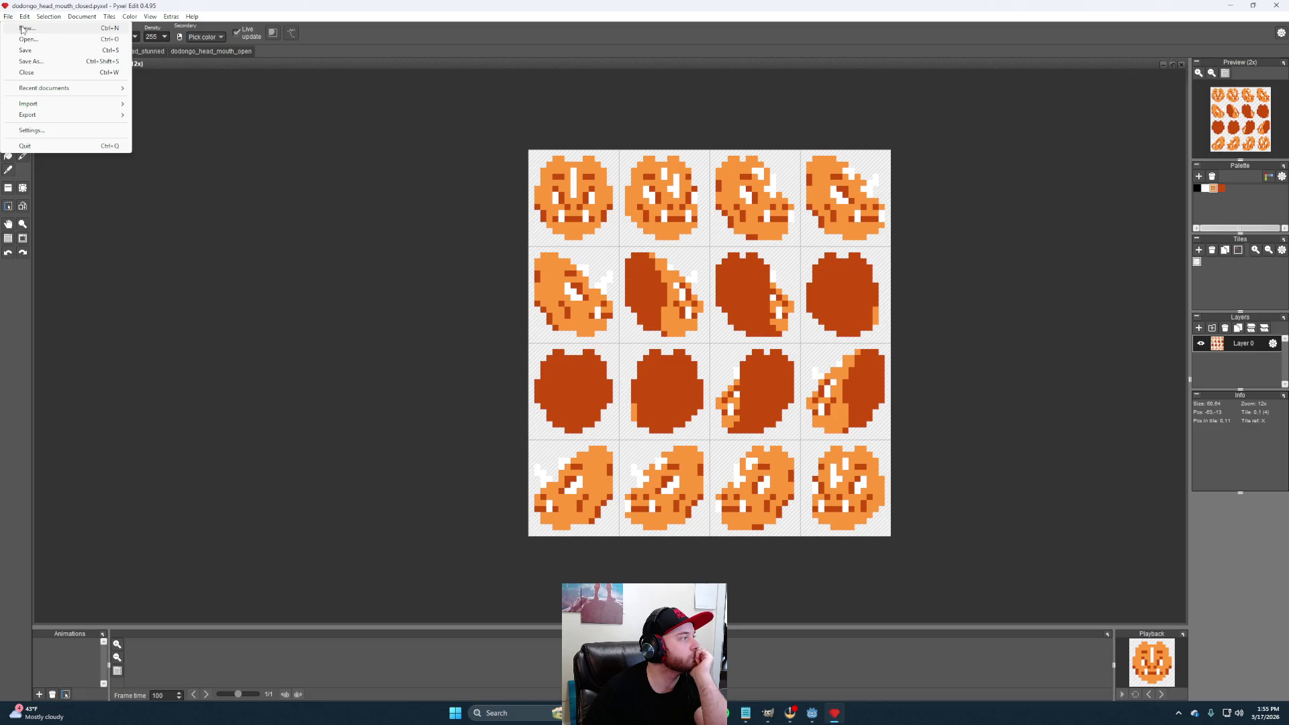
Create a new blank document with tile width 32 and tile height 16
click(24, 29)
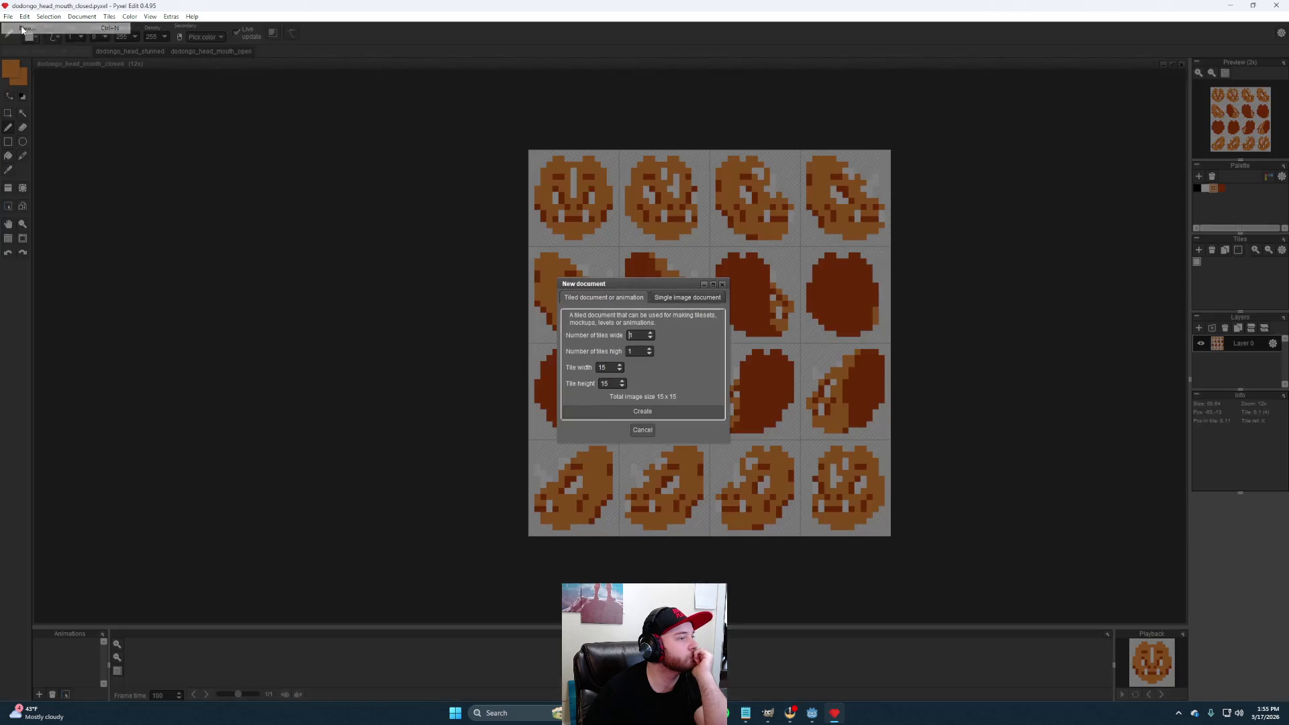
double_click(605, 366)
text(1)
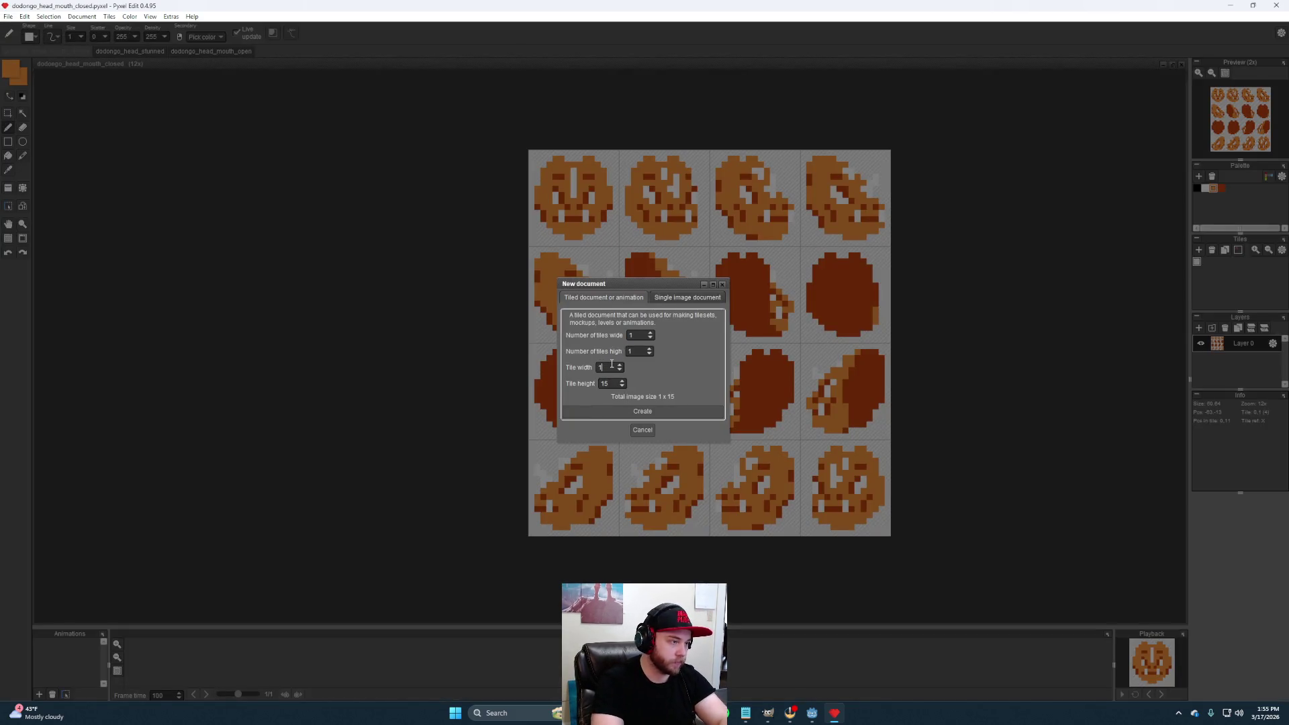
text(32)
double_click(605, 384)
text(16)
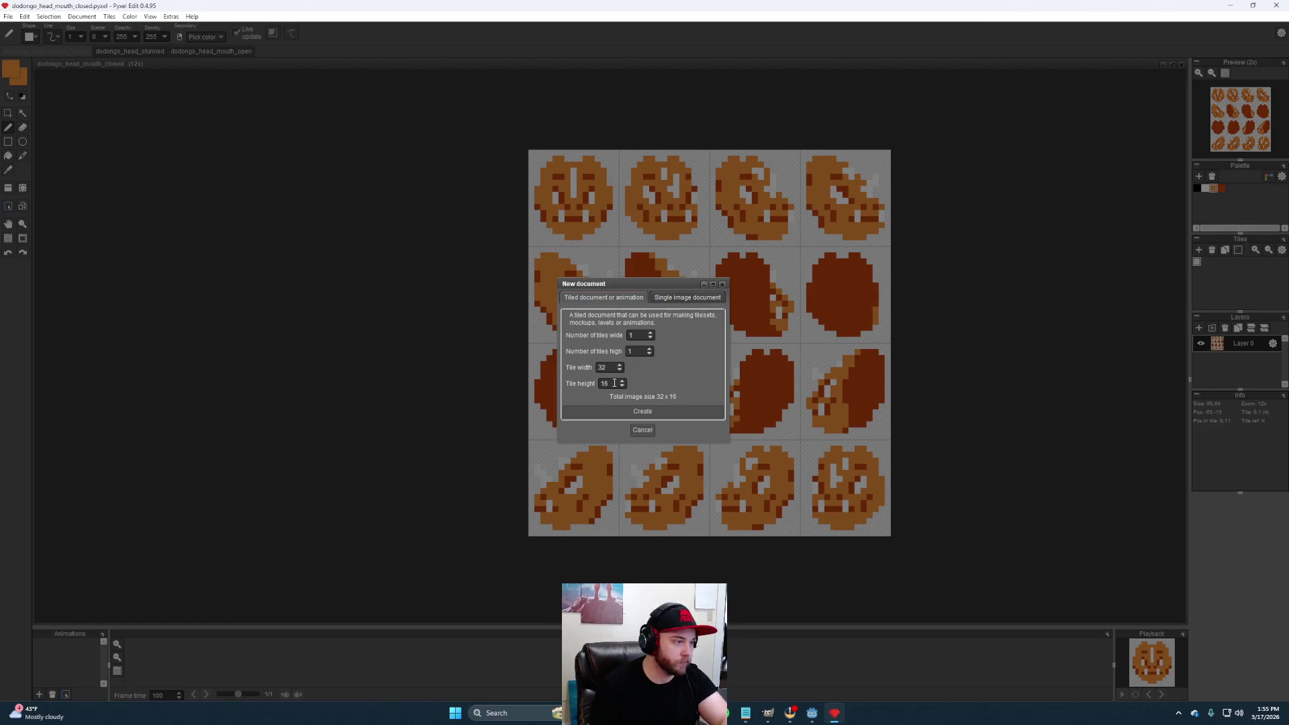
click(656, 413)
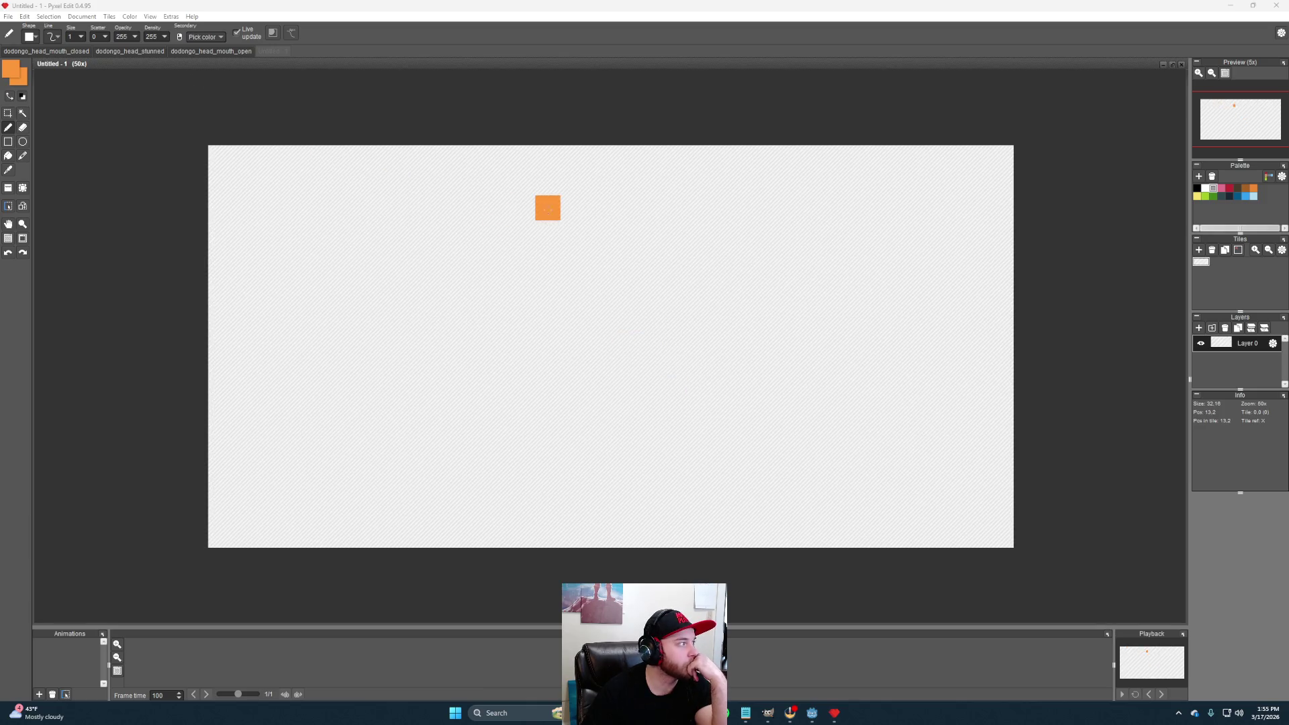
click(8, 114)
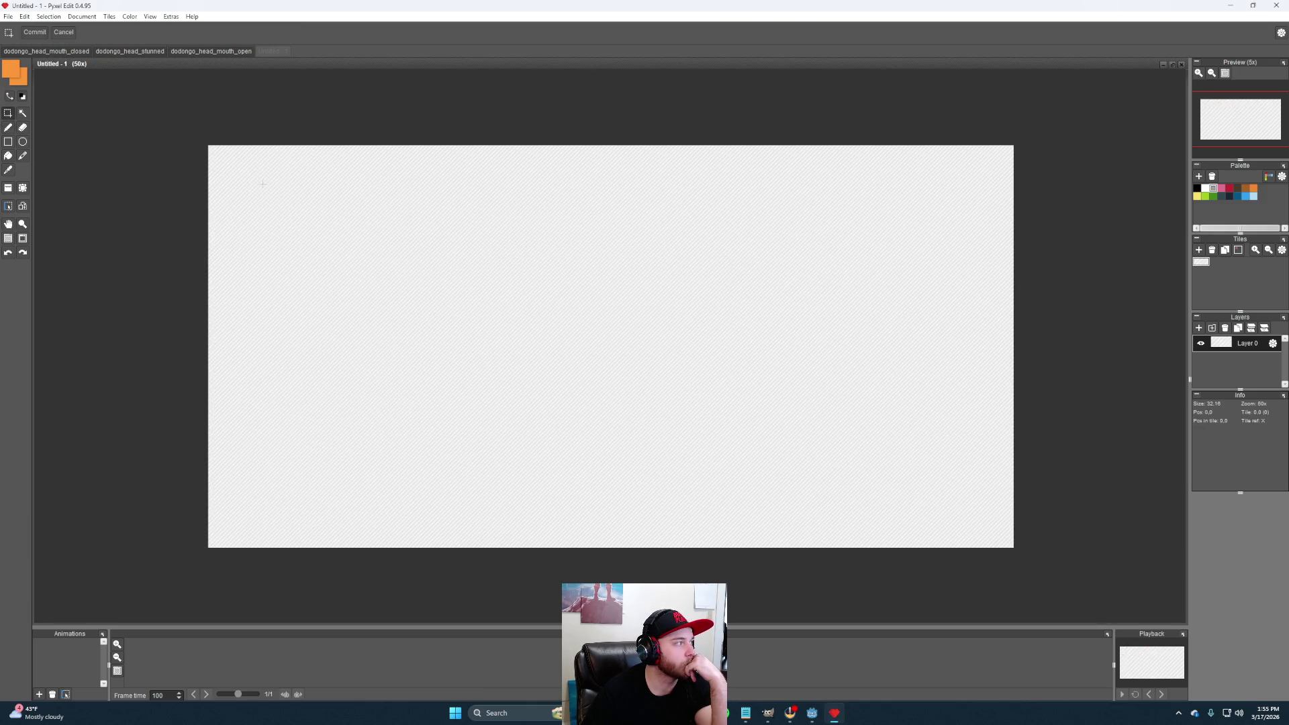
Draw the orange top bar of the head outline across the upper edge
drag(212, 147, 610, 185)
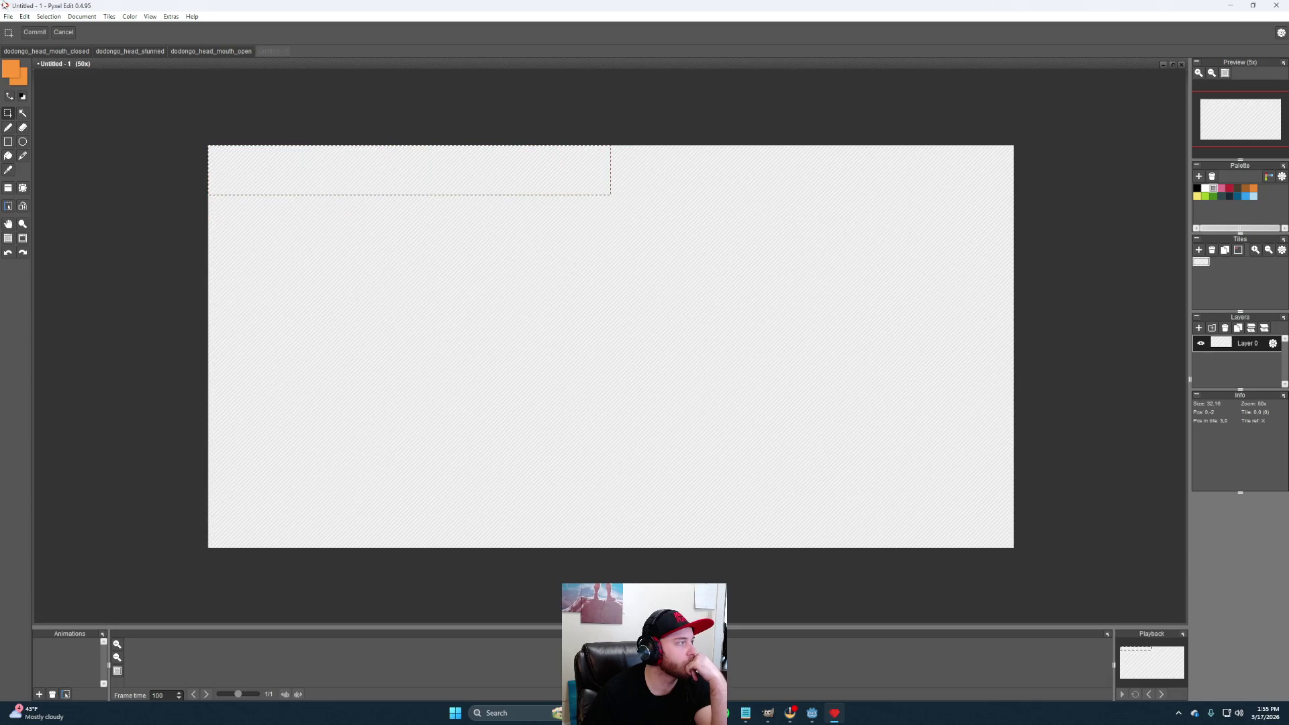
click(8, 128)
click(599, 158)
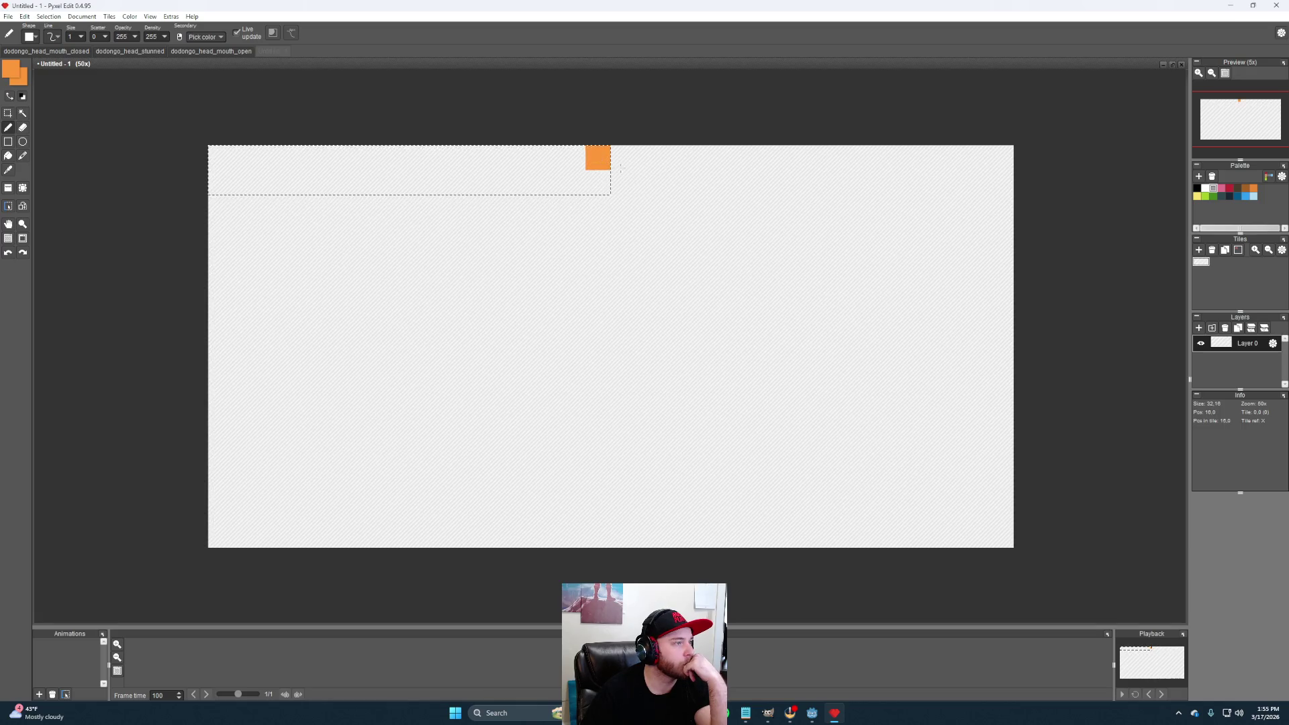
key(m)
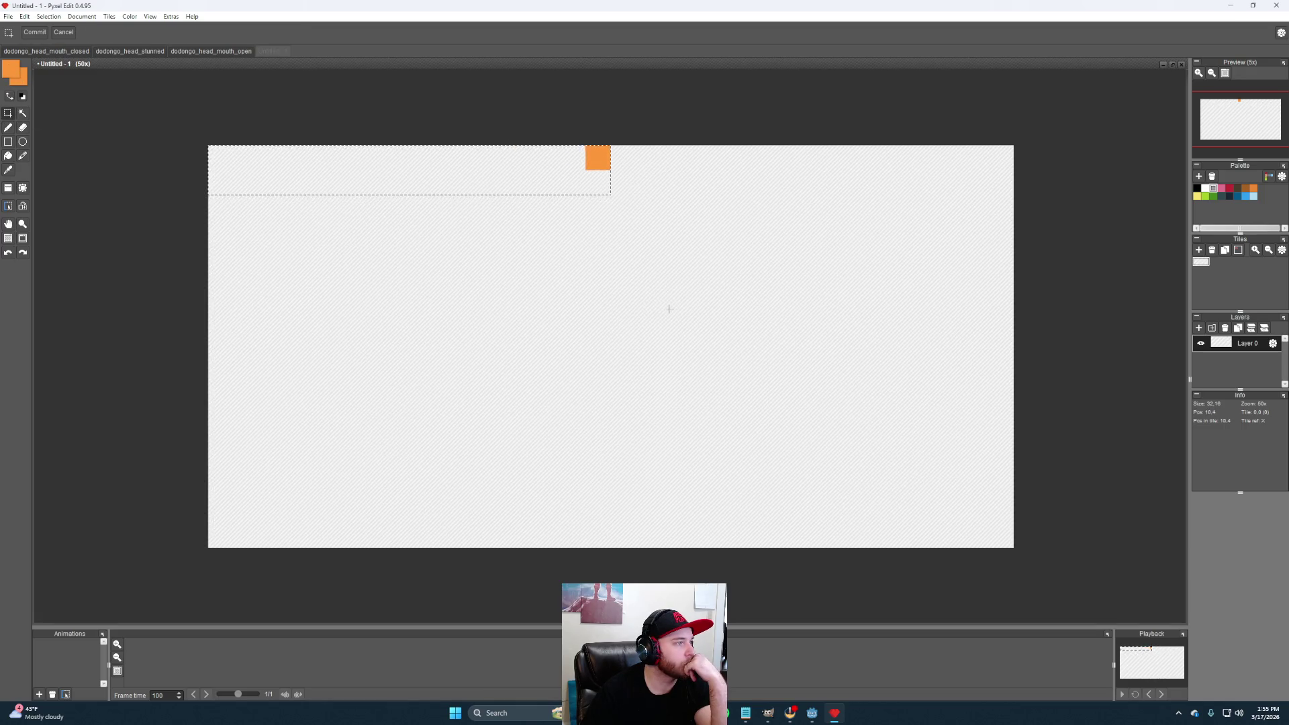
click(9, 127)
click(623, 158)
click(624, 183)
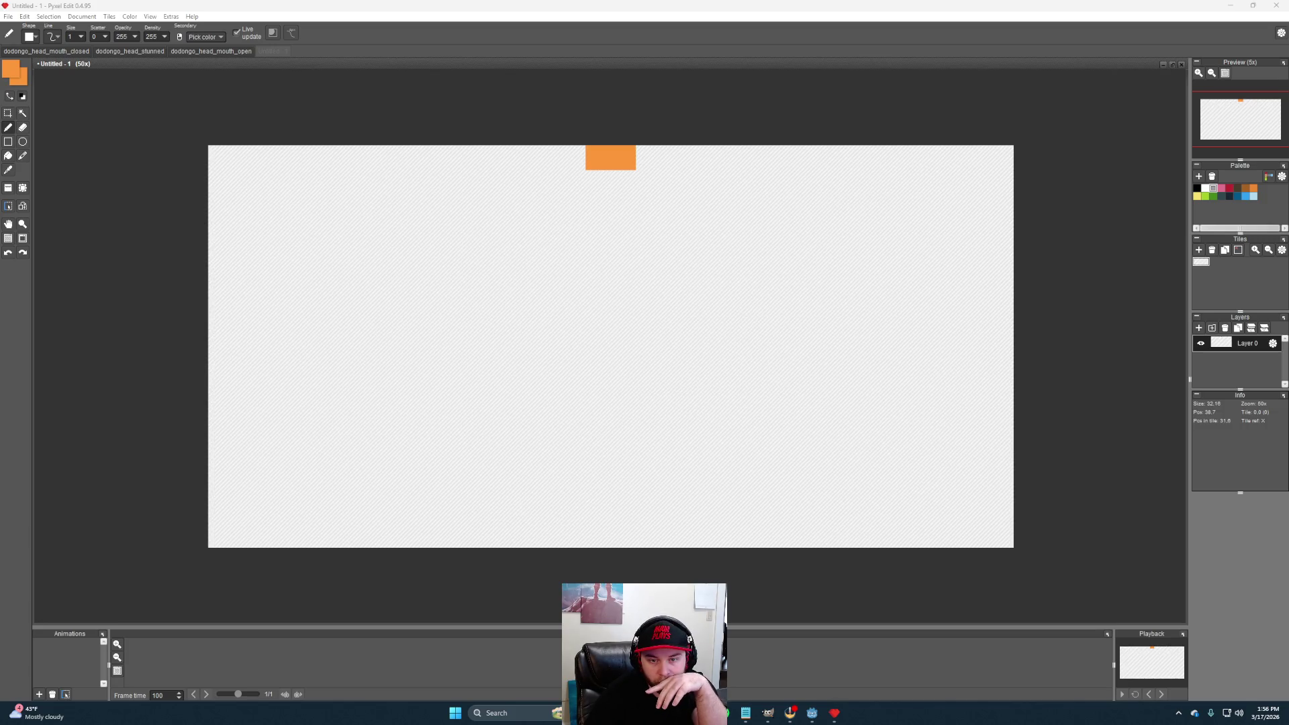
click(573, 158)
click(648, 158)
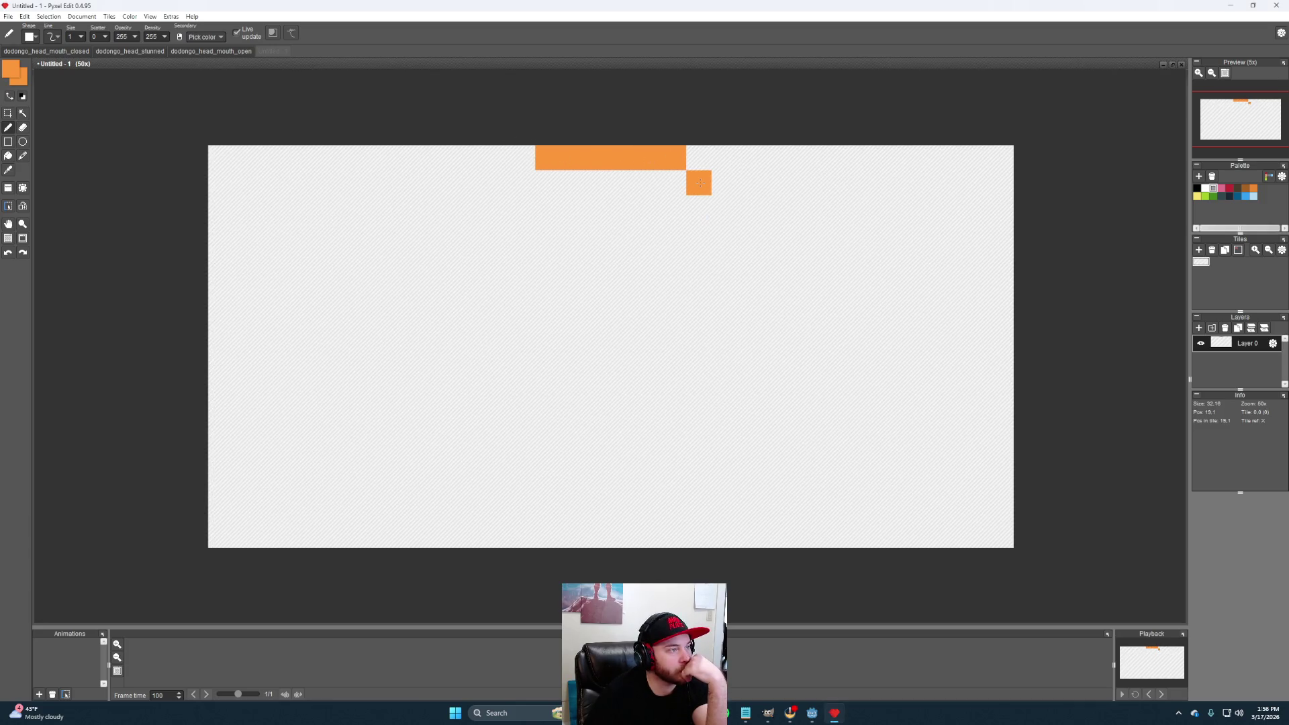
Step the orange outline down the right side of the head
click(699, 183)
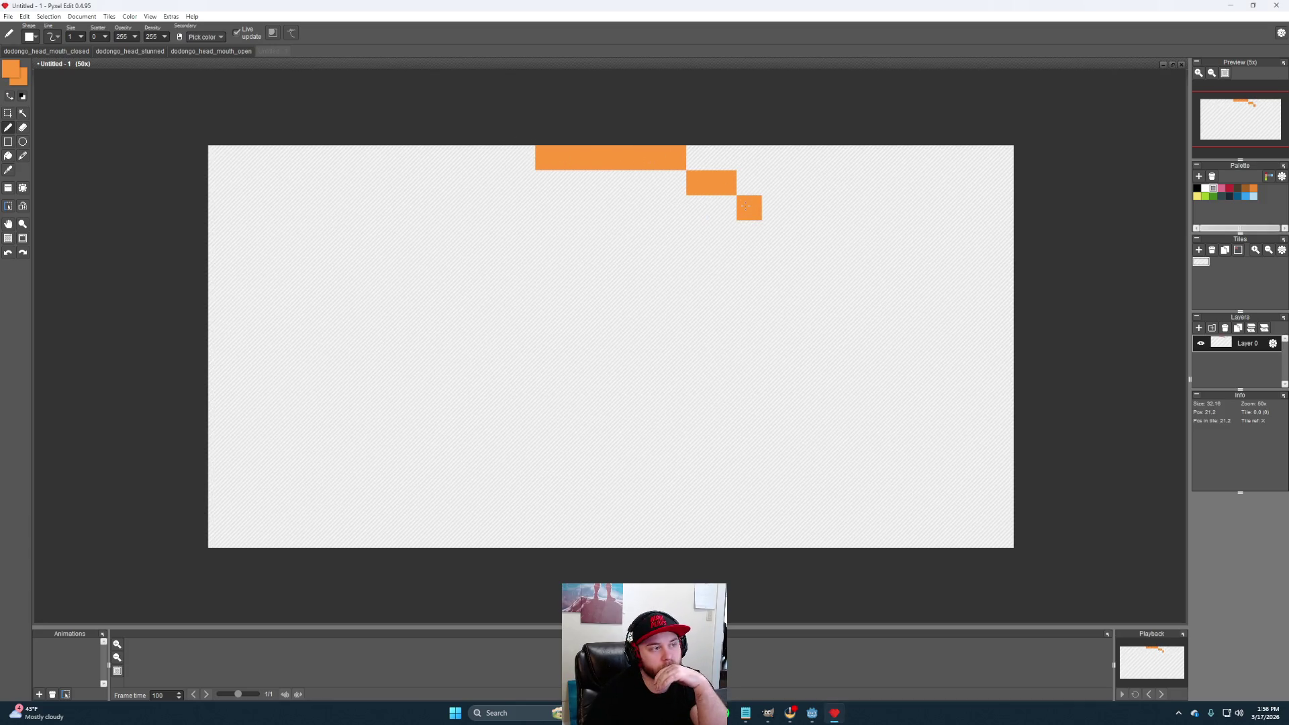
click(750, 209)
click(774, 232)
click(775, 259)
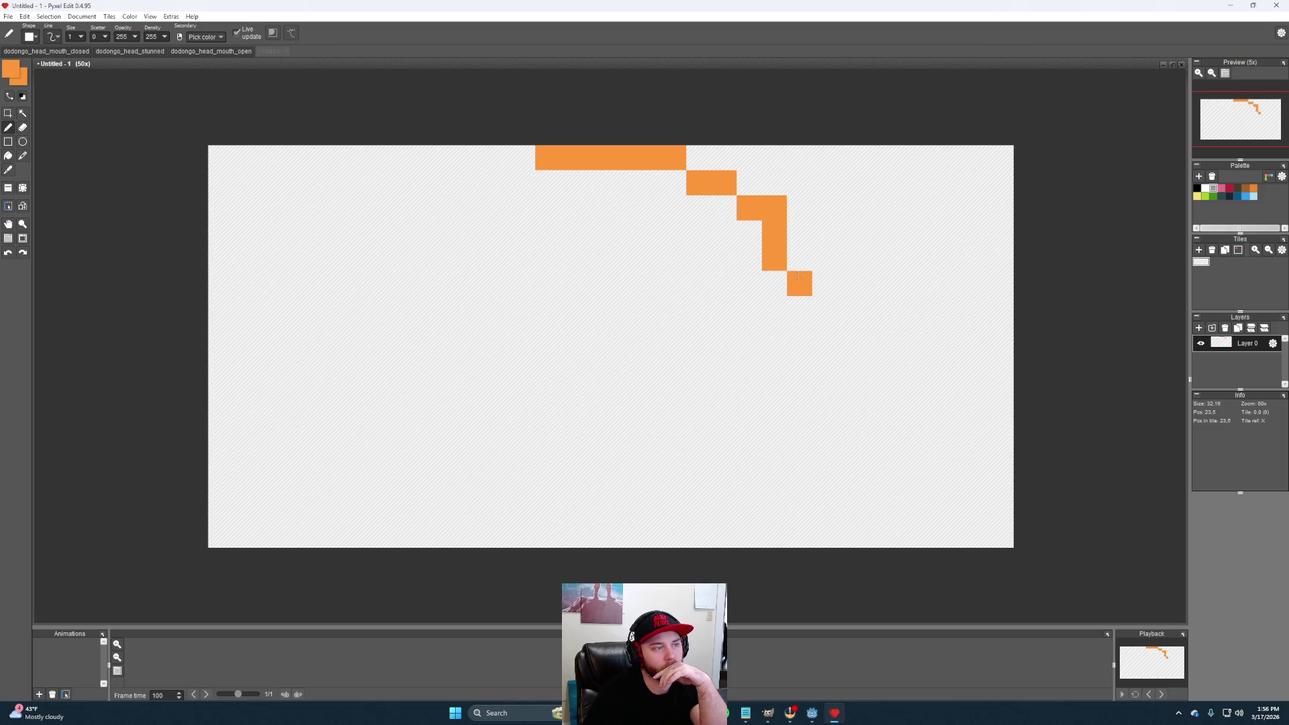
click(800, 283)
click(800, 308)
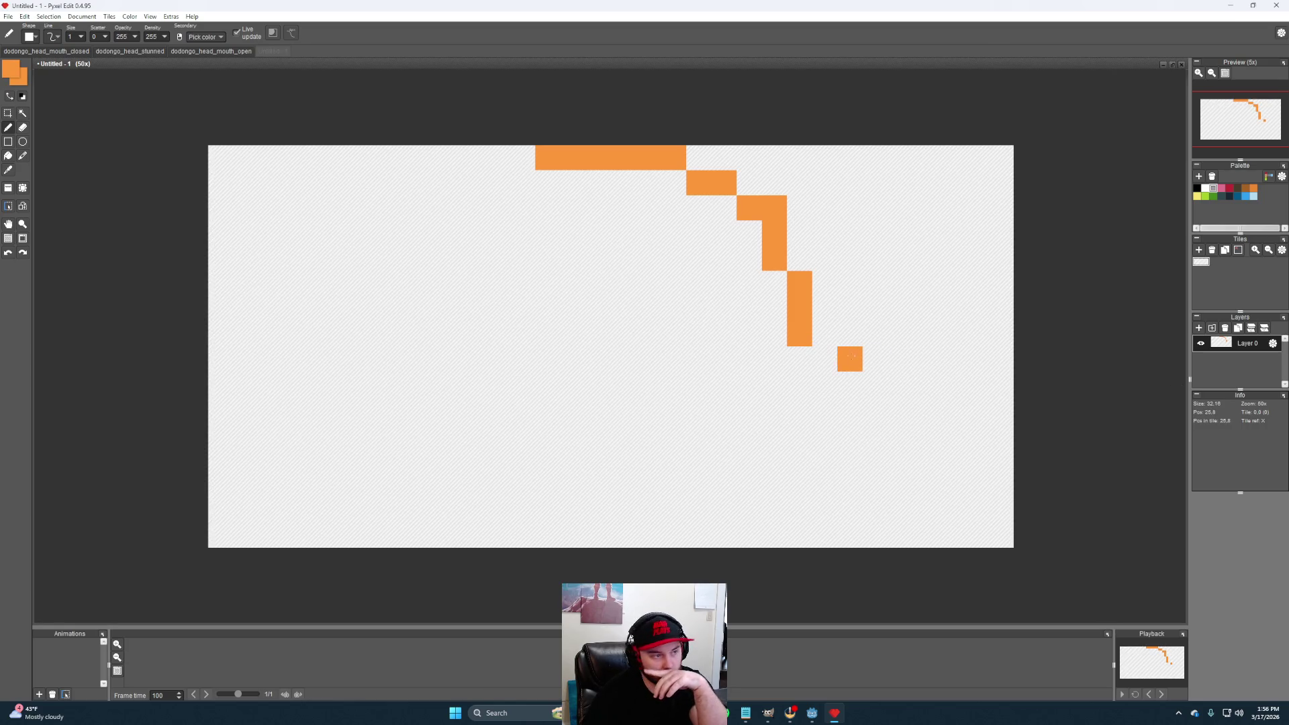
click(800, 359)
Curve the outline back down-left to the bottom edge
click(775, 384)
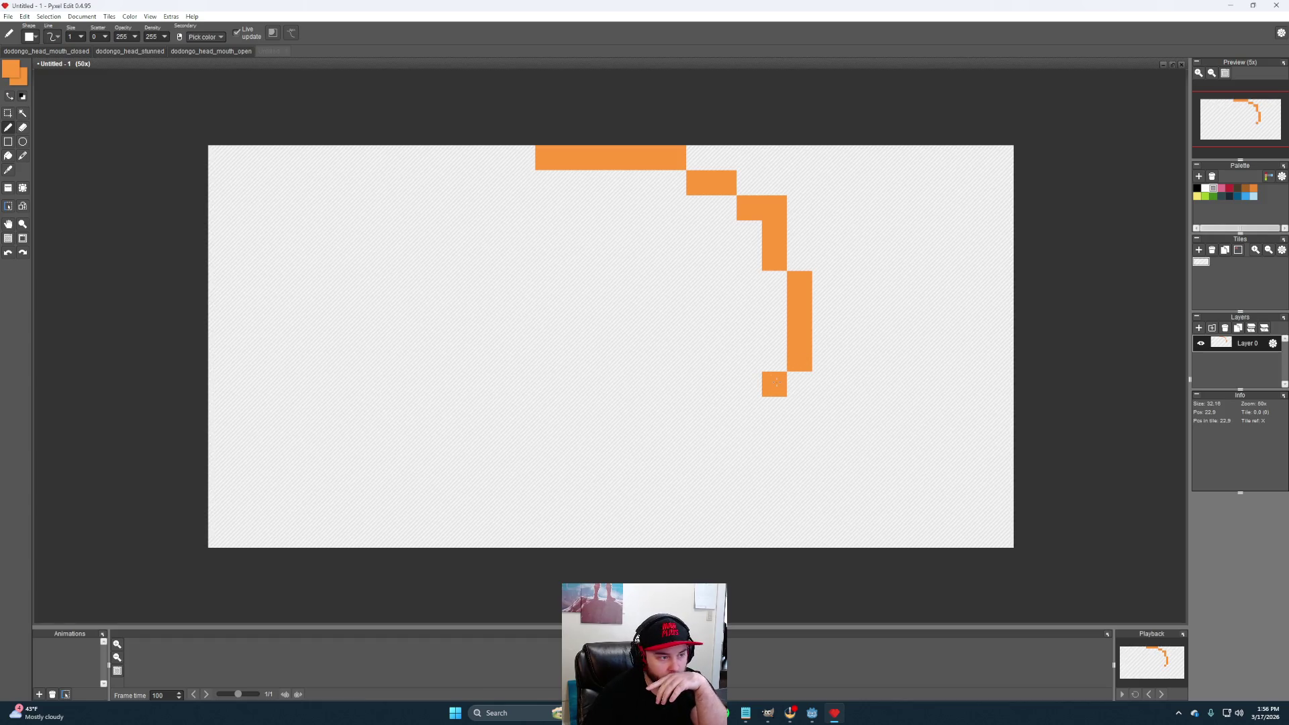
click(775, 409)
click(725, 409)
click(750, 434)
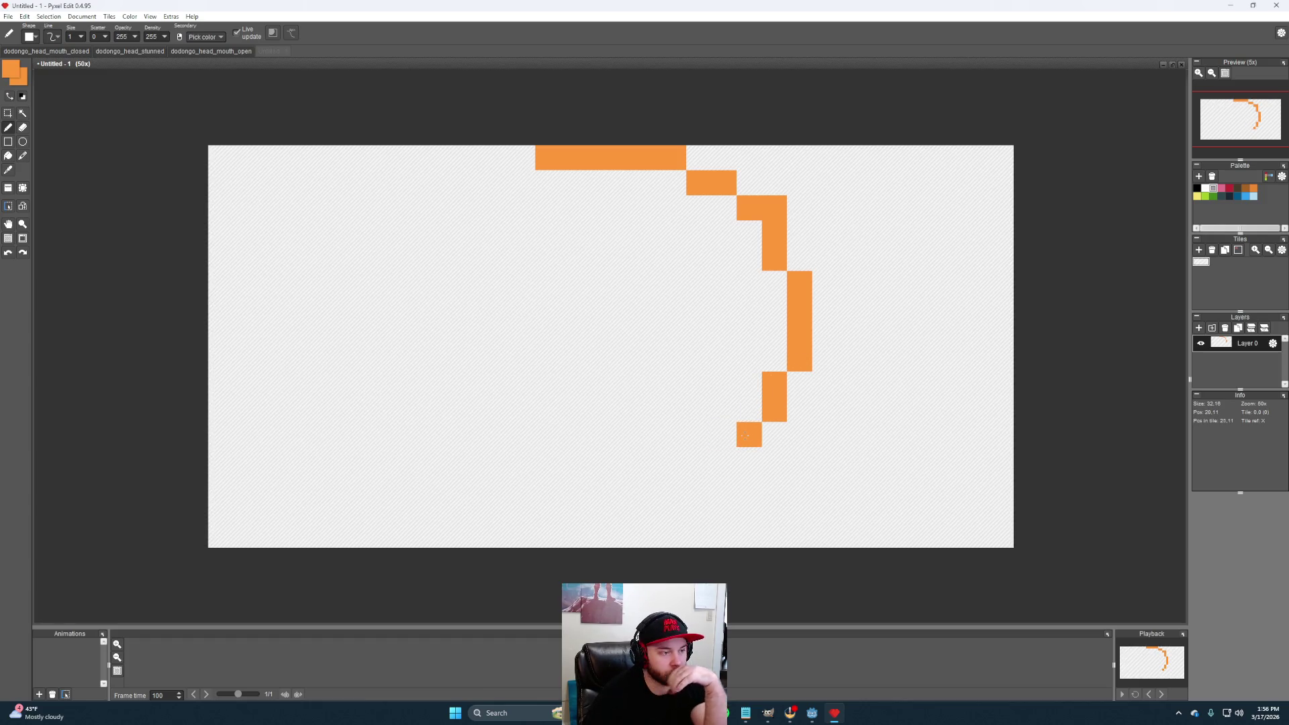
click(724, 460)
click(699, 485)
click(674, 510)
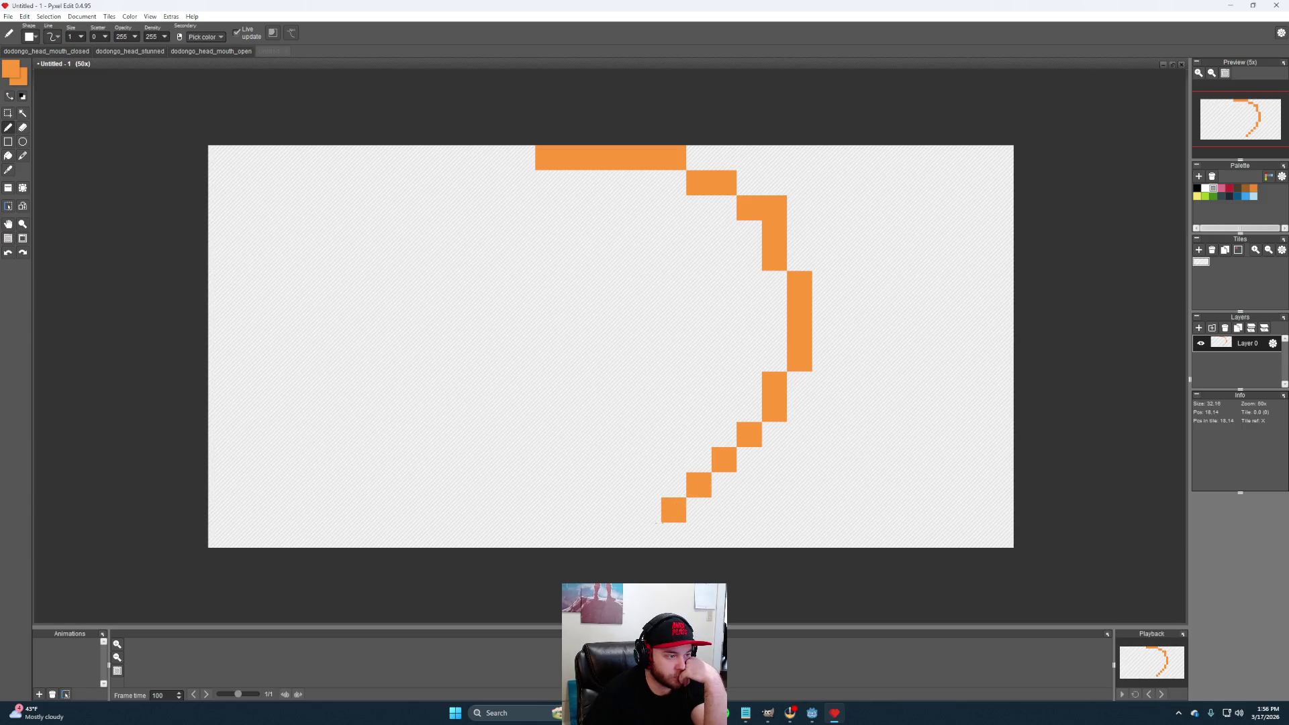
click(649, 535)
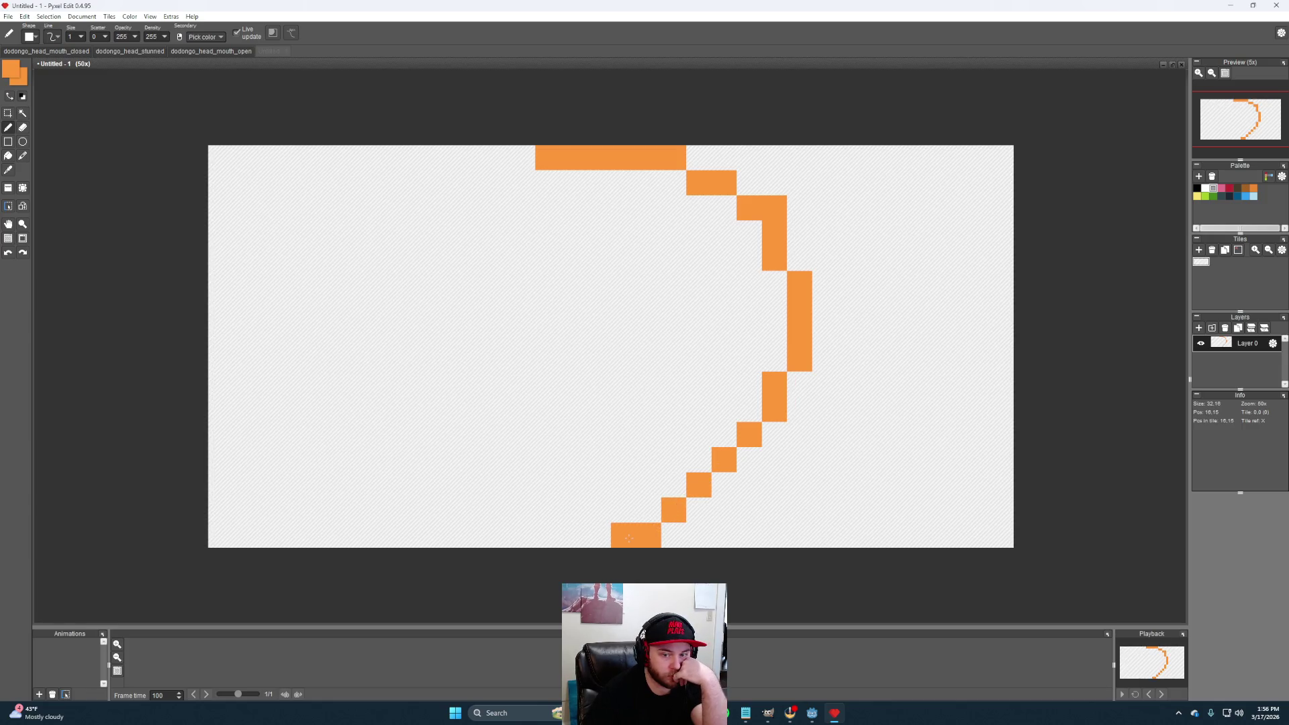
click(630, 538)
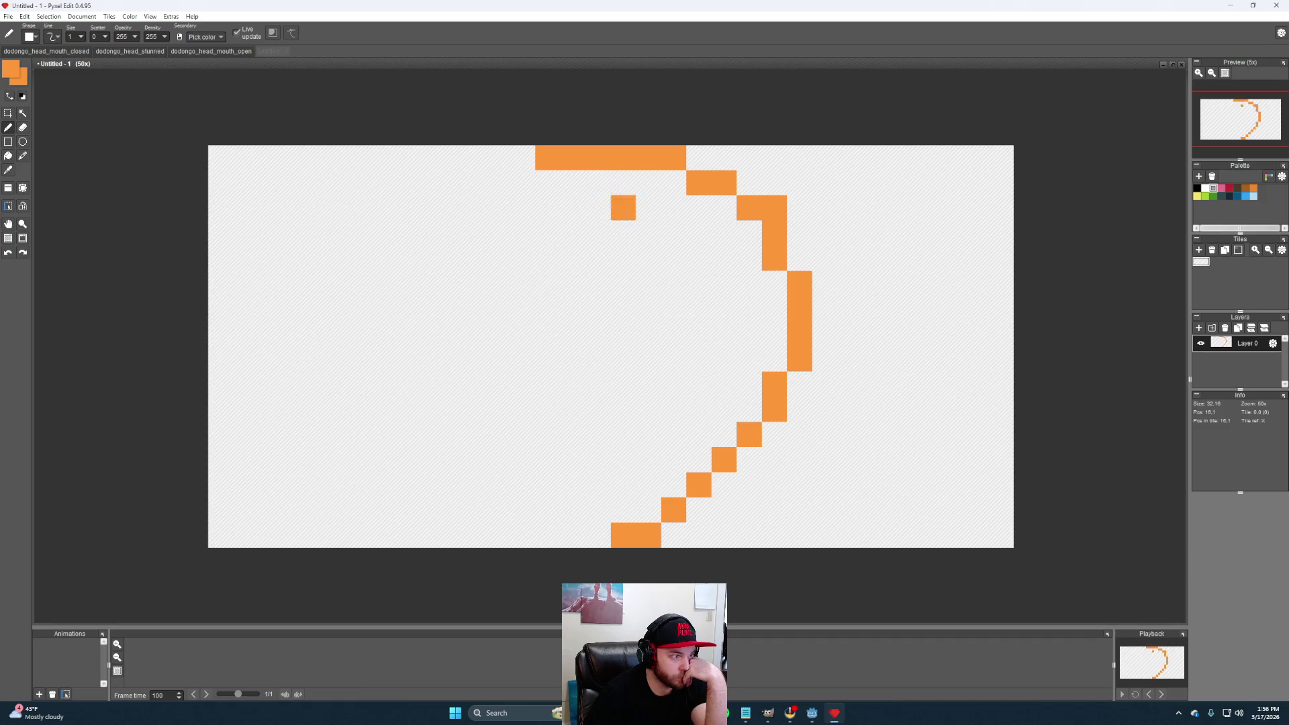
Extend the bottom edge left and step the outline up to the lower left
click(599, 535)
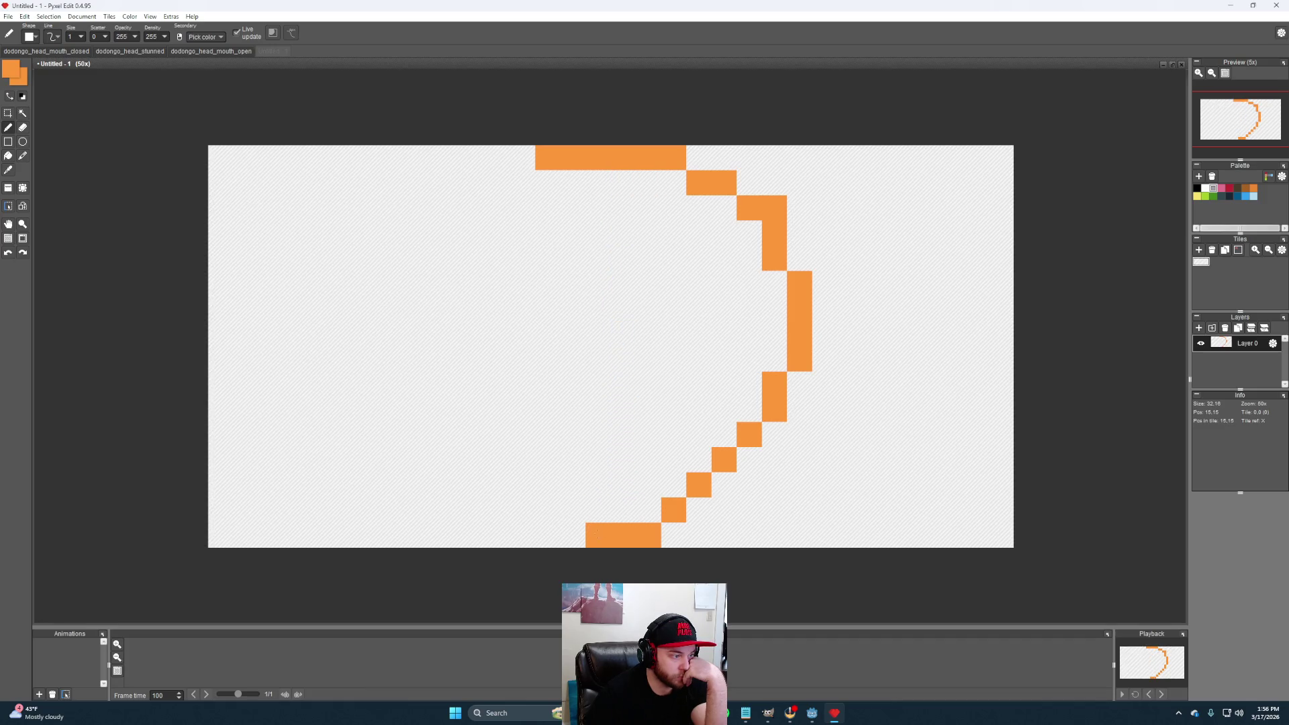
click(547, 511)
click(523, 485)
click(498, 460)
click(472, 434)
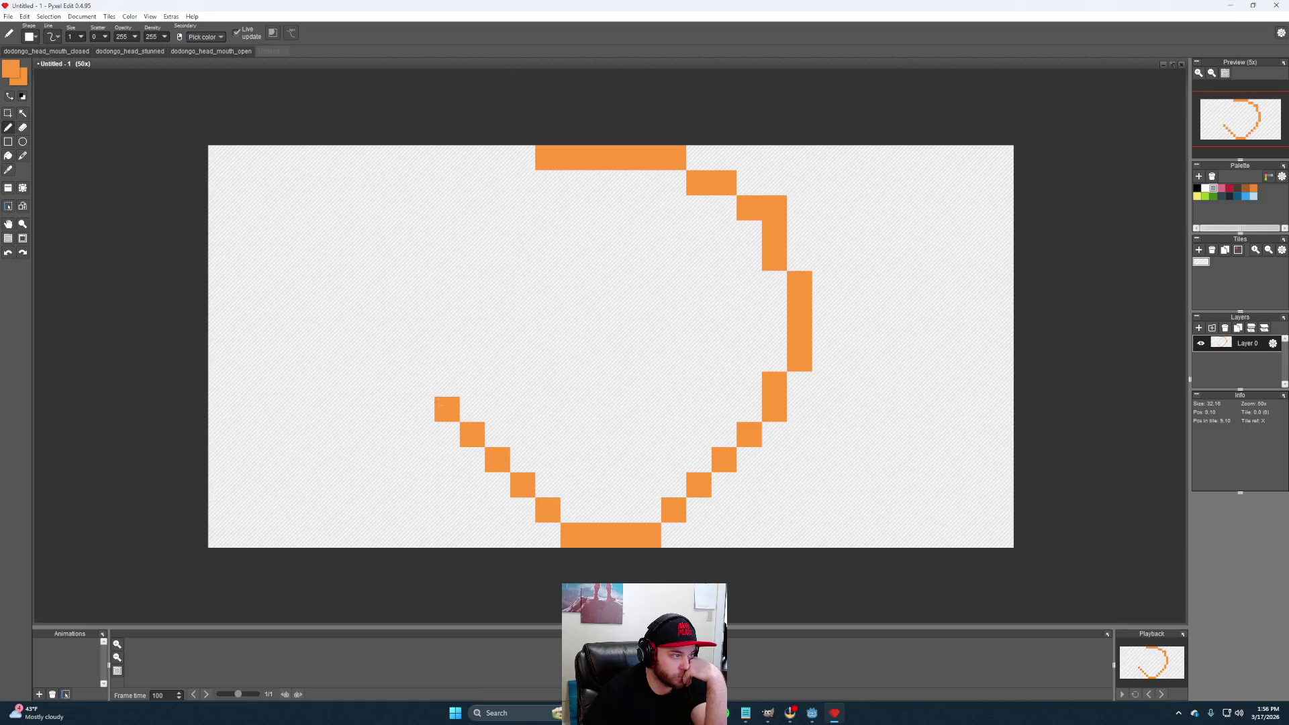
click(447, 409)
click(448, 385)
Run the outline up the left side and join it to the top row, closing the loop
click(422, 358)
click(422, 334)
click(423, 309)
click(422, 283)
click(447, 258)
click(447, 233)
click(448, 208)
click(473, 207)
click(498, 182)
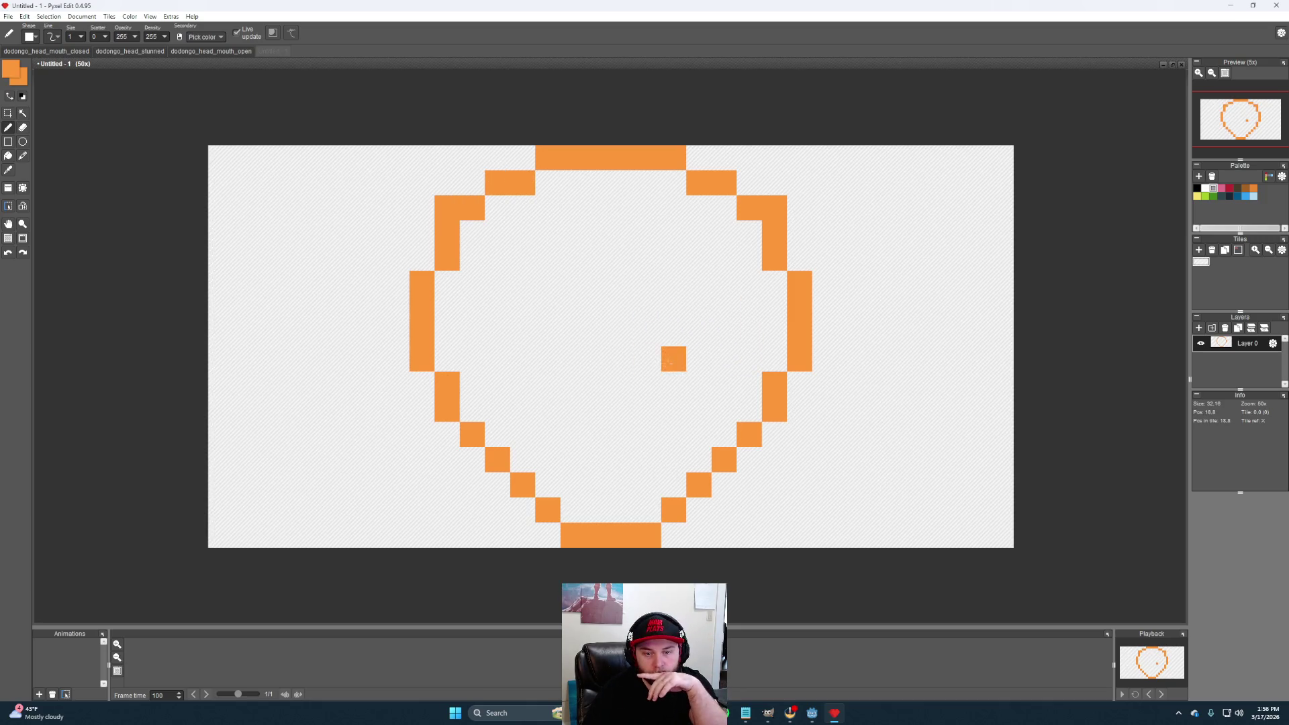
scroll(726, 321, down, 3)
scroll(636, 354, up, 3)
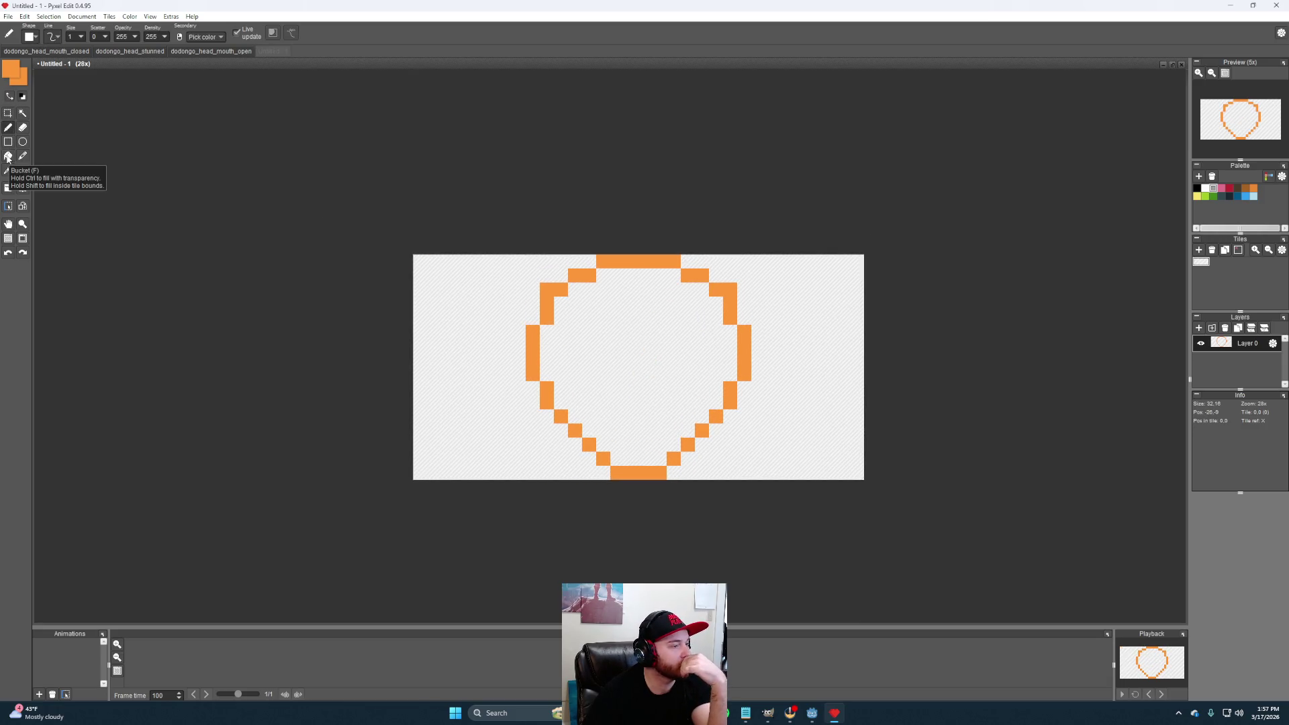
Bucket-fill the inside of the head outline solid orange
drag(731, 333, 633, 343)
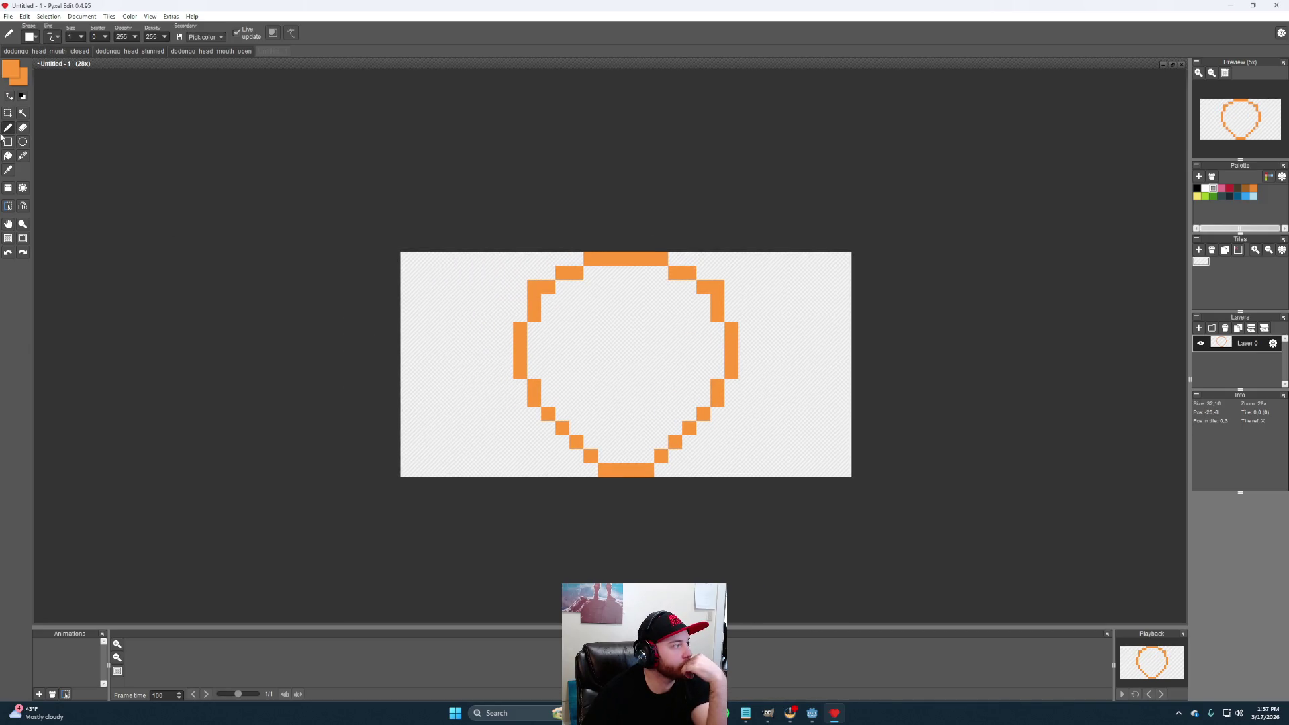
click(9, 155)
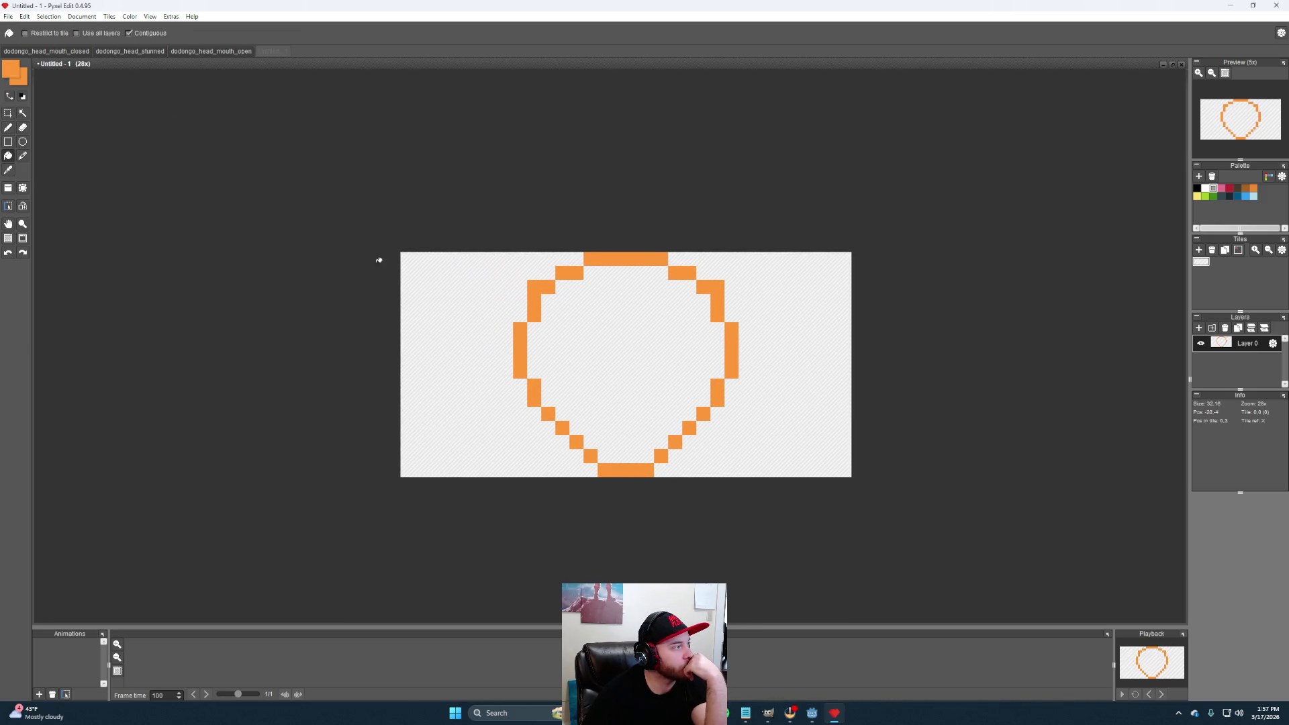
click(648, 342)
click(8, 128)
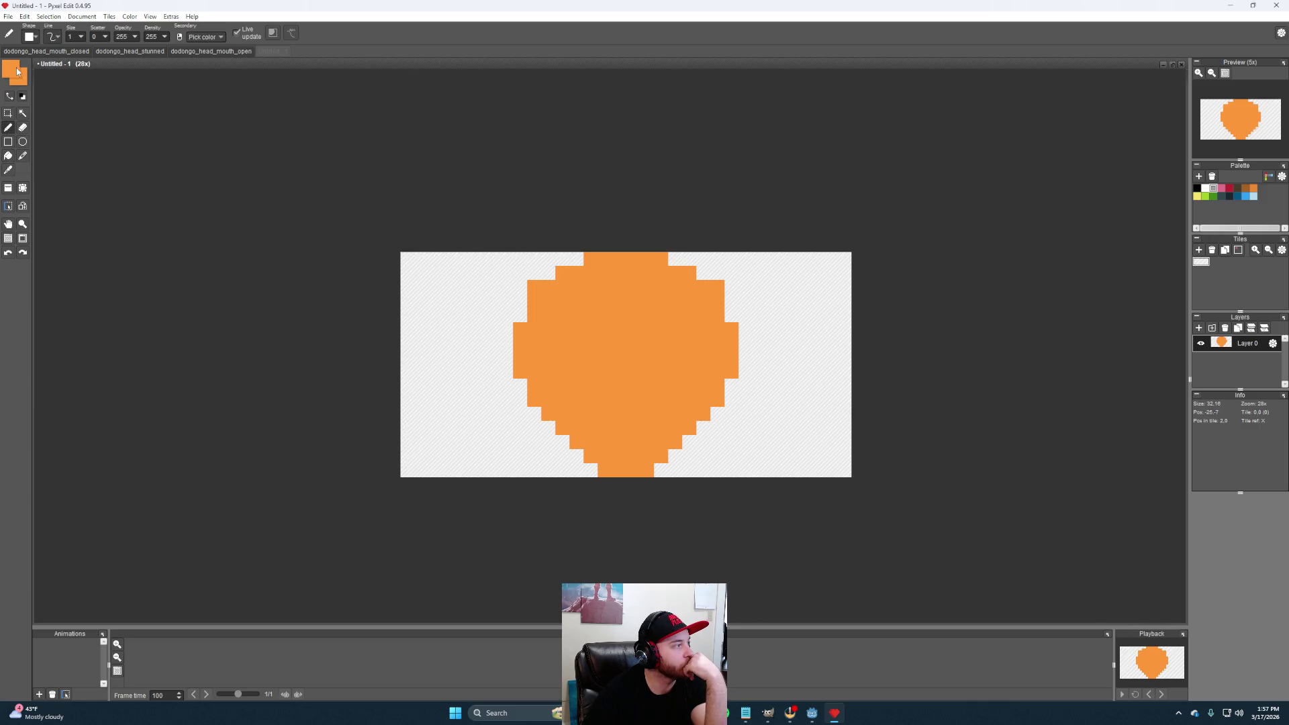
Eyedrop dark orange from the stunned Dodongo sheet and return to the new drawing
click(121, 50)
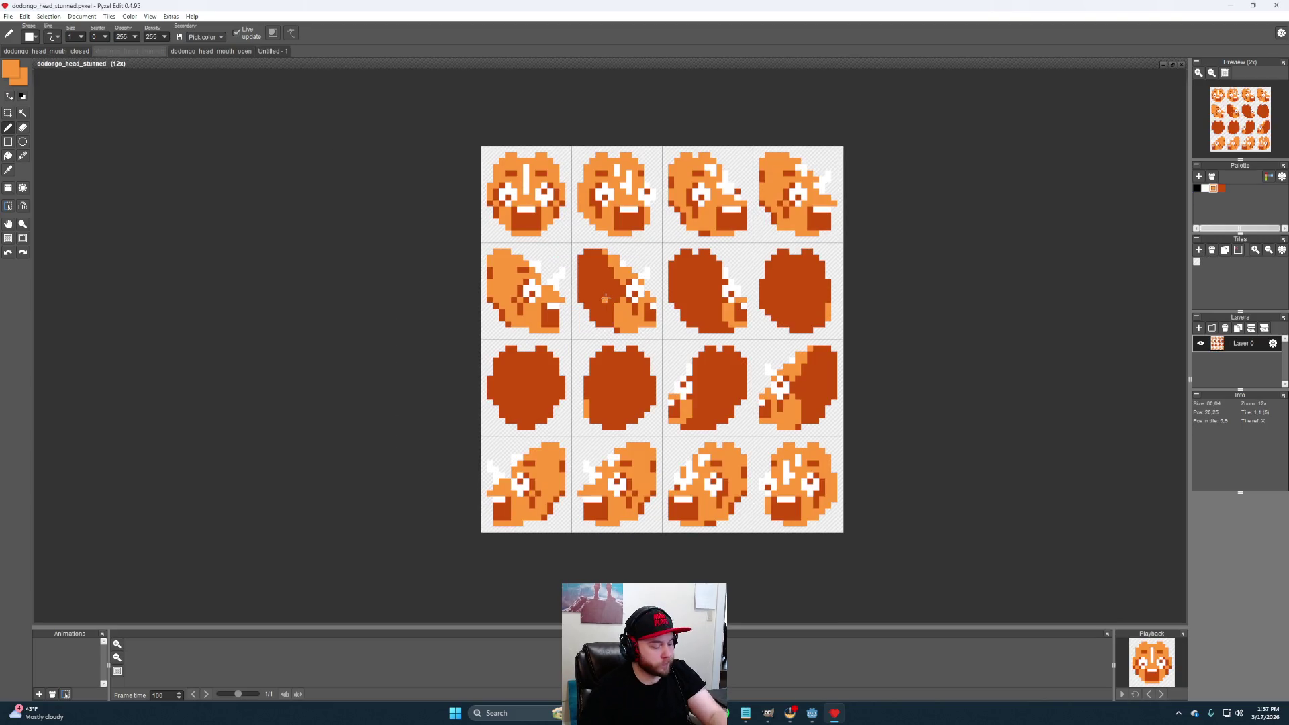
alt+click(605, 288)
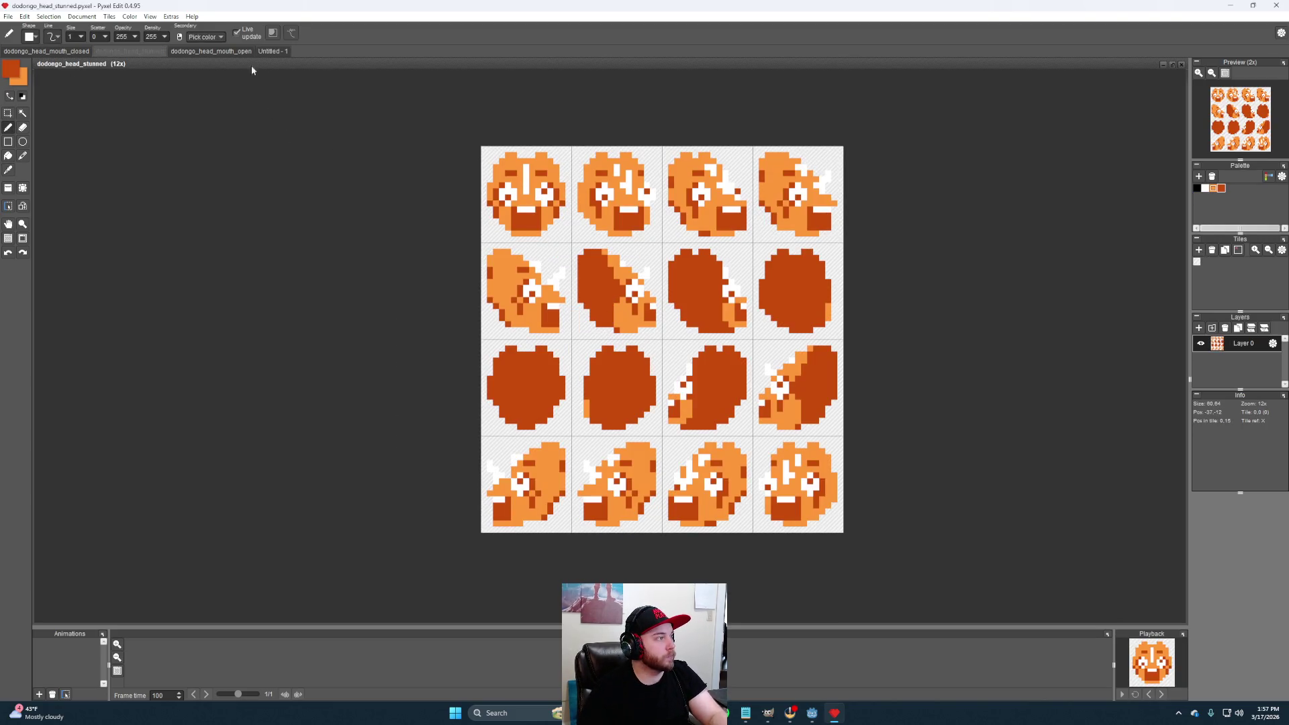
click(269, 51)
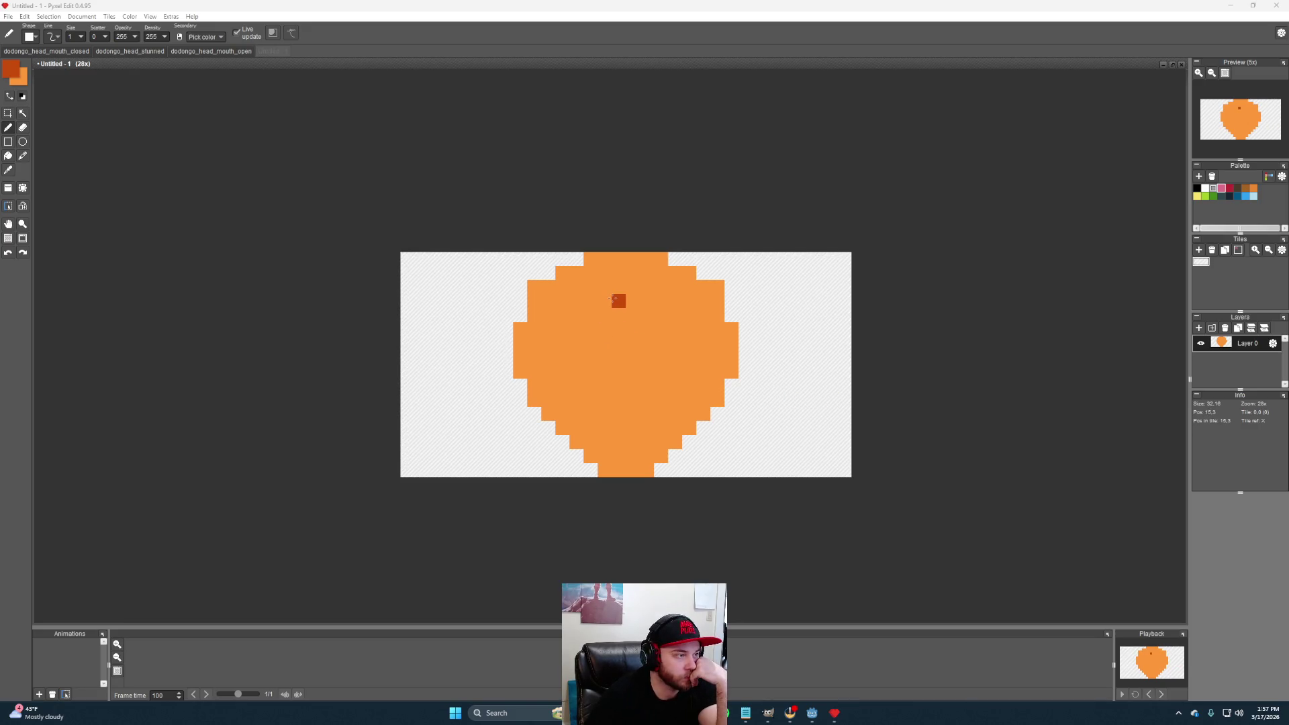
Draw a dark orange ring just inside the light orange edge
mouse_move(746, 353)
mouse_down()
mouse_move(666, 377)
mouse_move(691, 389)
mouse_up()
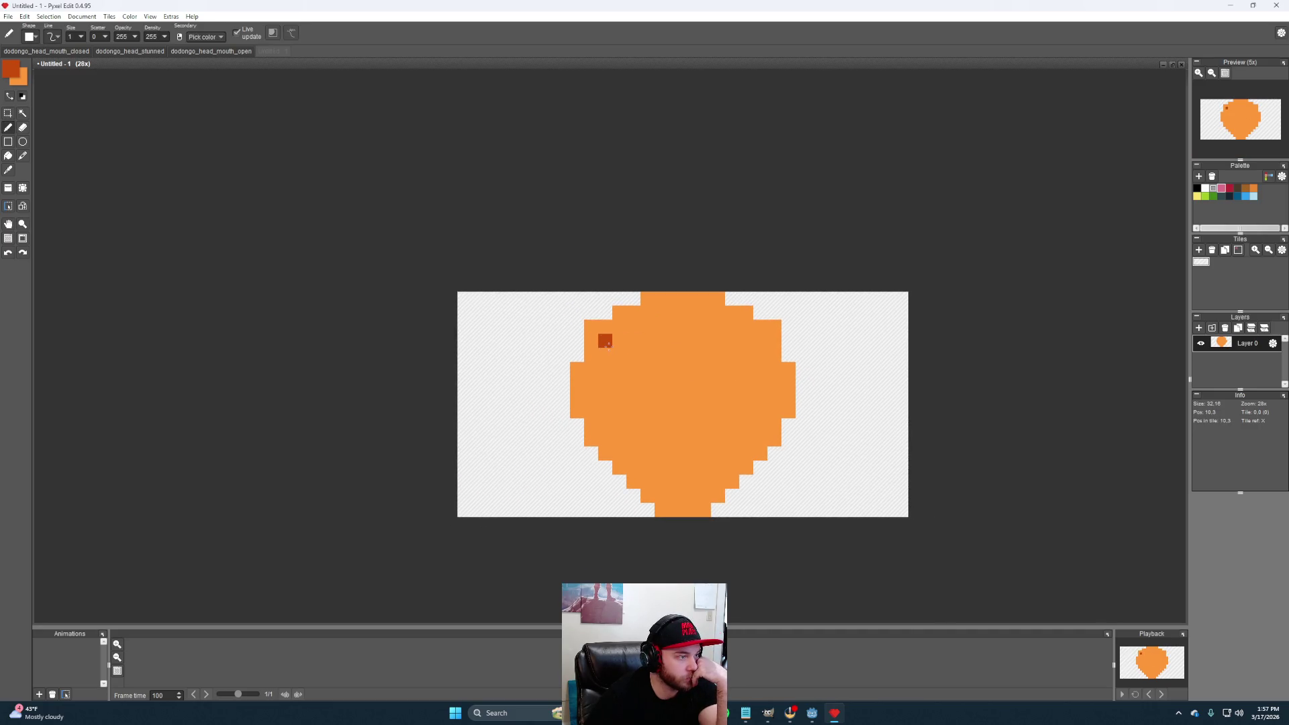
drag(605, 341, 652, 316)
mouse_move(652, 316)
mouse_down()
mouse_move(713, 314)
mouse_move(758, 341)
mouse_up()
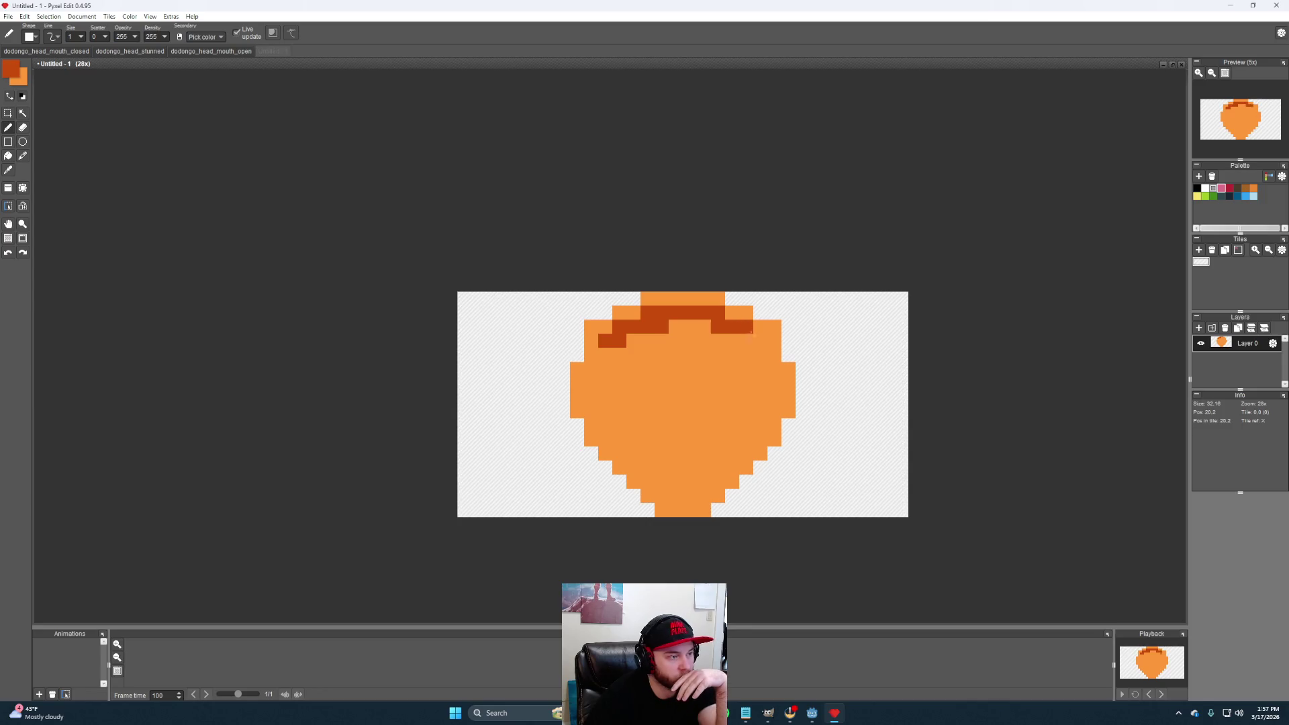
mouse_move(758, 341)
mouse_down()
mouse_move(772, 411)
mouse_move(761, 441)
mouse_move(689, 497)
mouse_move(661, 496)
mouse_move(591, 411)
mouse_move(592, 367)
mouse_move(605, 356)
mouse_up()
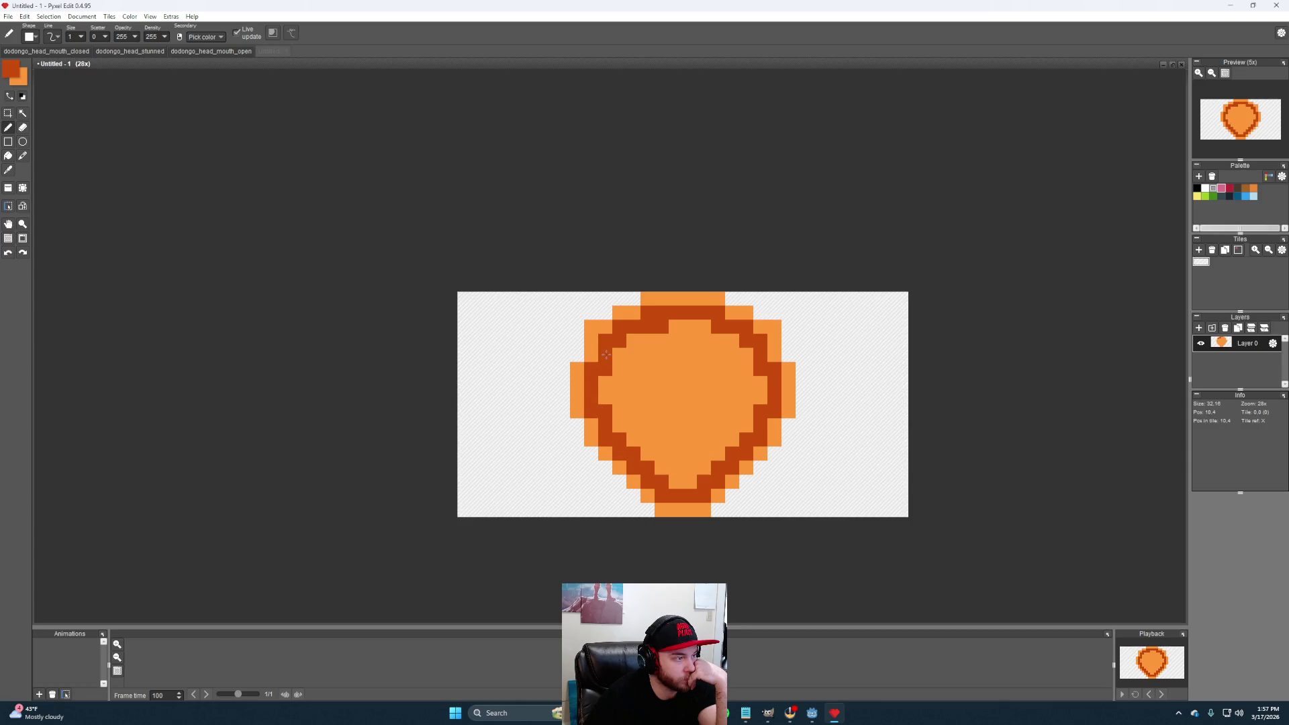
Bucket-fill the head's centre dark orange inside the rim
click(8, 156)
click(700, 379)
scroll(887, 425, down, 3)
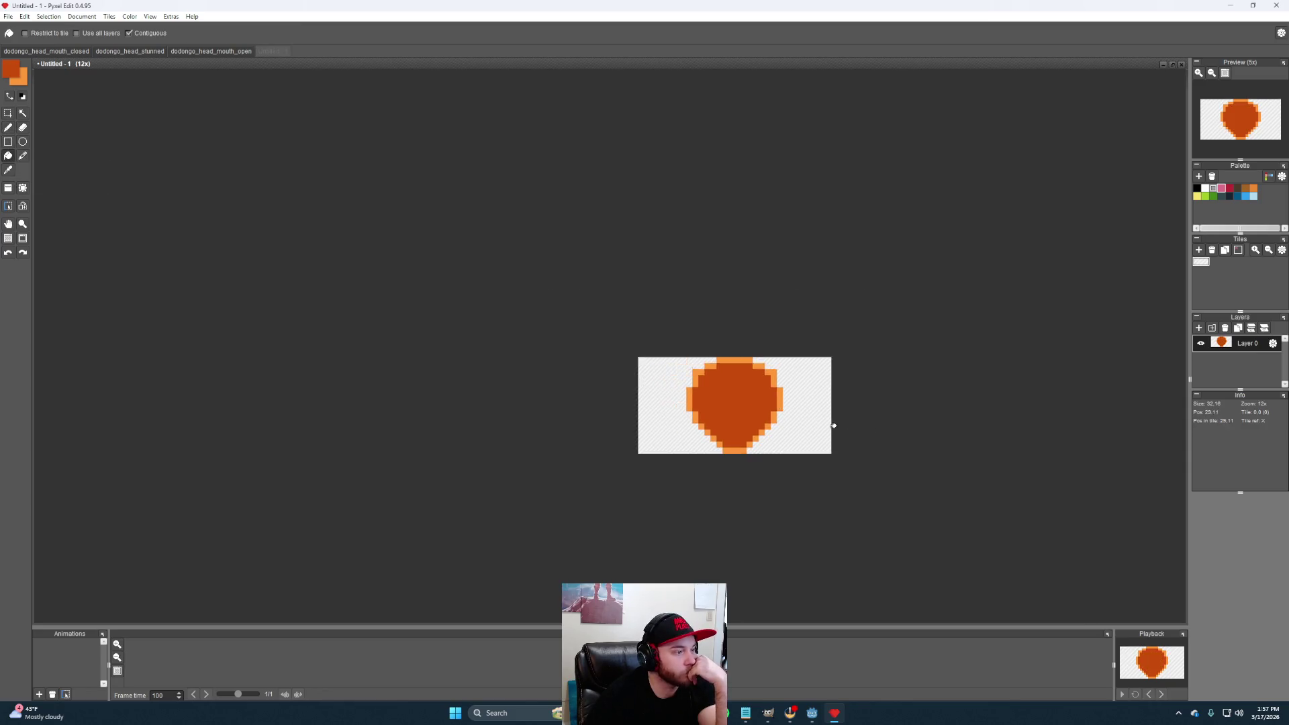
scroll(816, 413, down, 1)
scroll(803, 403, up, 3)
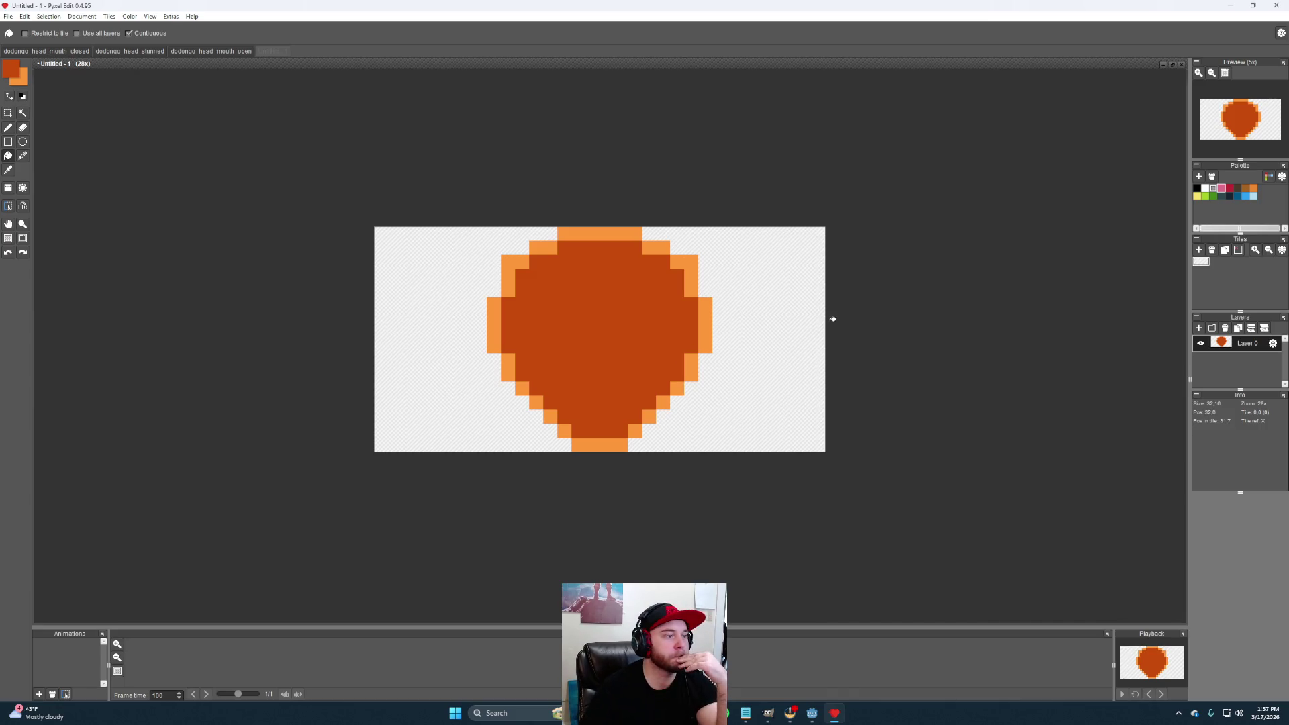
scroll(820, 313, down, 1)
scroll(706, 297, up, 1)
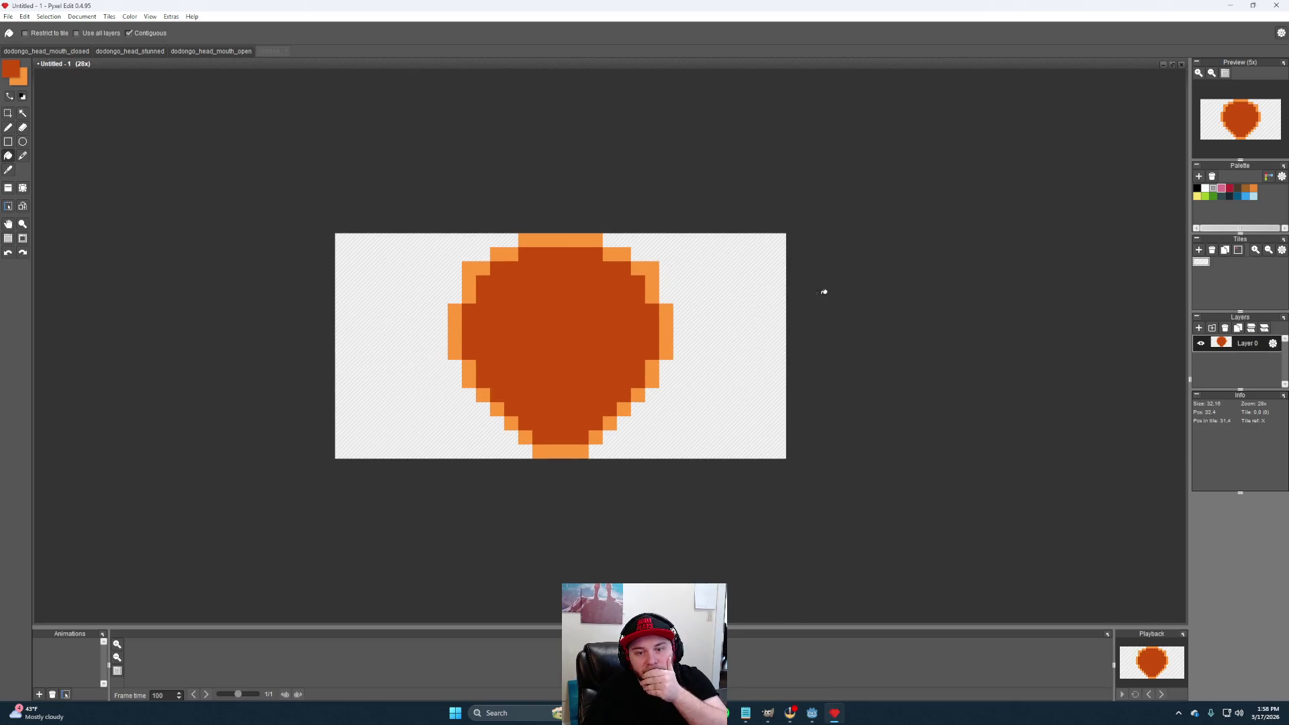
After checking the open-mouth sheet, swap colours and refill the interior light orange
click(187, 58)
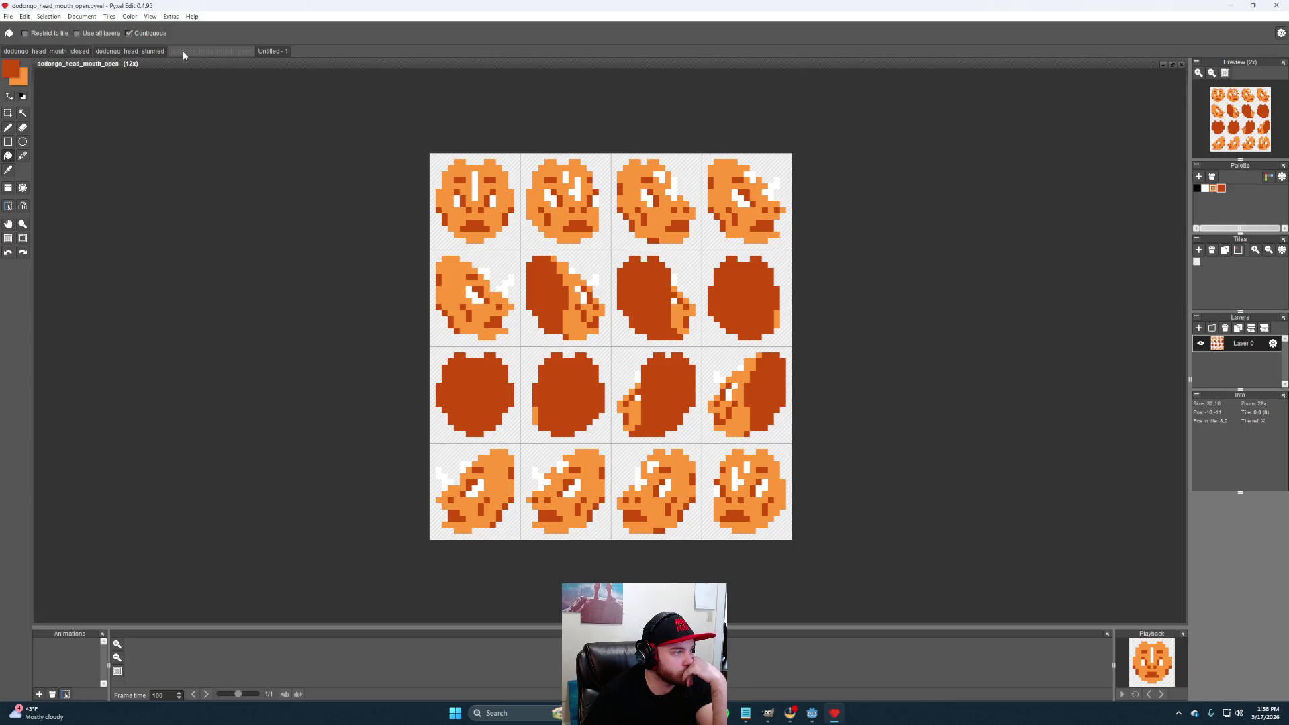
click(273, 51)
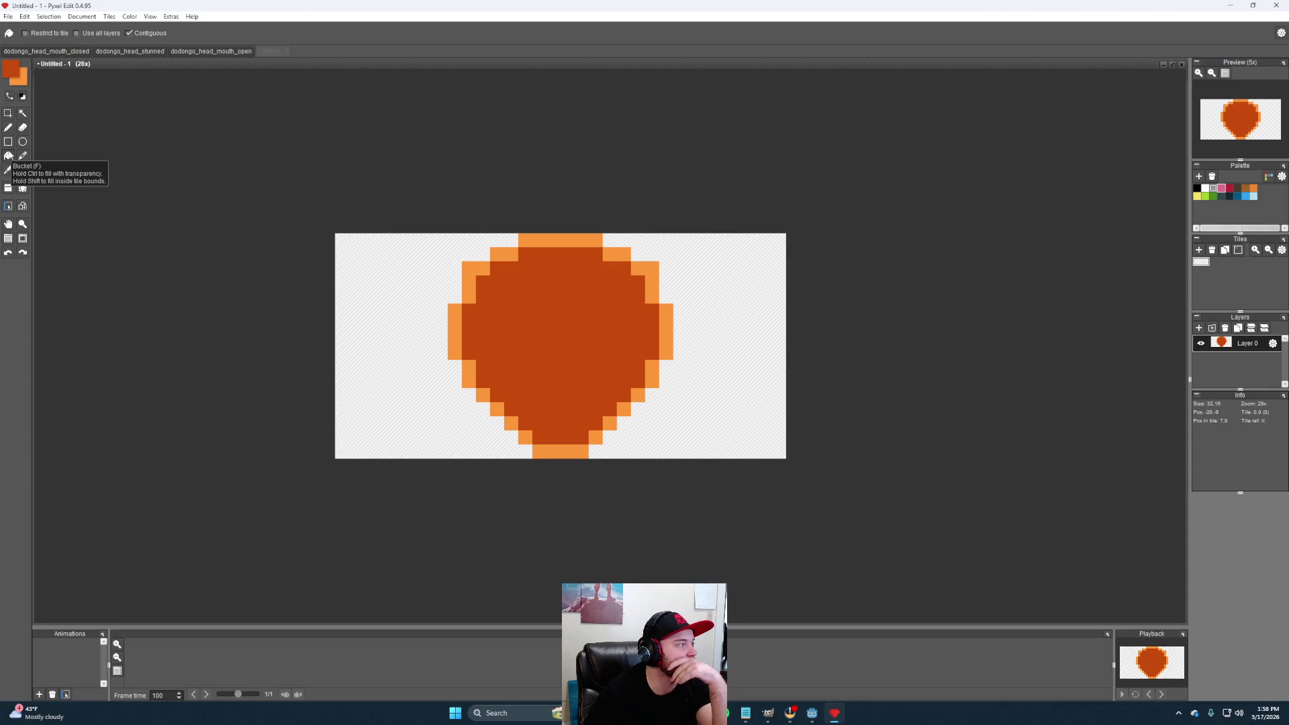
click(10, 93)
click(530, 328)
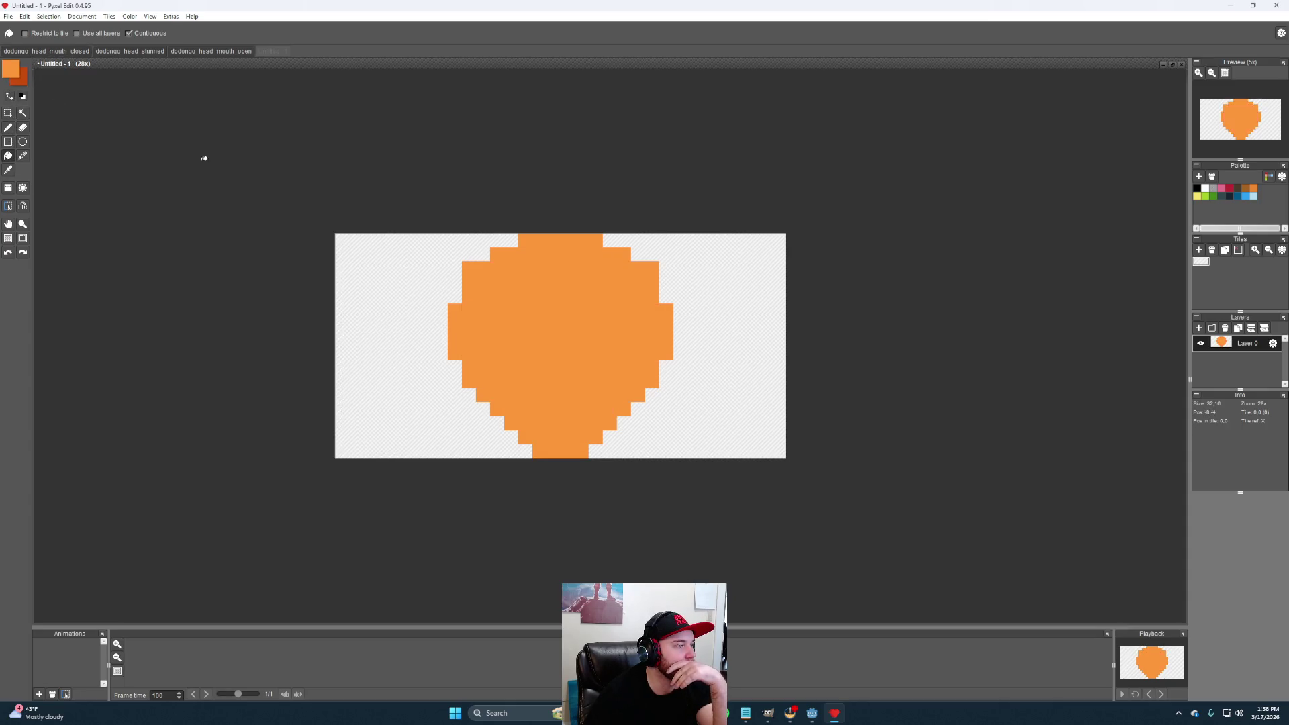
Bucket-fill the head interior dark orange inside the light orange rim after checking the open-mouth sheet
click(212, 52)
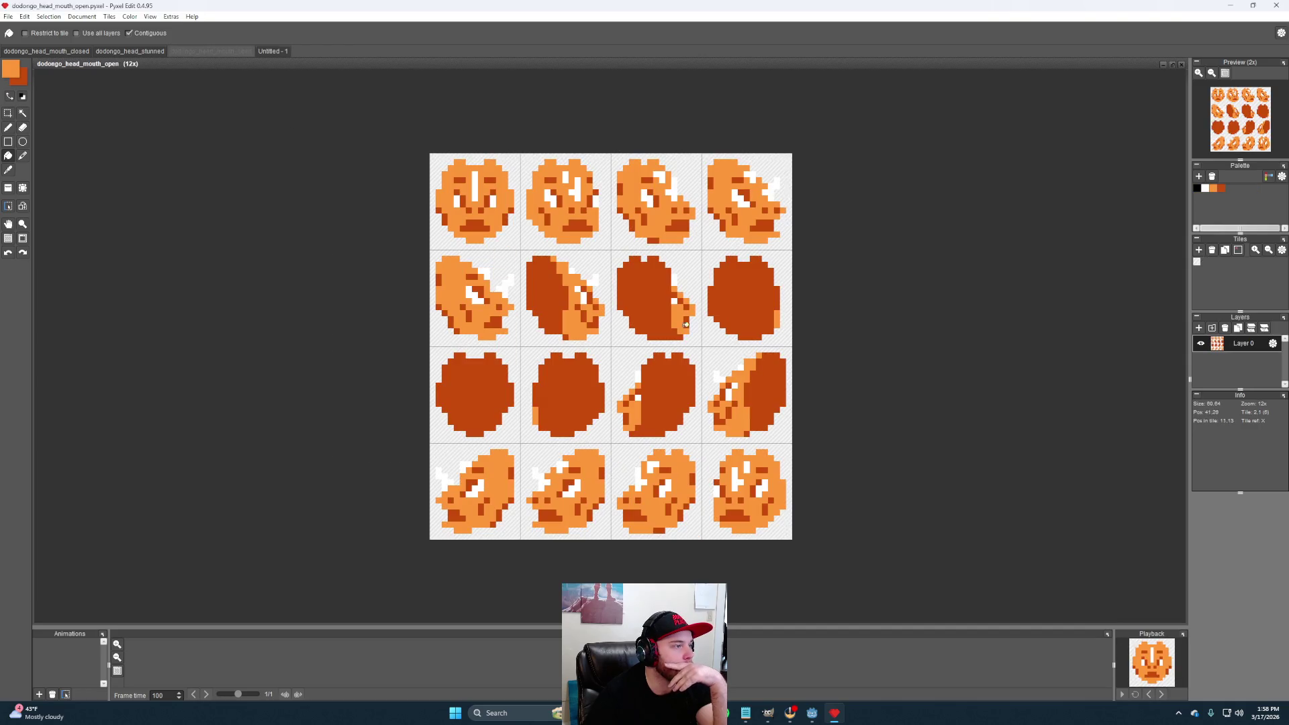
scroll(687, 323, up, 3)
scroll(675, 312, down, 4)
scroll(661, 300, down, 1)
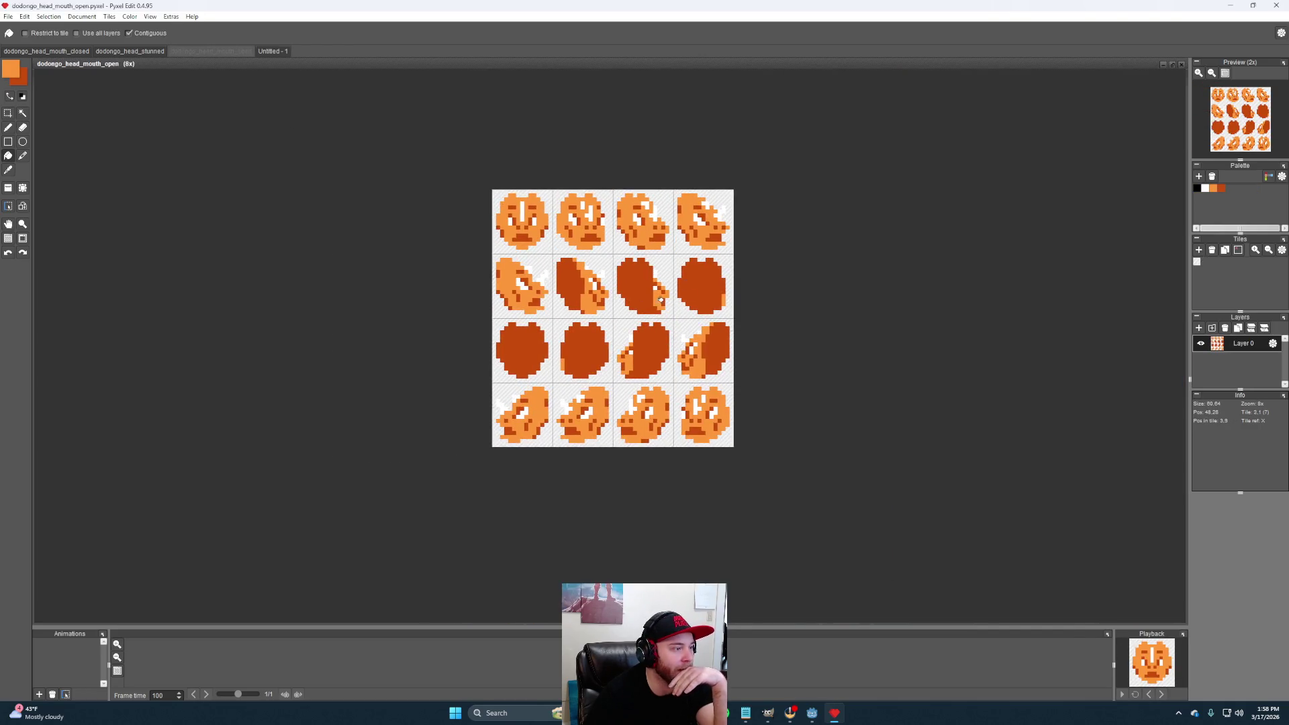
scroll(661, 301, up, 3)
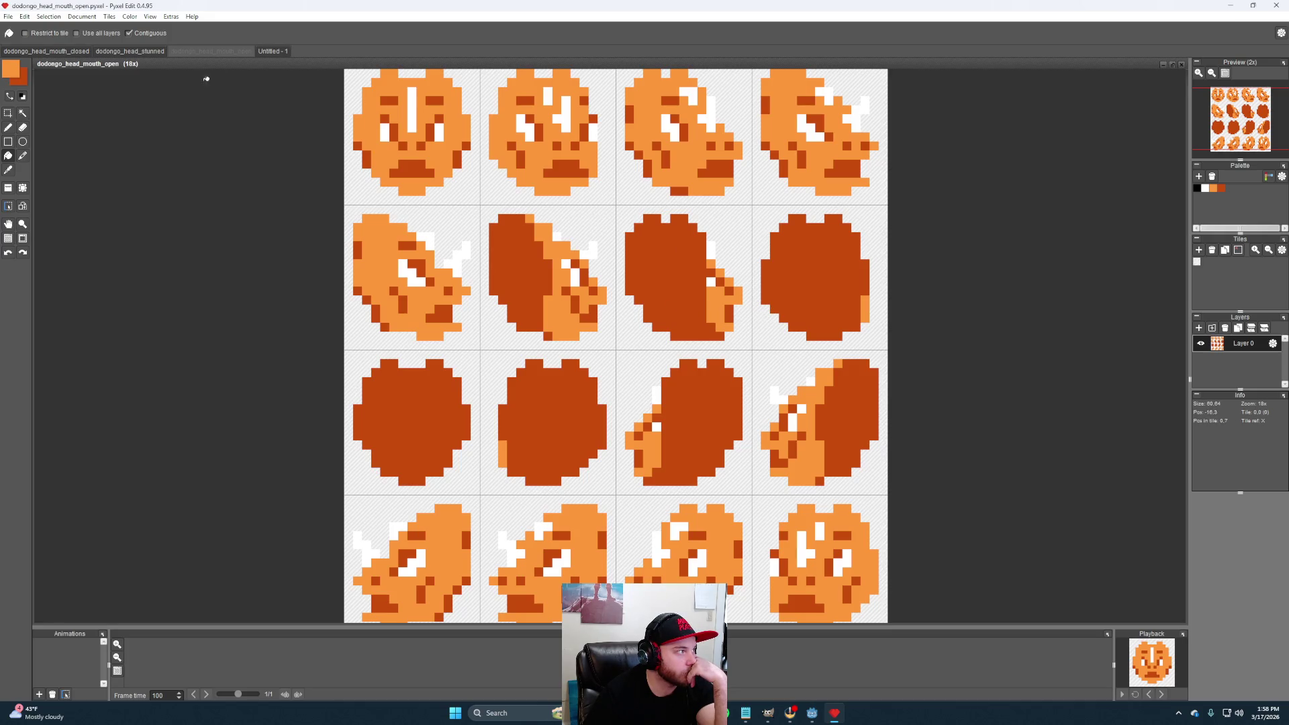
click(272, 51)
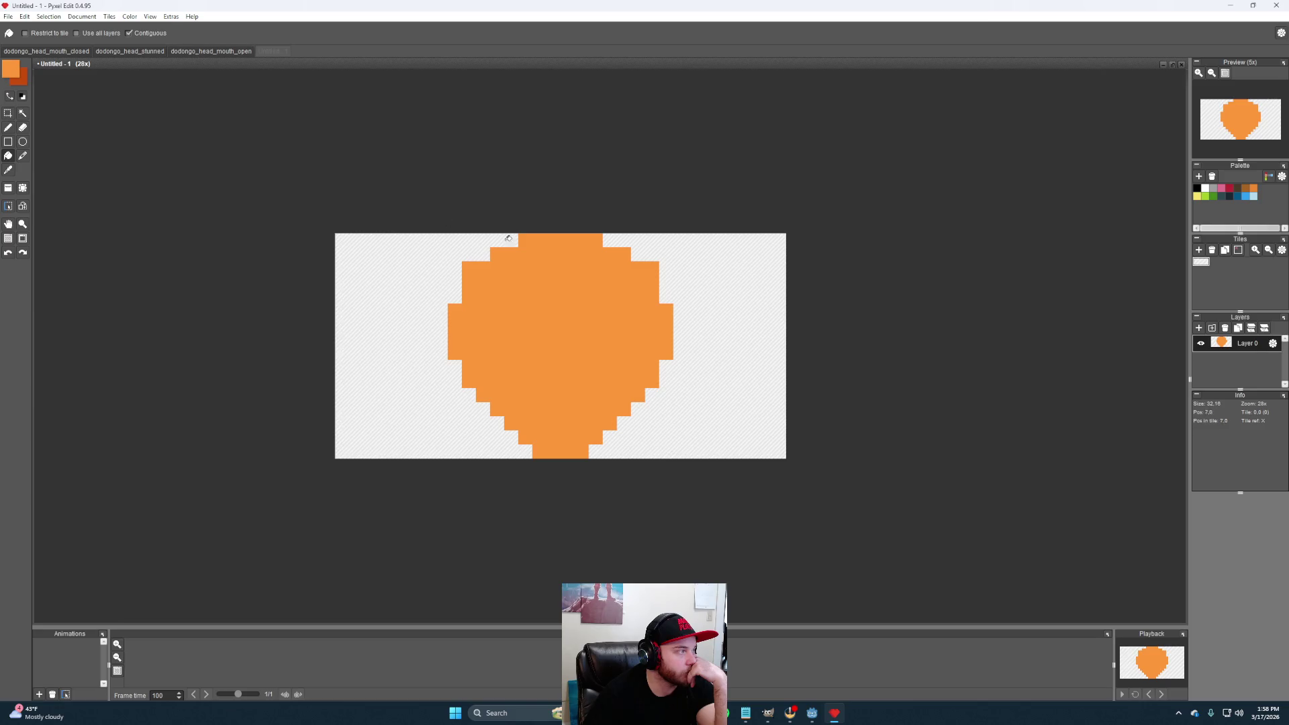
right_click(593, 270)
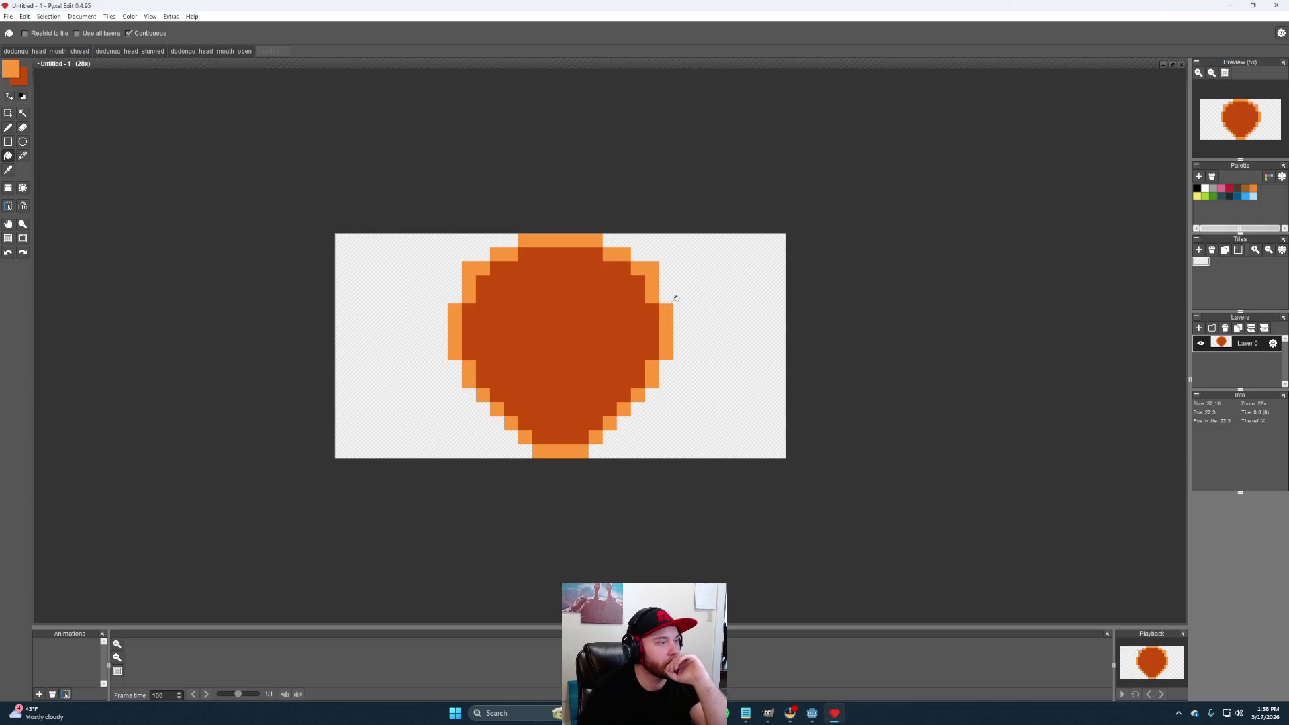
scroll(618, 289, down, 1)
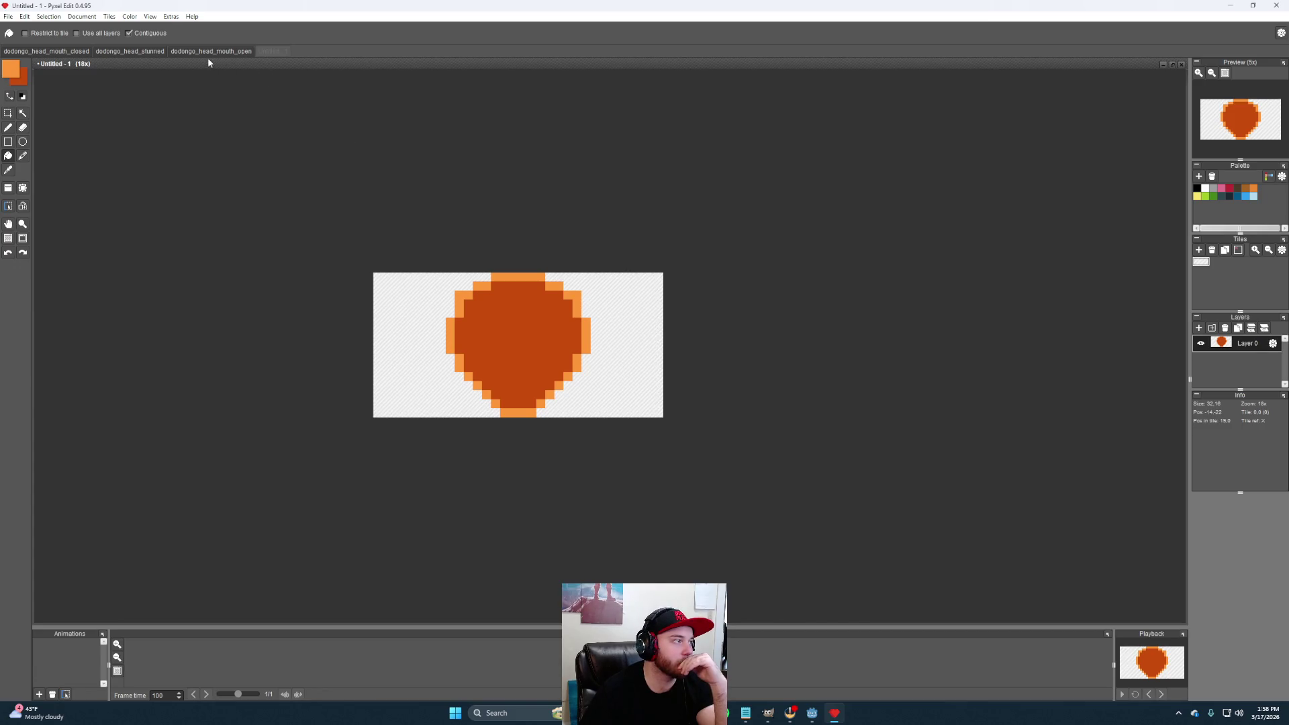
Step through the open-mouth and stunned reference sheets to the closed-mouth Dodongo sheet
click(208, 51)
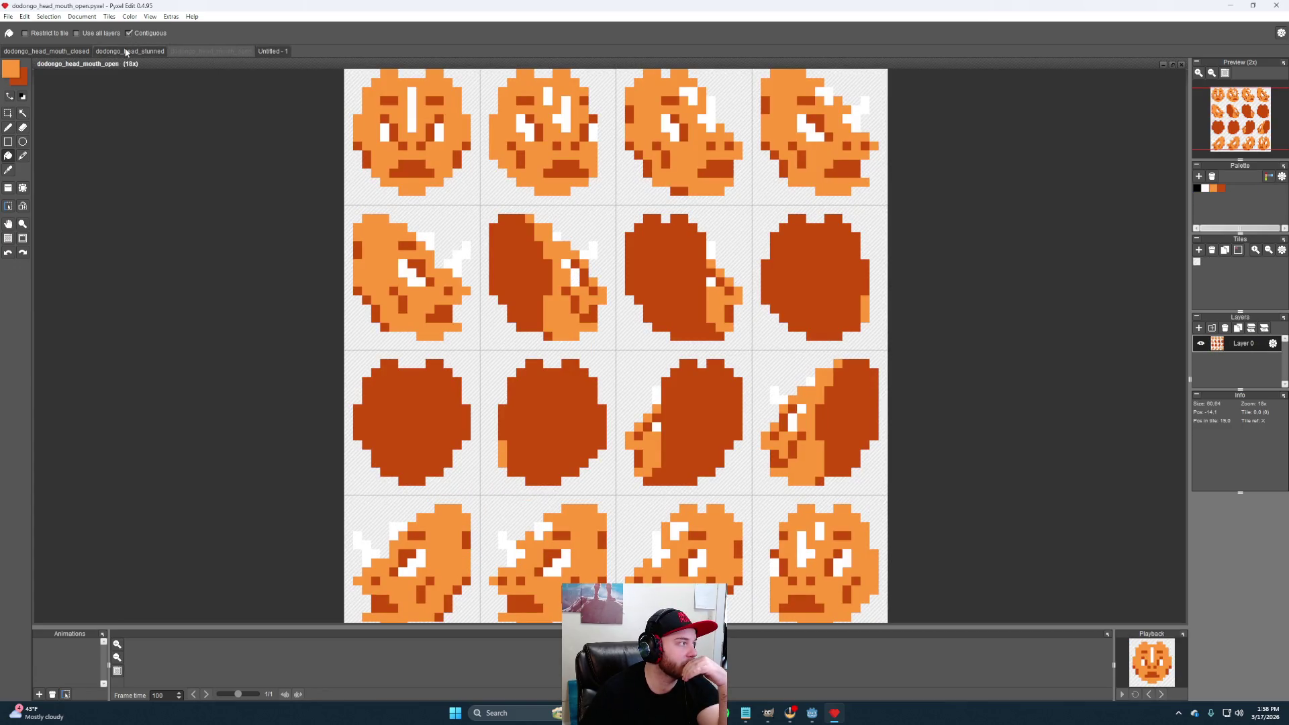
click(125, 51)
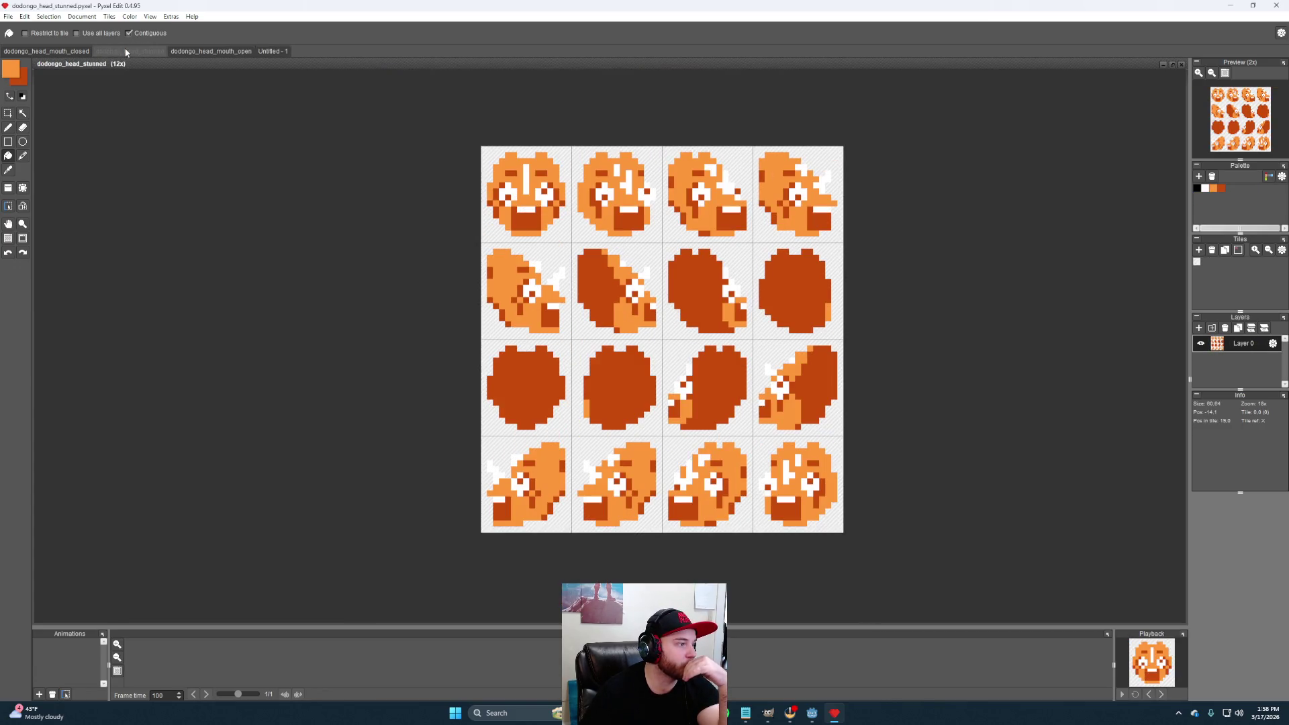
click(71, 52)
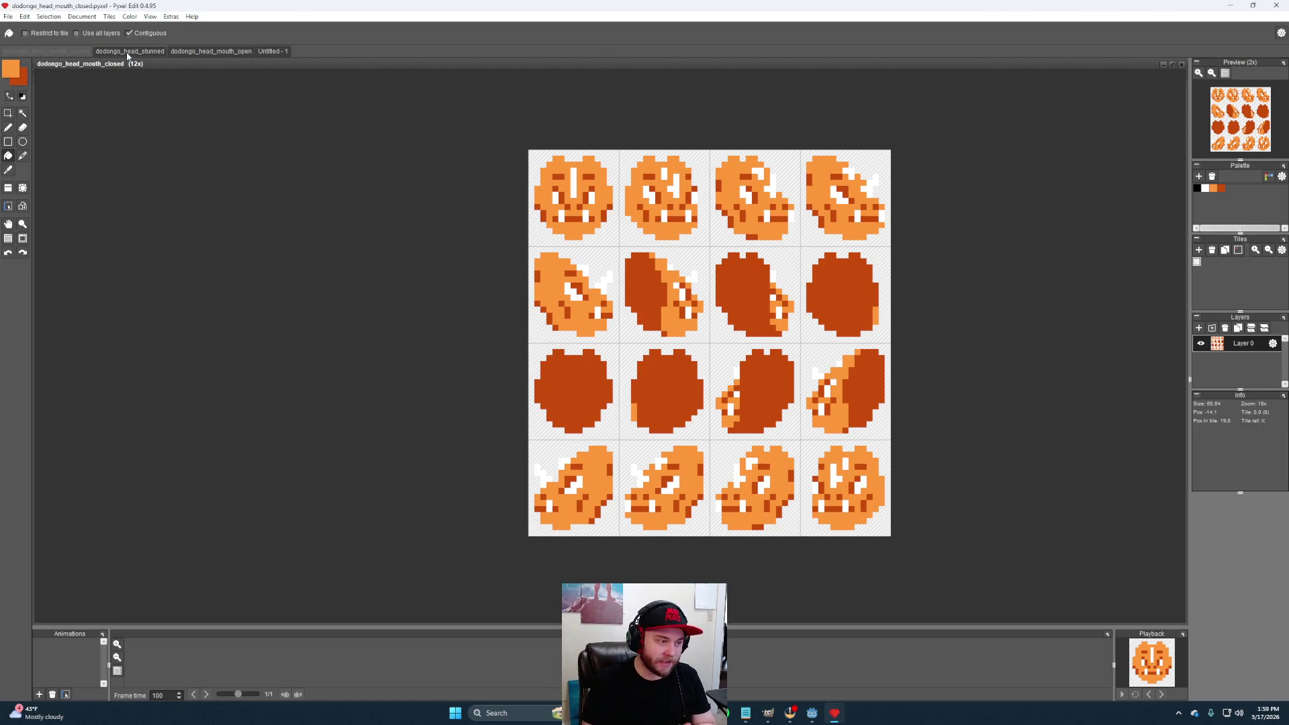
Switch back to the Untitled-1 head drawing with its dark orange interior
click(265, 50)
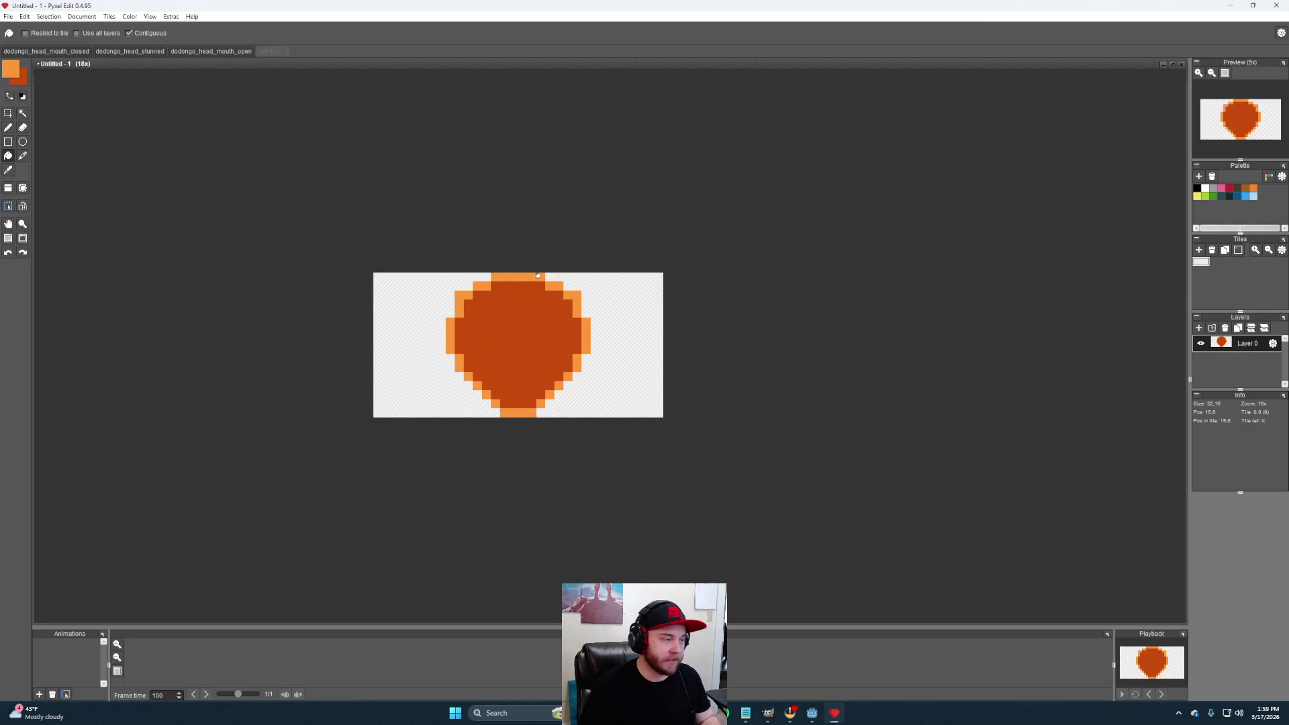